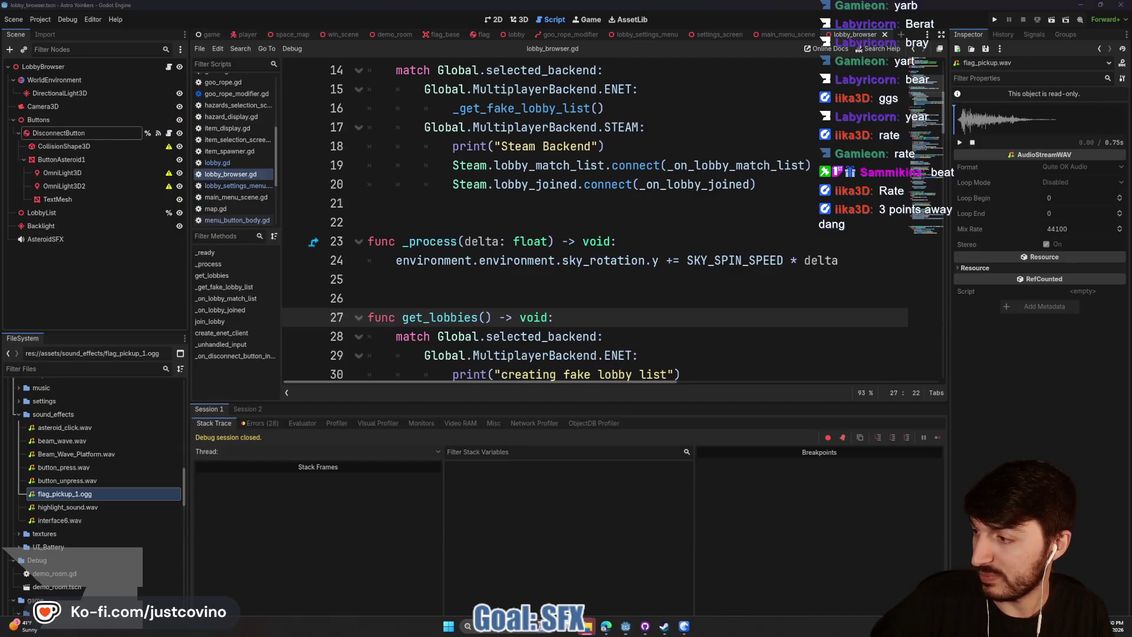
Step: Close the sound_effects folder window and drag the split bar down to enlarge lobby_browser.gd
left_click(533, 295)
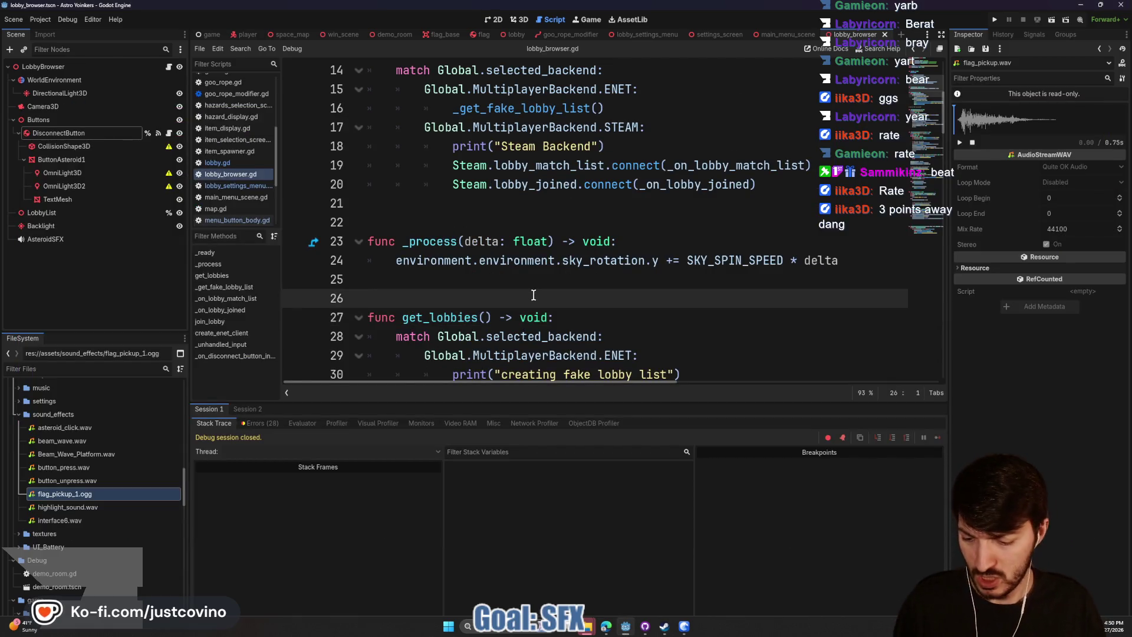
mouse_move(592, 627)
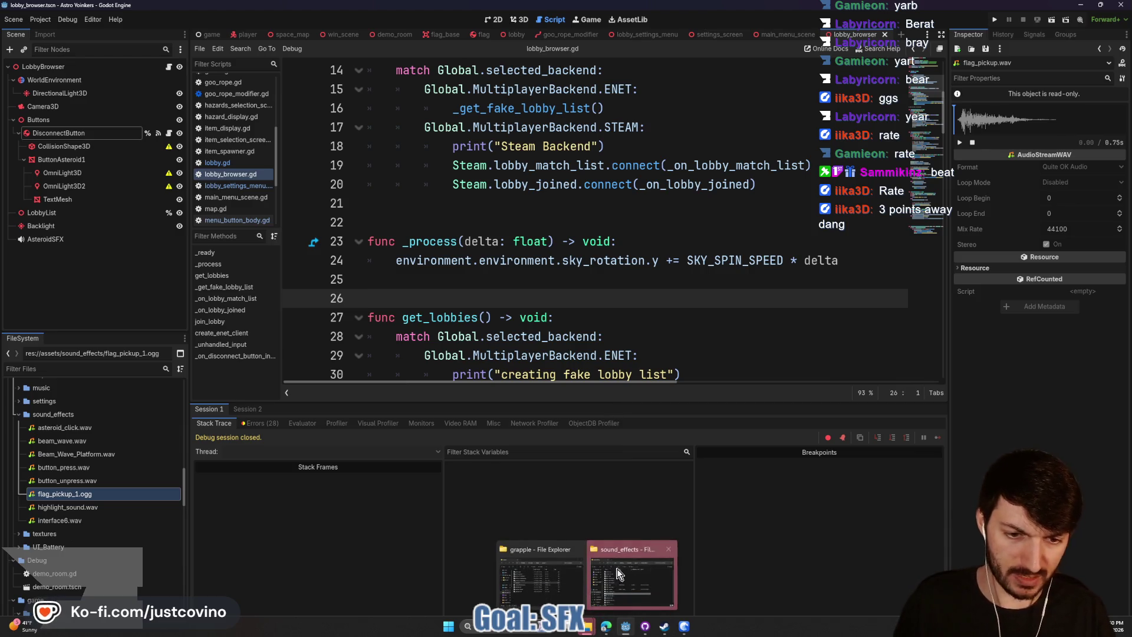
left_click(668, 550)
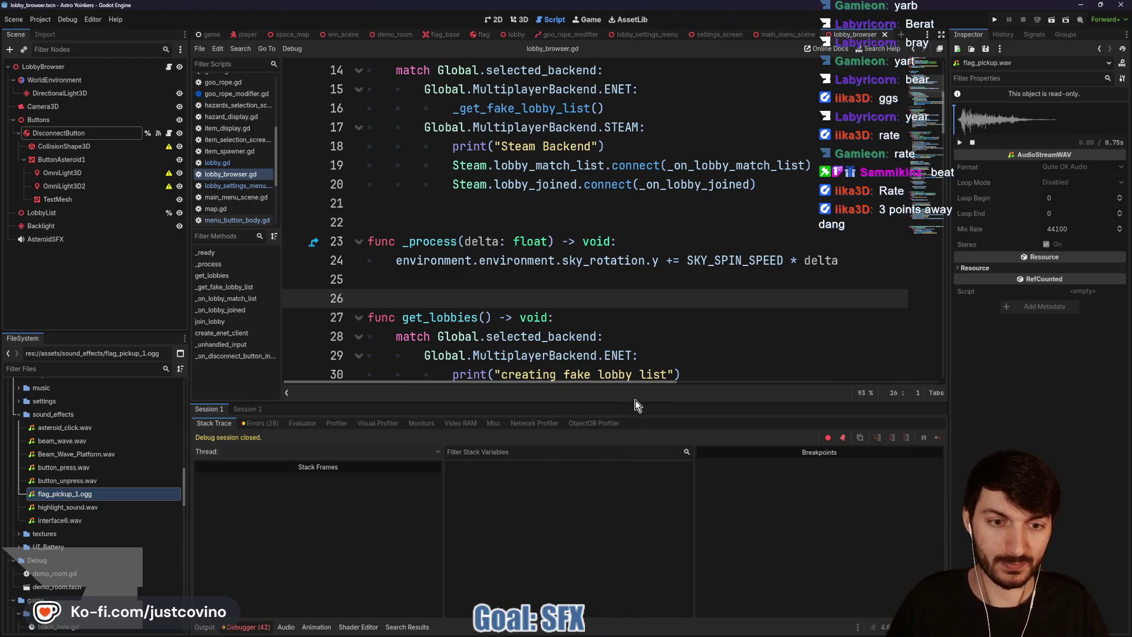
left_click_drag(636, 401, 639, 492)
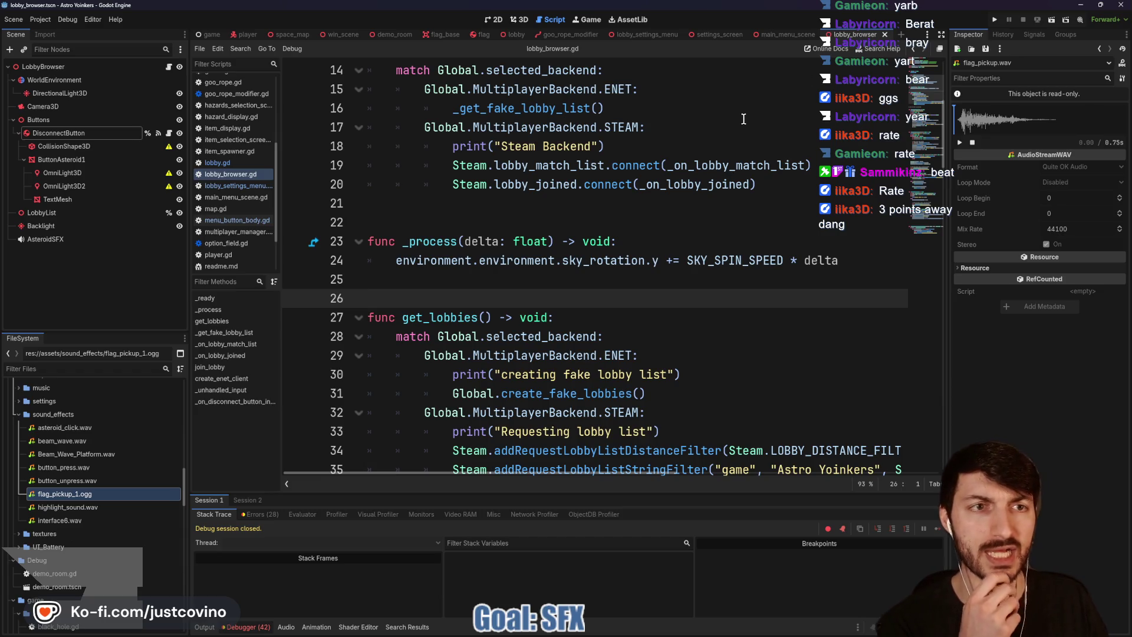
left_click(637, 111)
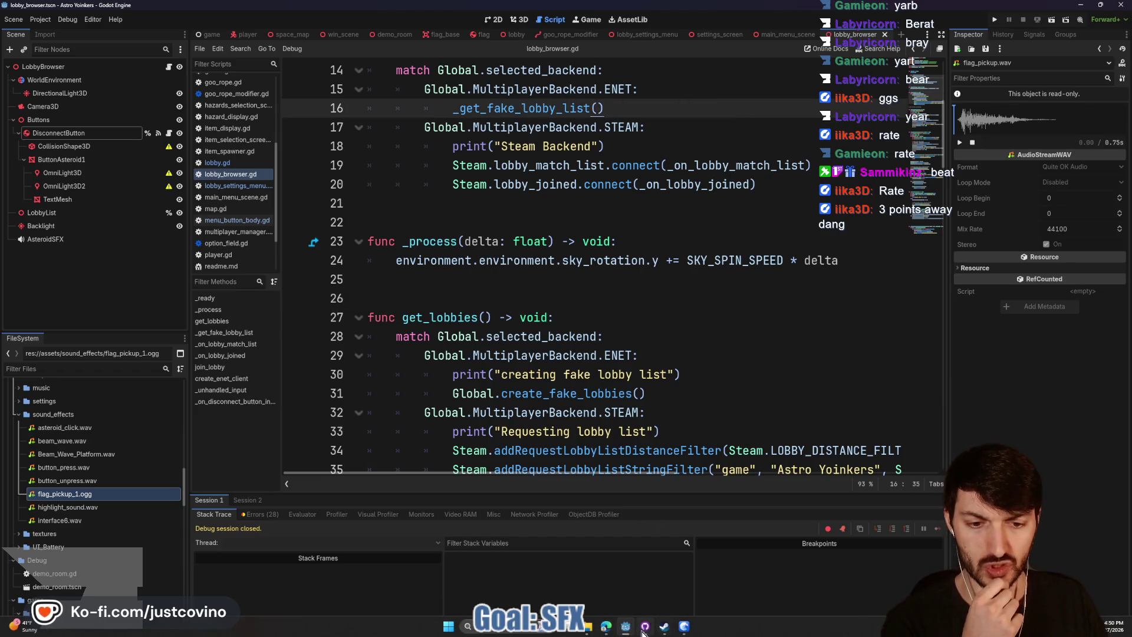
Step: Commit the 22 changed files to MultiplayerRework as 'added some sfx' and push to origin
key("alt+Tab")
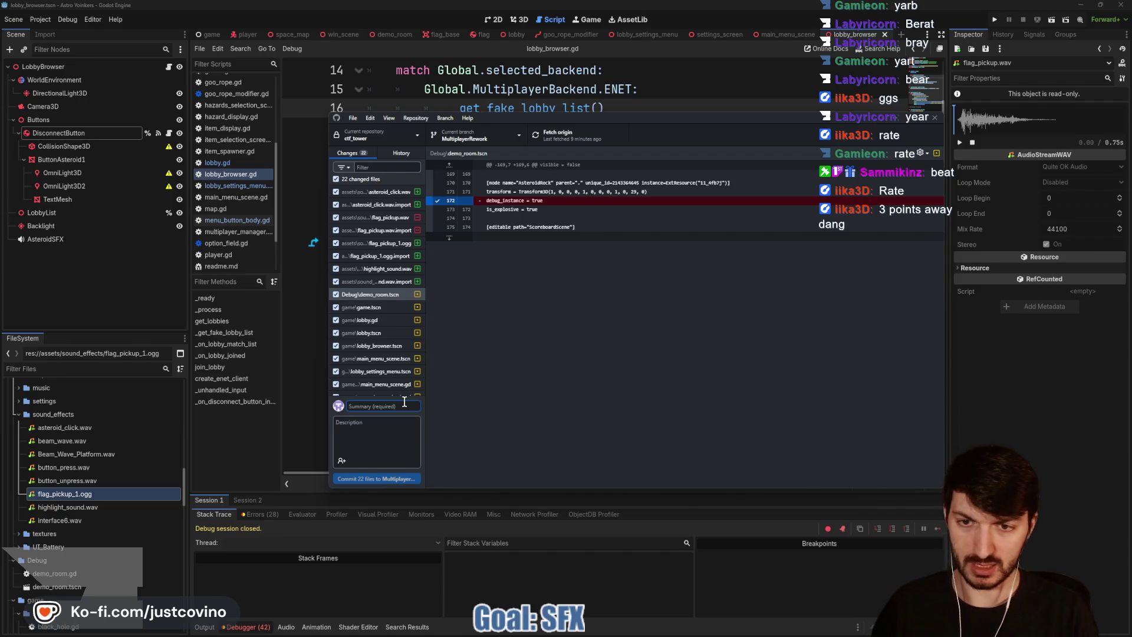
type("added some sfx")
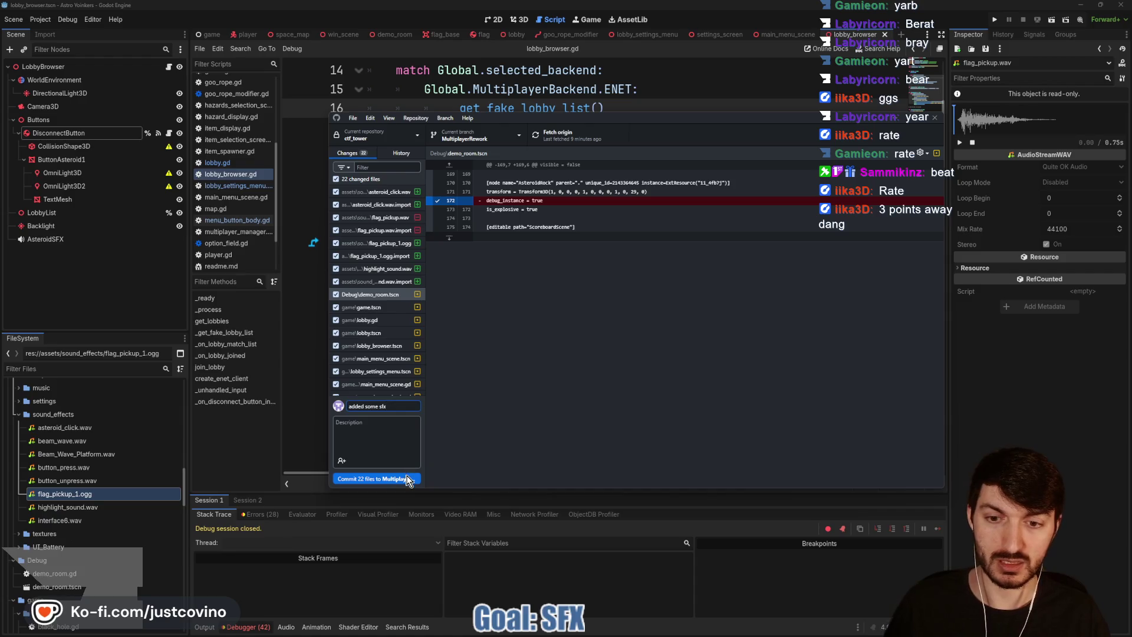
left_click(408, 480)
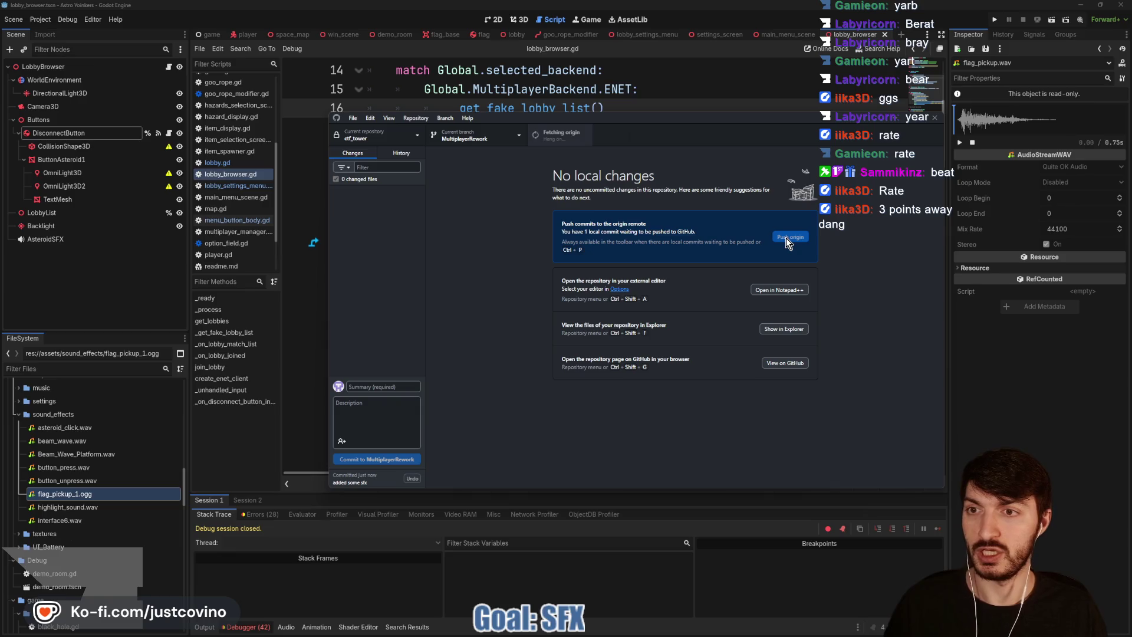
left_click(786, 238)
key("alt+Tab")
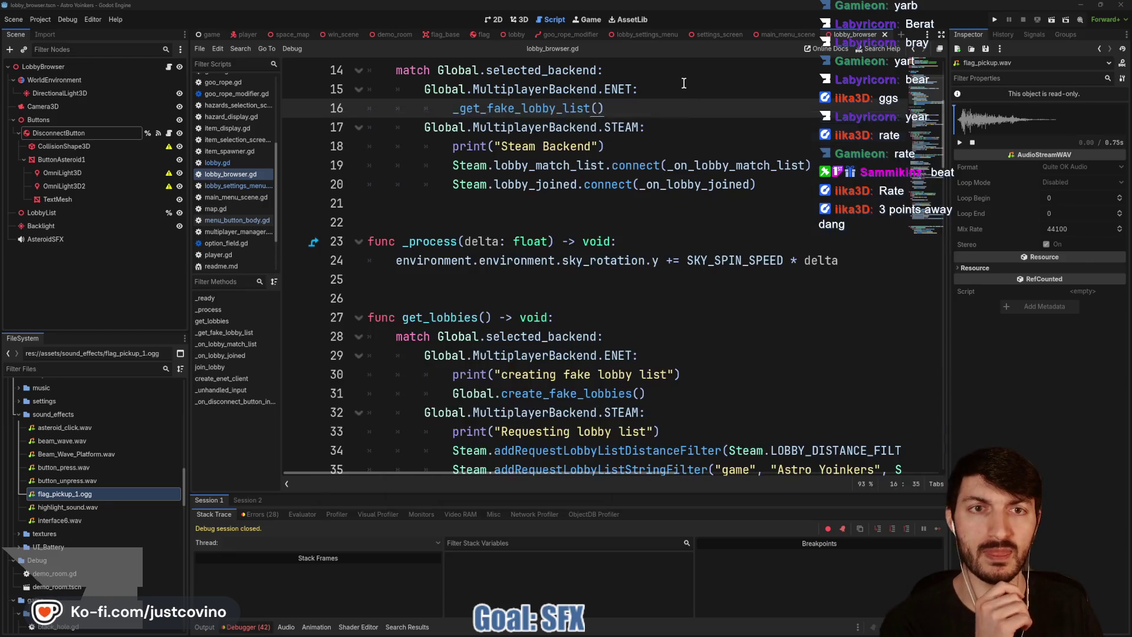
Step: Run the game, inspect the player.tscn preload error in player_spawner.gd, then stop the session
left_click(558, 223)
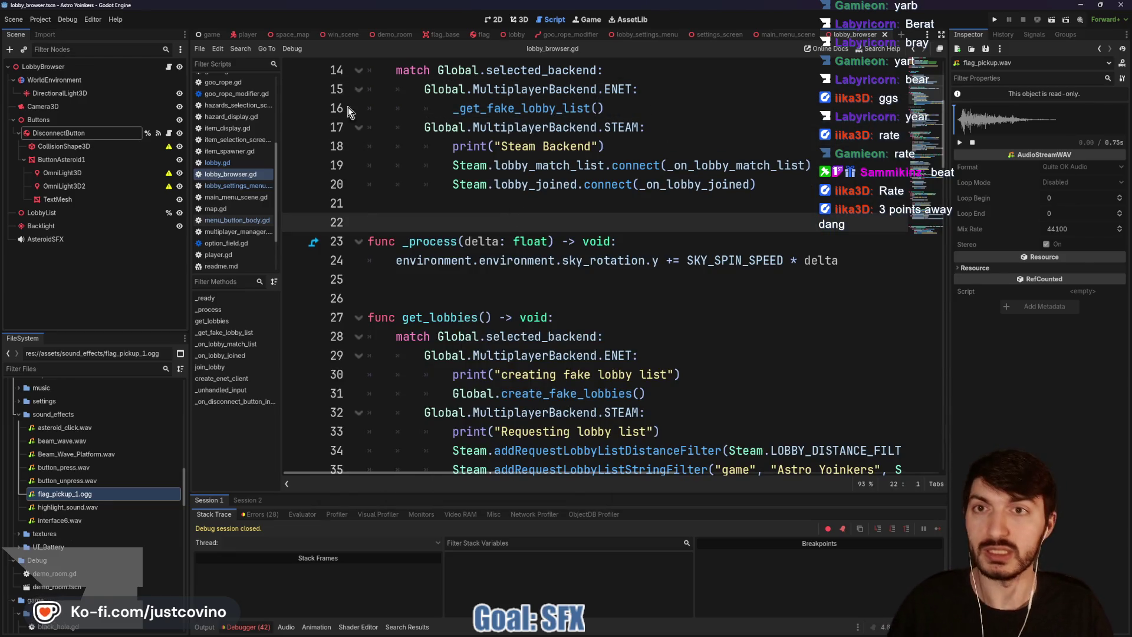
left_click(996, 19)
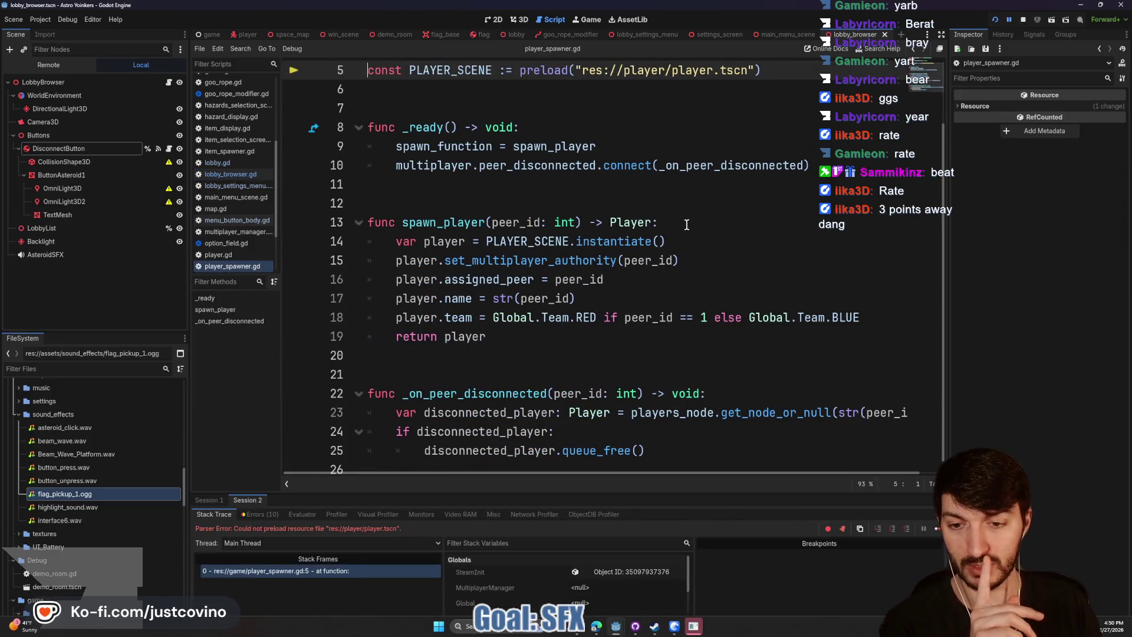
scroll(684, 234, "up", 2)
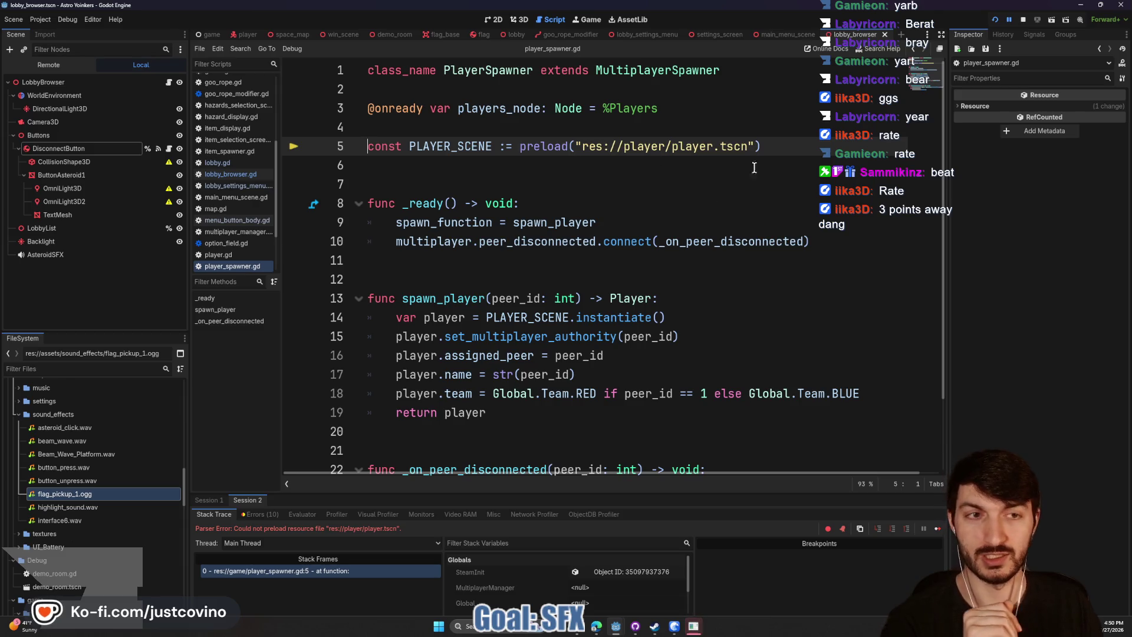
left_click(1025, 21)
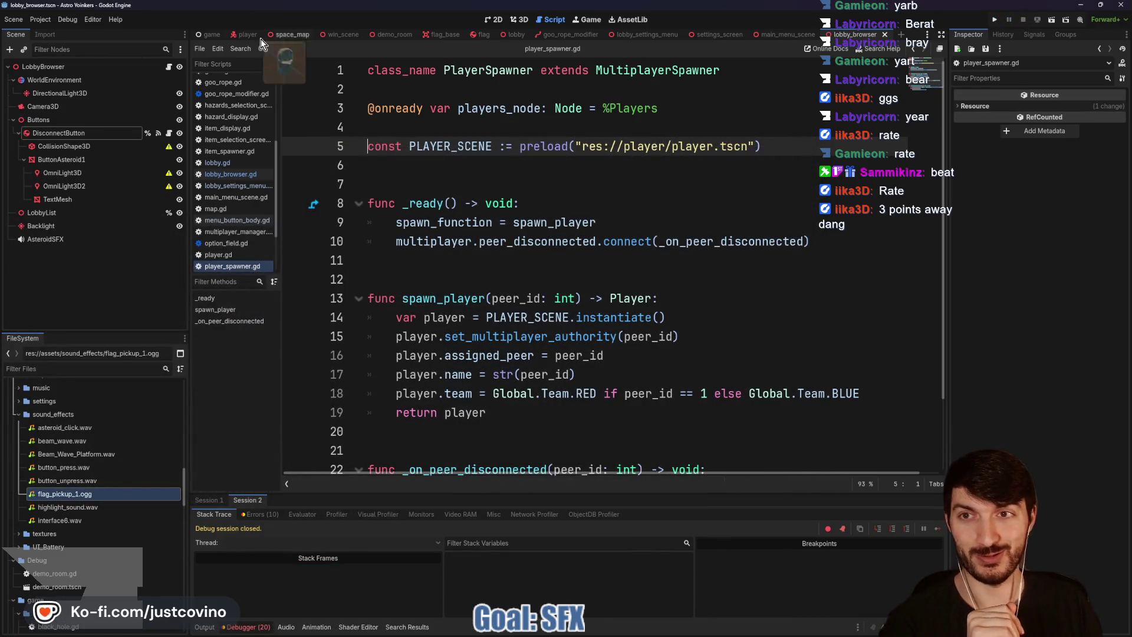
left_click(246, 34)
Step: Review player.gd in the player scene, scrolling down to the footstep-sound handler
scroll(551, 218, "up", 7)
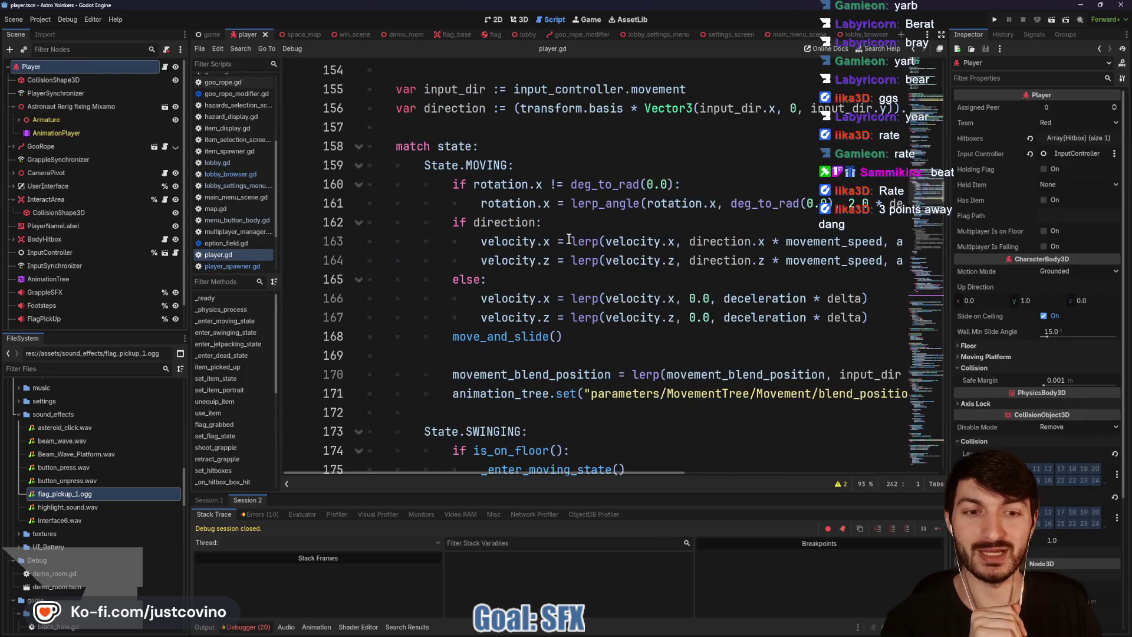
scroll(568, 238, "up", 20)
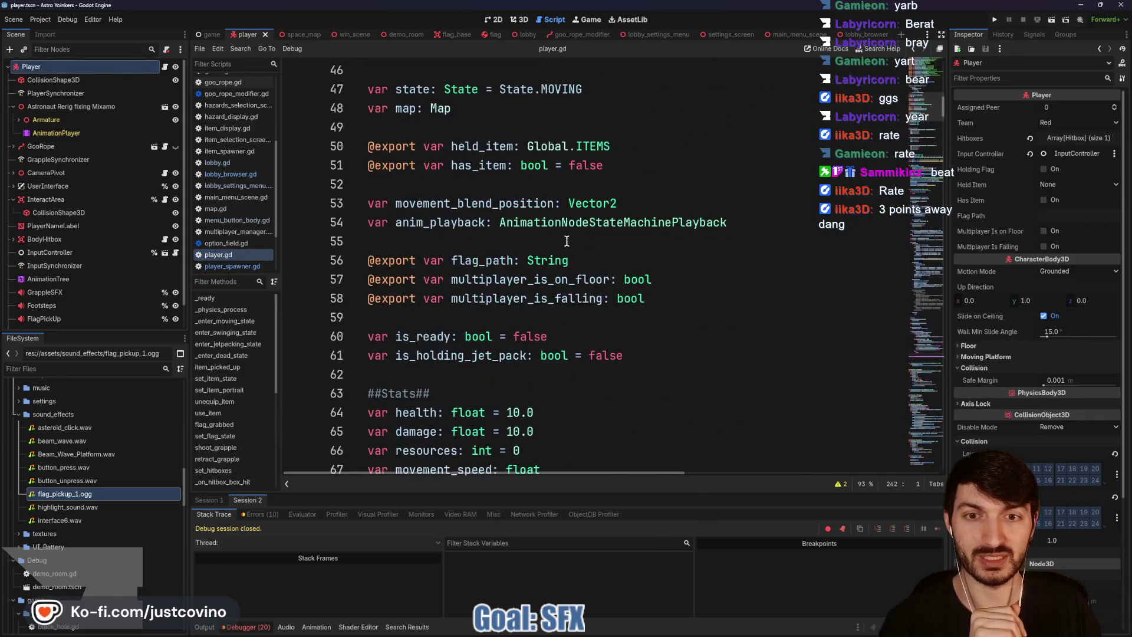
scroll(564, 240, "down", 15)
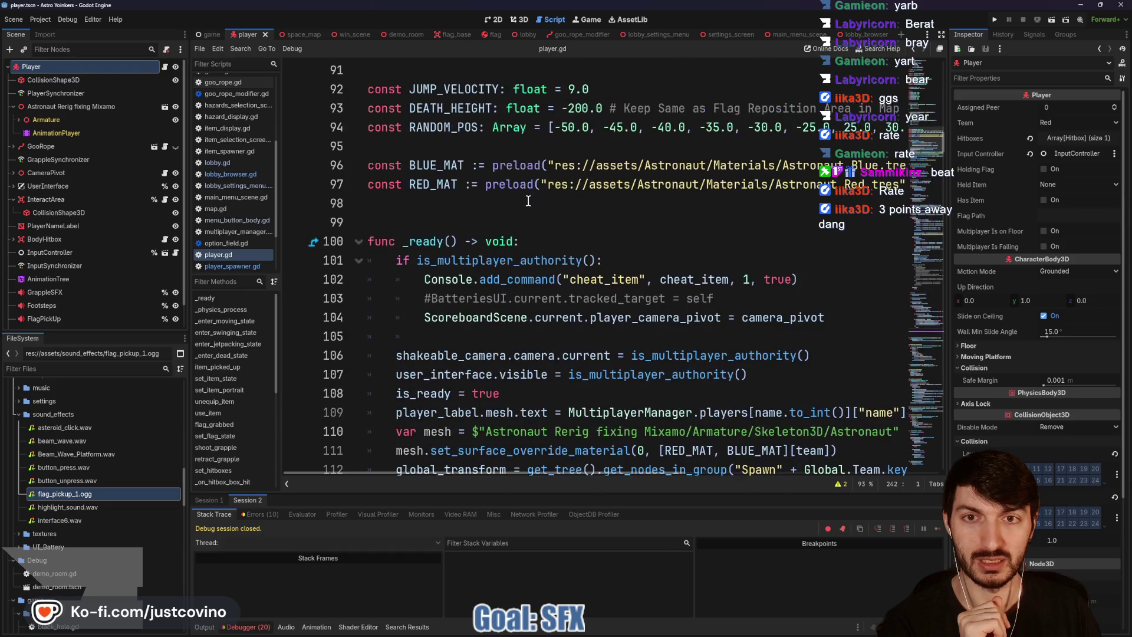
scroll(528, 200, "up", 6)
scroll(528, 201, "up", 8)
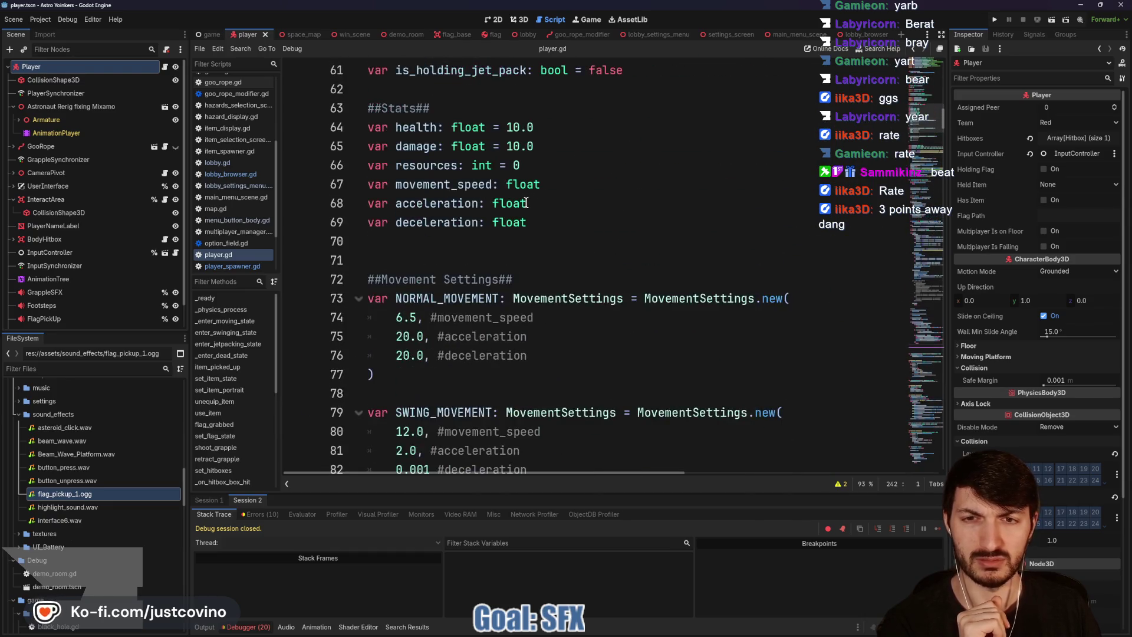
scroll(523, 204, "up", 3)
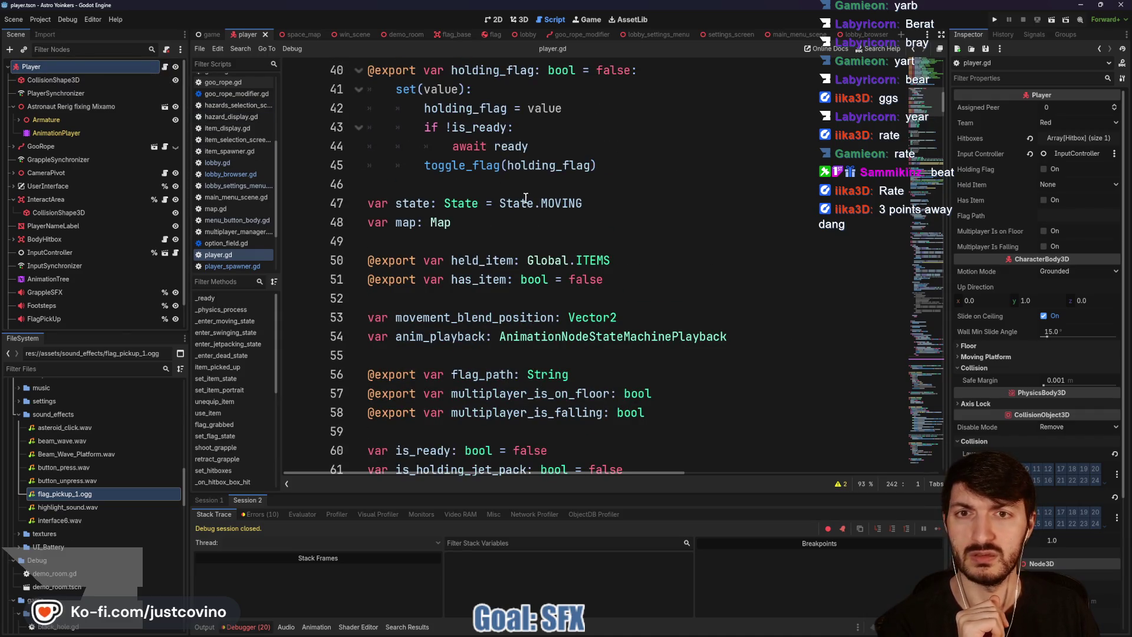
scroll(525, 197, "up", 5)
scroll(525, 198, "down", 20)
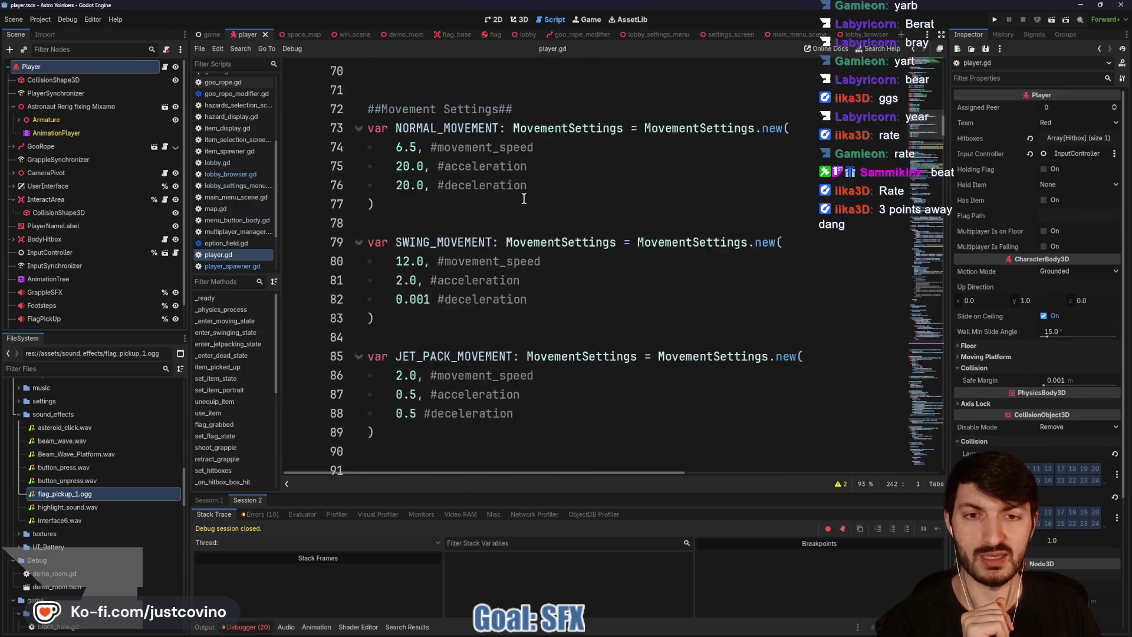
scroll(523, 198, "down", 6)
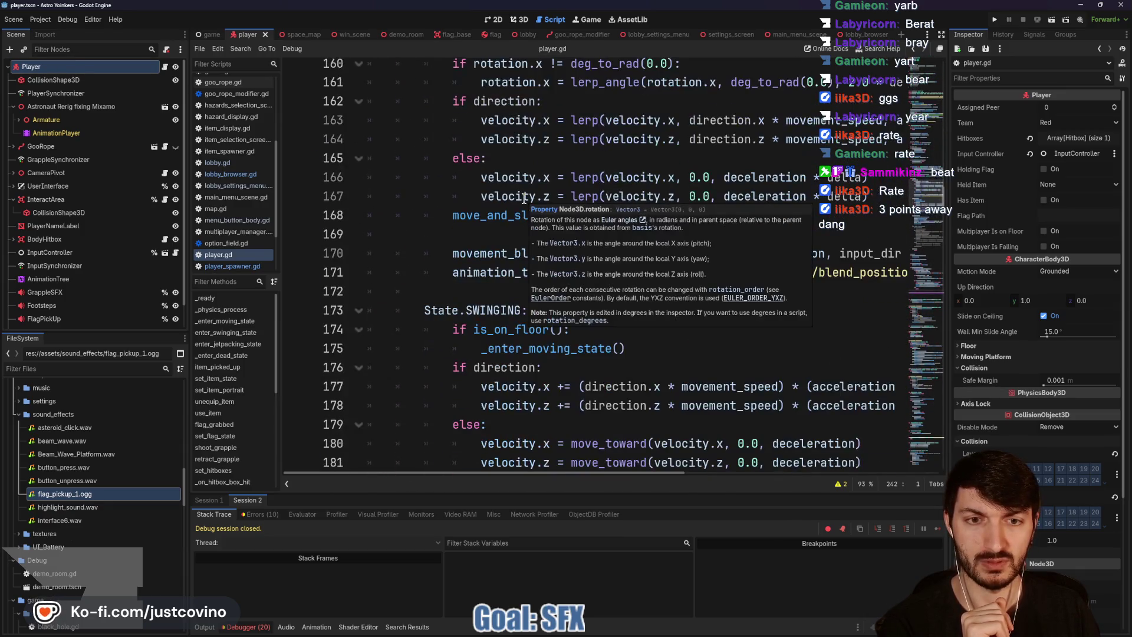
scroll(496, 266, "down", 20)
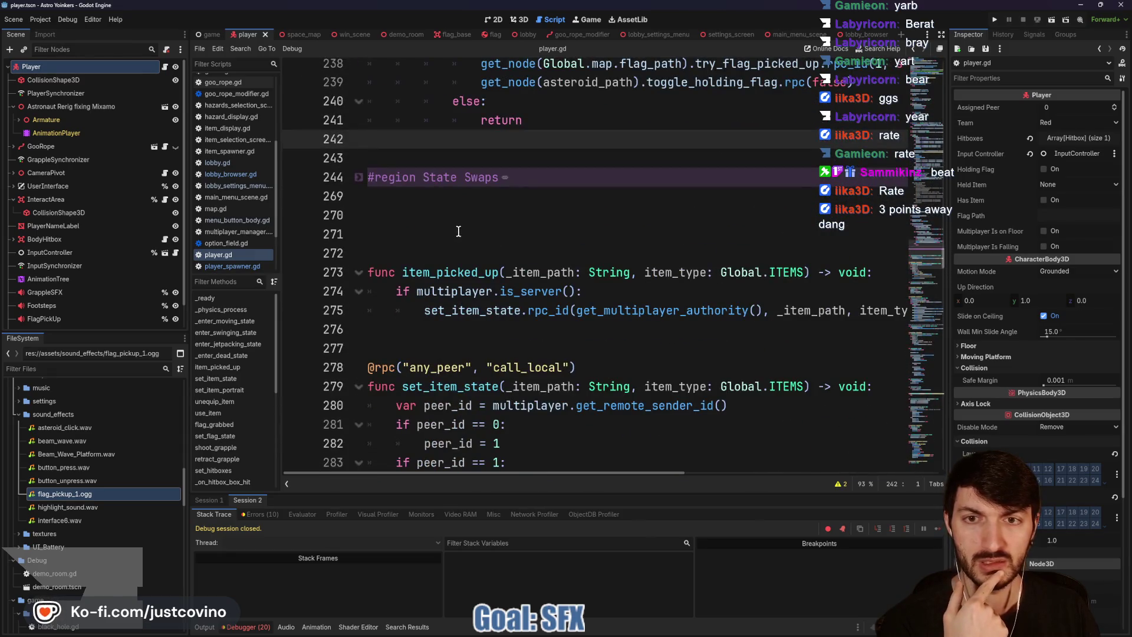
scroll(458, 231, "down", 20)
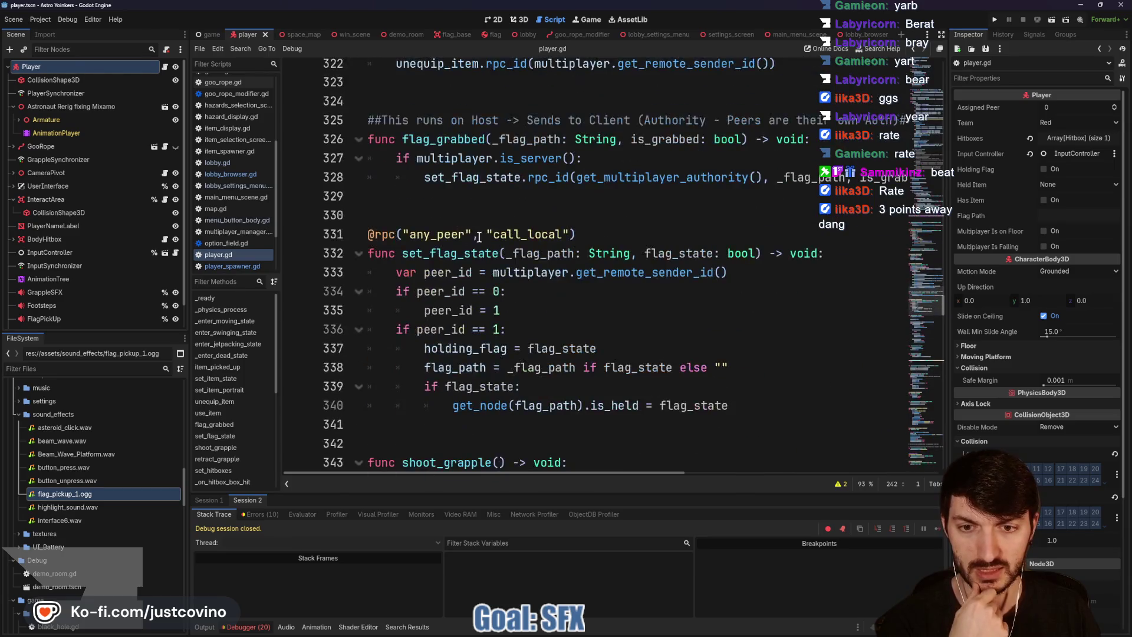
scroll(479, 237, "down", 14)
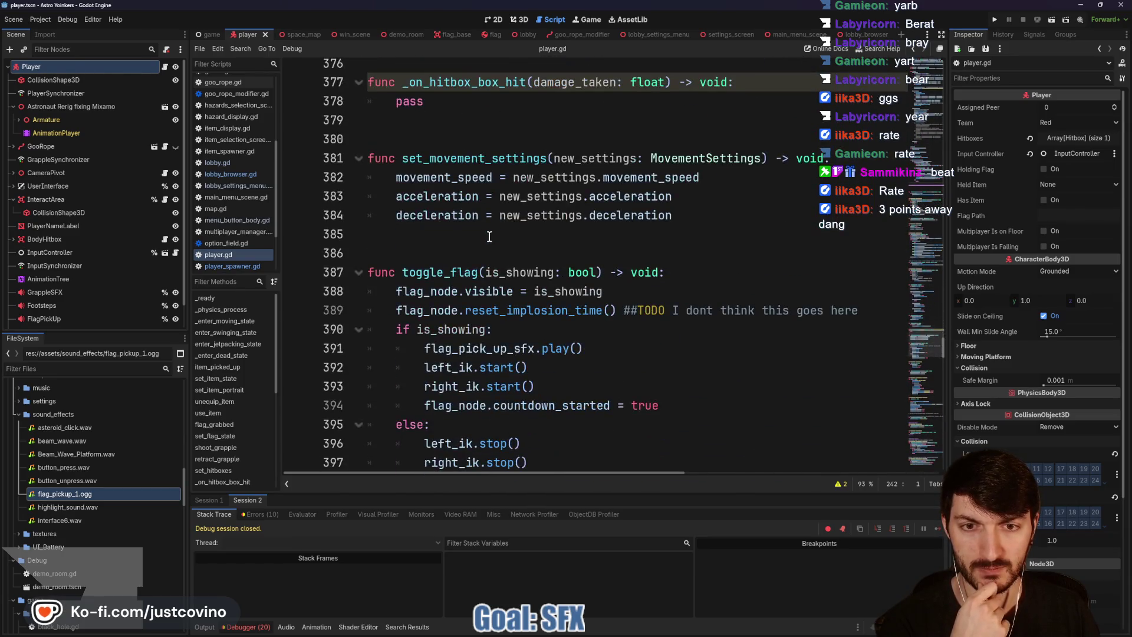
scroll(489, 236, "down", 8)
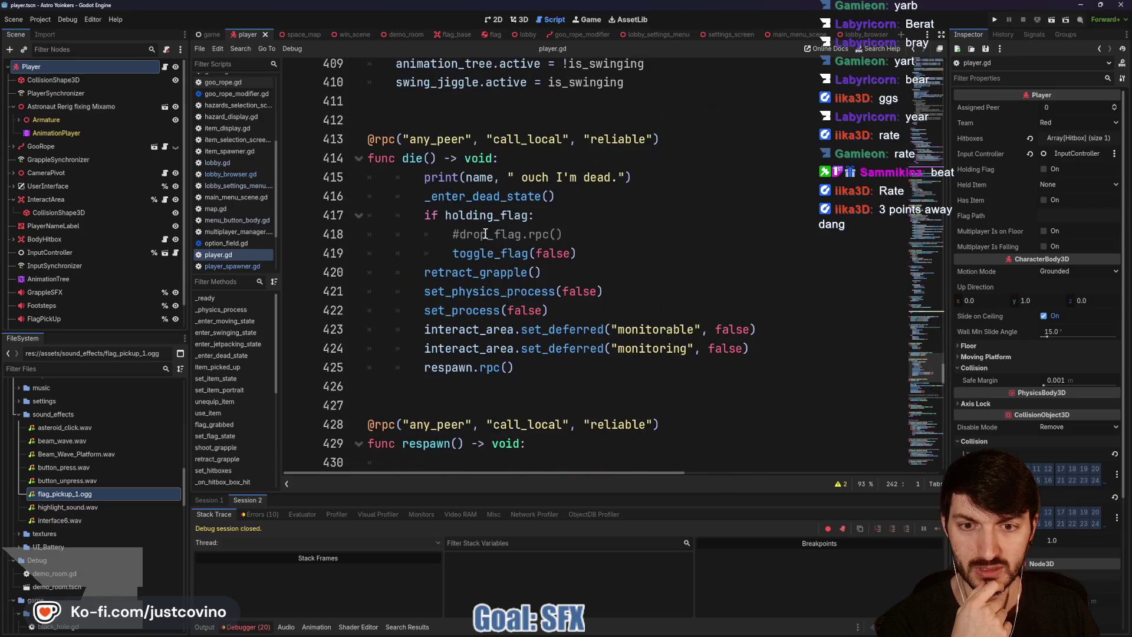
scroll(485, 234, "down", 1)
scroll(485, 234, "down", 2)
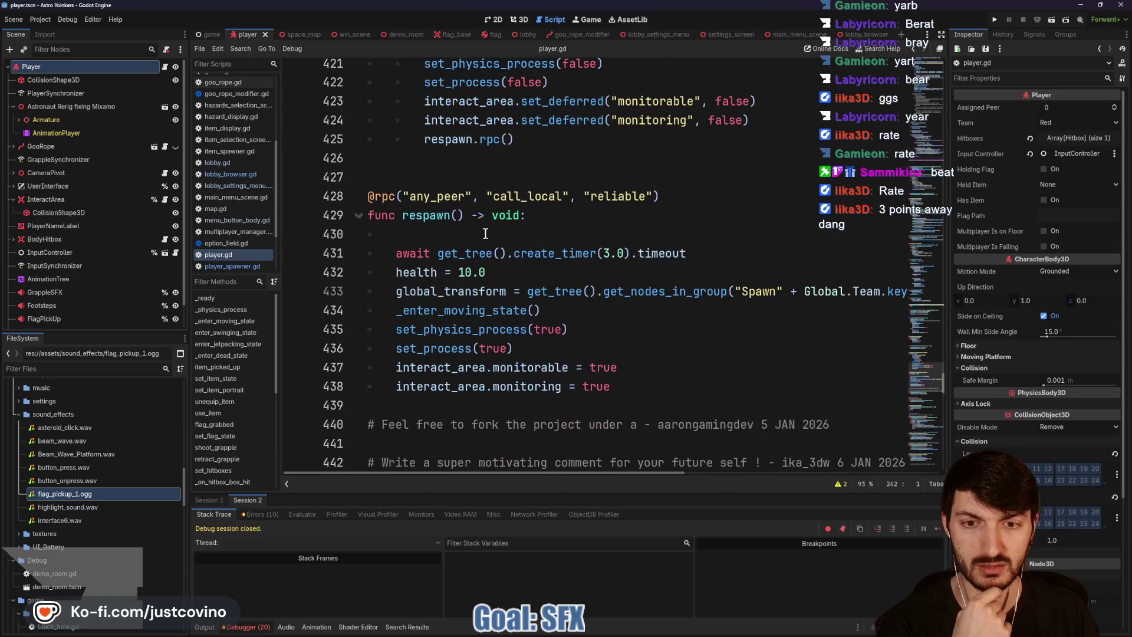
scroll(560, 187, "down", 2)
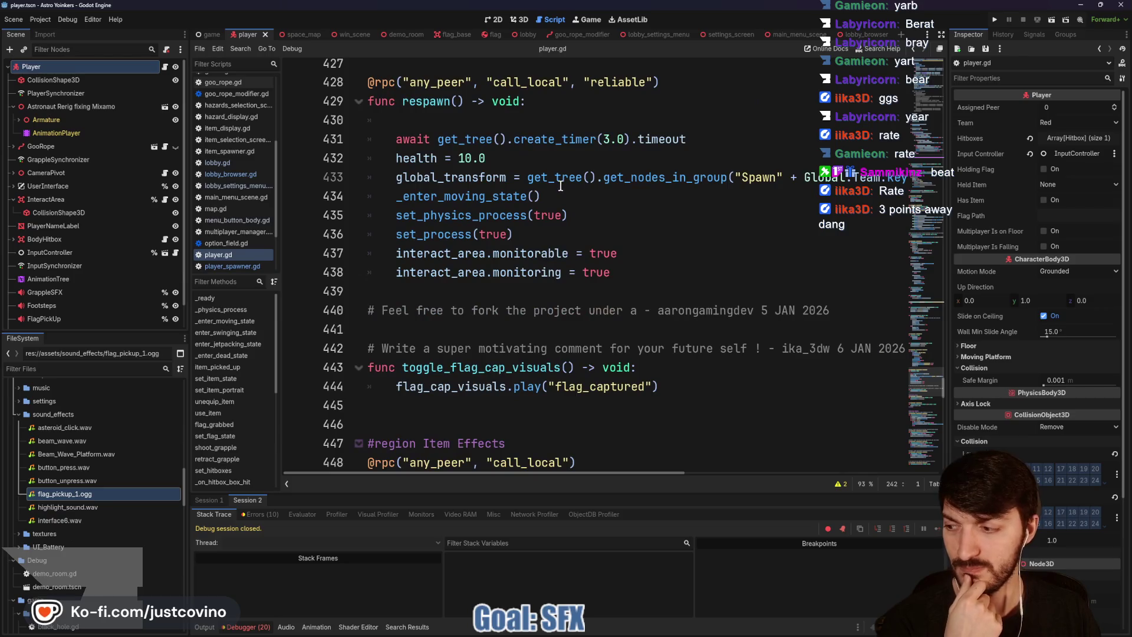
scroll(560, 186, "down", 8)
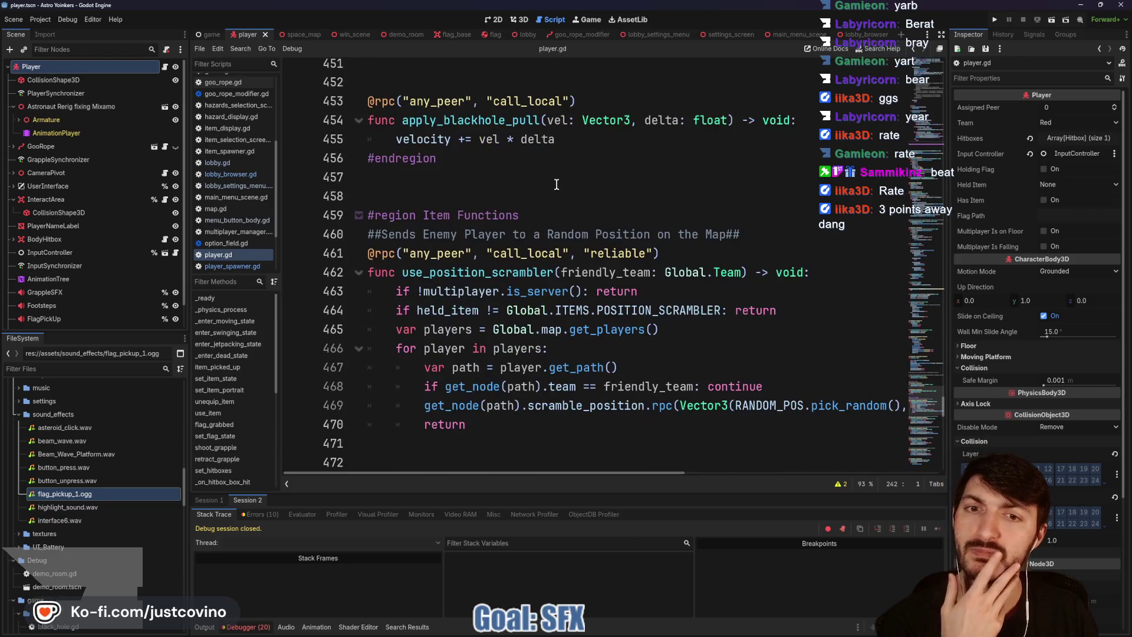
scroll(557, 184, "down", 15)
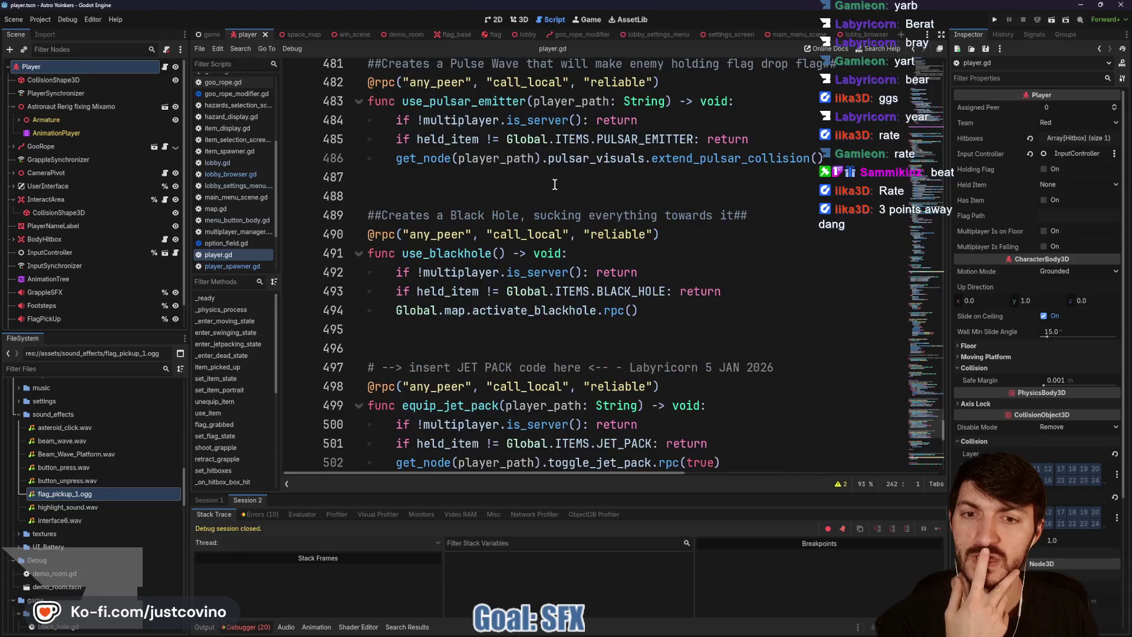
scroll(554, 184, "down", 4)
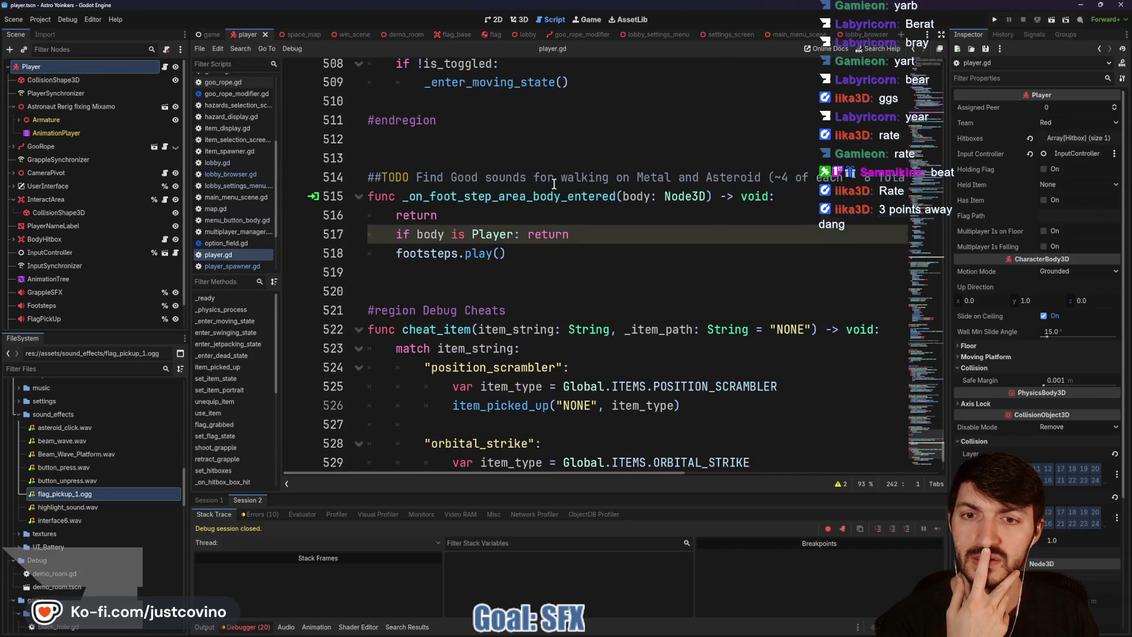
scroll(554, 185, "down", 2)
scroll(554, 185, "up", 1)
Step: Place the caret on the footsteps.play() line and select the FlagPickUp sound player node
left_click(431, 231)
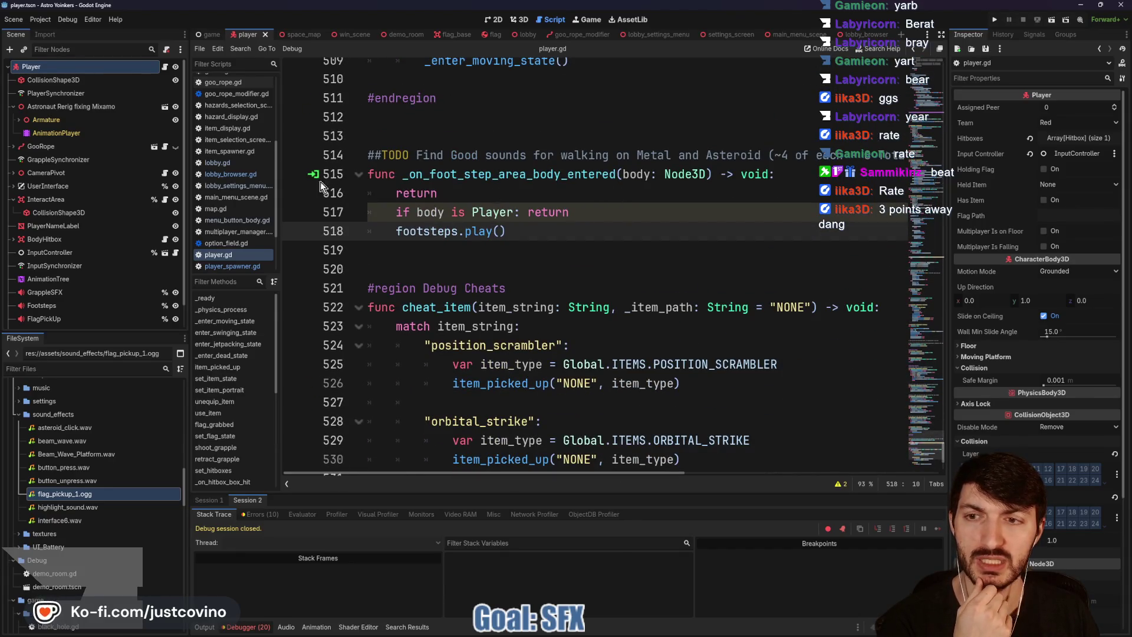
scroll(129, 255, "down", 1)
left_click(62, 293)
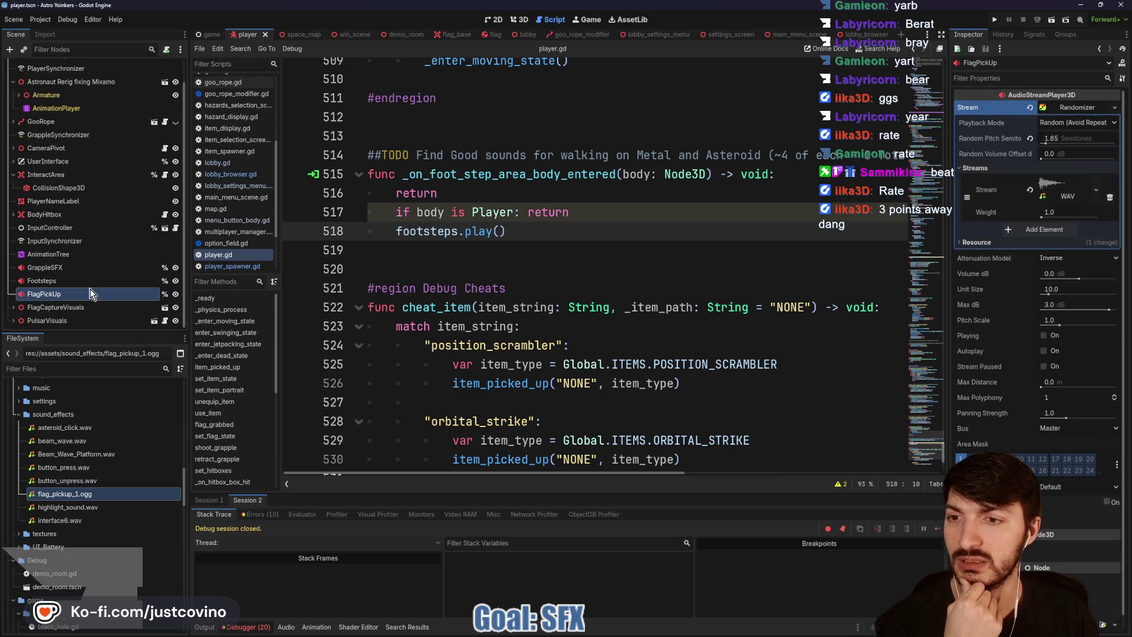
Step: Replace FlagPickUp's WAV stream with one empty Streams entry, save player.tscn, and run the game
left_click(1110, 198)
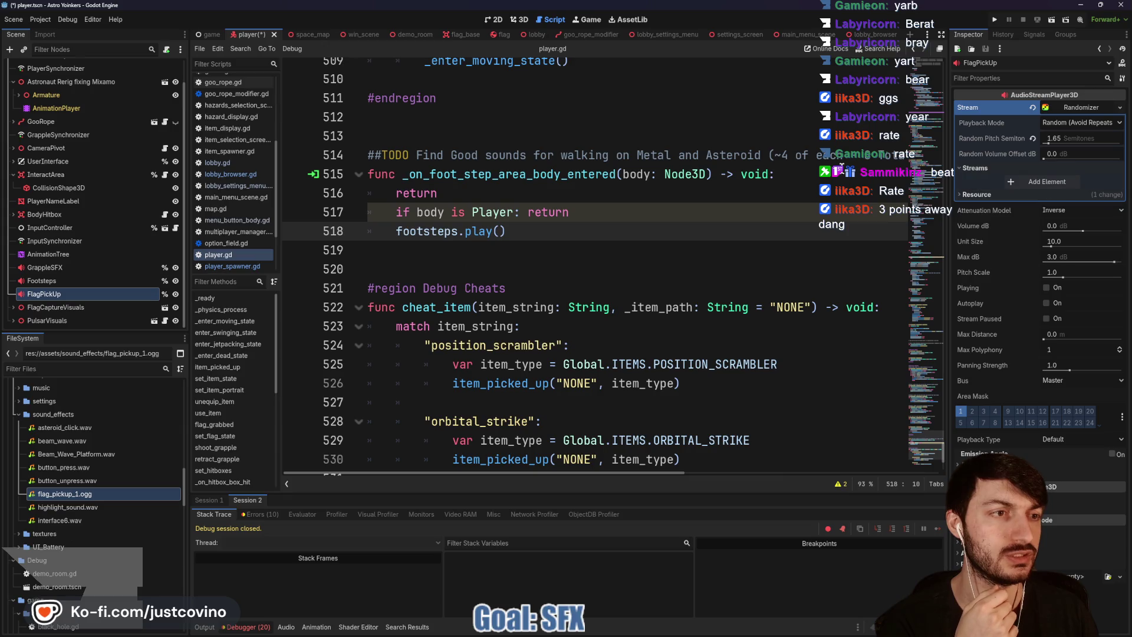
left_click(1045, 183)
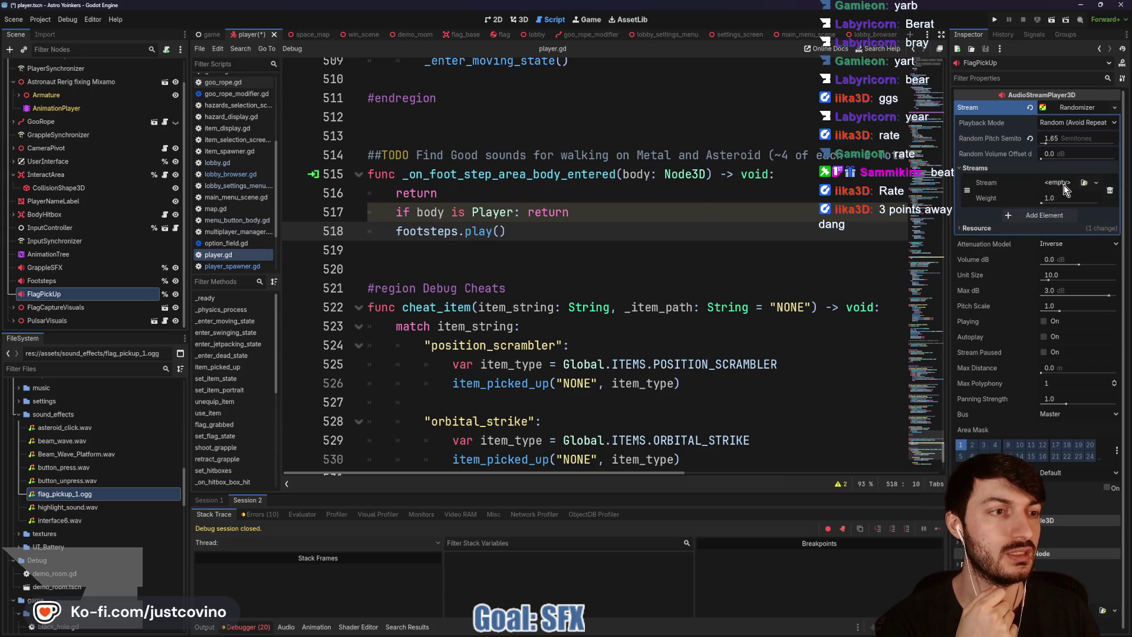
left_click(1060, 184)
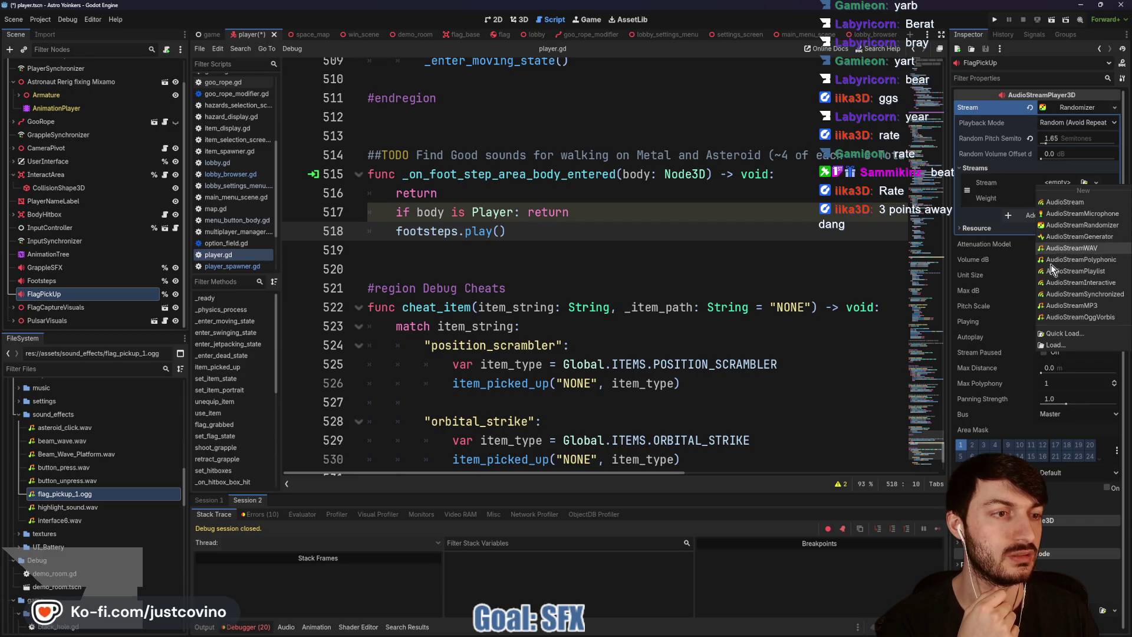
left_click(1060, 333)
left_click(493, 230)
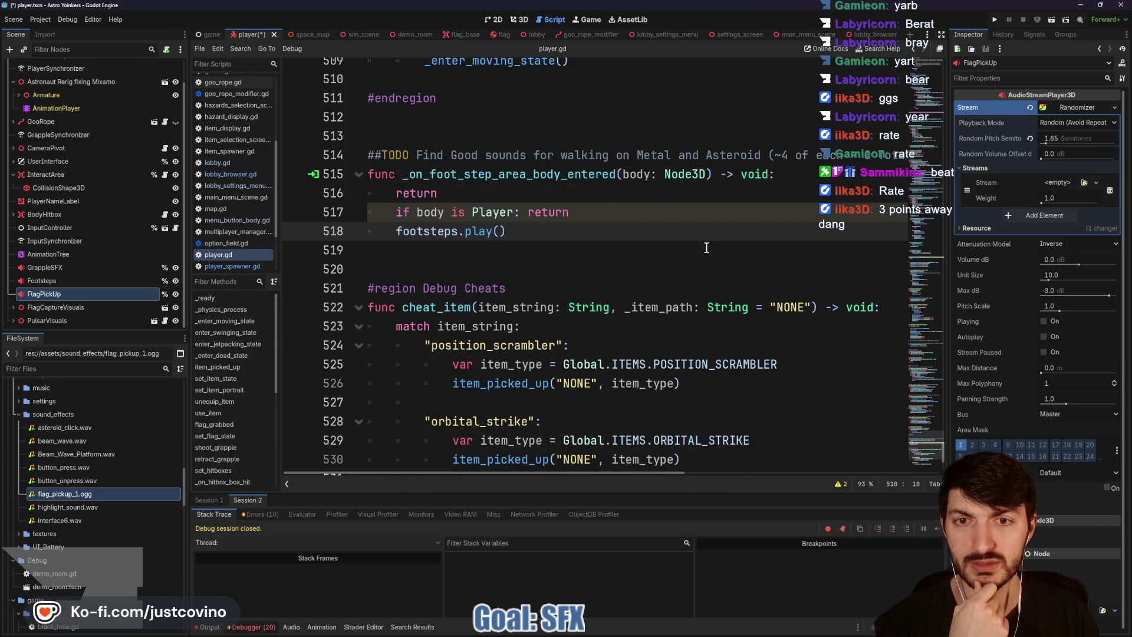
key("ctrl+s")
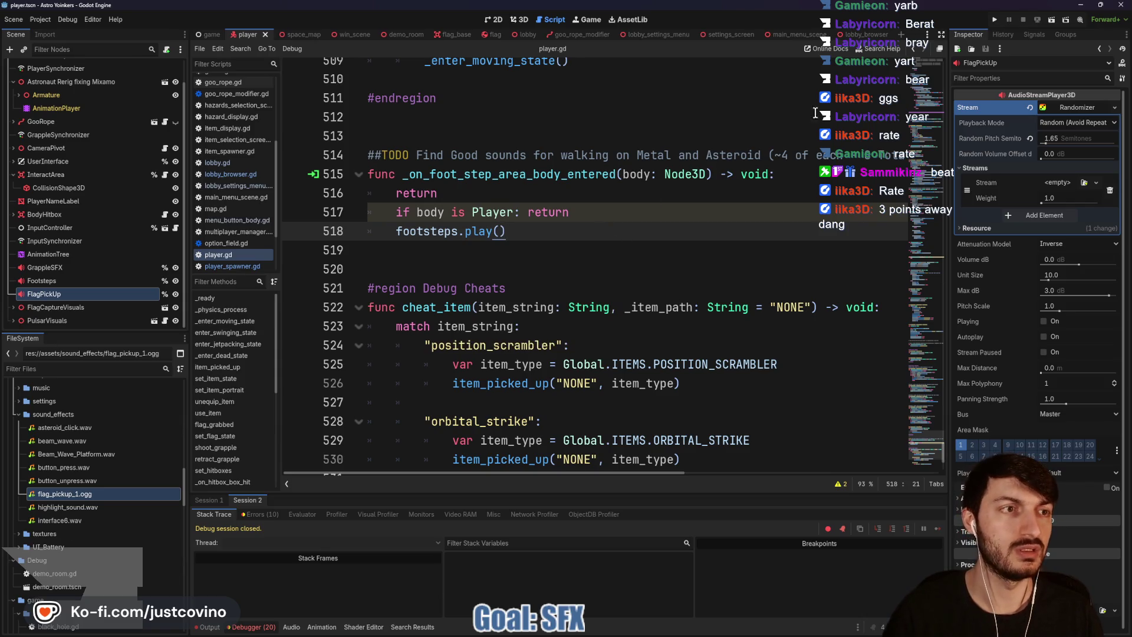
left_click(996, 20)
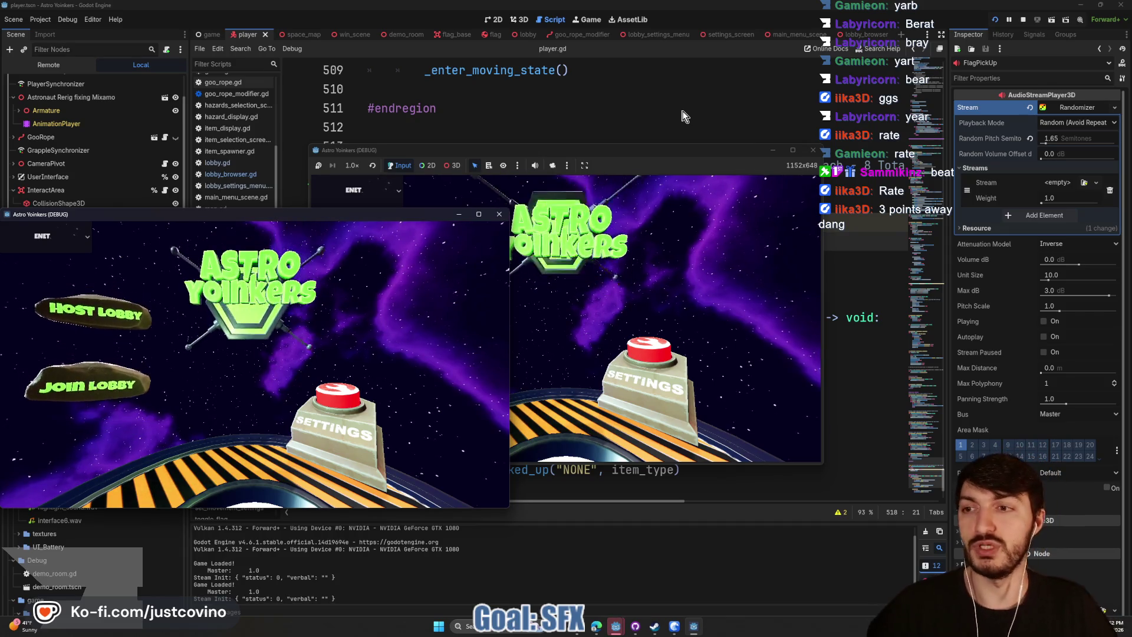
left_click(116, 324)
left_click(232, 296)
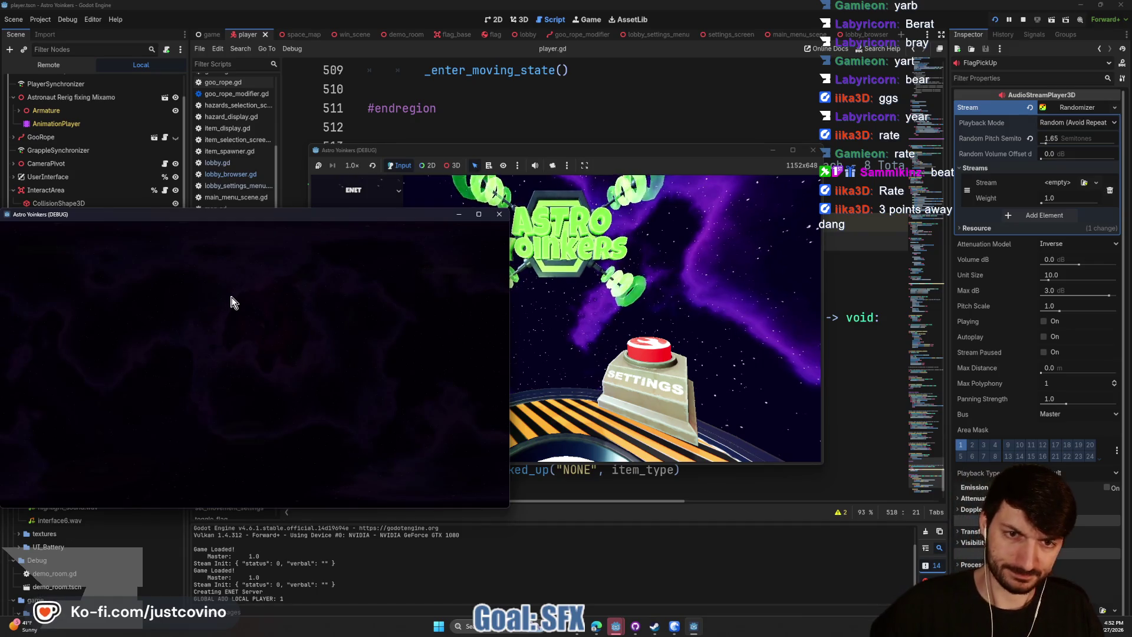
left_click(416, 279)
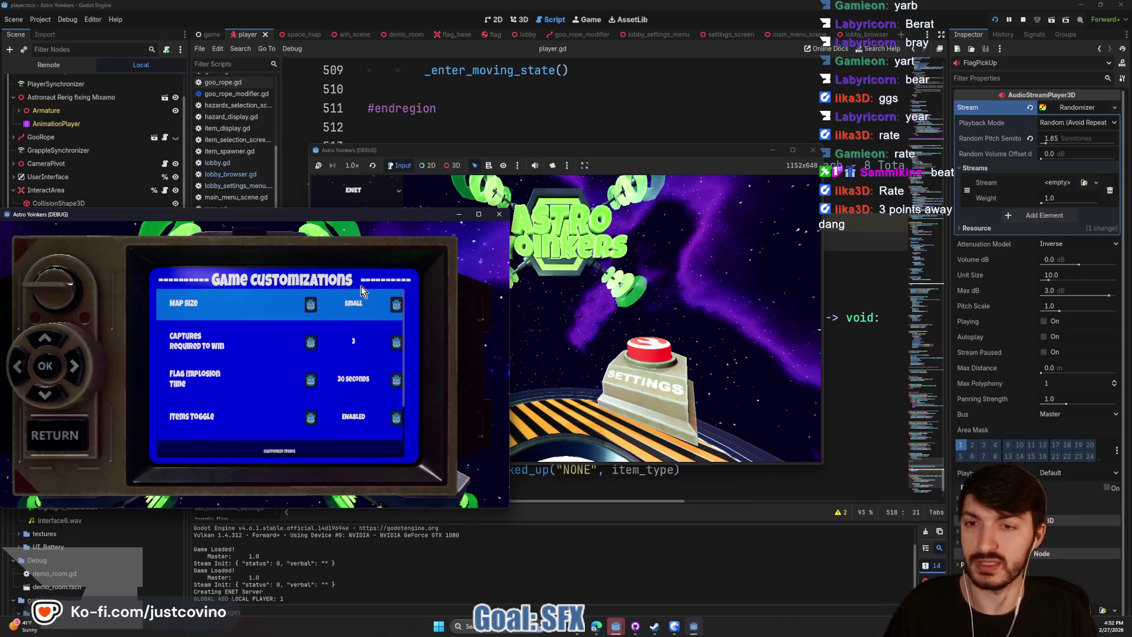
left_click_drag(326, 289, 334, 308)
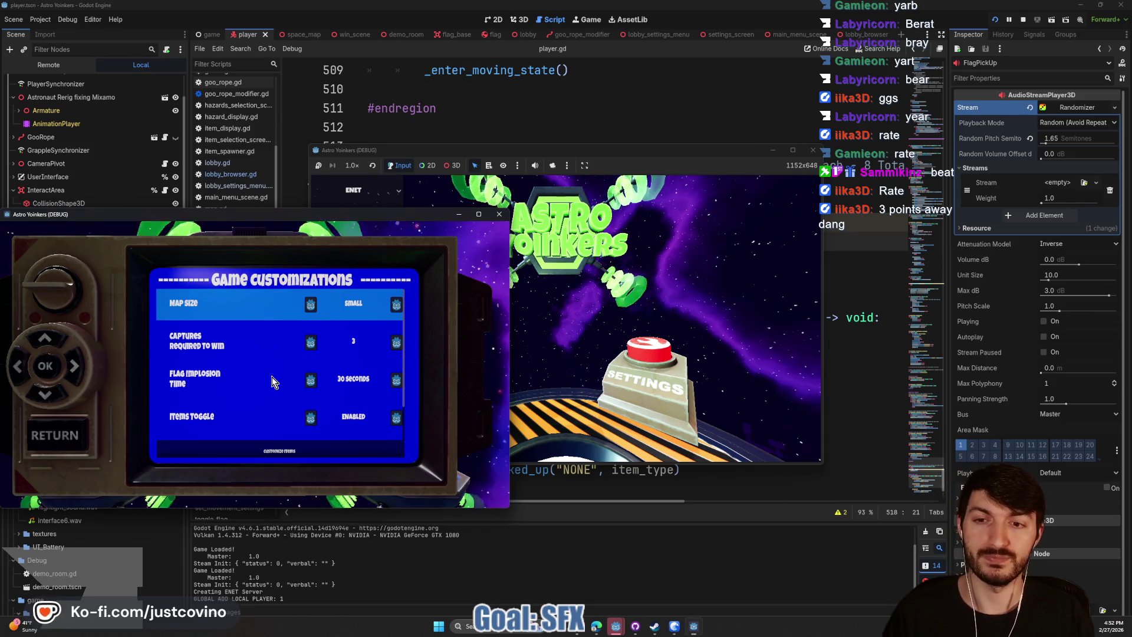
key("Escape")
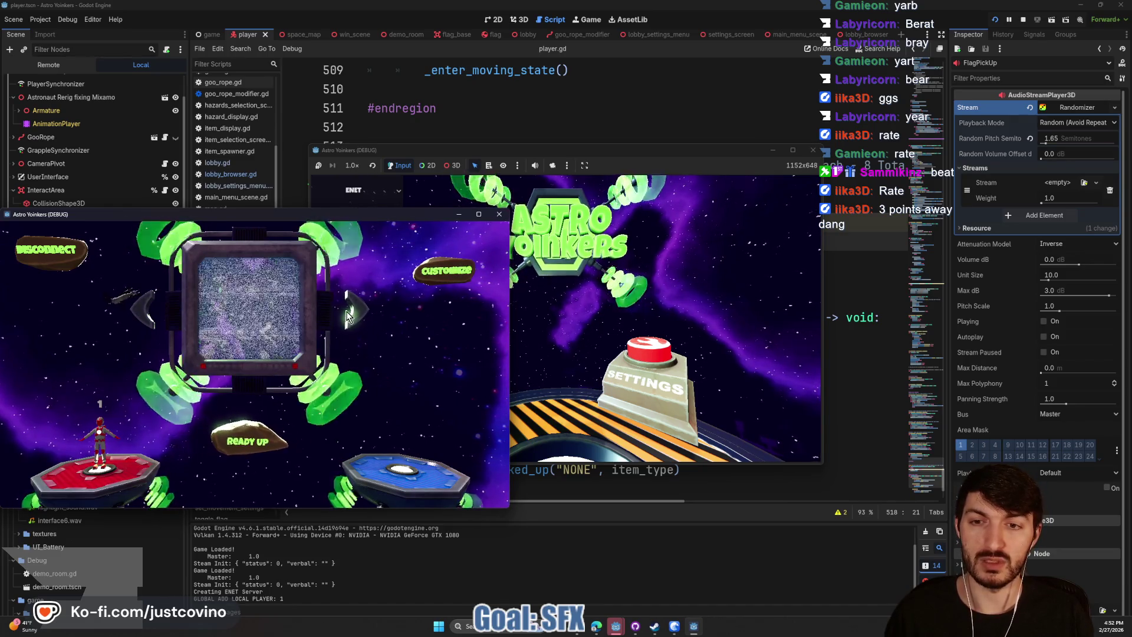
left_click(353, 312)
left_click(147, 318)
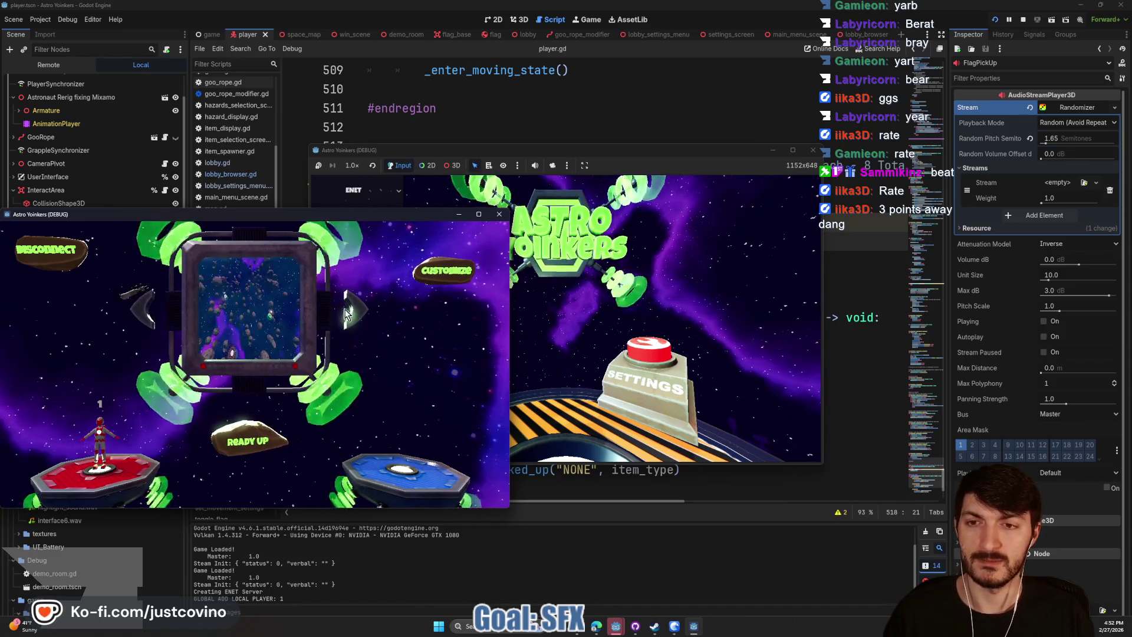
left_click(140, 313)
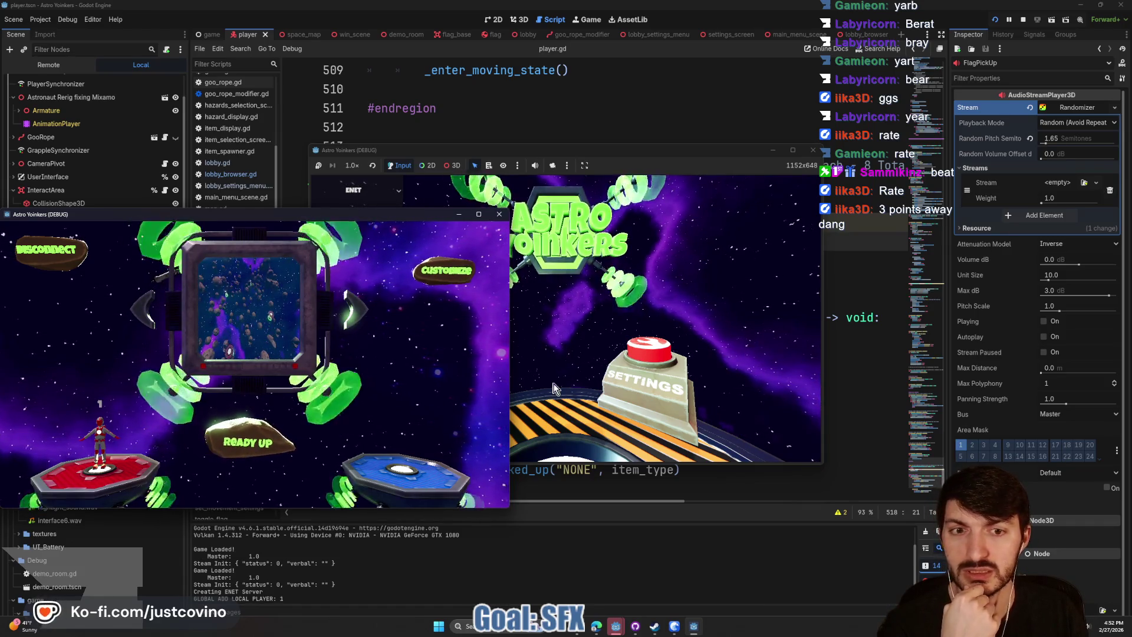
left_click(1022, 19)
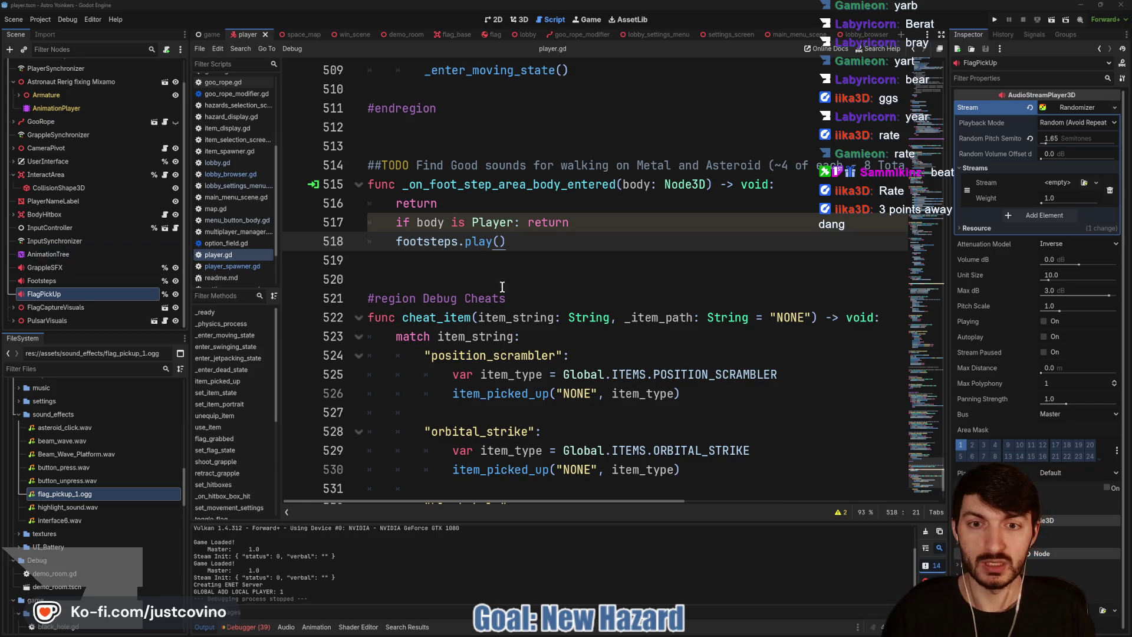
Step: Close the main_menu_scene, settings_screen, lobby_settings_menu, lobby, flag and flag_base scene tabs
key("Down")
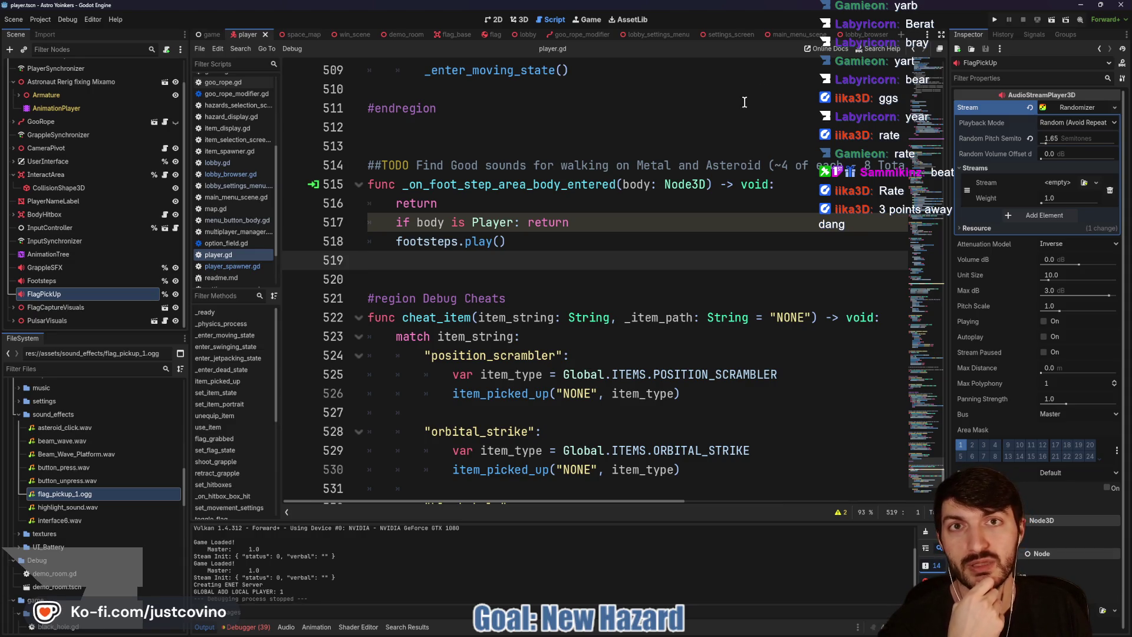
left_click(819, 35)
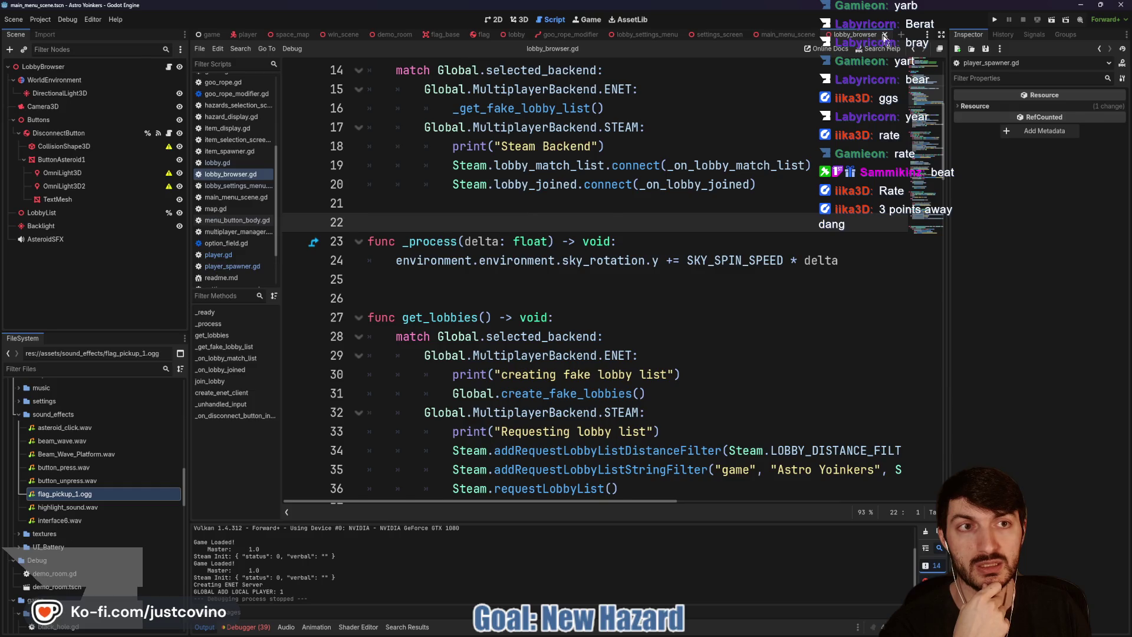
left_click(822, 35)
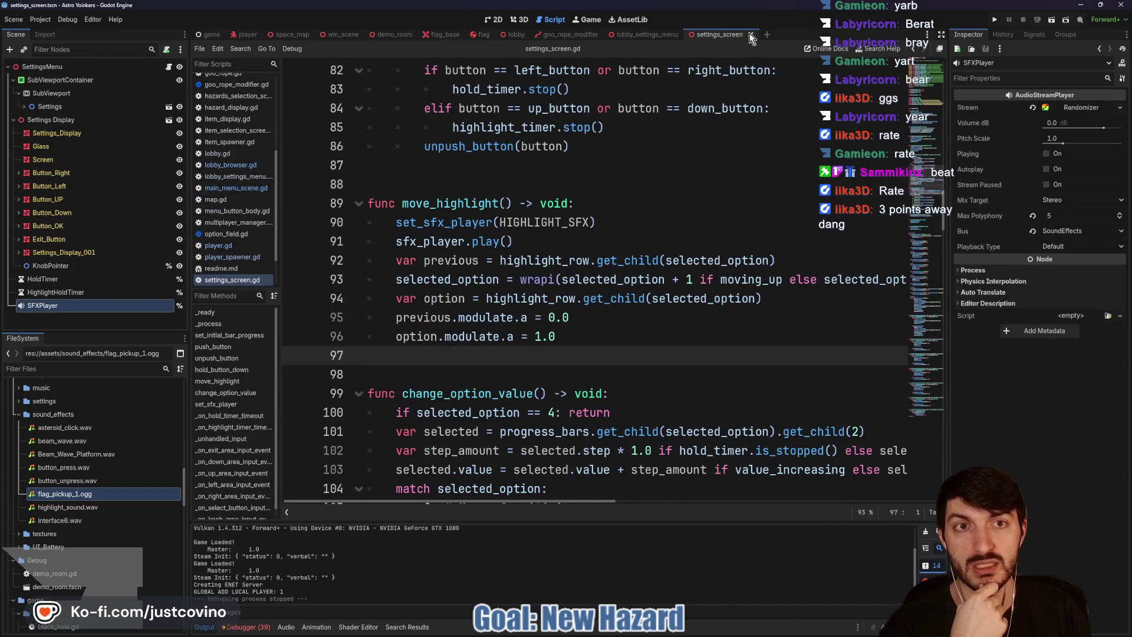
left_click(749, 34)
left_click(686, 35)
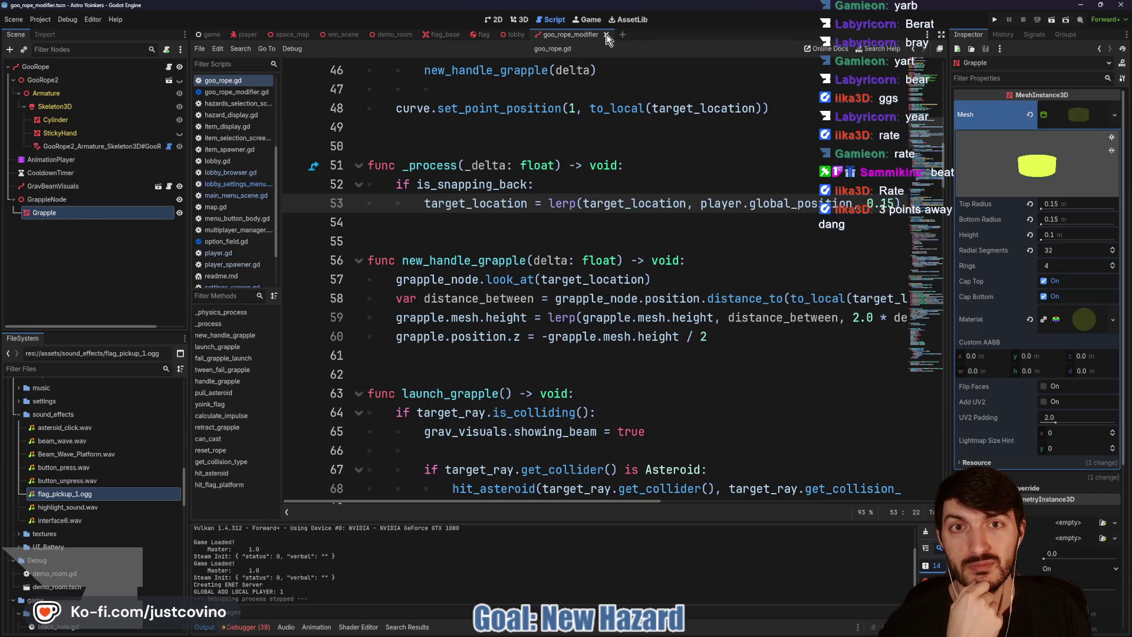
left_click(521, 37)
left_click(533, 35)
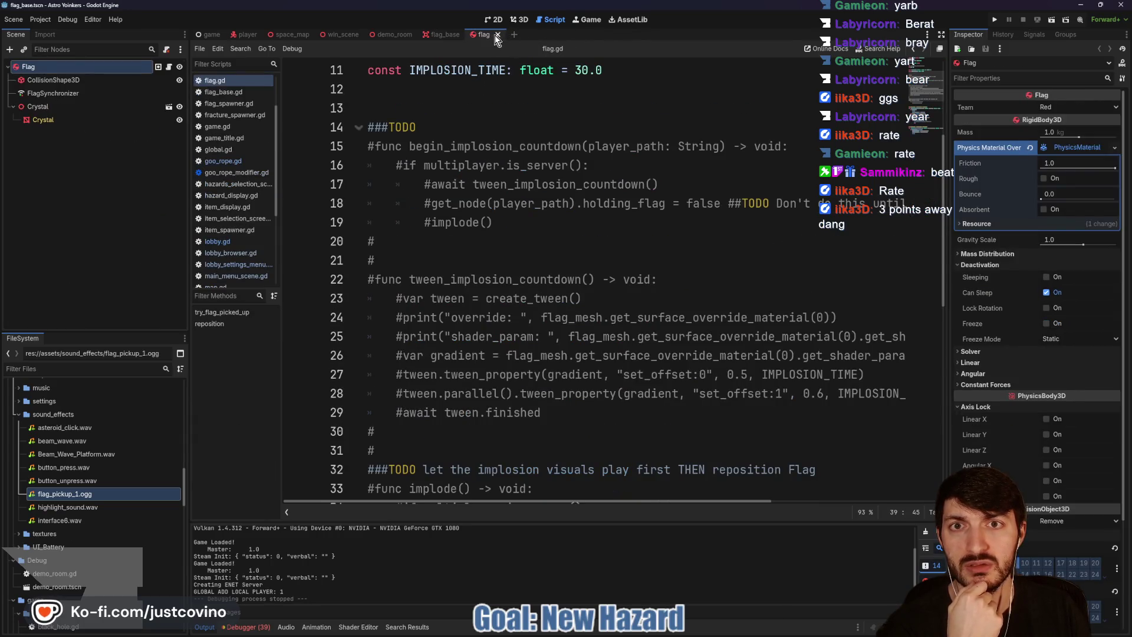
left_click(494, 34)
left_click(467, 34)
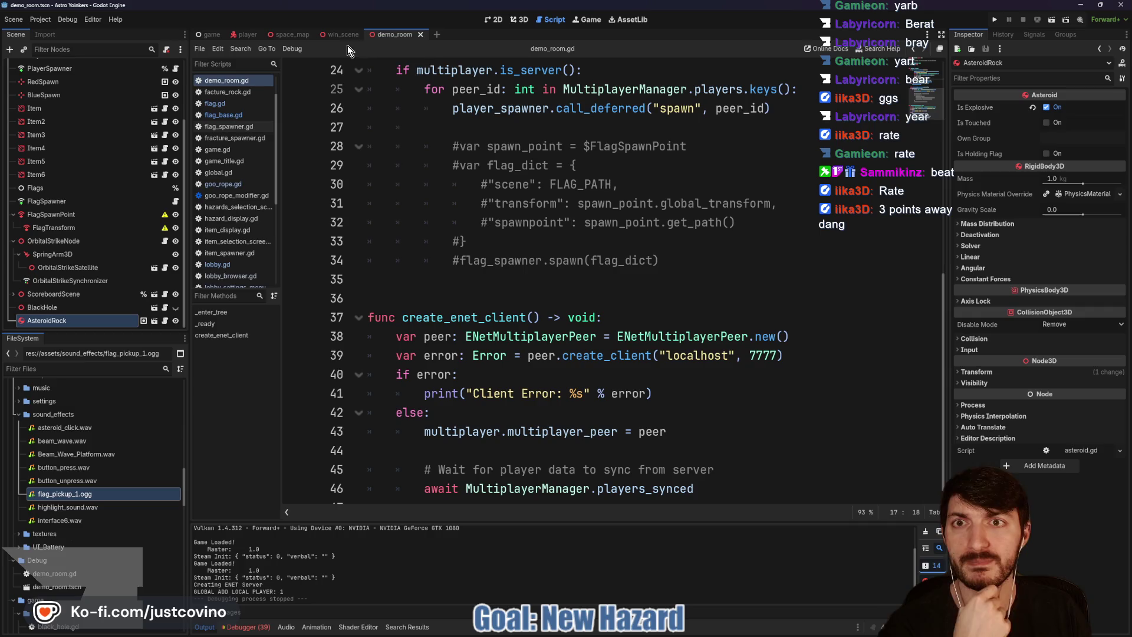
Step: Close demo_room and show the space_map scene in the 3D workspace
left_click(472, 203)
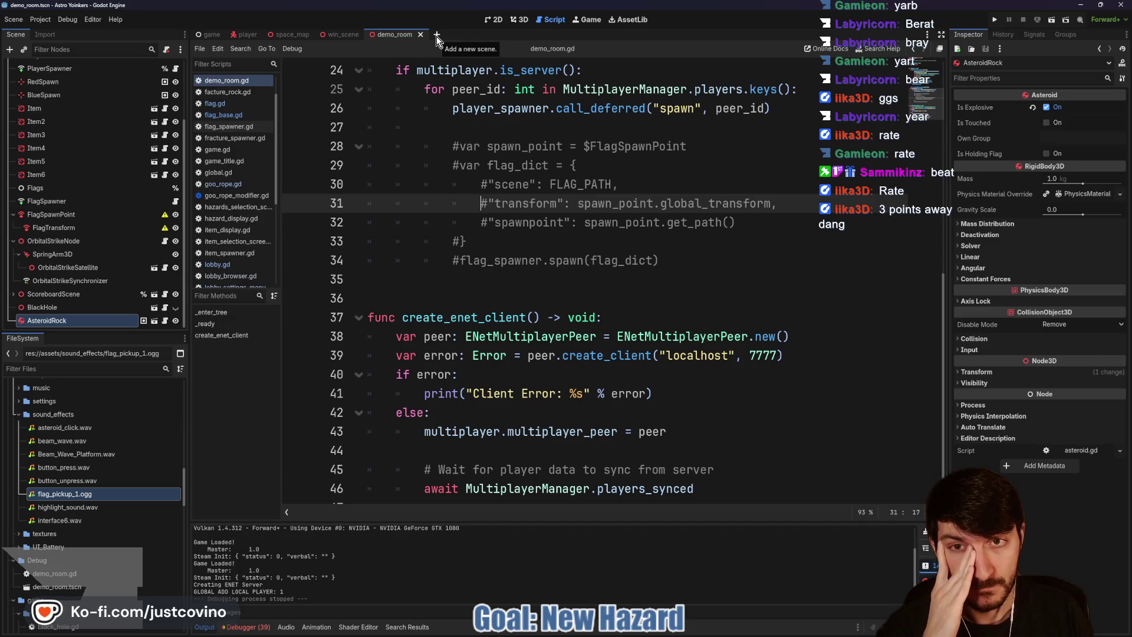
left_click(420, 34)
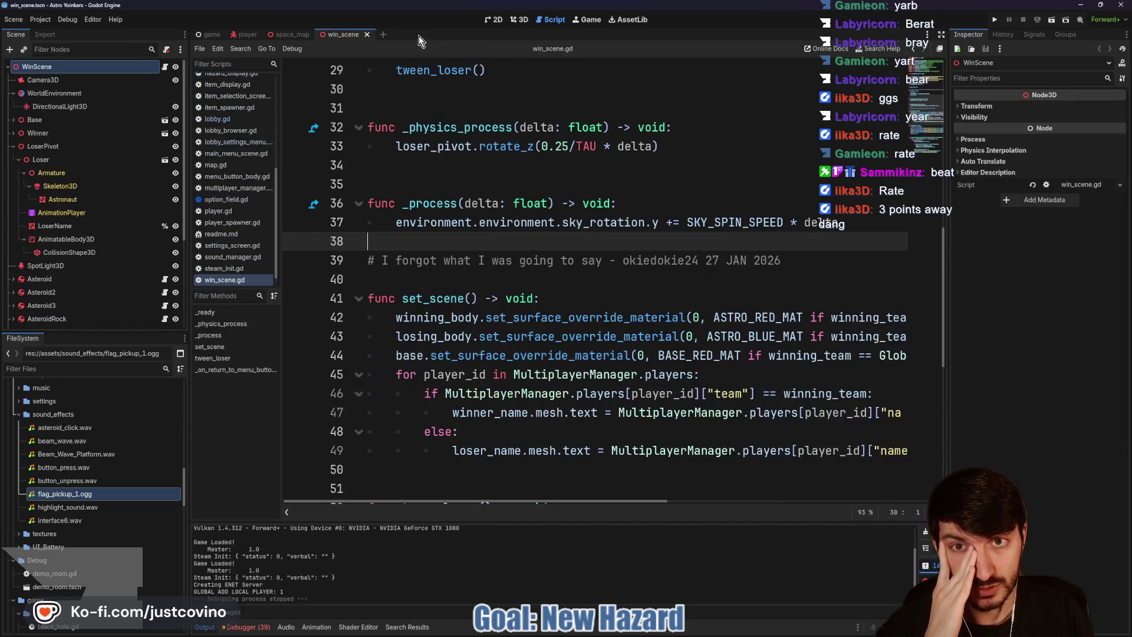
left_click(293, 34)
left_click(514, 20)
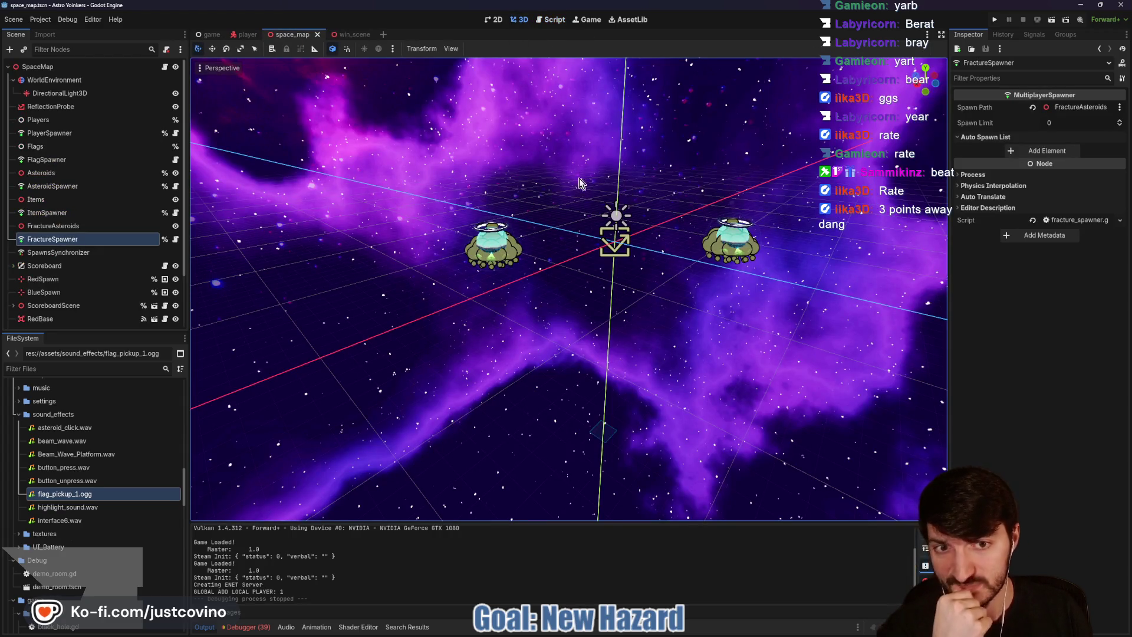
mouse_move(579, 178)
left_mouse_down()
mouse_move(669, 171)
mouse_move(665, 185)
left_mouse_up()
scroll(664, 185, "down", 3)
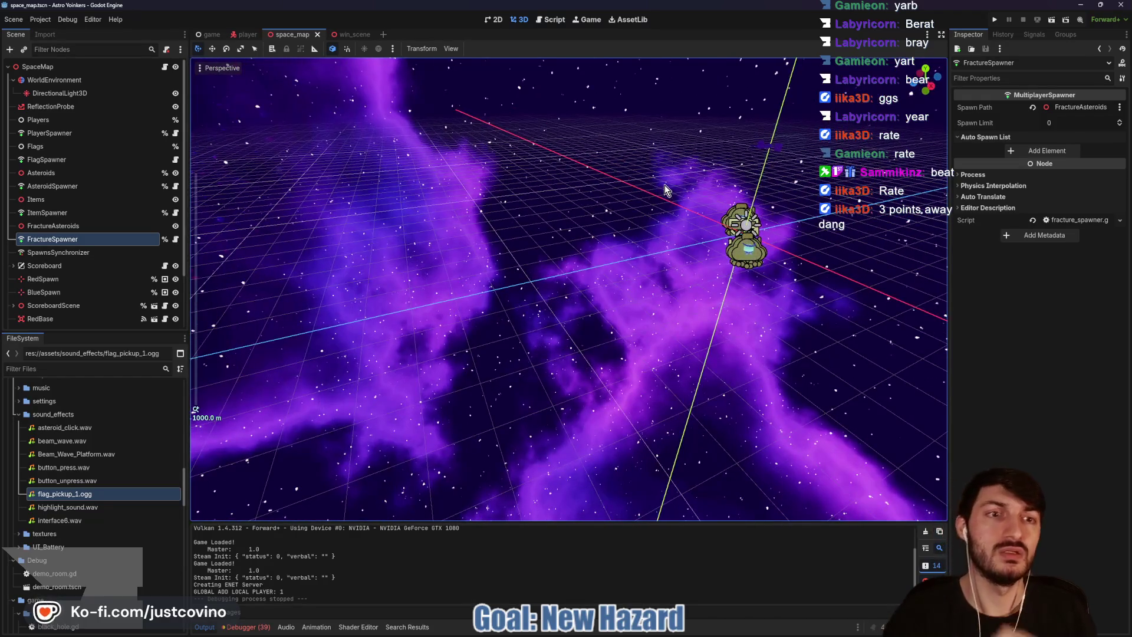
left_click_drag(622, 237, 583, 262)
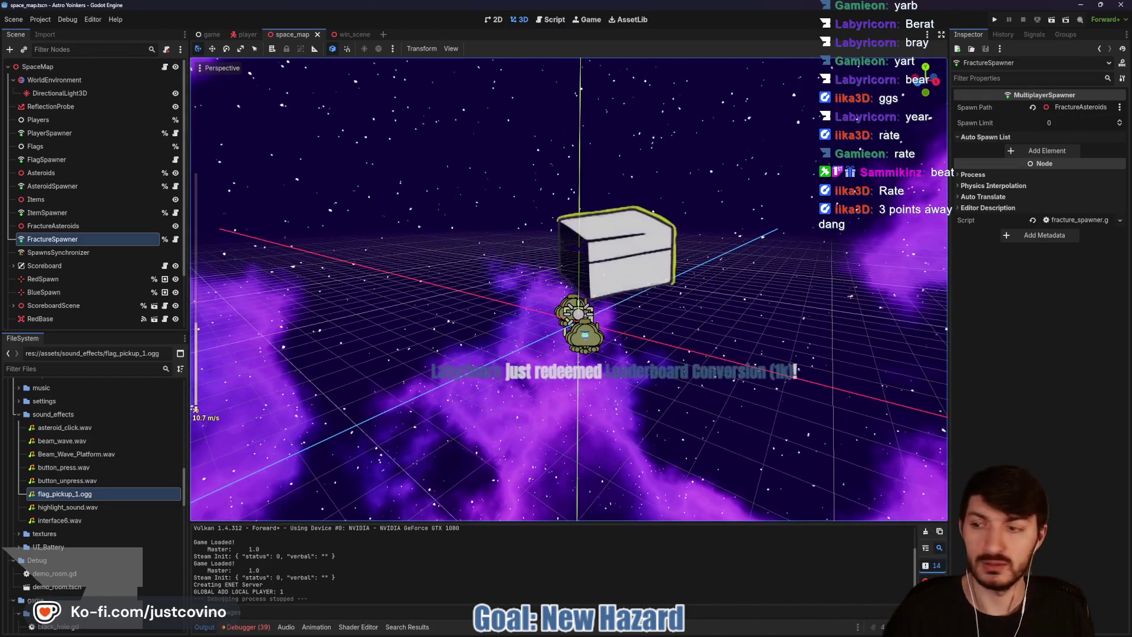
scroll(569, 289, "up", 10)
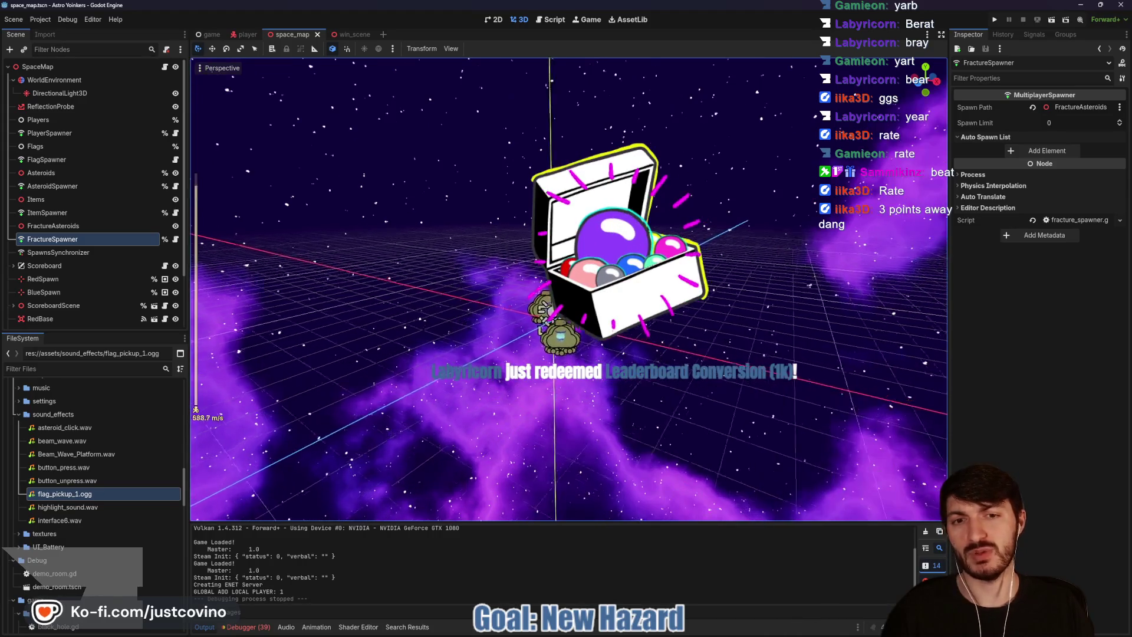
scroll(569, 289, "down", 4)
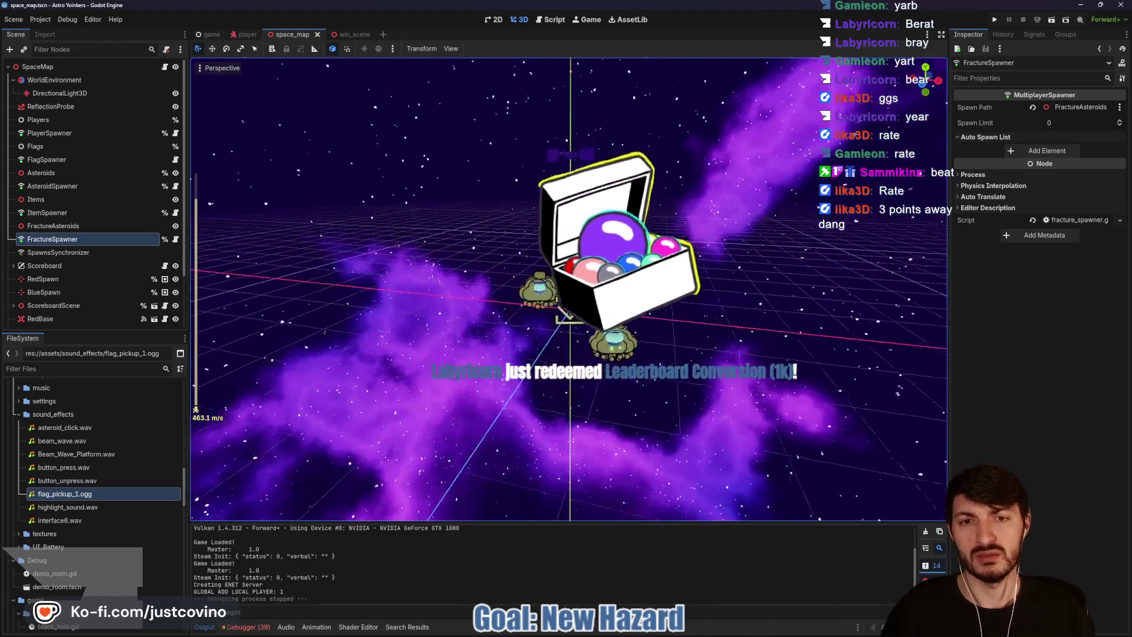
left_click_drag(569, 289, 554, 277)
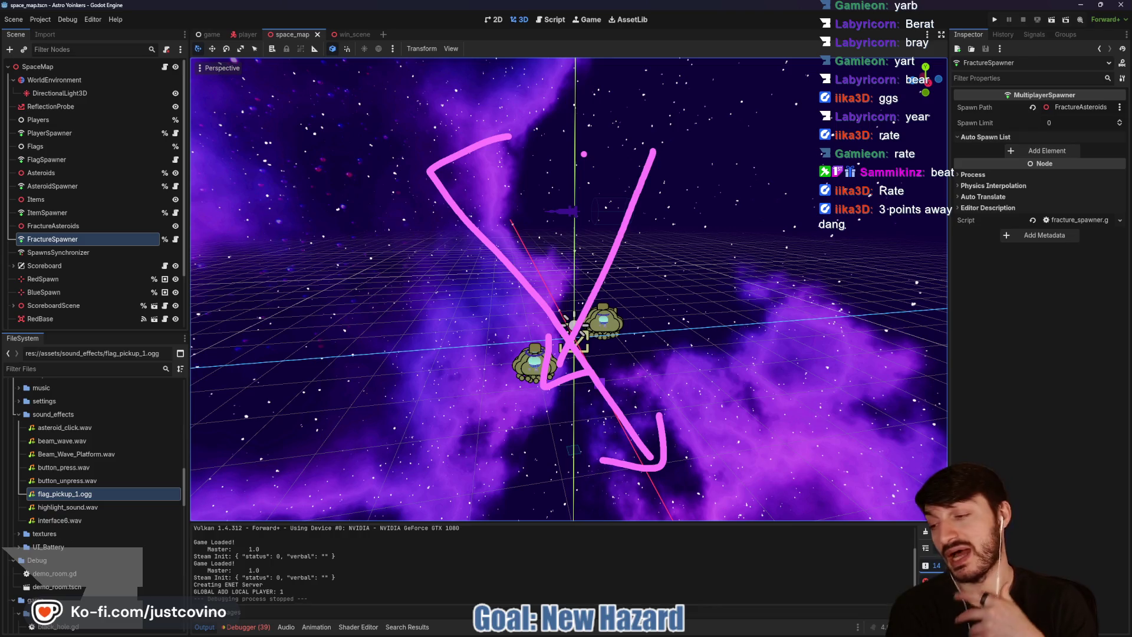
key("Escape")
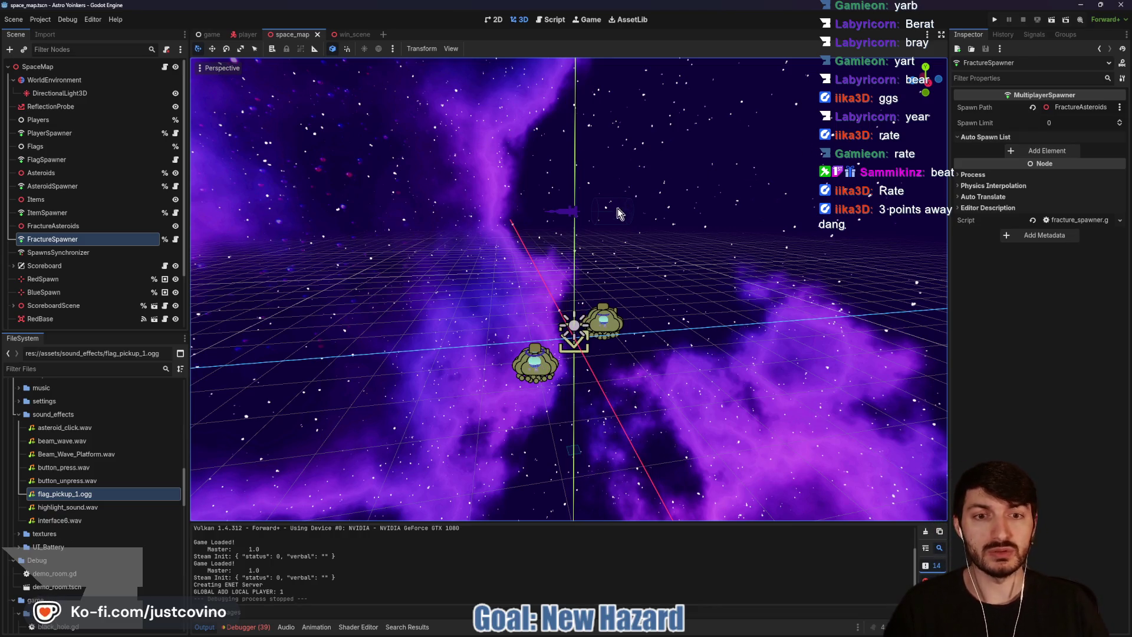
left_click_drag(617, 207, 643, 225)
scroll(642, 224, "down", 2)
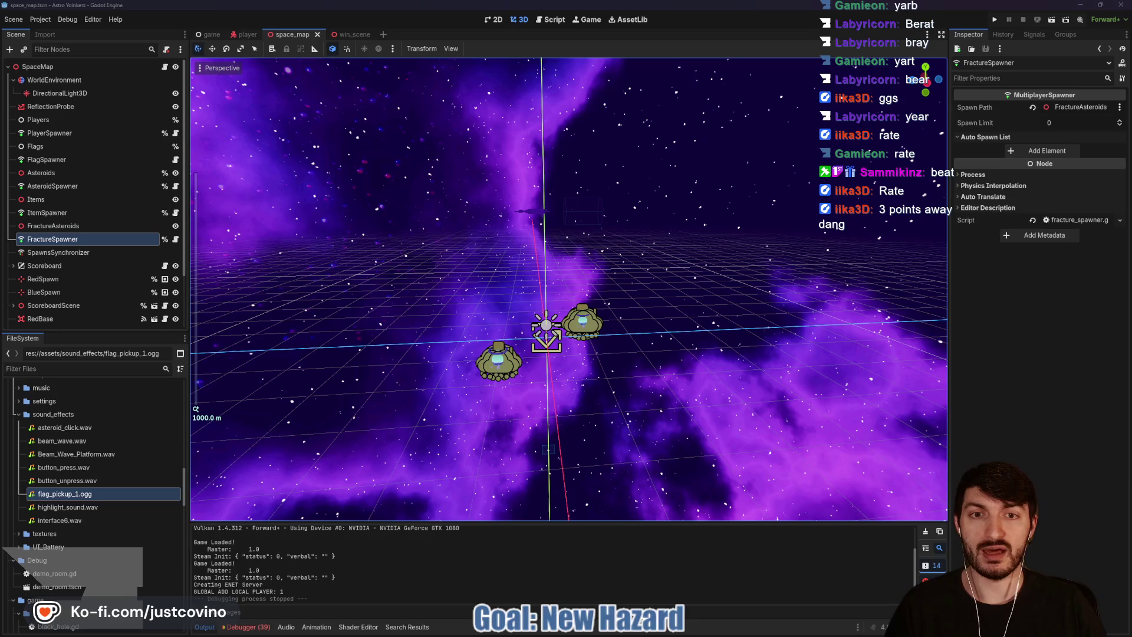
mouse_move(569, 126)
left_mouse_down()
mouse_move(407, 189)
mouse_move(593, 275)
mouse_move(651, 155)
mouse_move(524, 138)
left_mouse_up()
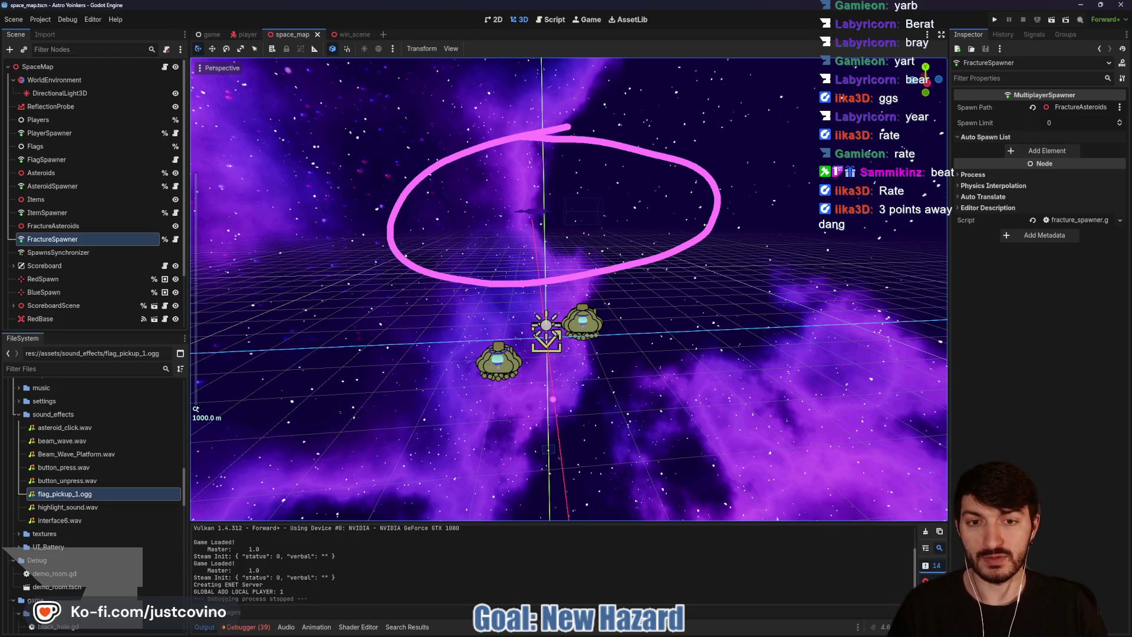
left_click_drag(534, 177, 542, 439)
mouse_move(525, 417)
left_mouse_down()
mouse_move(574, 420)
mouse_move(518, 426)
left_mouse_up()
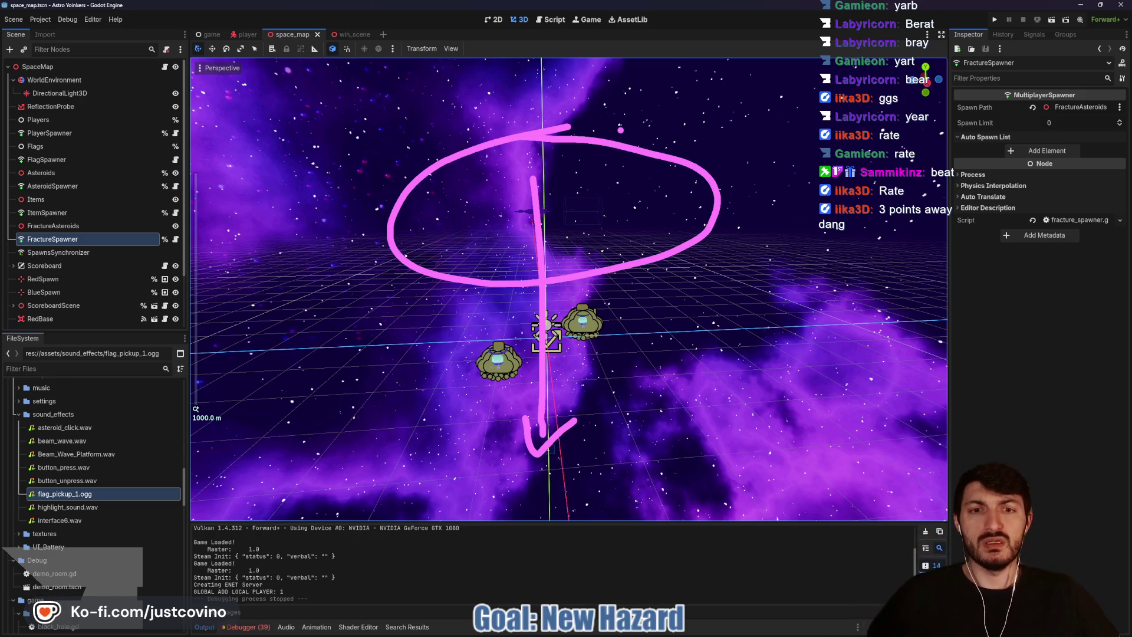
key("Escape")
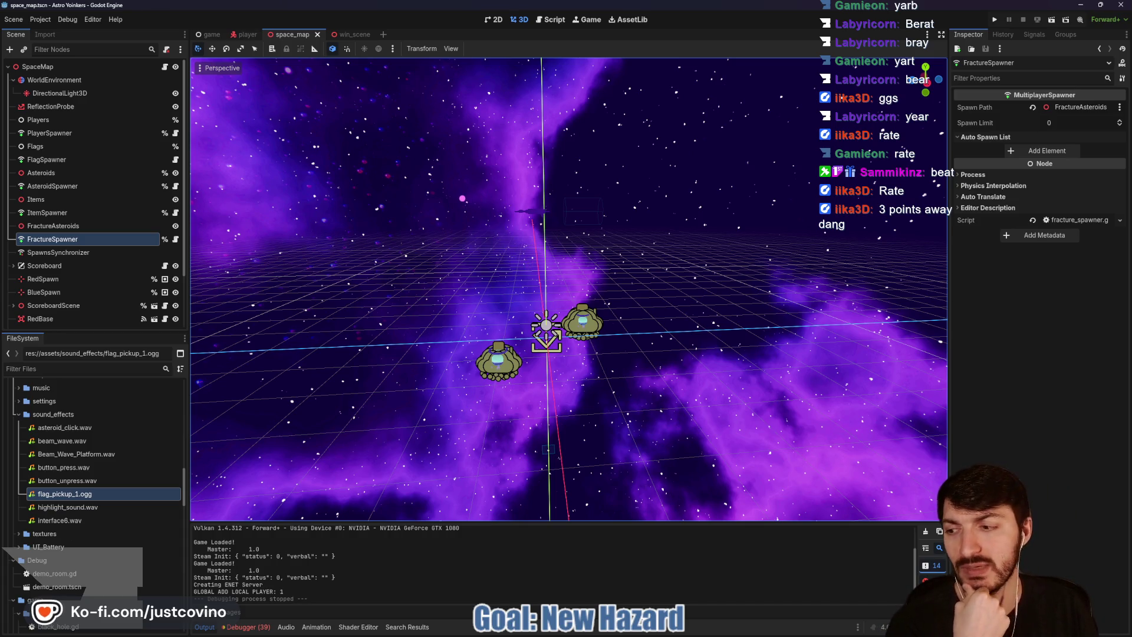
left_click_drag(461, 172, 462, 177)
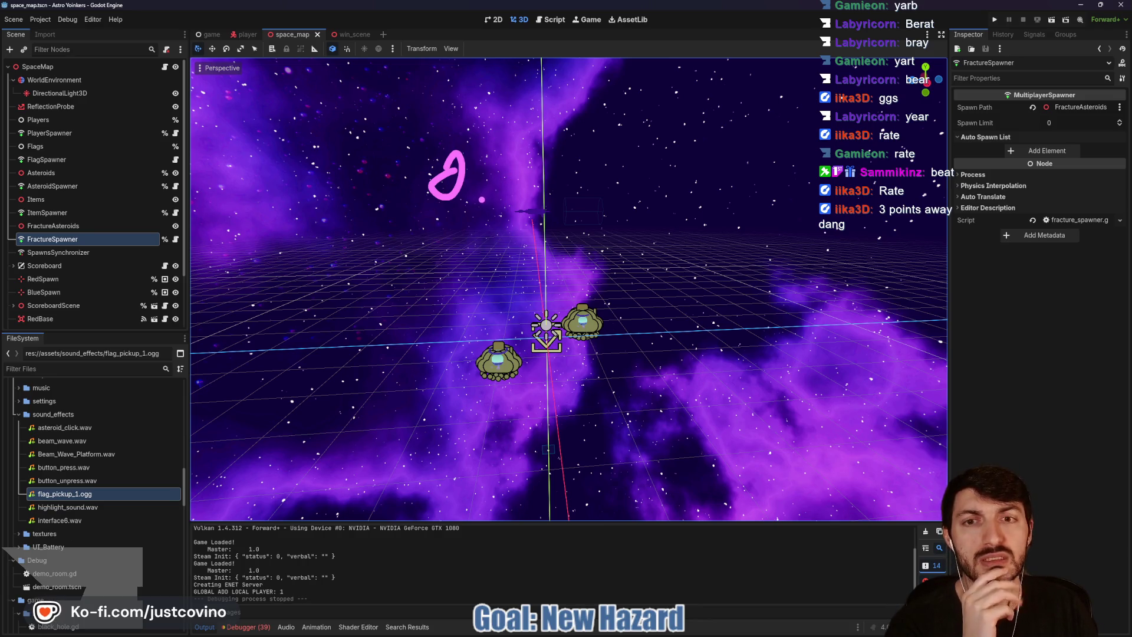
left_click_drag(468, 199, 470, 74)
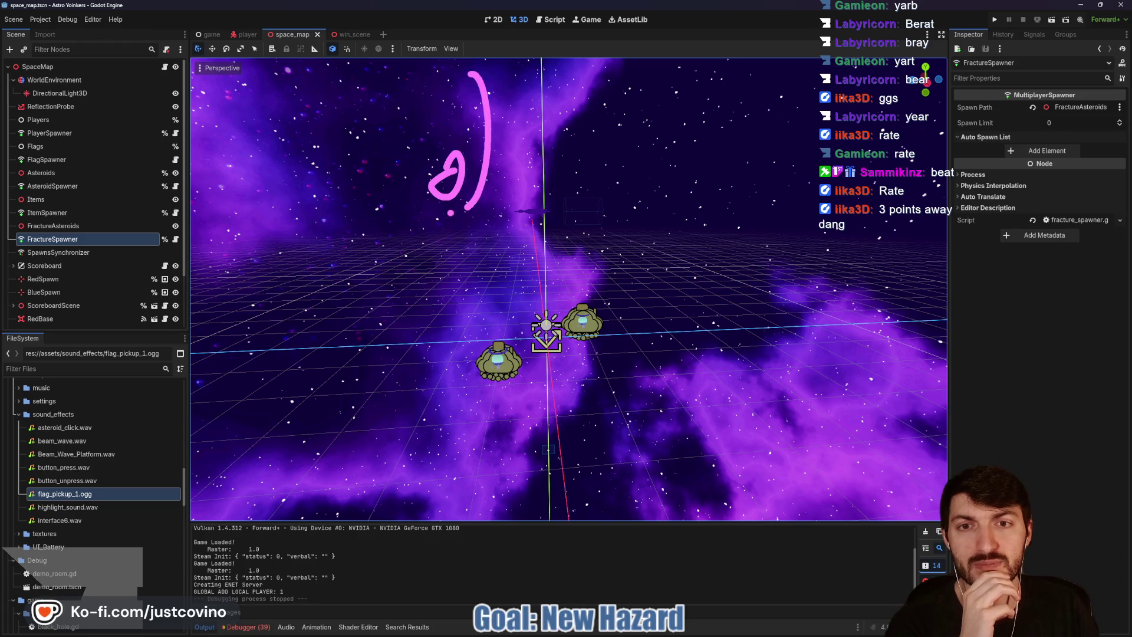
left_click_drag(450, 211, 359, 144)
left_click_drag(420, 72, 453, 134)
left_click_drag(385, 79, 412, 133)
left_click_drag(351, 86, 405, 146)
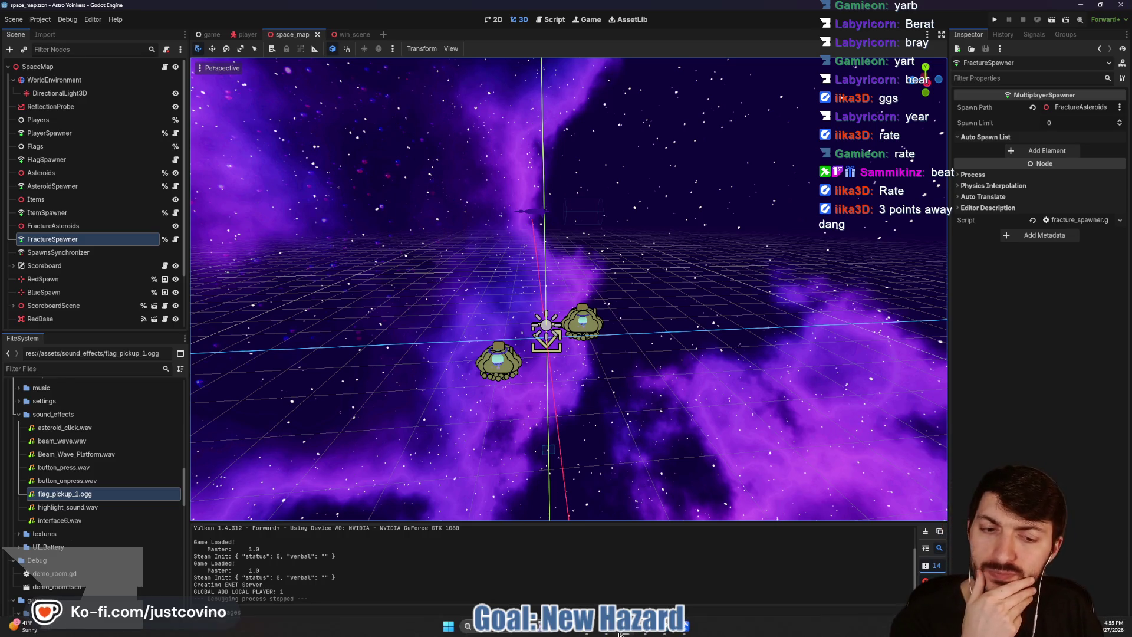
key("alt+Tab")
Step: Open the raffles page from the FFS Leaderboard tab
left_click(352, 57)
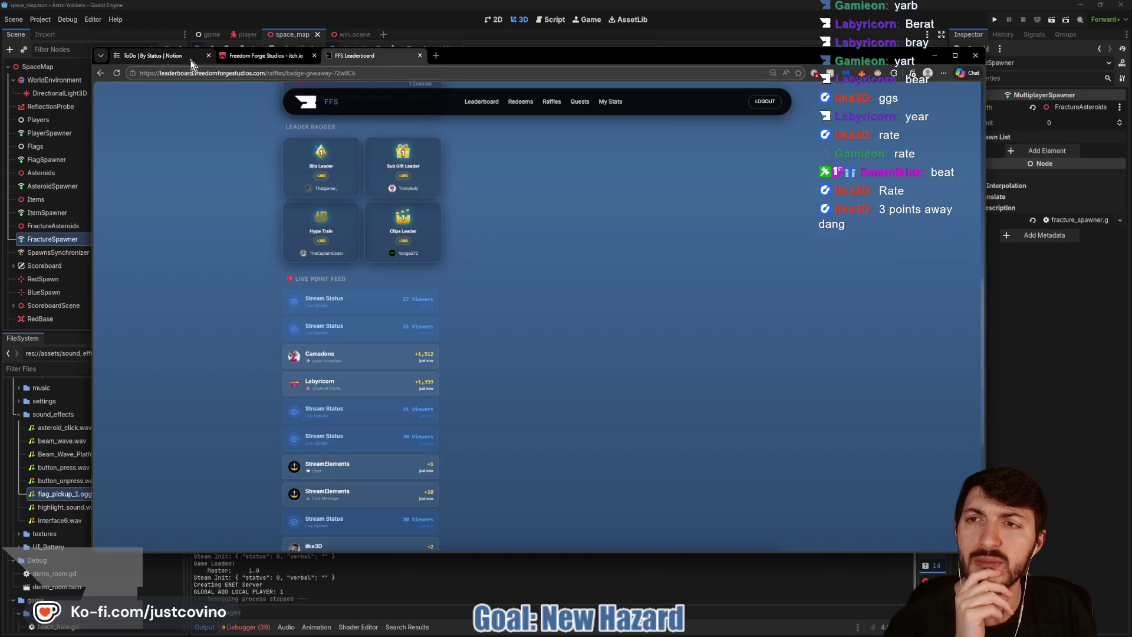
left_click(190, 57)
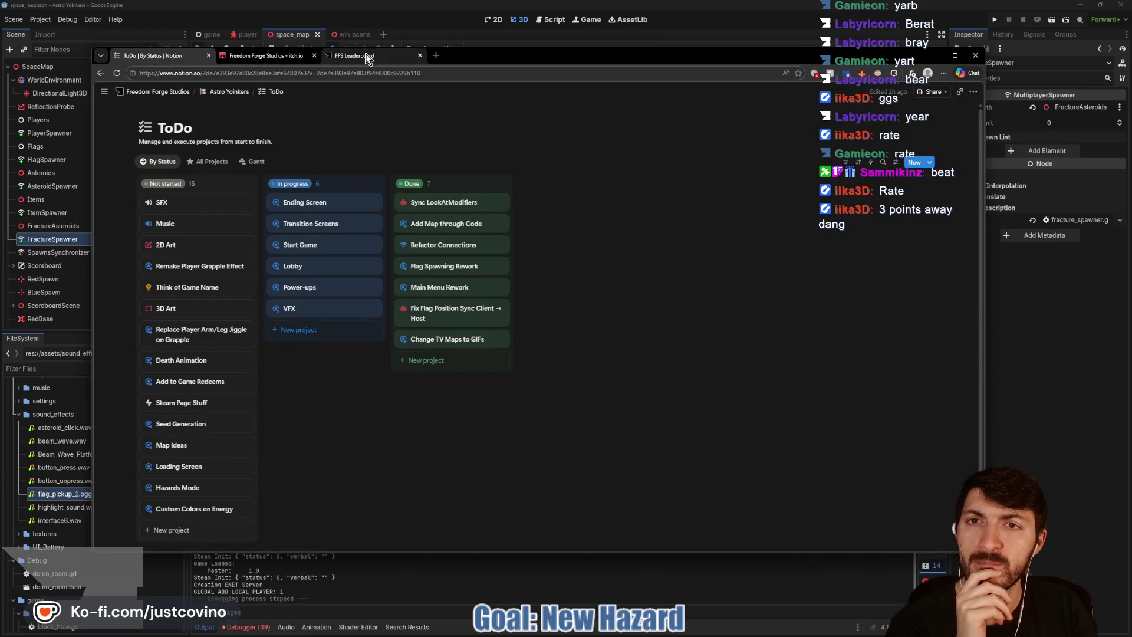
left_click(366, 56)
left_click(563, 219)
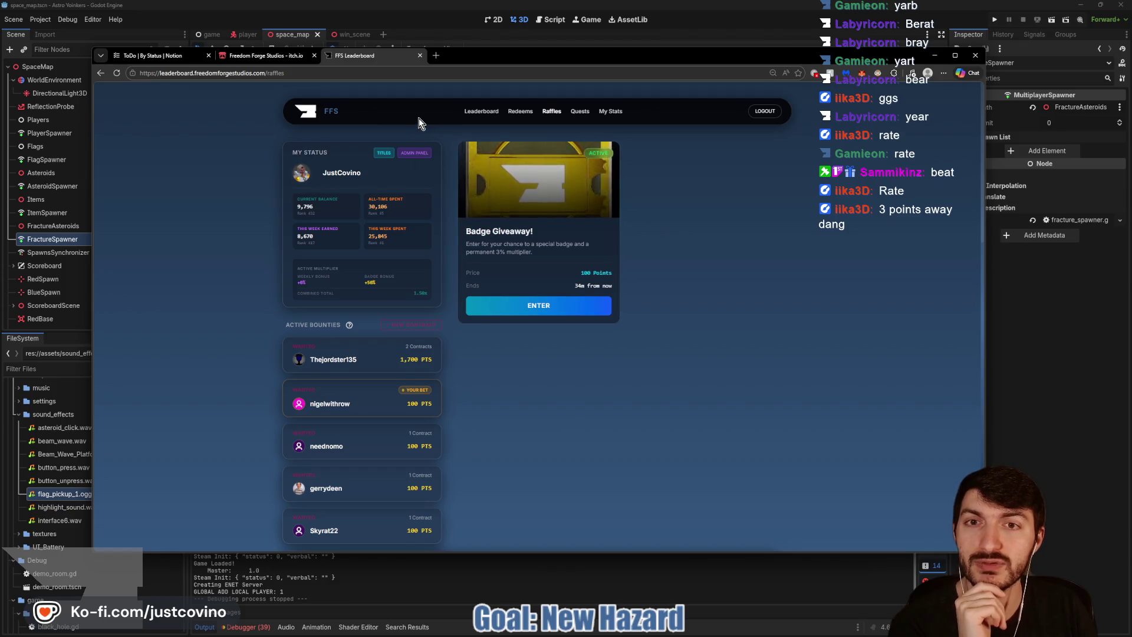
Step: Drag the Hazards Mode card into In progress on the ToDo board and open its page
left_click(156, 56)
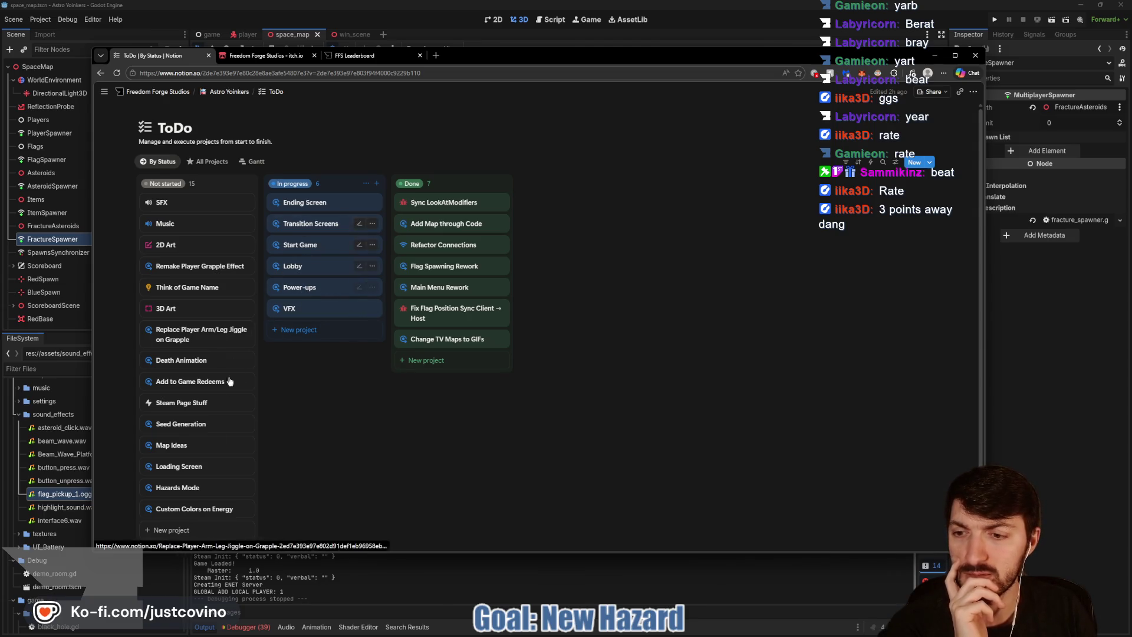
mouse_move(195, 489)
left_mouse_down()
mouse_move(323, 336)
mouse_move(323, 278)
mouse_move(314, 293)
left_mouse_up()
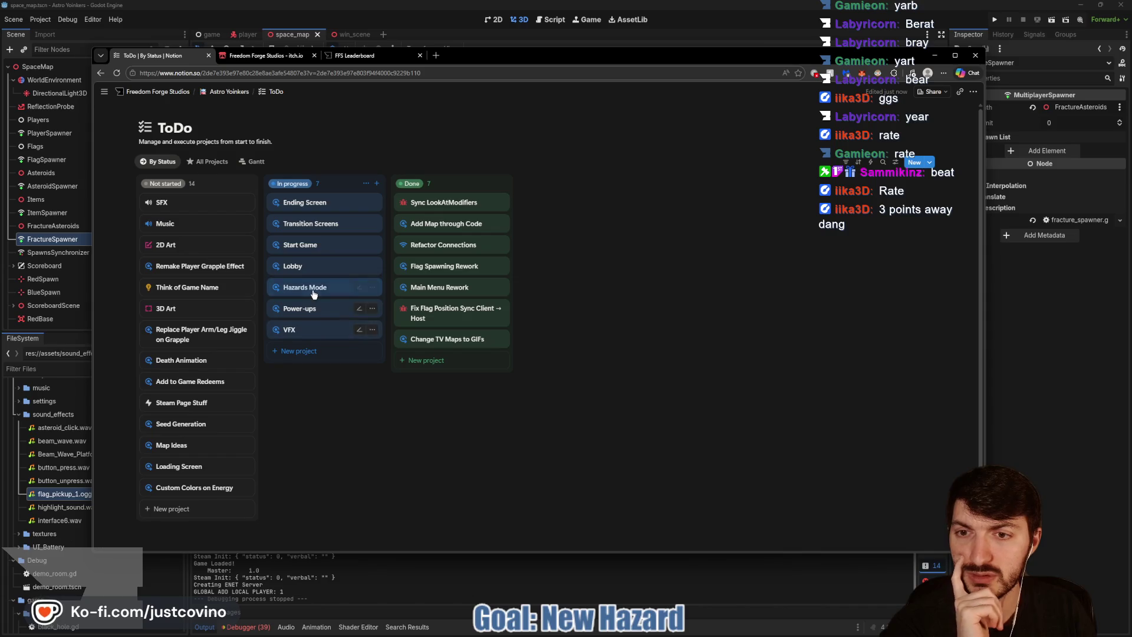
left_click(314, 293)
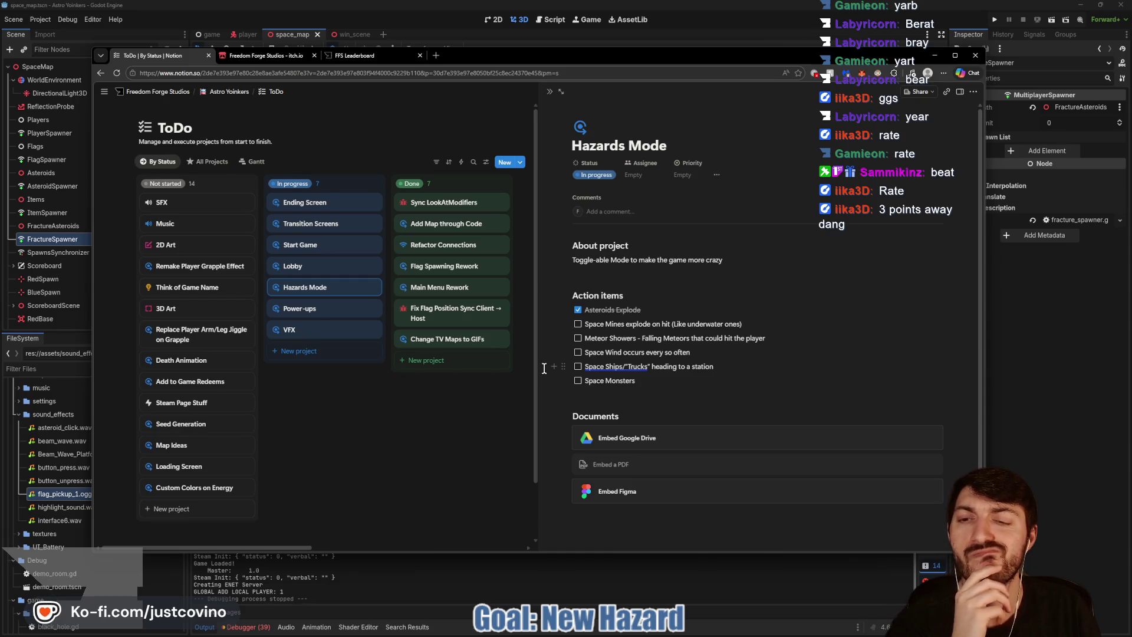
Step: Tick Potential Jet Pack (Thrusters) on the Power-ups project page
left_click(311, 310)
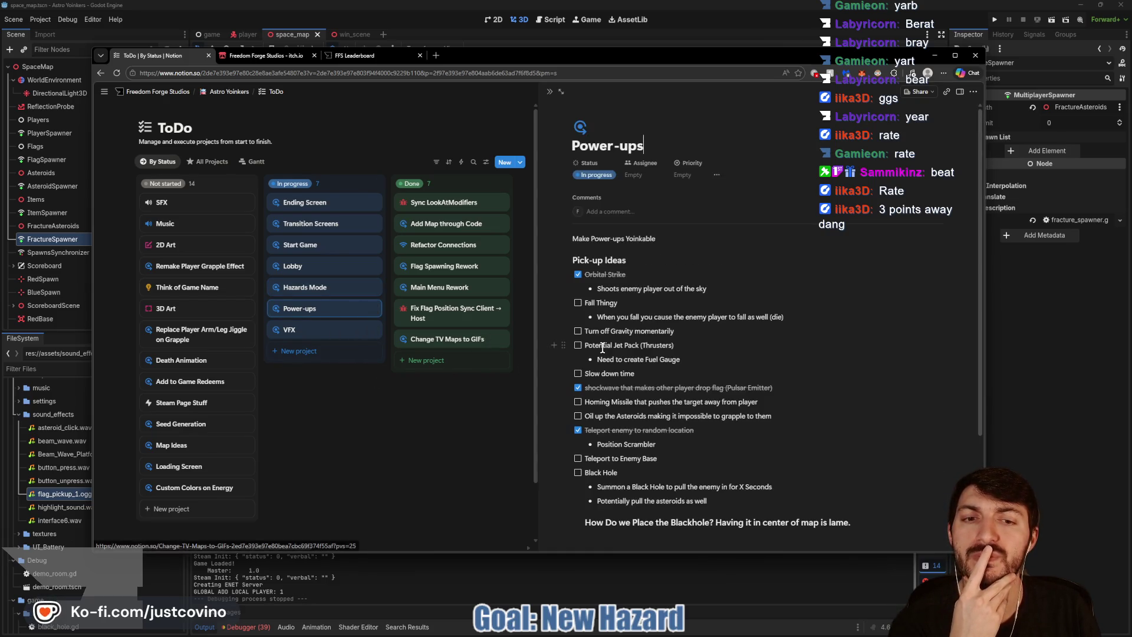
scroll(602, 347, "down", 2)
scroll(603, 347, "down", 1)
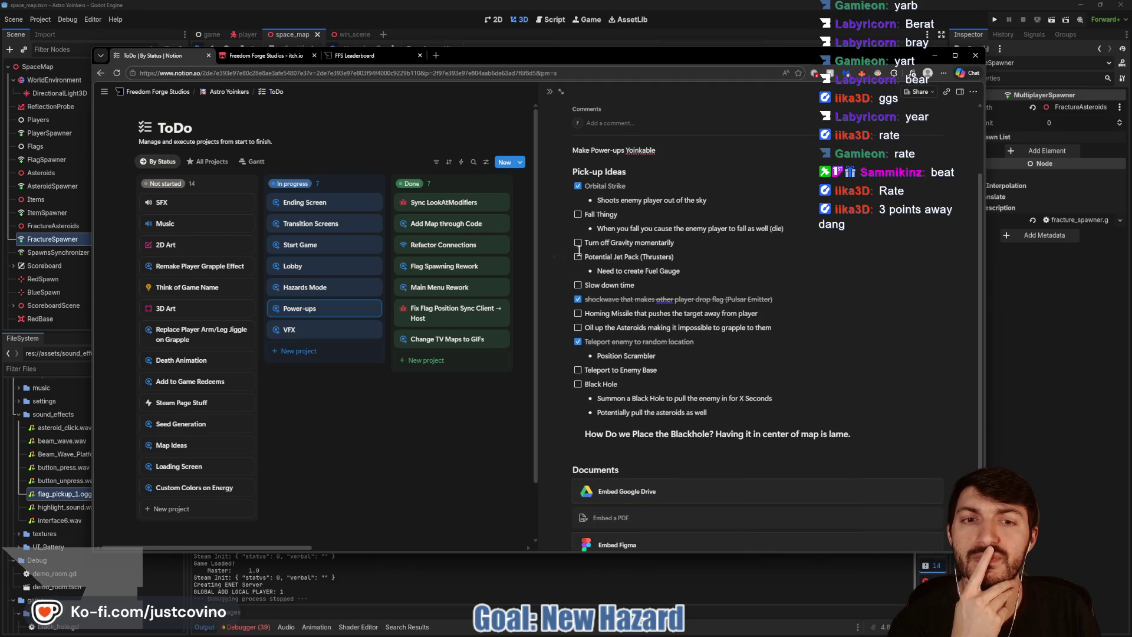
left_click(578, 256)
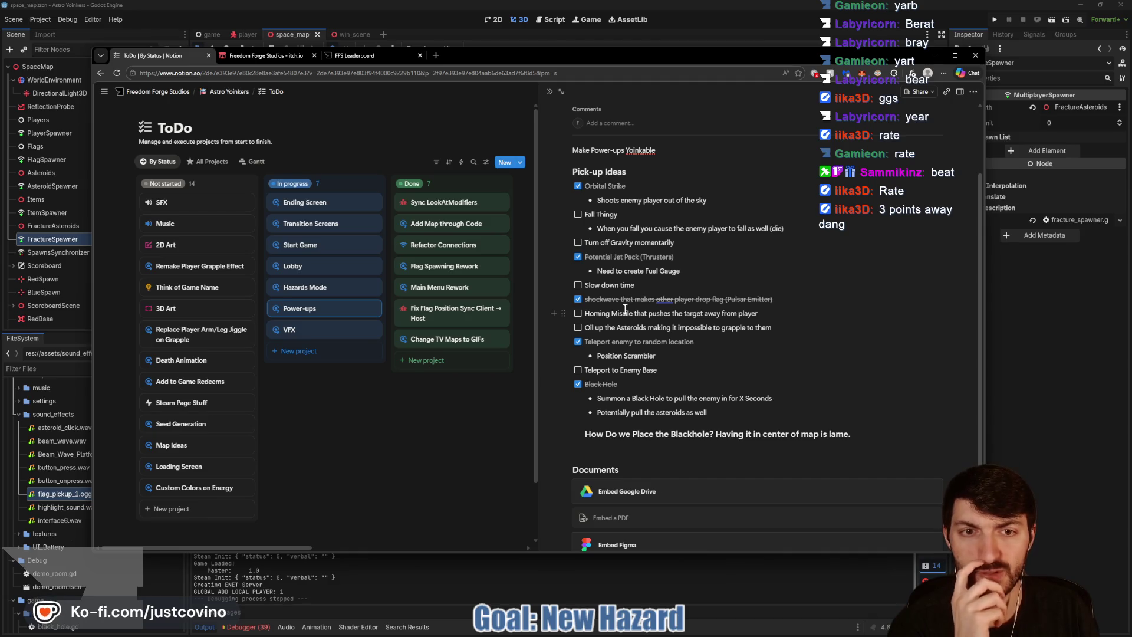
Step: On the Lobby page, tick power-ups toggle, List Specifics, Flag Timer Length, Explosive Asteroids and Map Size
left_click(306, 268)
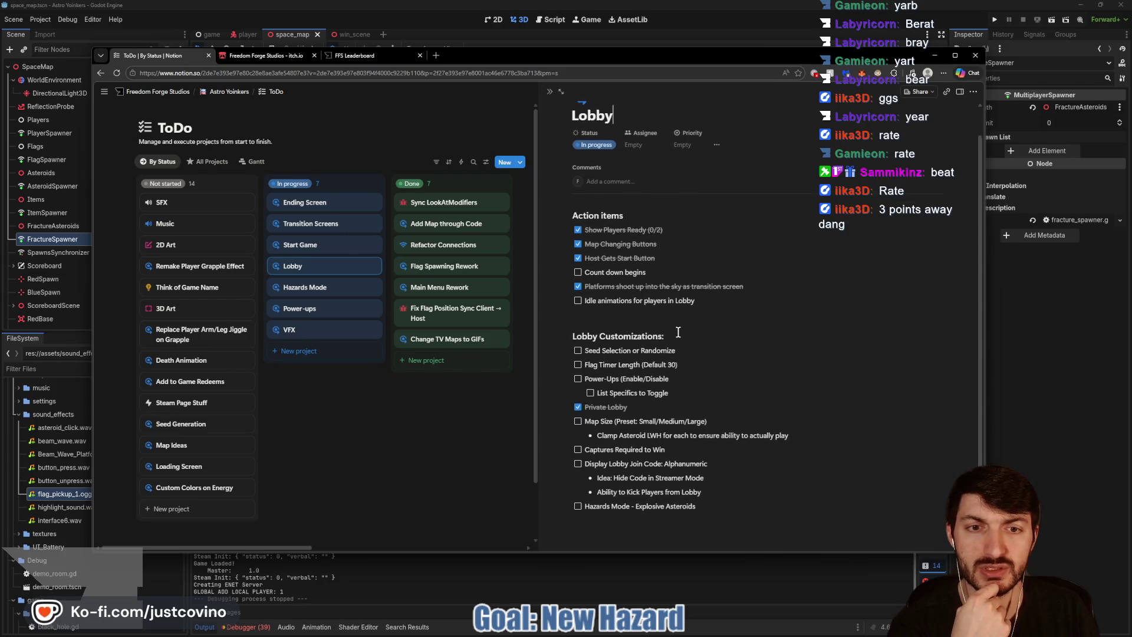
scroll(677, 332, "down", 1)
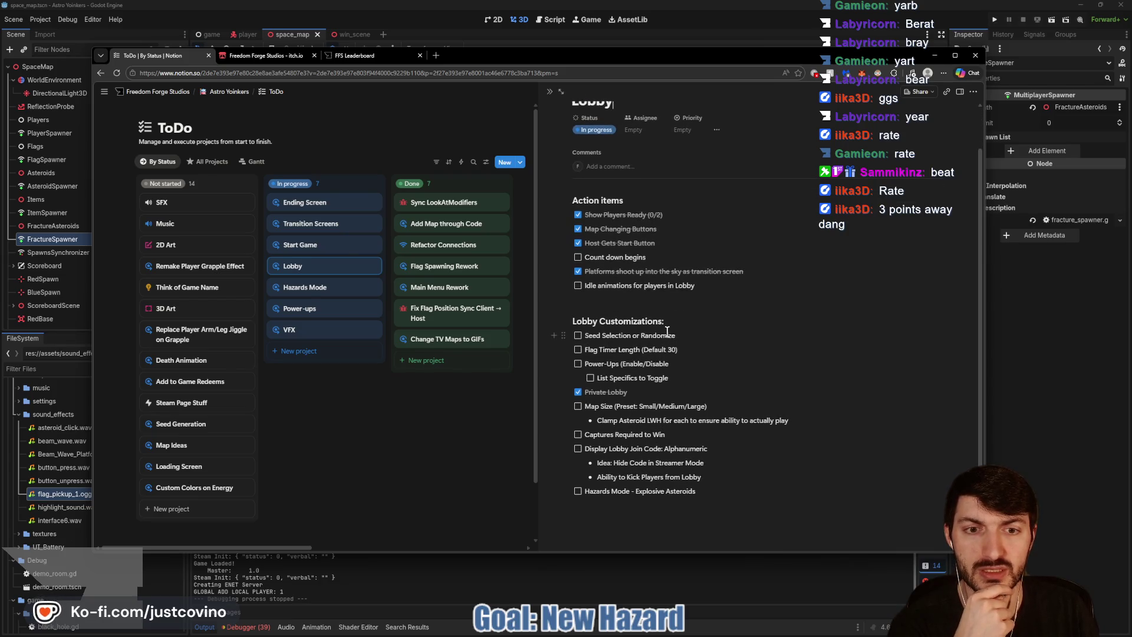
left_click(578, 365)
left_click(590, 378)
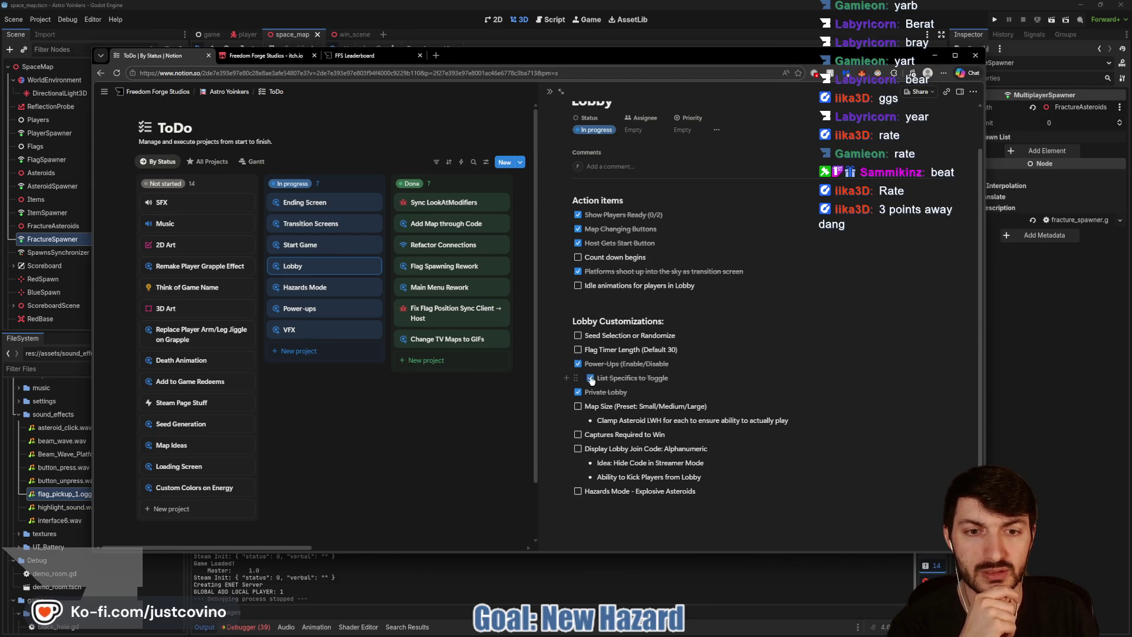
left_click(578, 350)
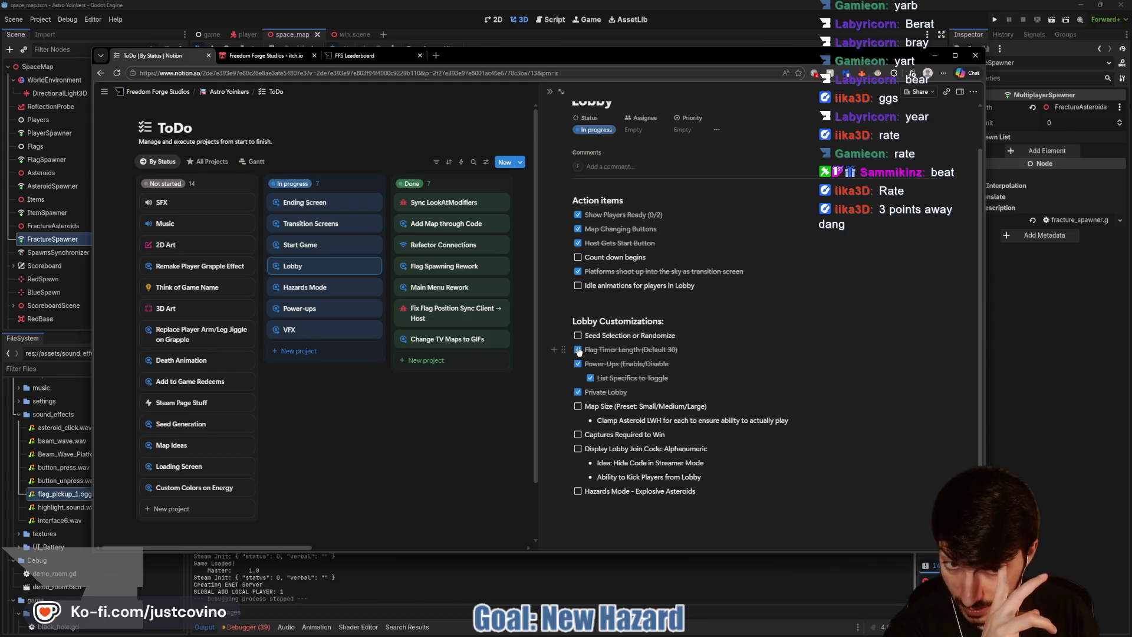
left_click(578, 493)
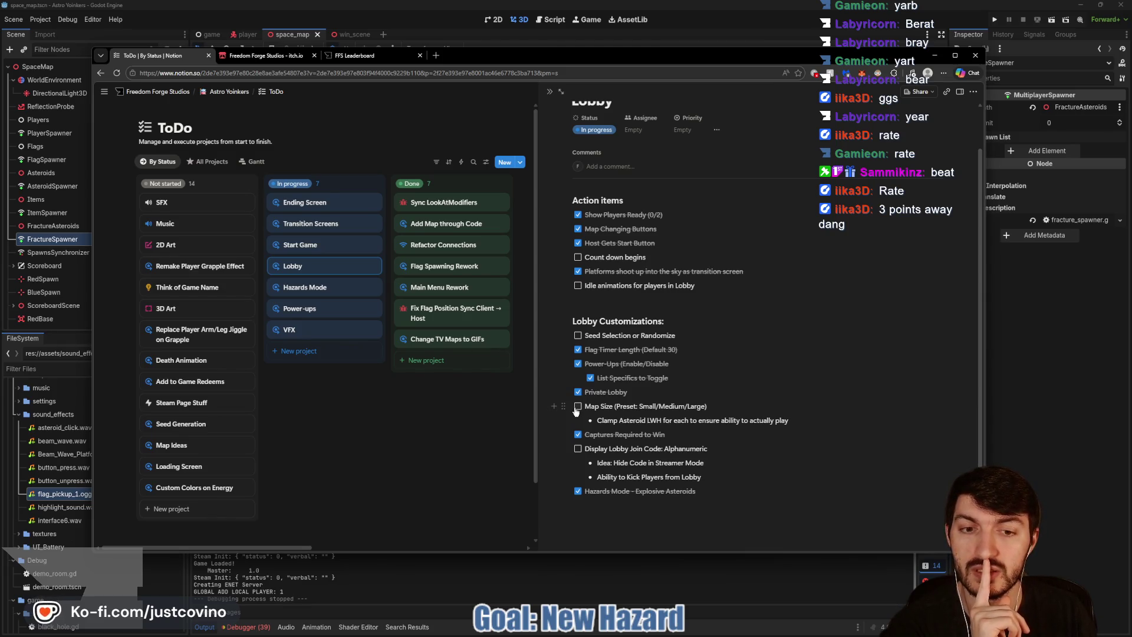
left_click(577, 406)
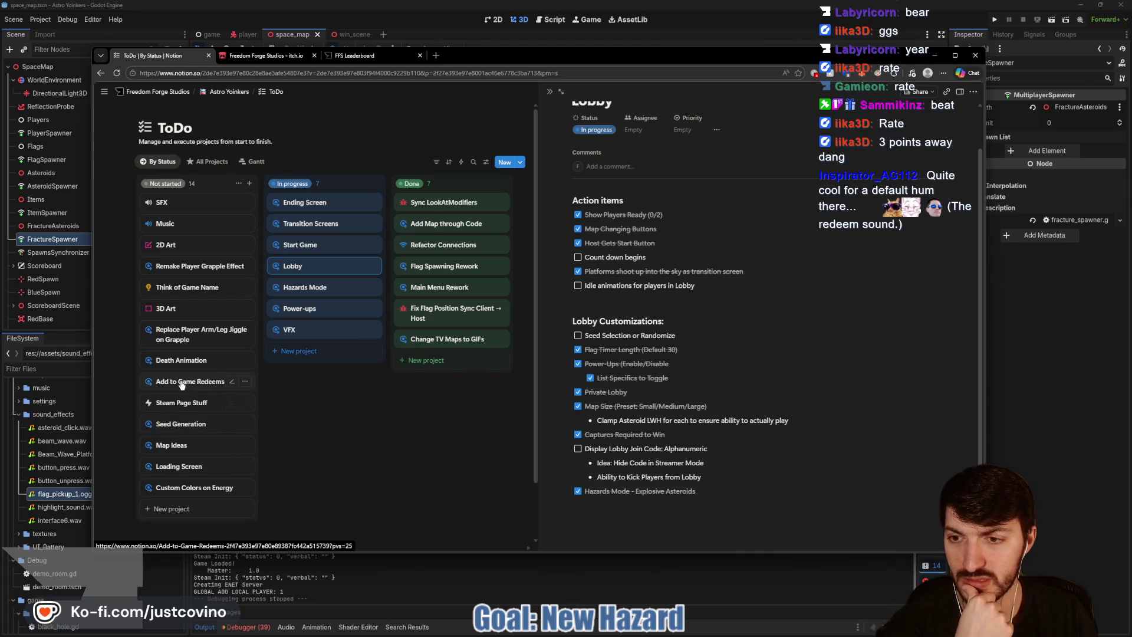
Step: Delete the About project placeholder section from the Remake Player Grapple Effect page
left_click(198, 340)
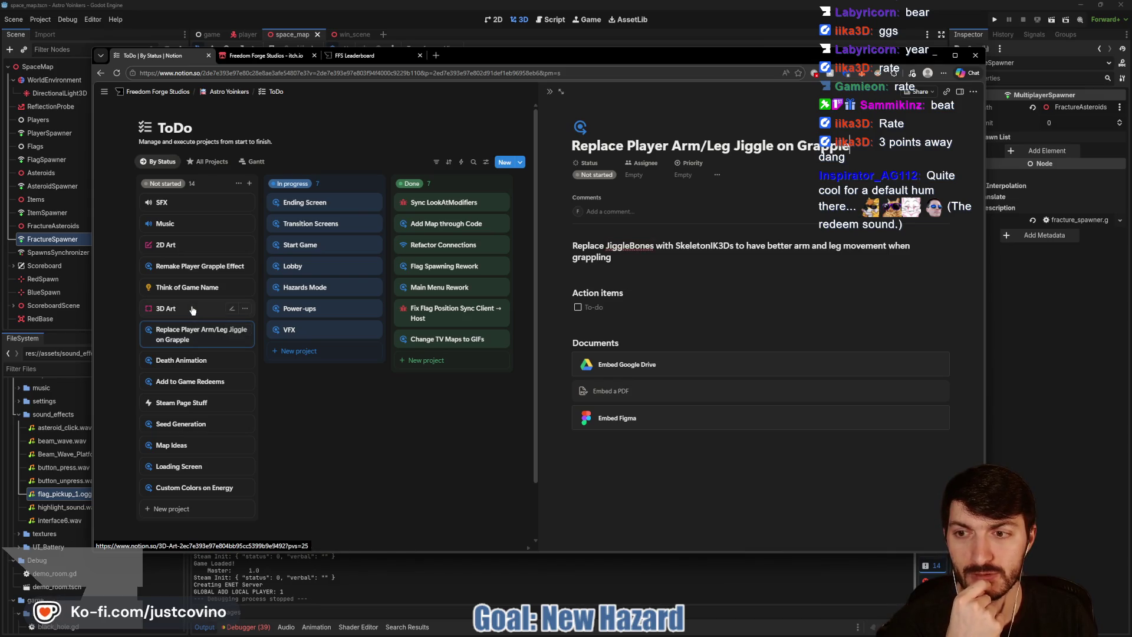
left_click(186, 267)
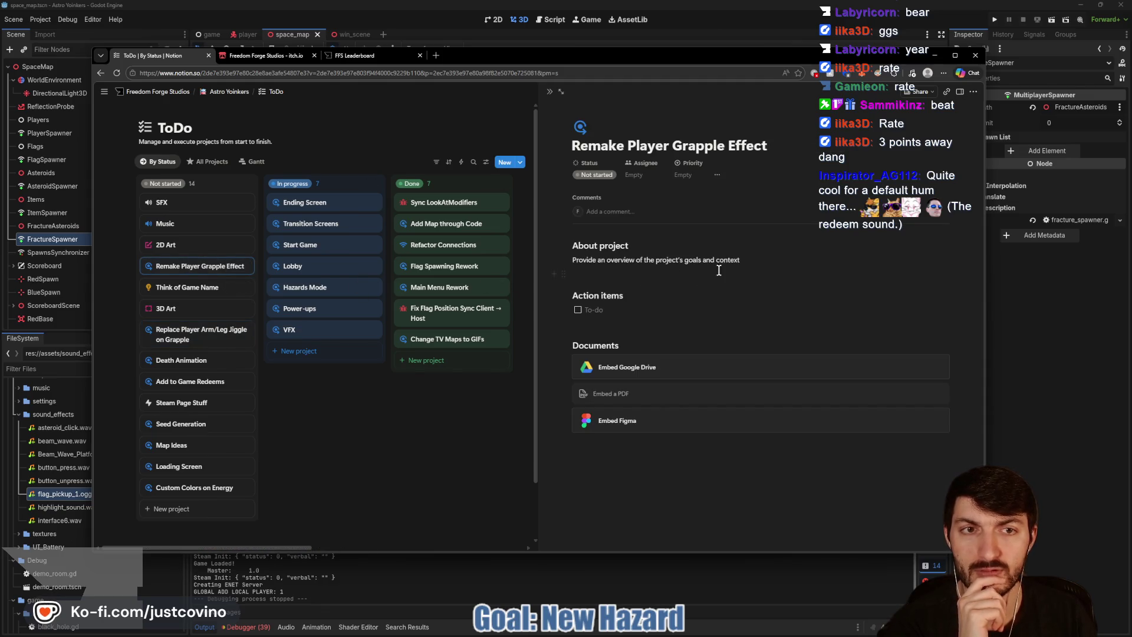
left_click_drag(757, 258, 573, 244)
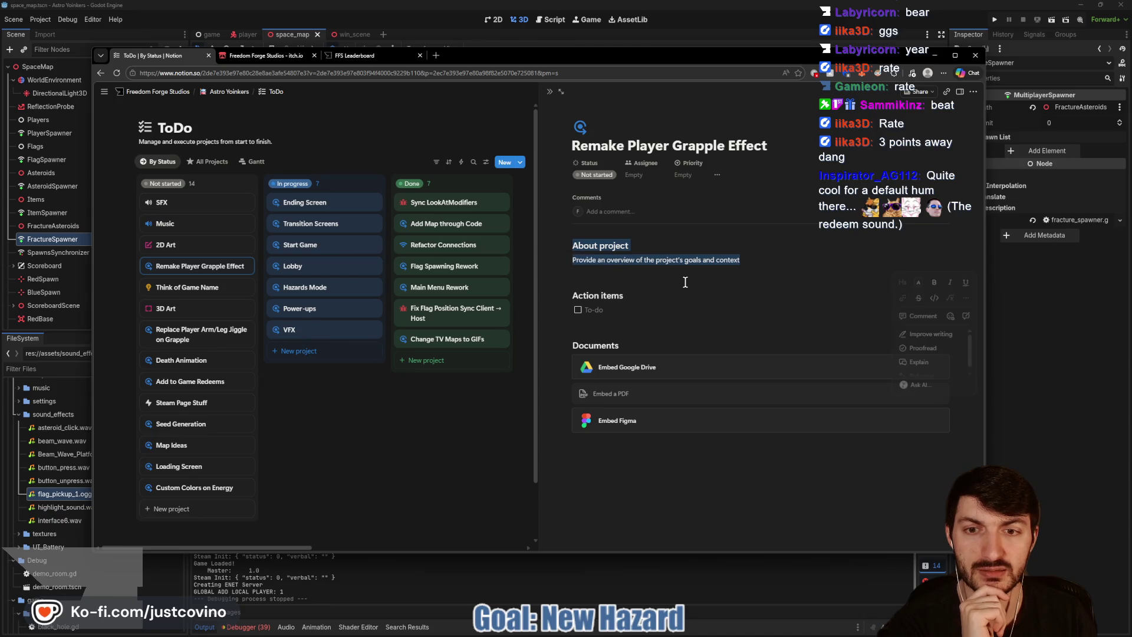
key("BackSpace")
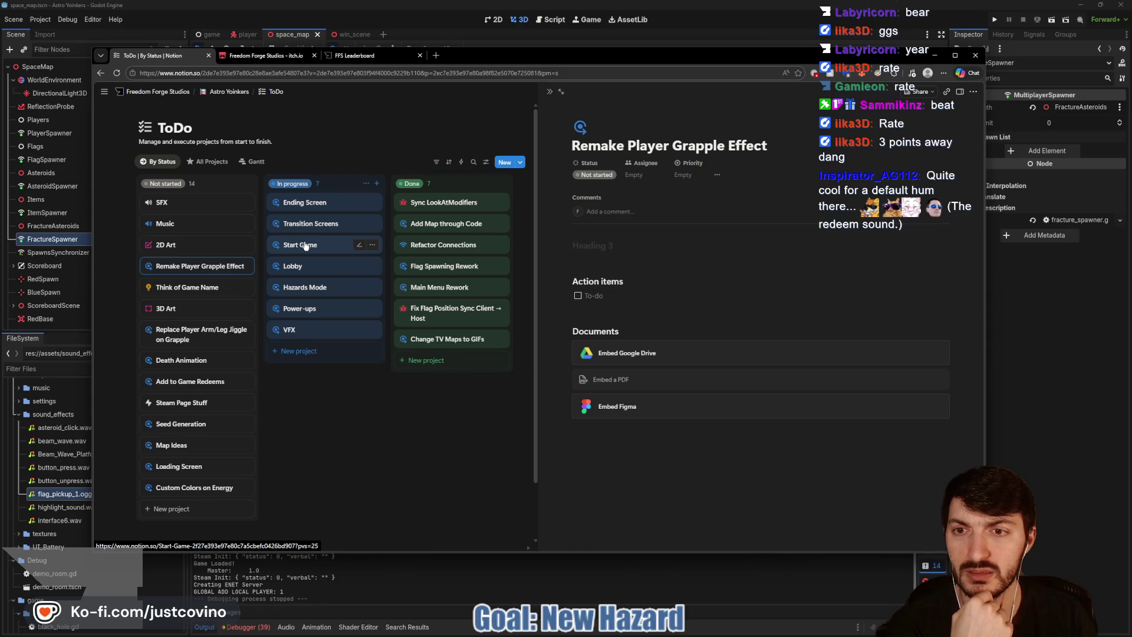
Step: Look over the Transition Screens and Power-ups pages, then launch the game from Godot
left_click(311, 225)
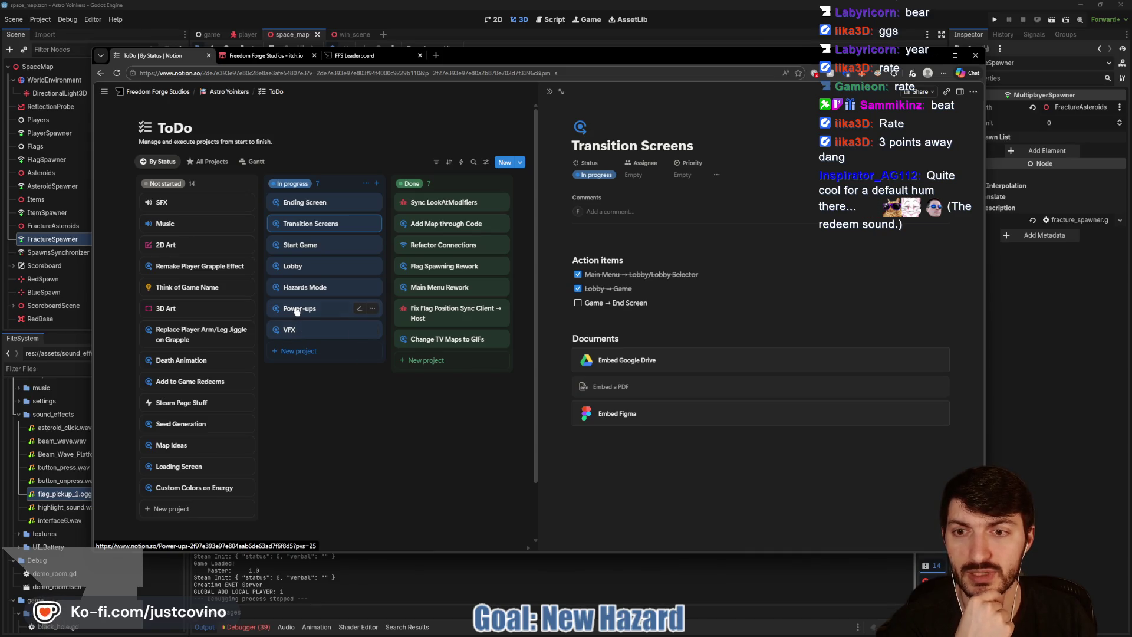
left_click(297, 310)
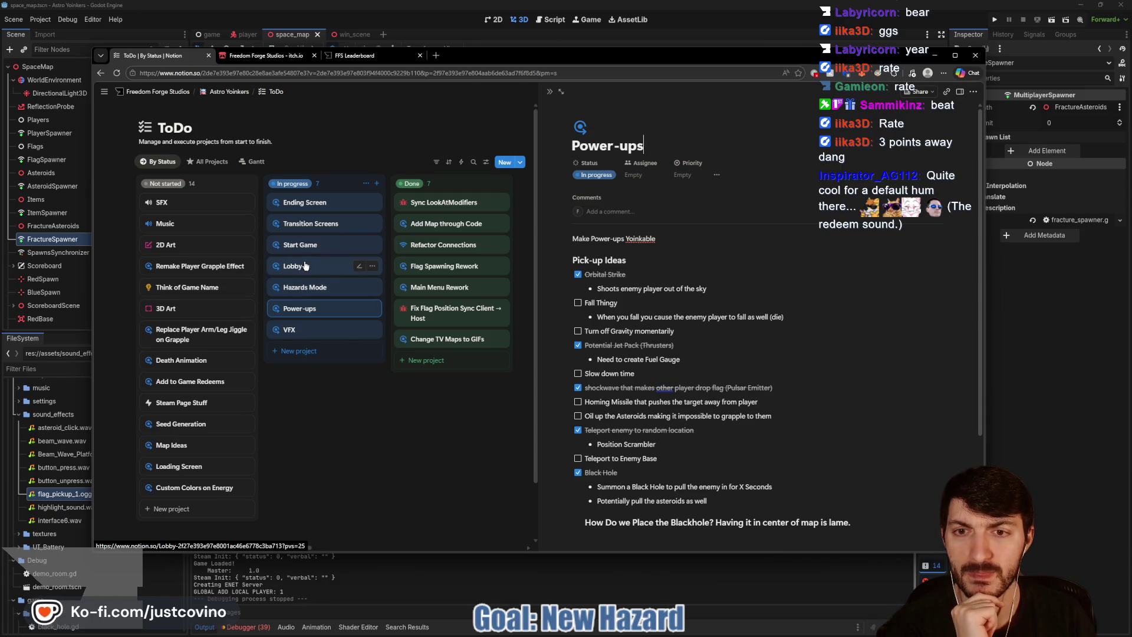
left_click(1068, 378)
left_click(995, 20)
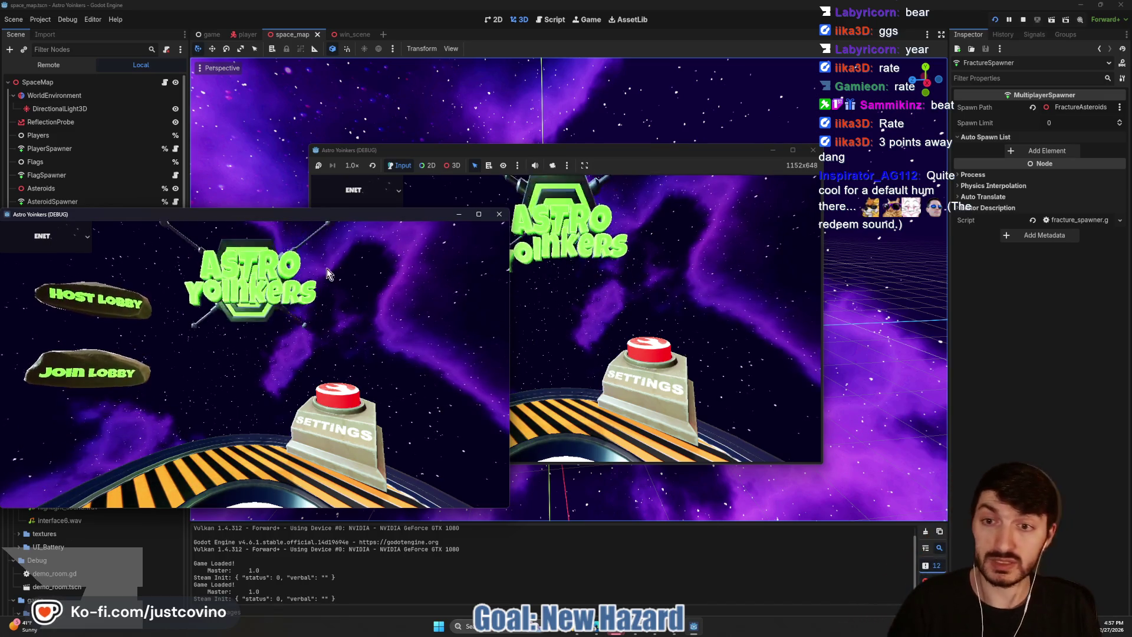
Step: Arrange the two game windows side by side, host a lobby in one and join from the other
mouse_move(274, 215)
left_mouse_down()
mouse_move(487, 216)
mouse_move(827, 173)
left_mouse_up()
left_click_drag(619, 150, 378, 153)
left_click(171, 277)
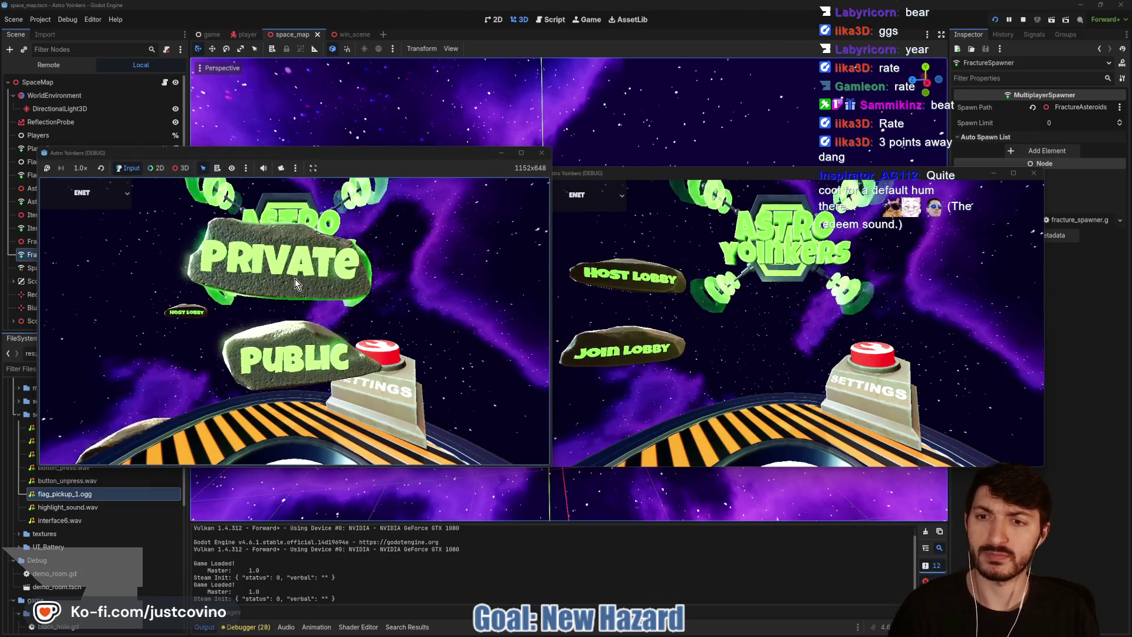
left_click(289, 265)
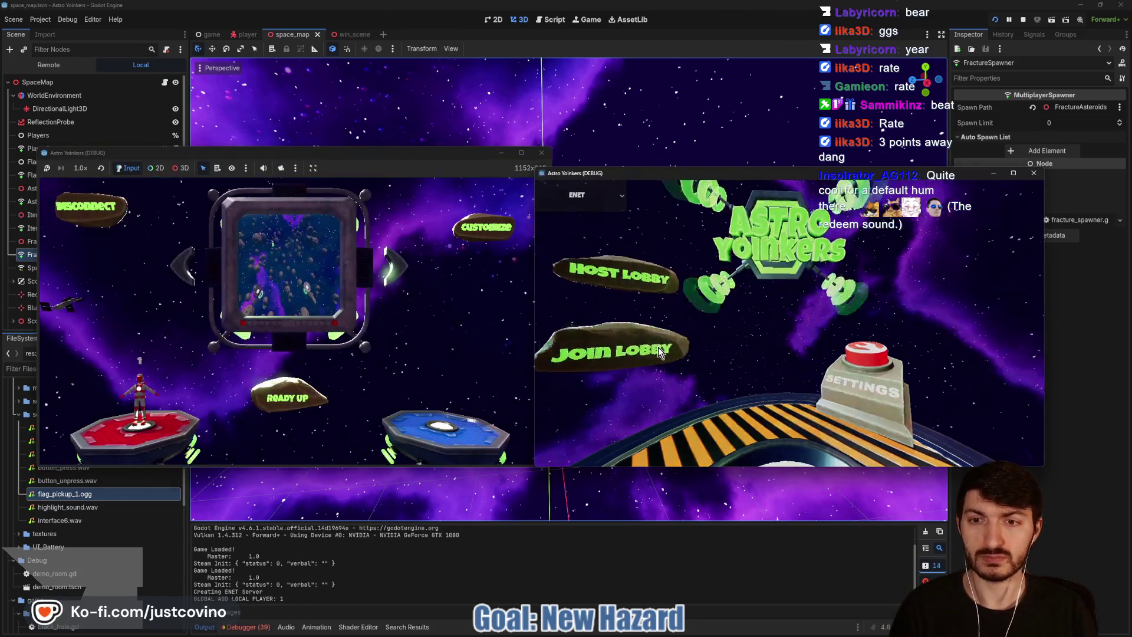
left_click(658, 347)
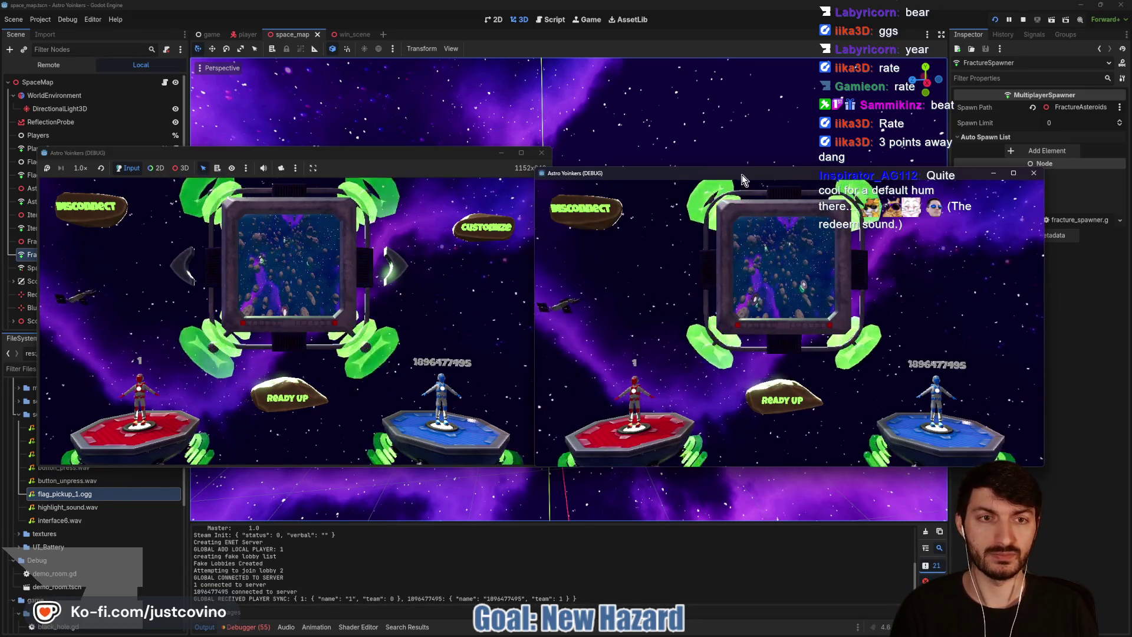
left_click_drag(743, 172, 795, 154)
Step: Open Game Customizations in the host game and step through its options with the Down key
left_click(487, 227)
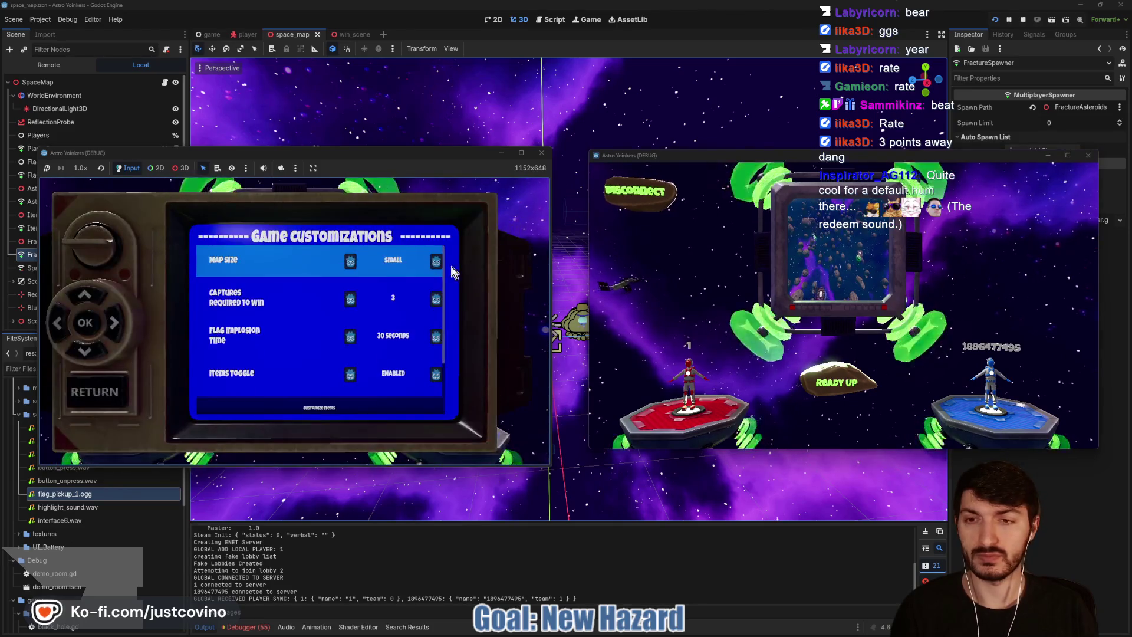
key("Down")
key("Down")
key("Down")
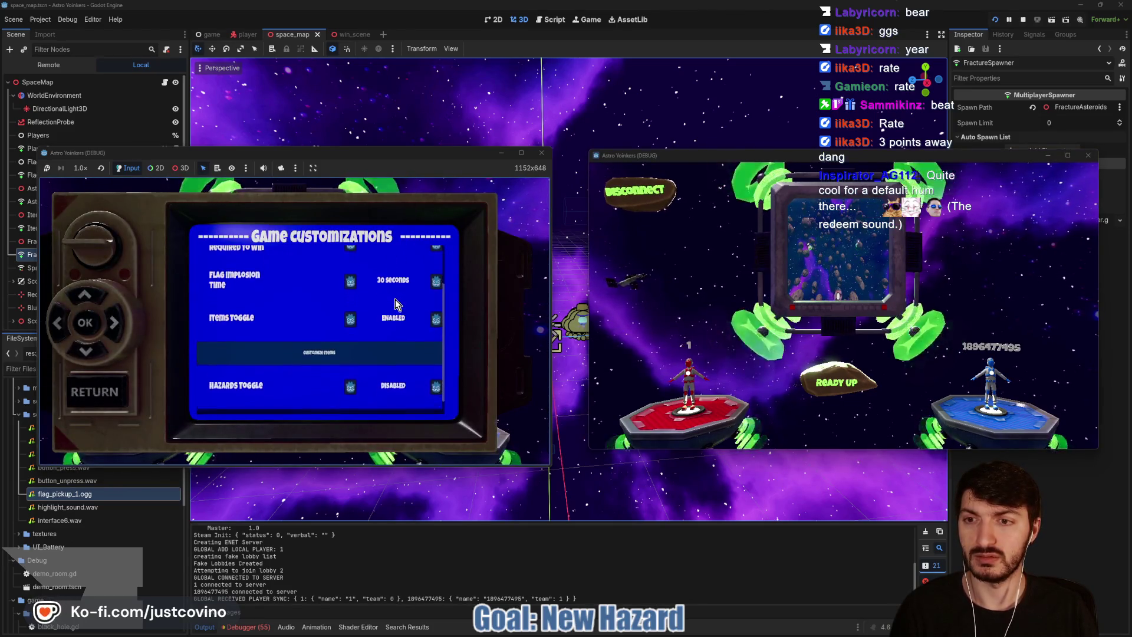
key("Down")
key("Down")
key("Down")
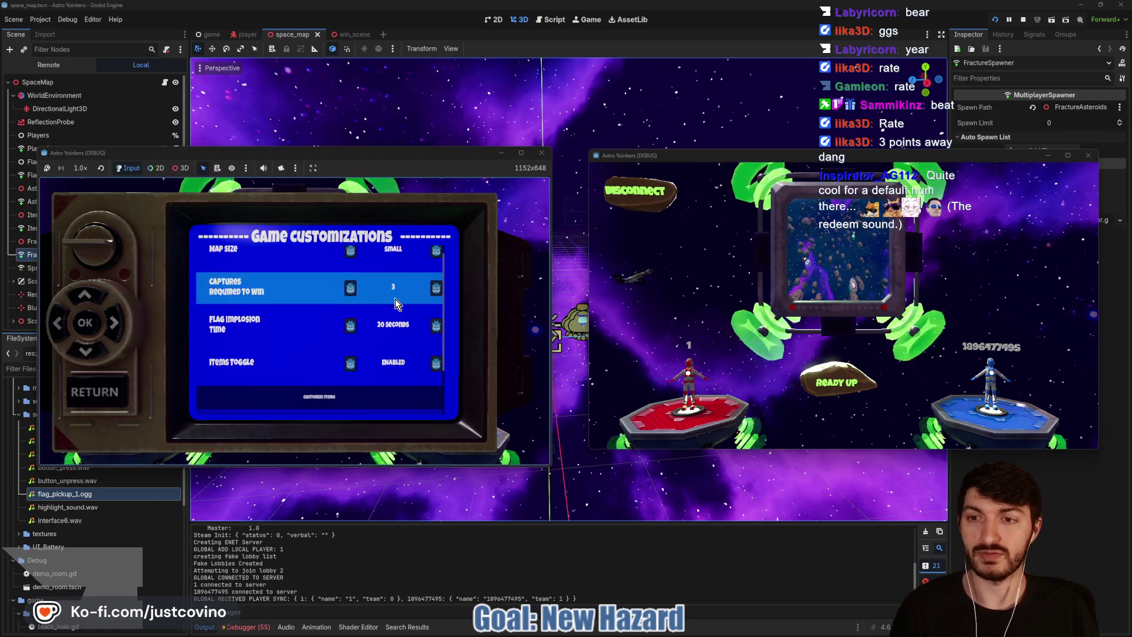
key("Down")
key("Down")
key("Down")
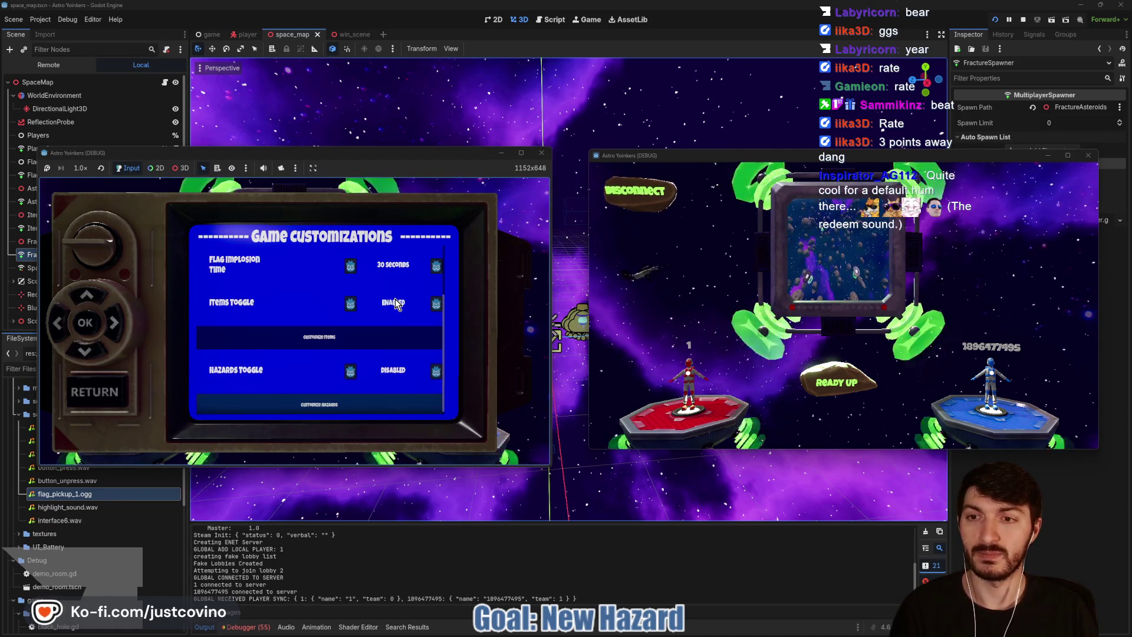
key("Down")
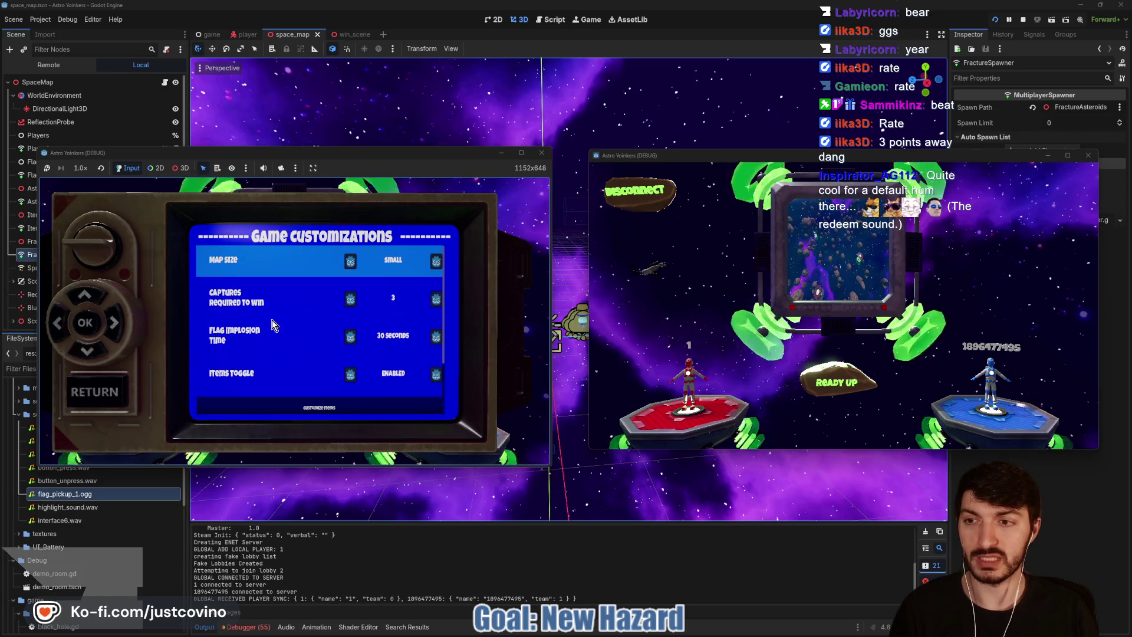
Step: Stop the game, filter files by 'setting' and open lobby_settings_menu.tscn
left_click(1022, 19)
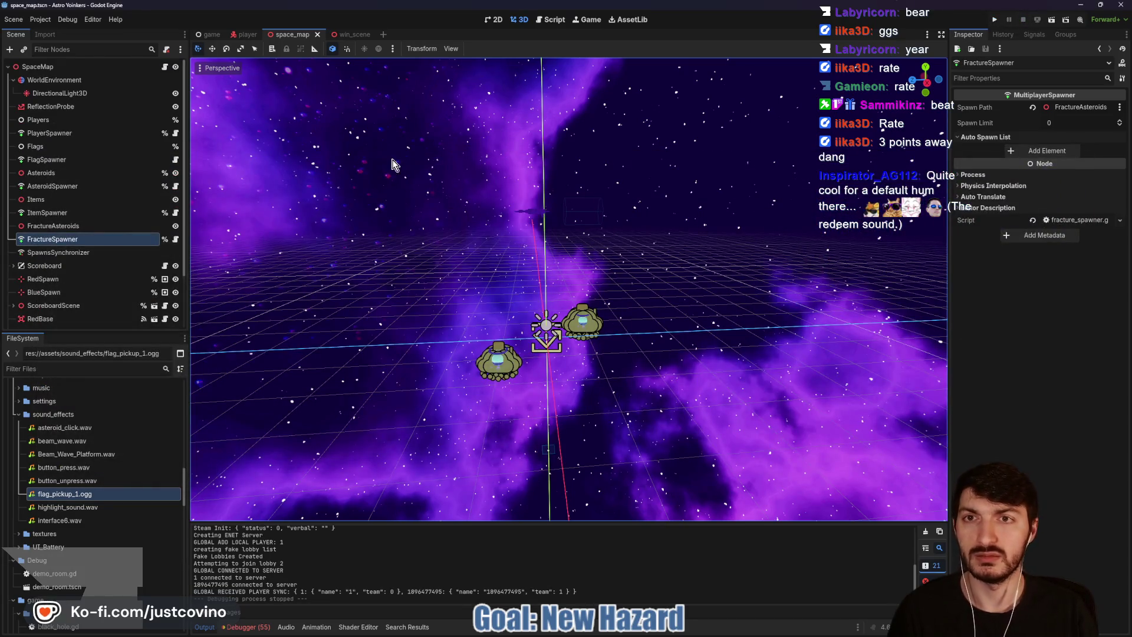
left_click(76, 366)
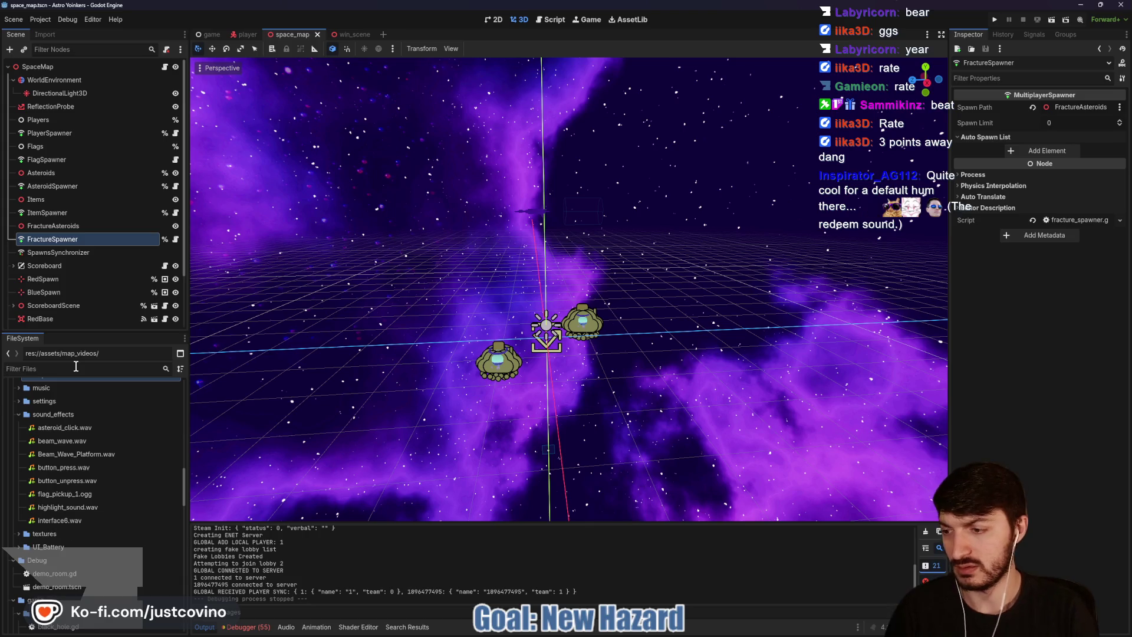
type("setting")
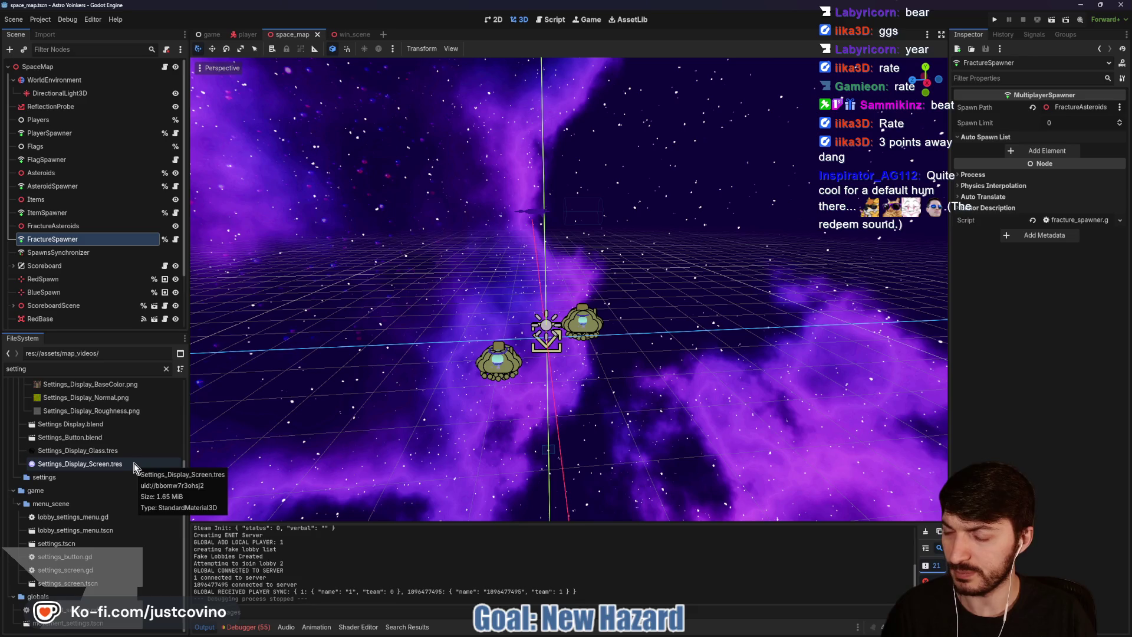
scroll(110, 465, "up", 3)
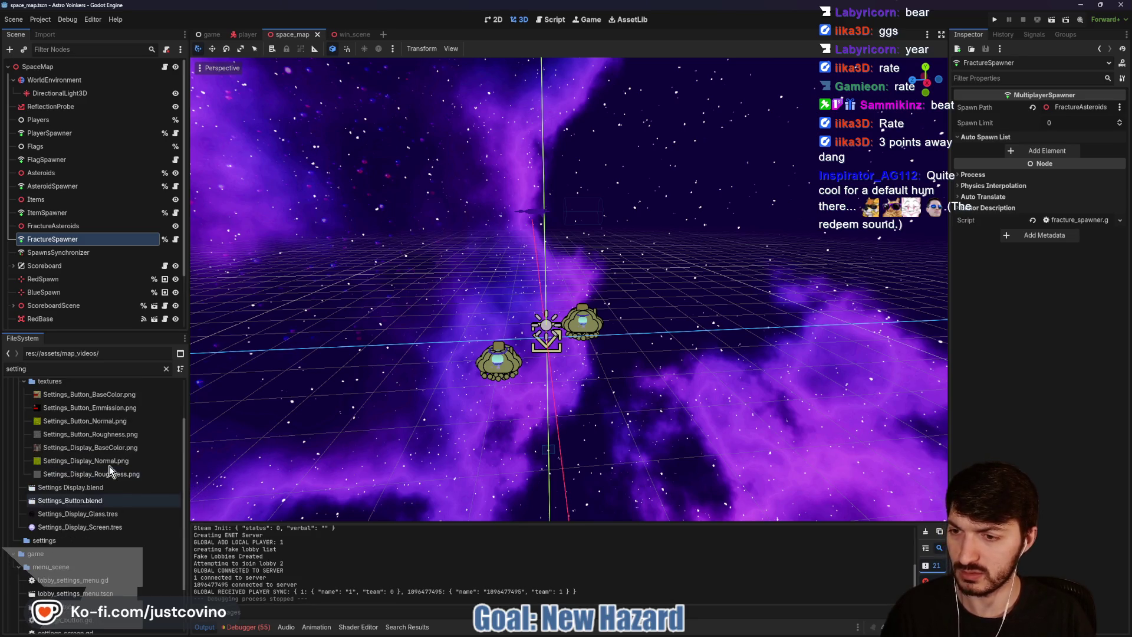
scroll(95, 473, "down", 3)
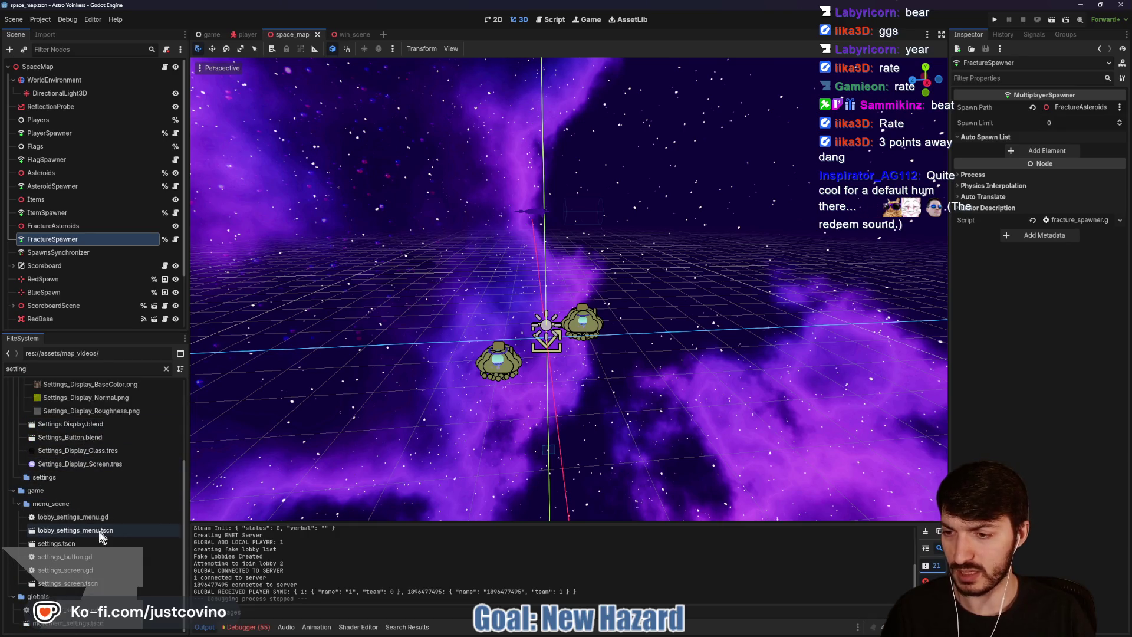
double_click(104, 529)
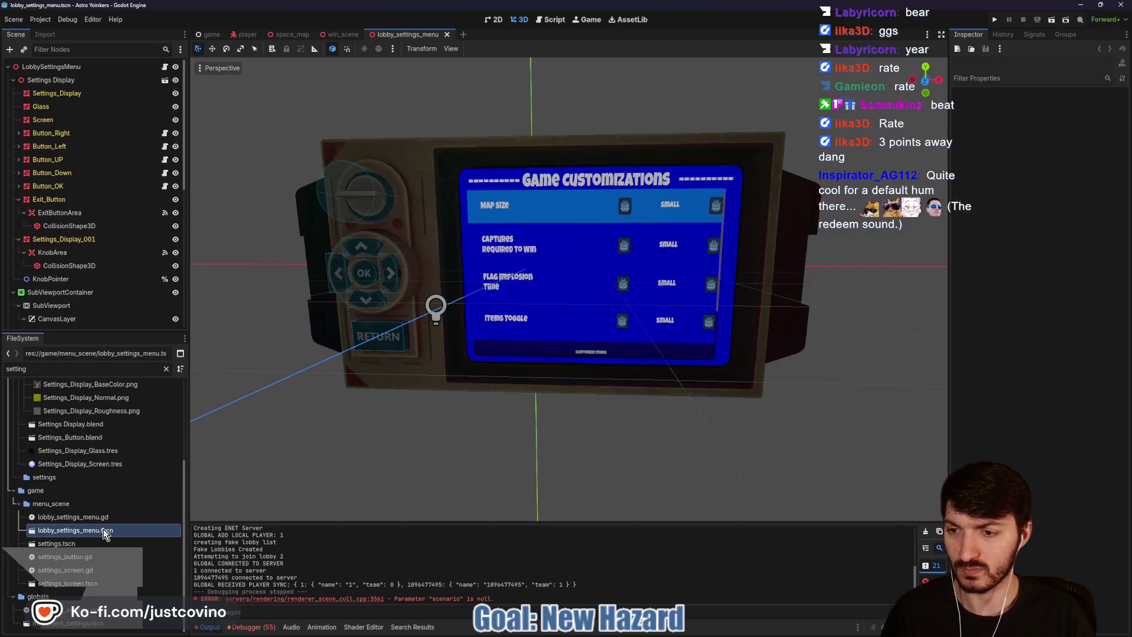
Step: Paste the copied AsteroidSFX node under the LobbySettingsMenu root node
key("ctrl+F3")
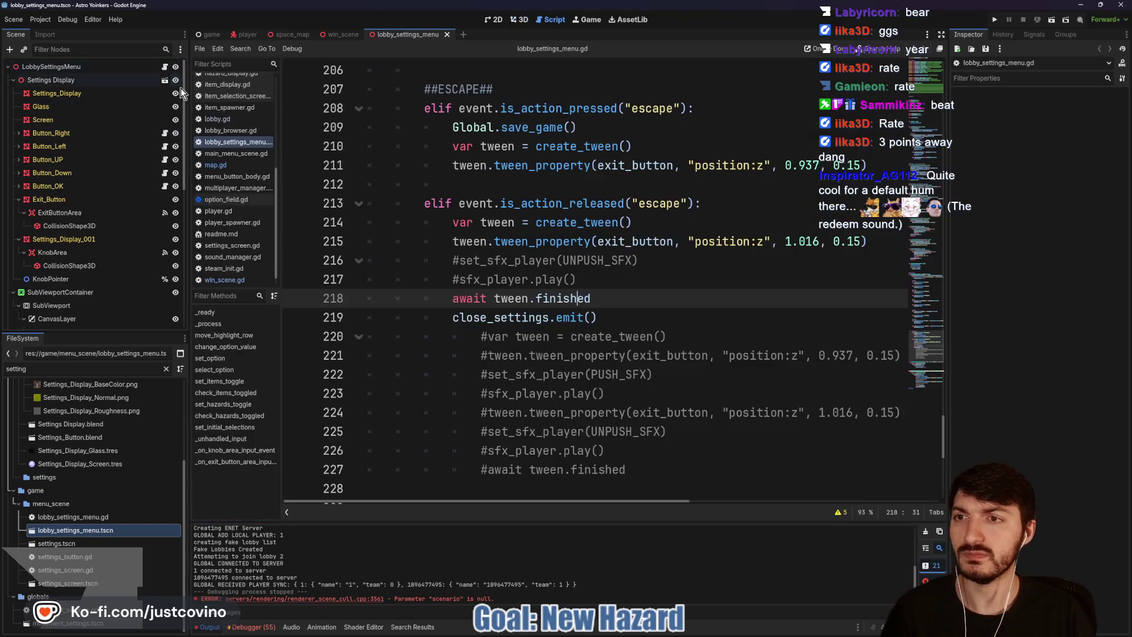
scroll(111, 216, "down", 10)
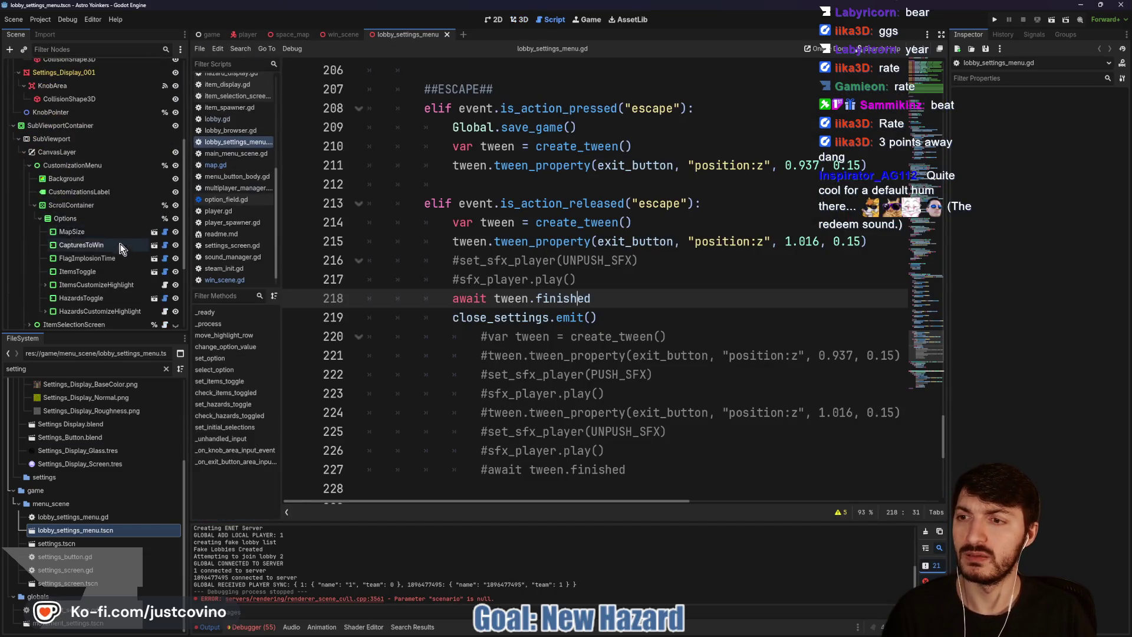
scroll(97, 265, "up", 10)
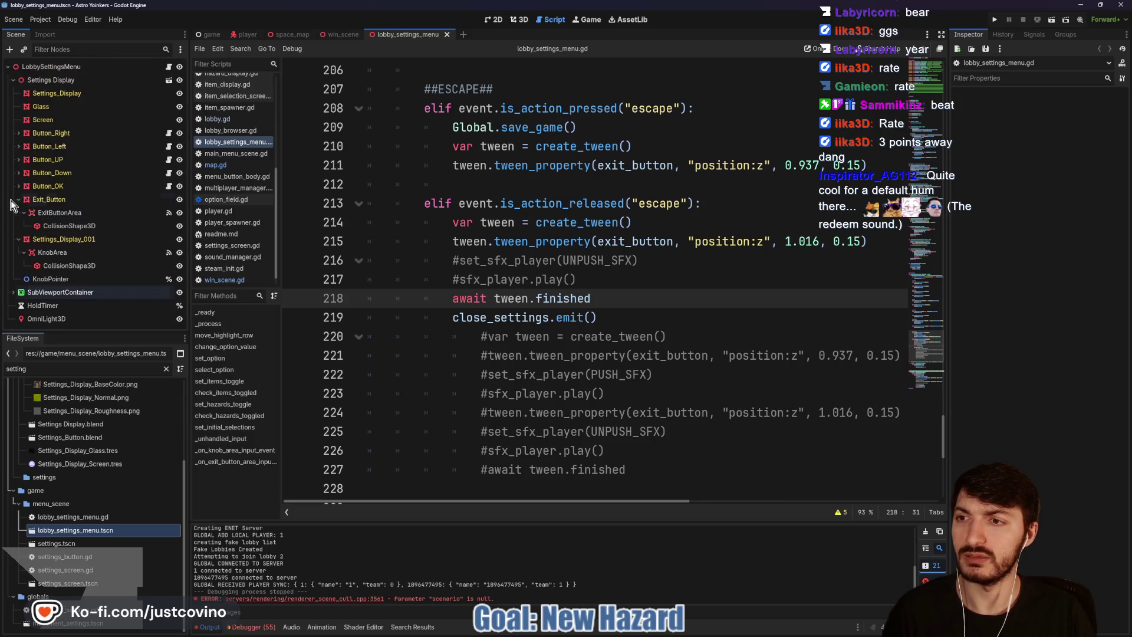
left_click(62, 66)
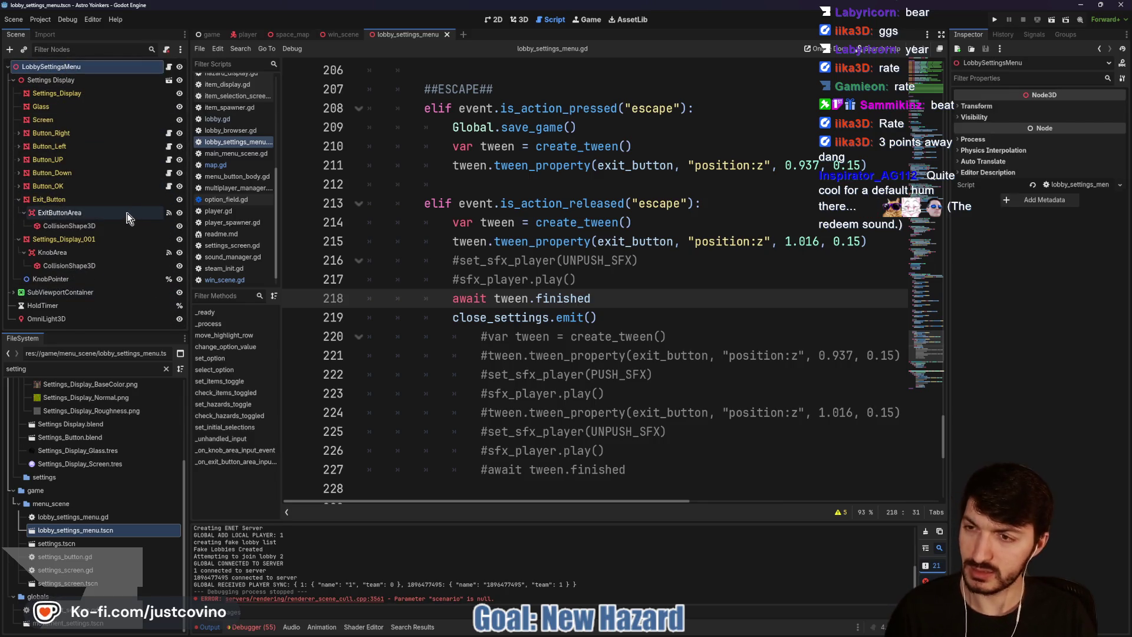
key("ctrl+v")
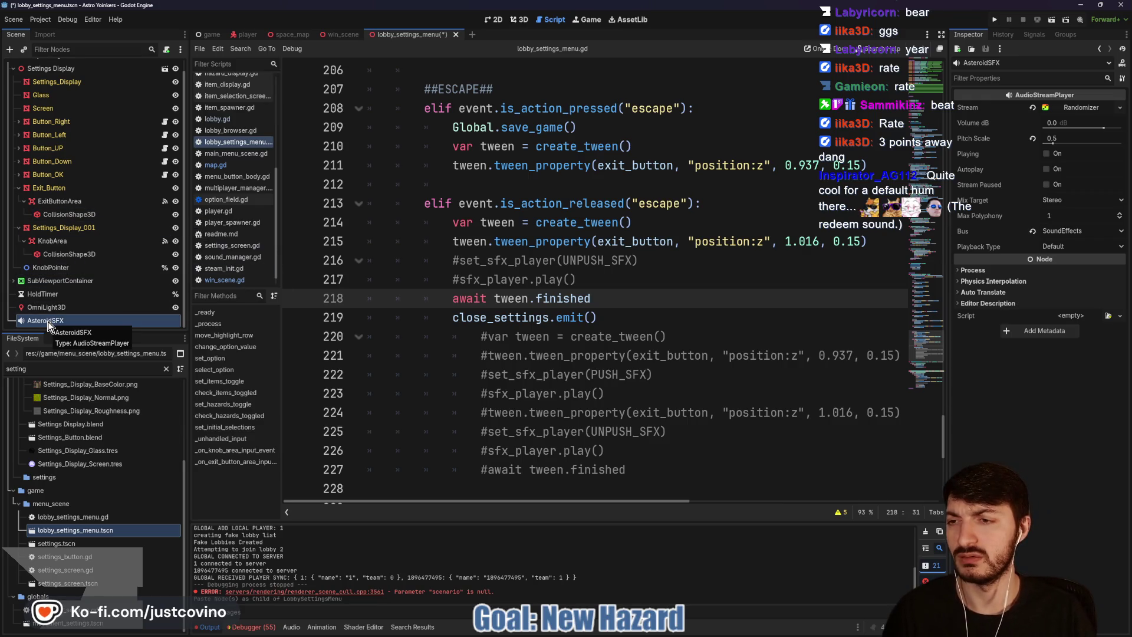
Step: Rename the pasted AsteroidSFX node to ButtonSFX
double_click(48, 321)
left_click_drag(52, 320, 28, 320)
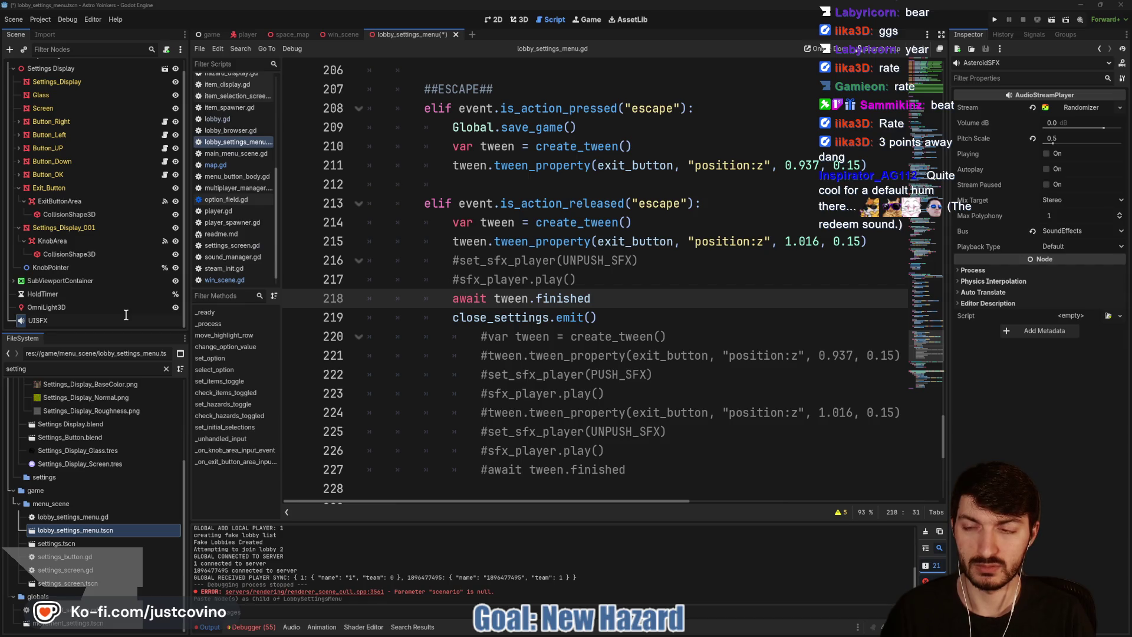
type("Button")
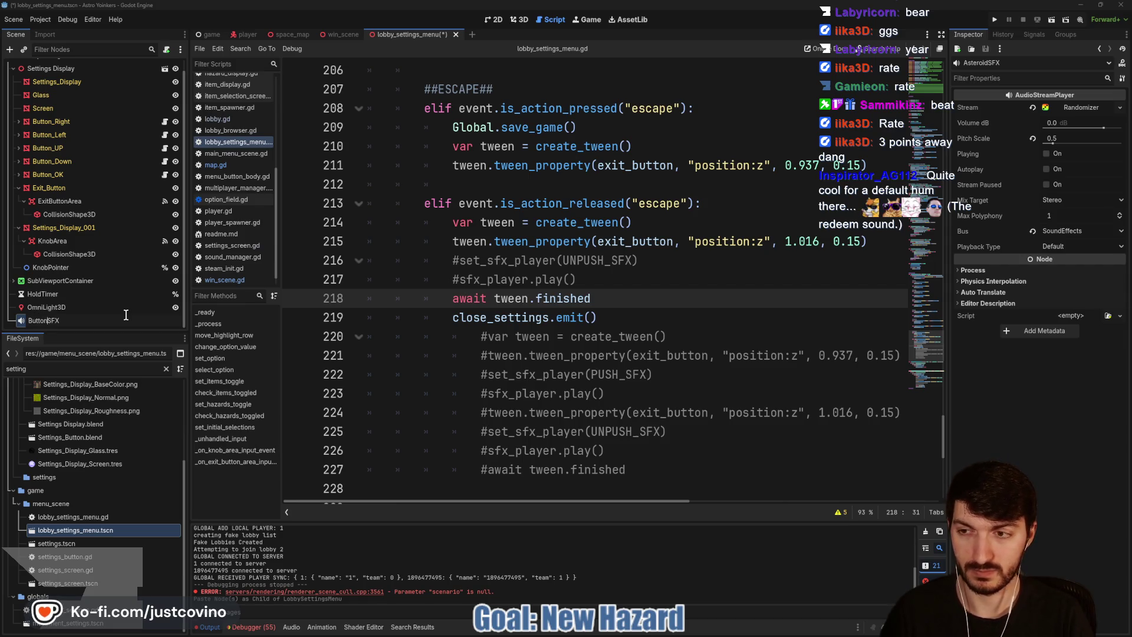
key("Return")
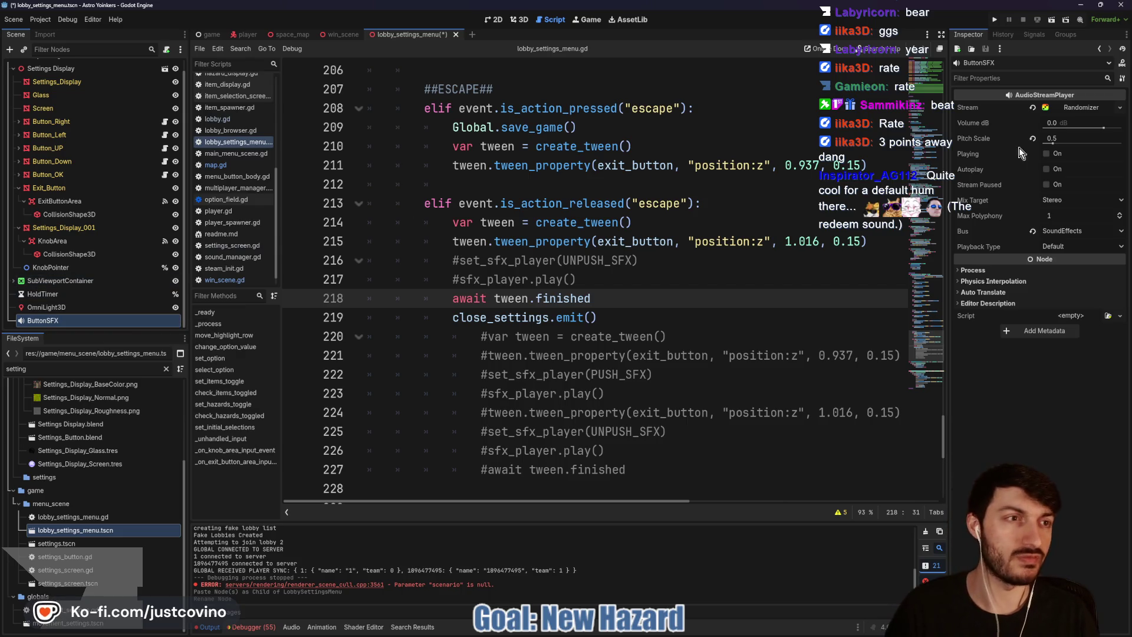
Step: Reset pitch scale to 1.0 and swap the randomizer's asteroid sound for button_press.wav
left_click(1032, 138)
left_click(1049, 107)
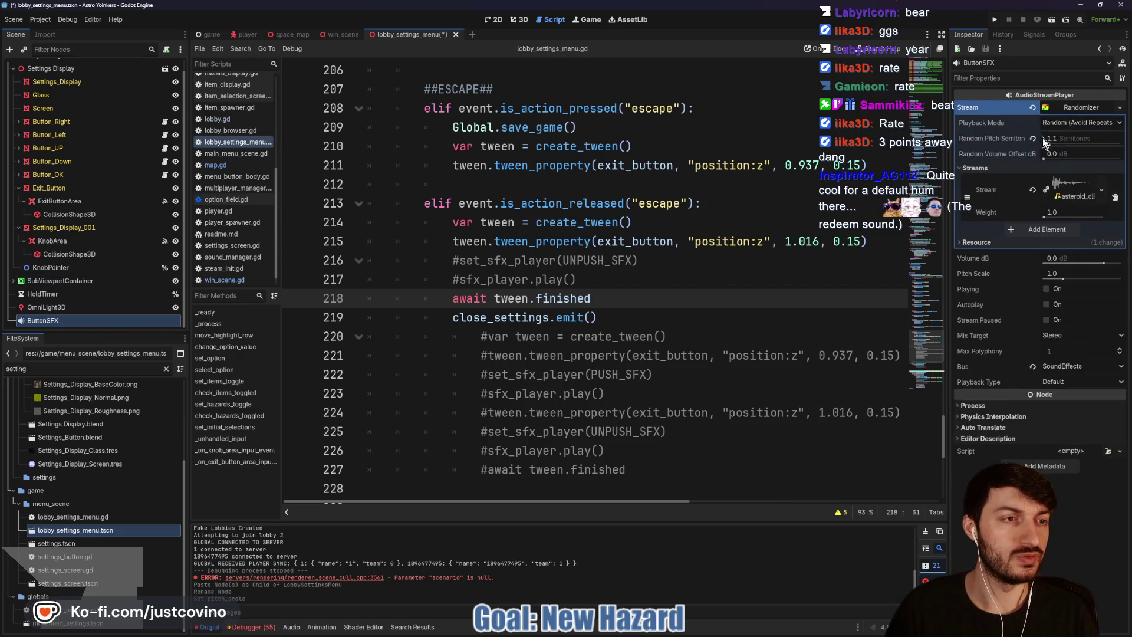
left_click(1032, 190)
left_click(1066, 182)
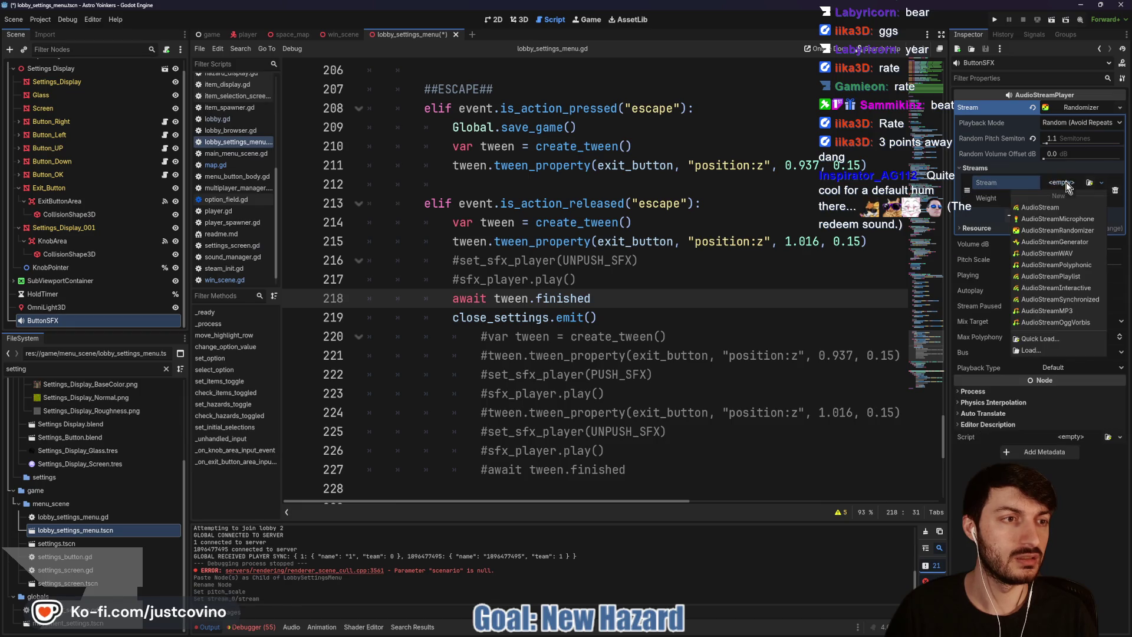
left_click(1039, 338)
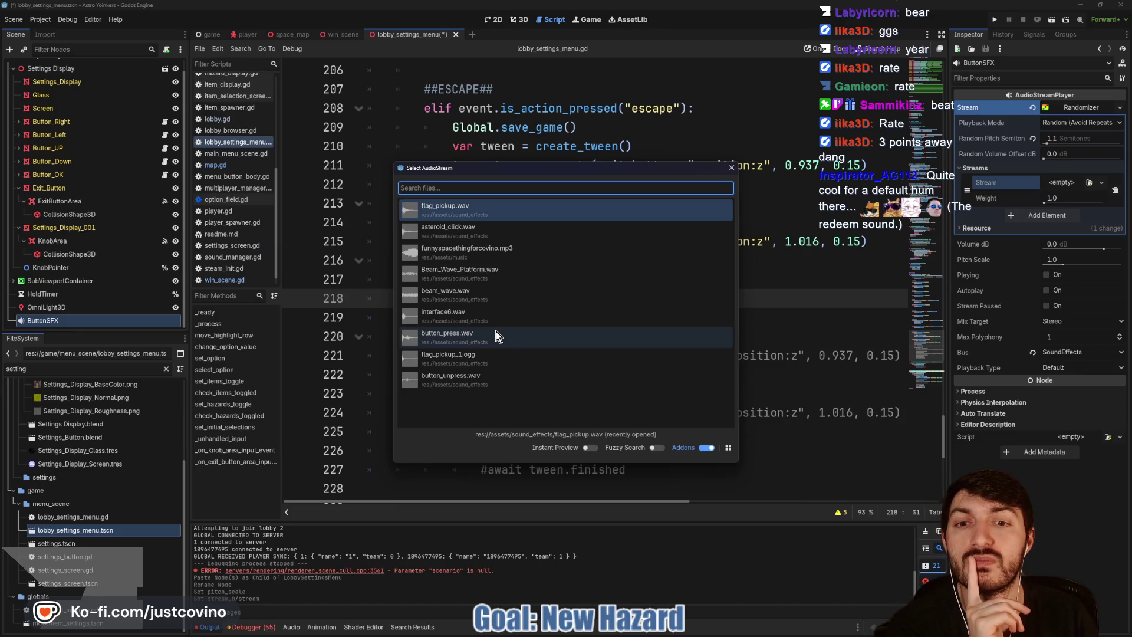
double_click(490, 333)
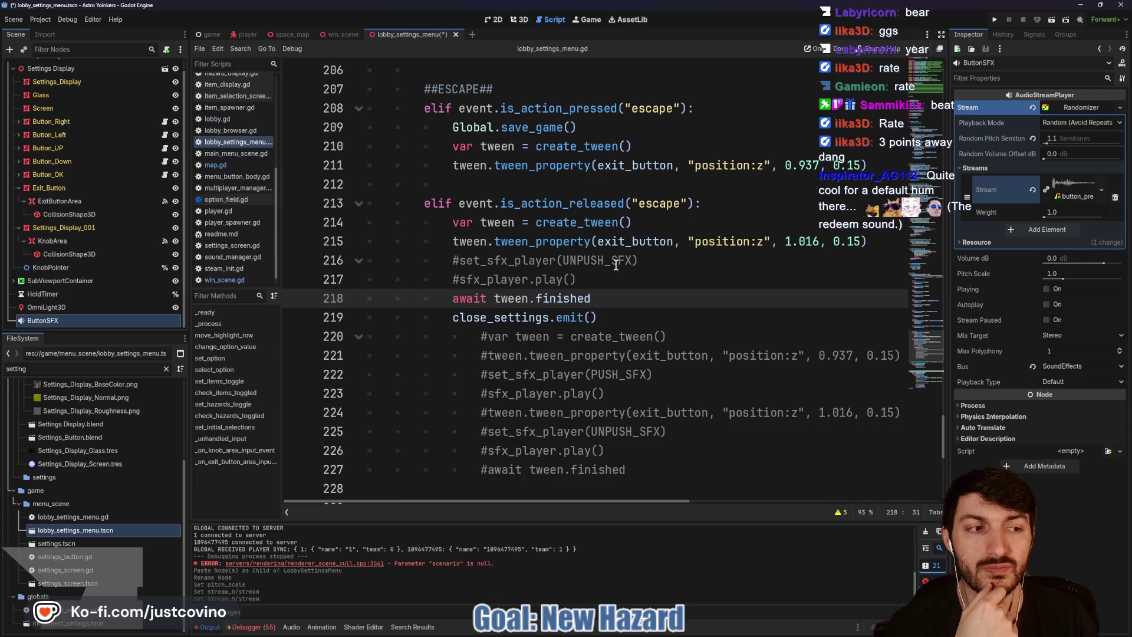
Step: Rename the ButtonSFX node to ButtonPushSFX
left_click(54, 320)
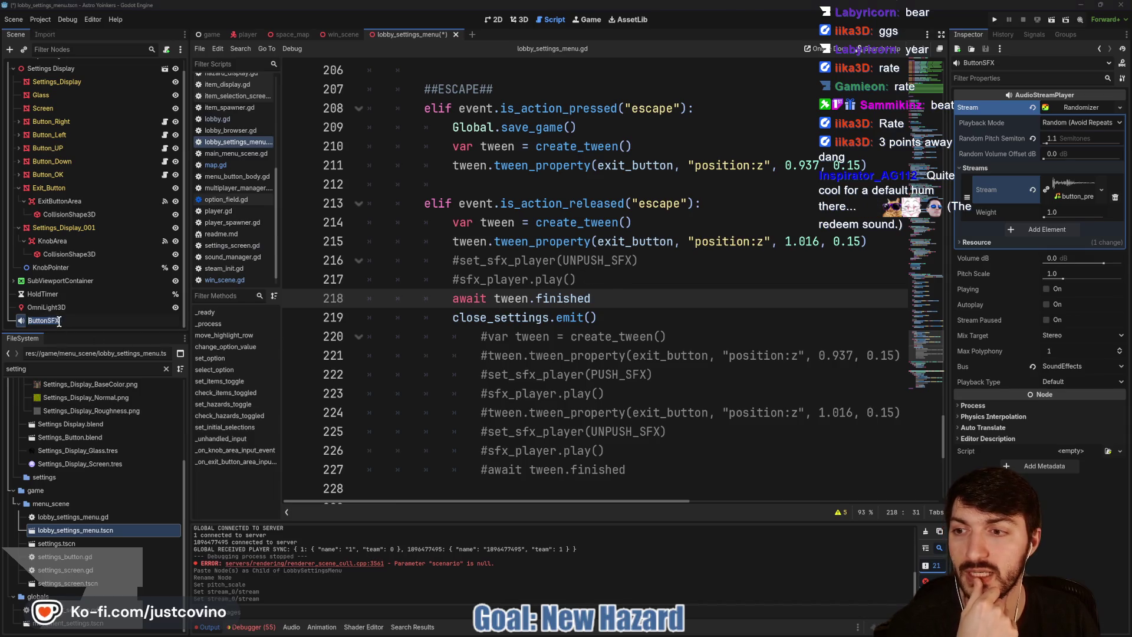
left_click(56, 321)
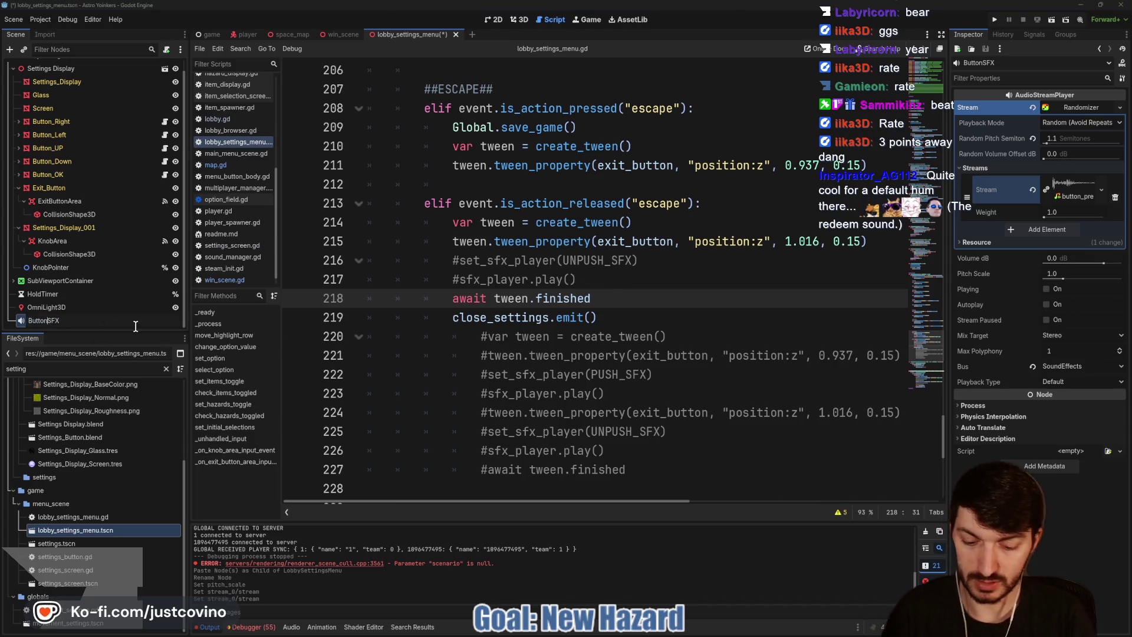
type("Push")
key("Return")
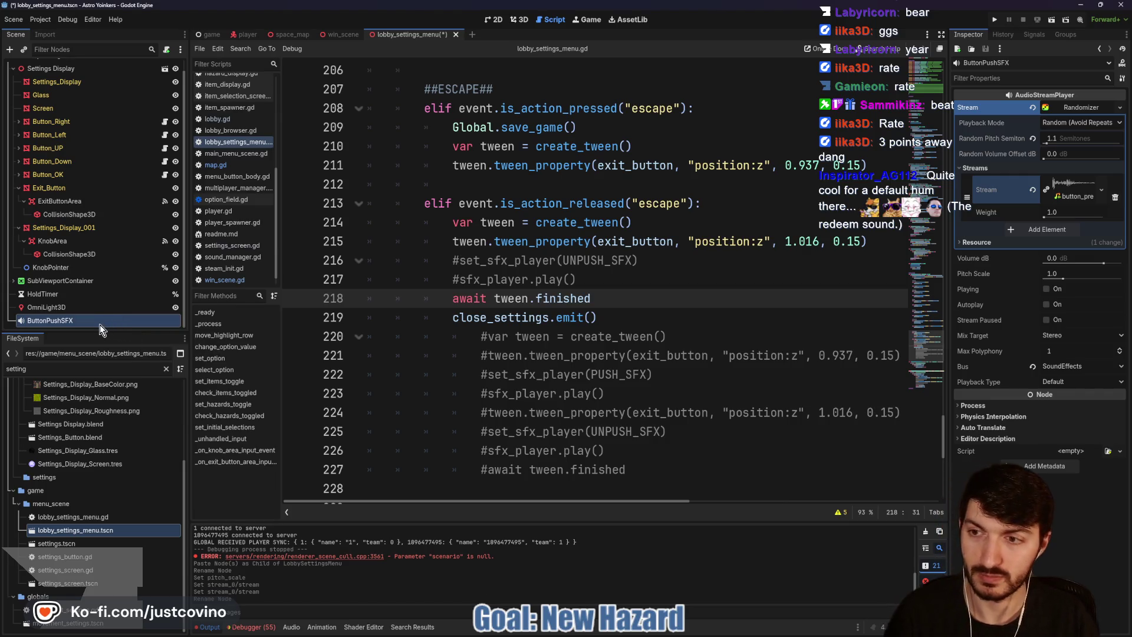
Step: Duplicate ButtonPushSFX and name the copy ButtonUnPushSFX
key("ctrl+d")
left_click(48, 319)
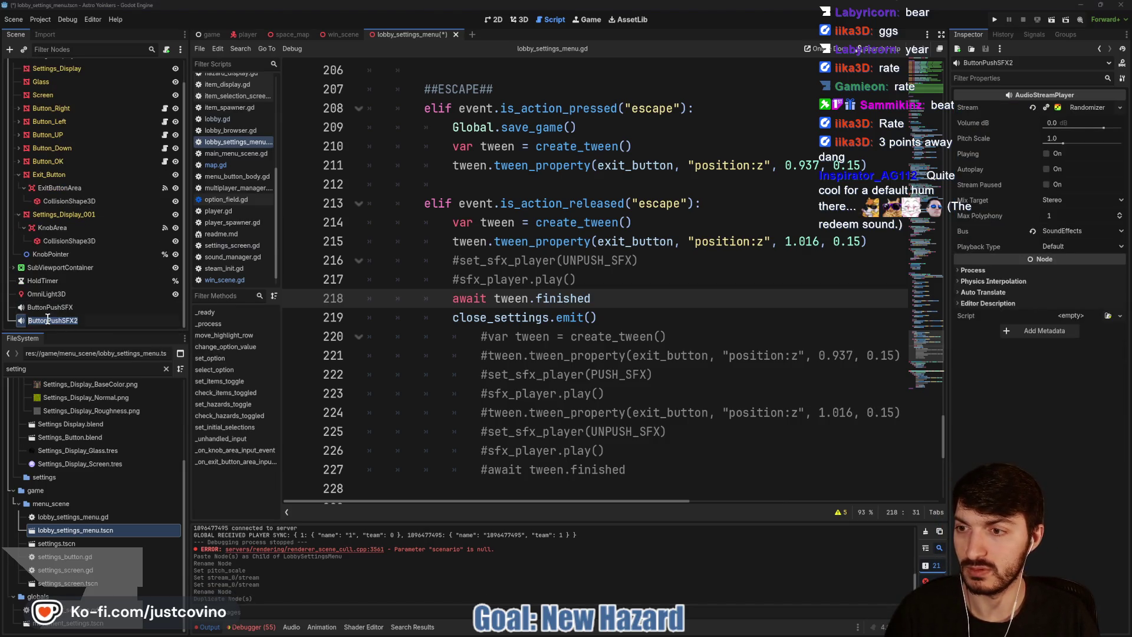
left_click(47, 319)
type("Un")
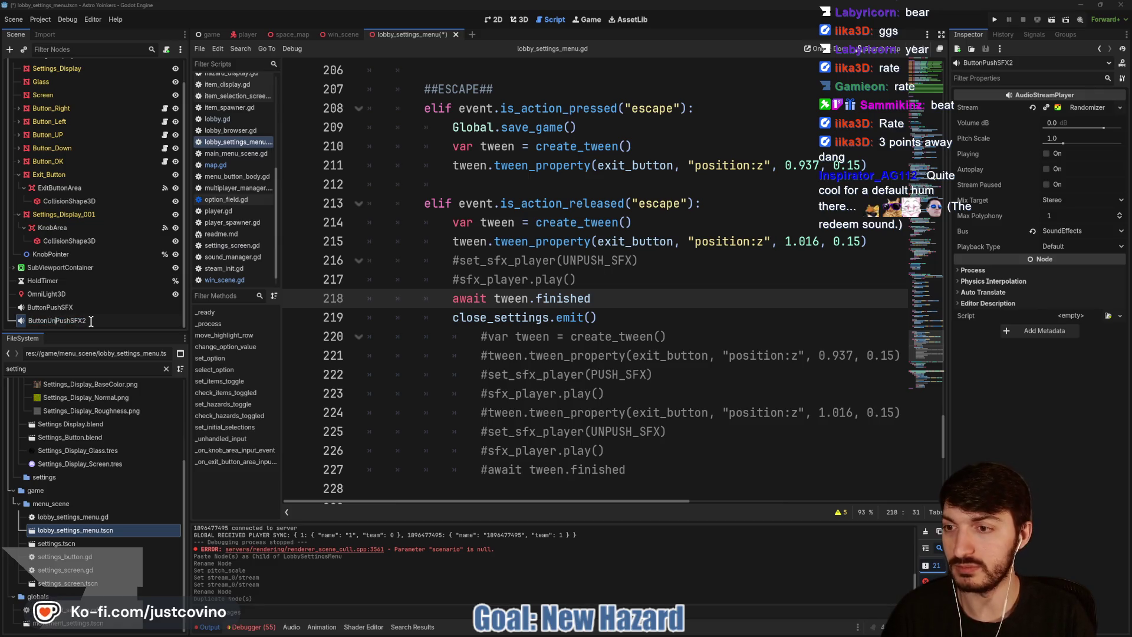
key("Return")
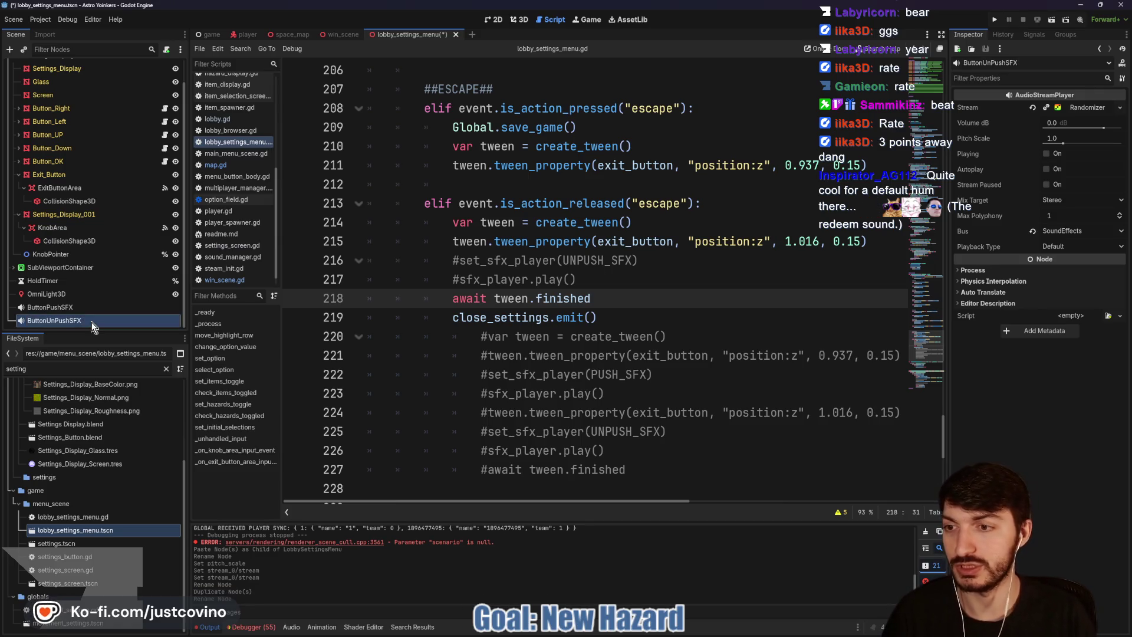
Step: Set ButtonUnPushSFX's randomizer sound to button_unpress.wav and save the scene
left_click(1091, 110)
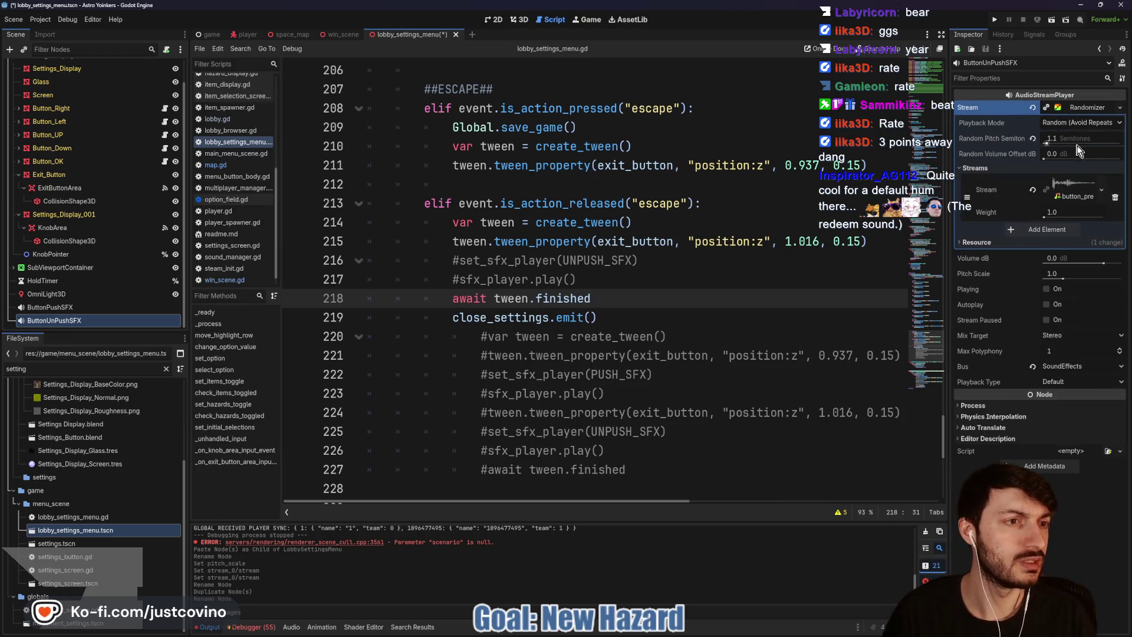
left_click(1040, 183)
left_click(1061, 182)
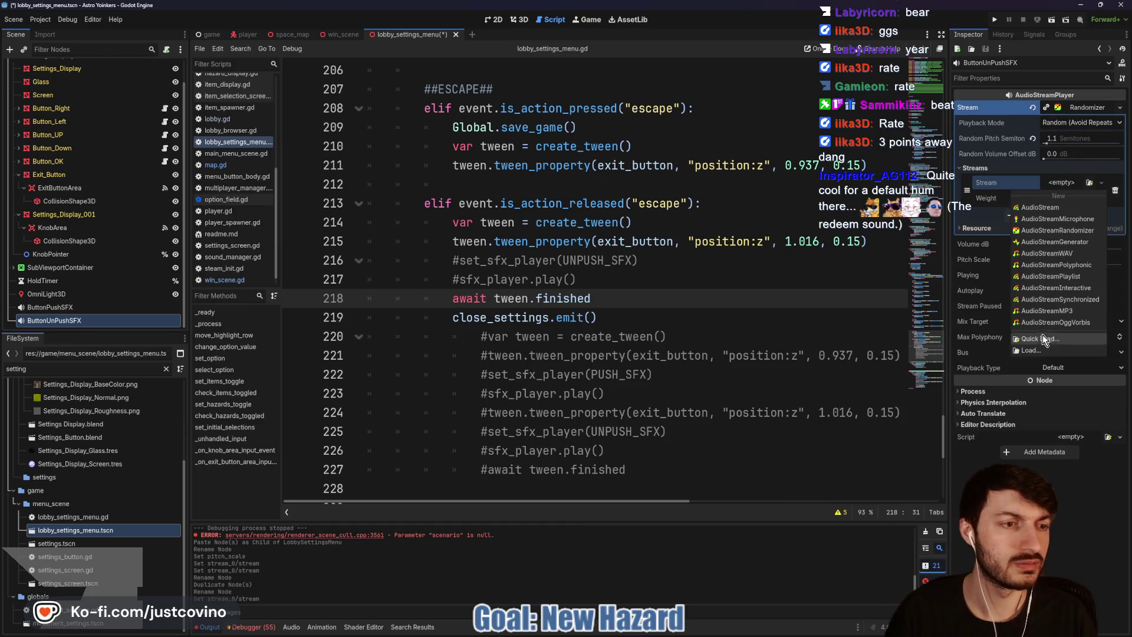
left_click(1042, 336)
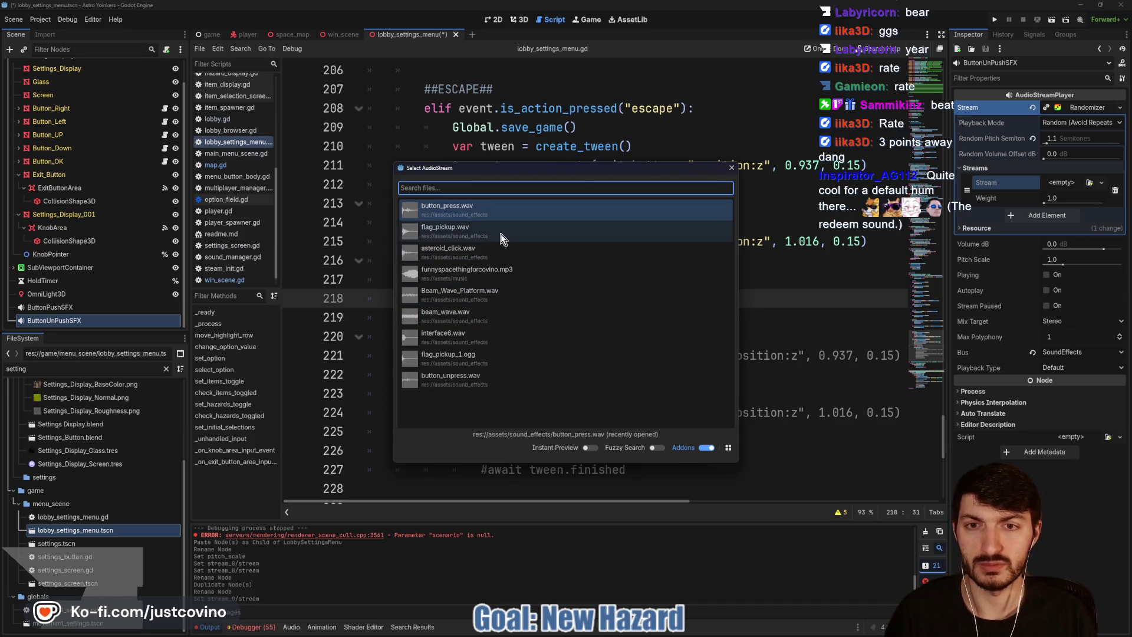
left_click(482, 387)
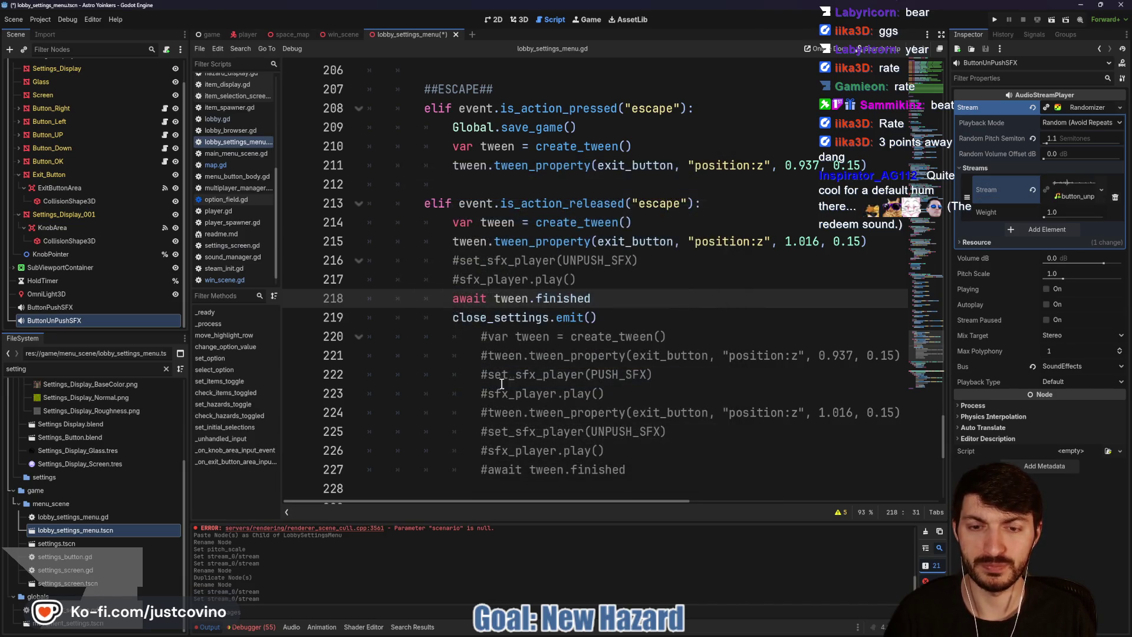
key("ctrl+s")
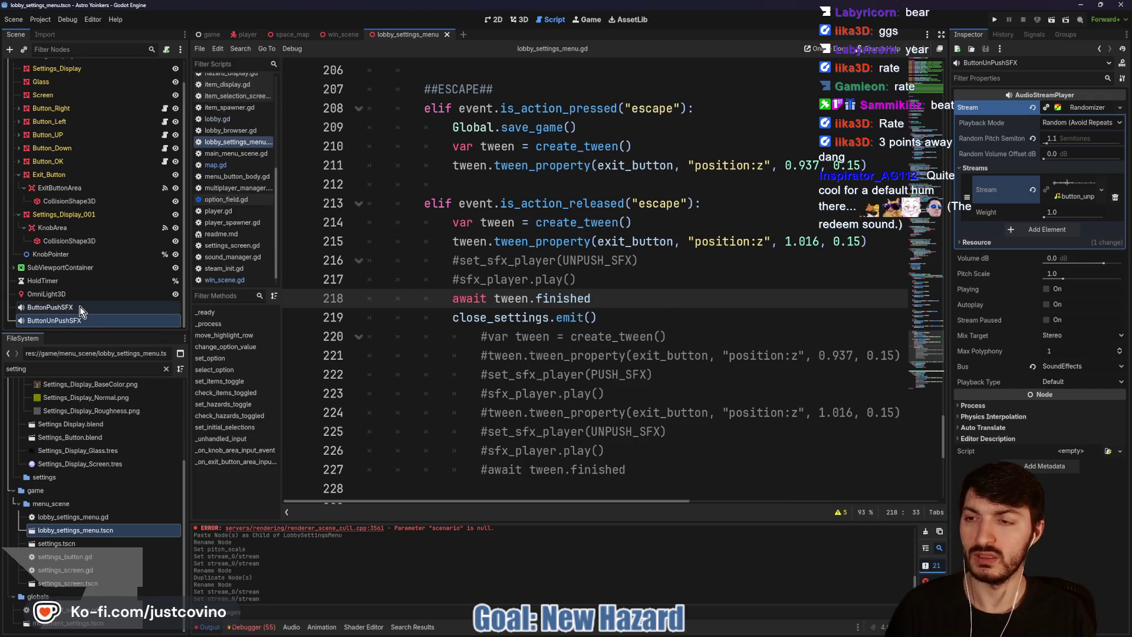
scroll(86, 200, "up", 2)
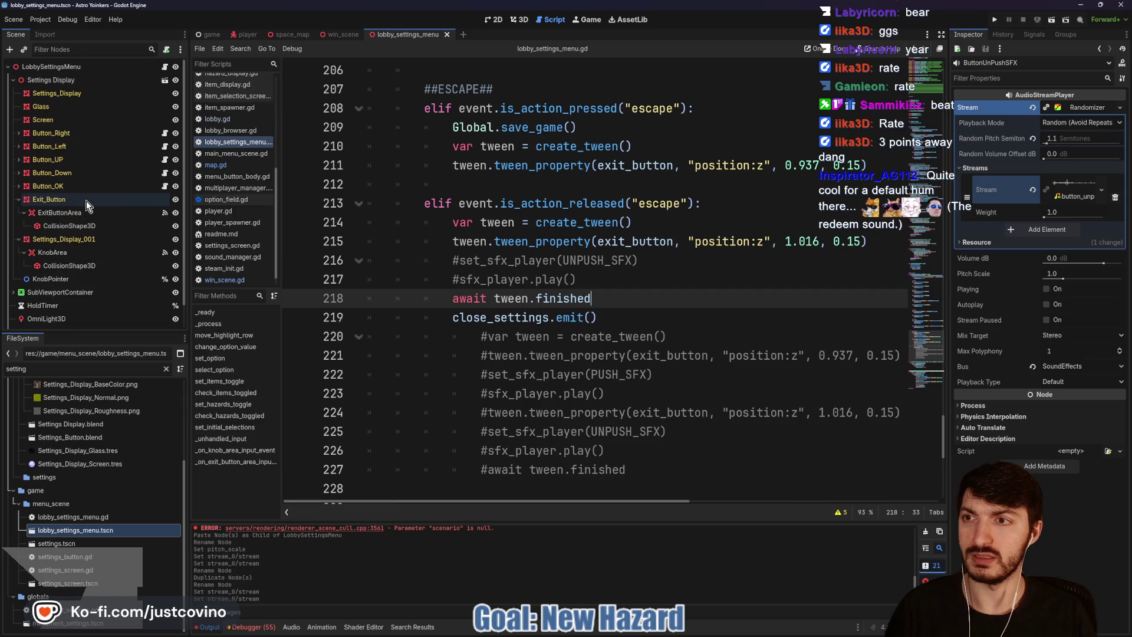
left_click(59, 66)
Step: Add a child AudioStreamPlayer to the root and name it HighlightSFX
key("ctrl+a")
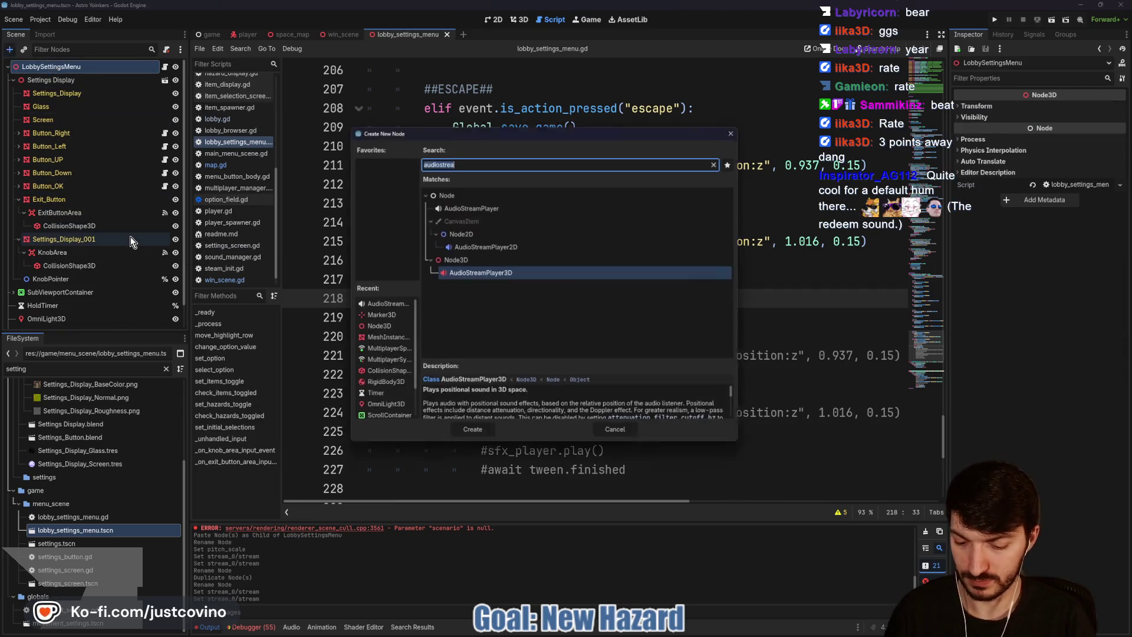
type("audiostera")
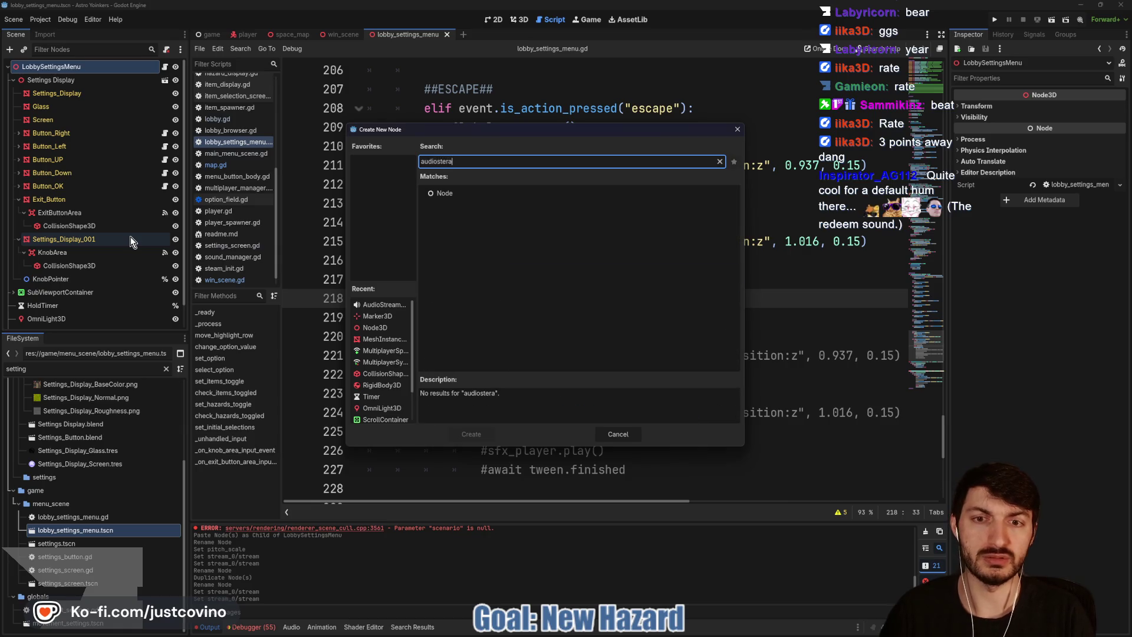
key("BackSpace")
key("BackSpace")
key("BackSpace")
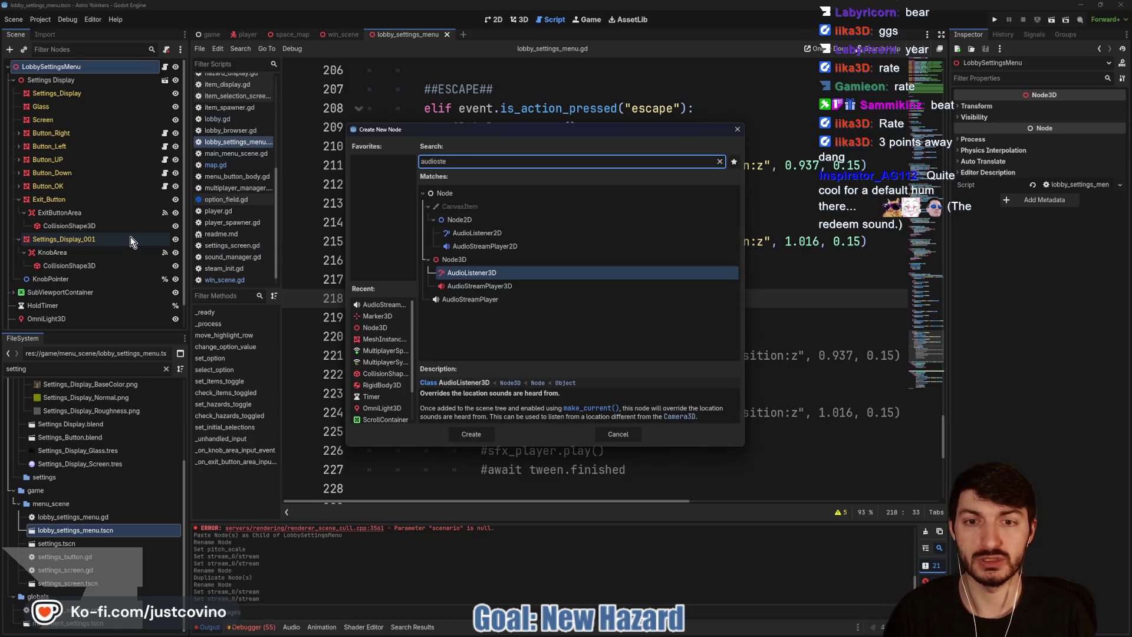
left_click(489, 302)
left_click(471, 434)
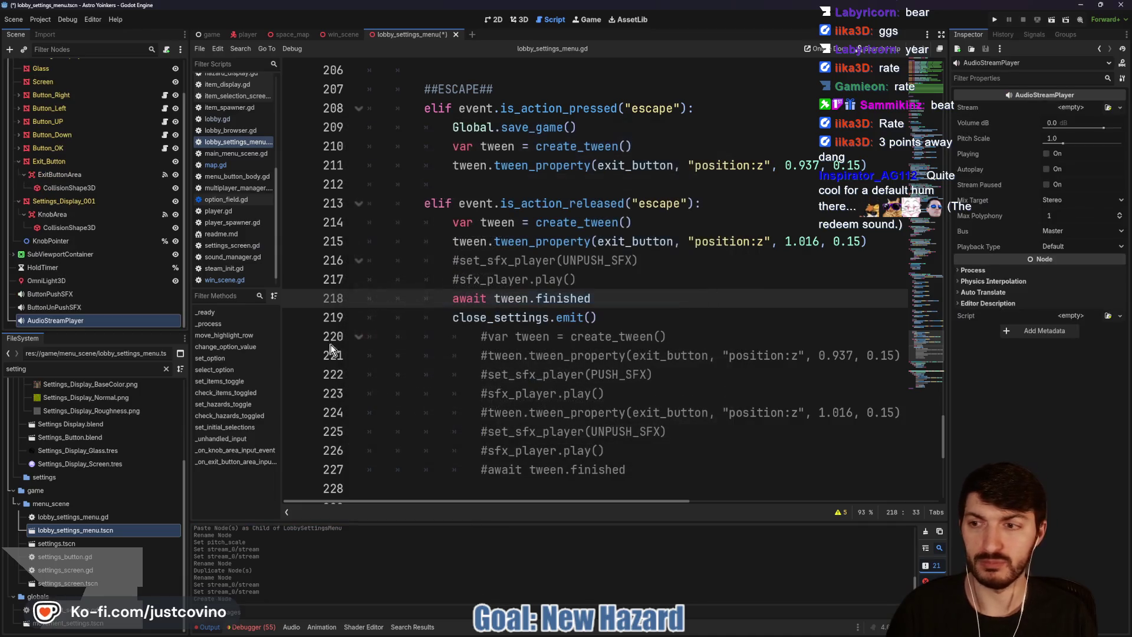
double_click(87, 321)
type("H")
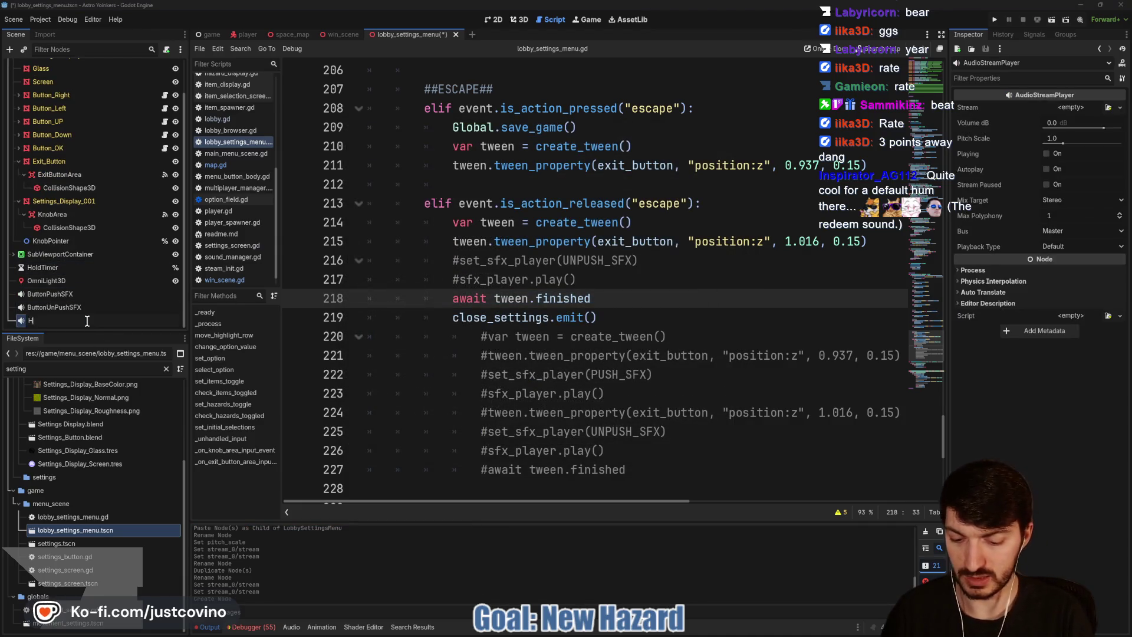
type("SFX")
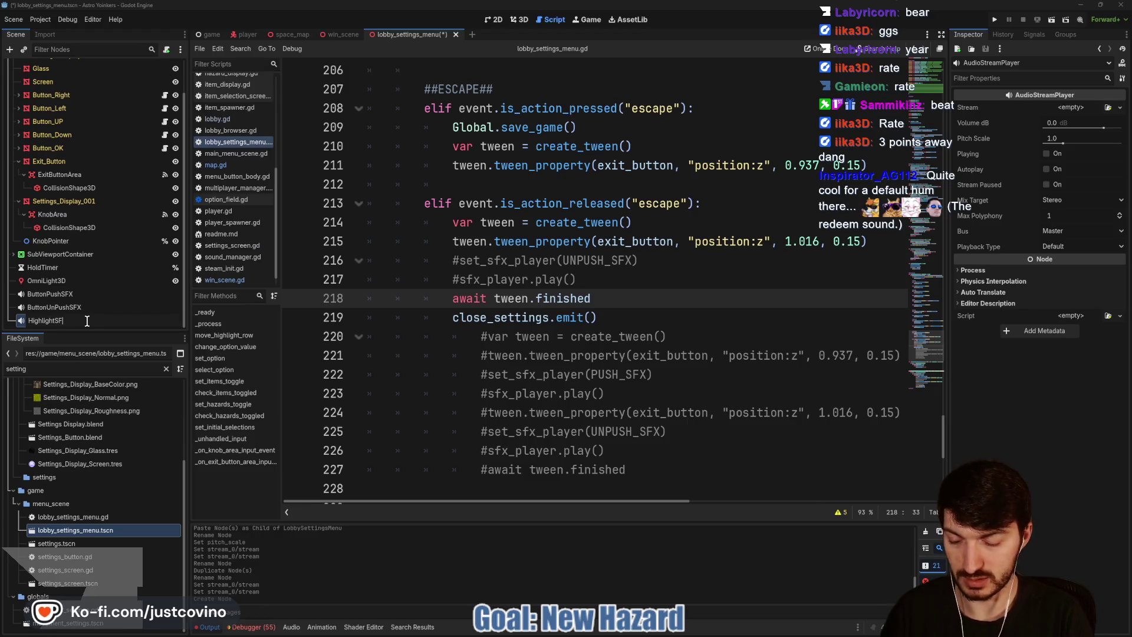
key("Return")
Step: Give HighlightSFX a Randomizer stream with pitch 1.1 containing interface6.wav
left_click(1043, 108)
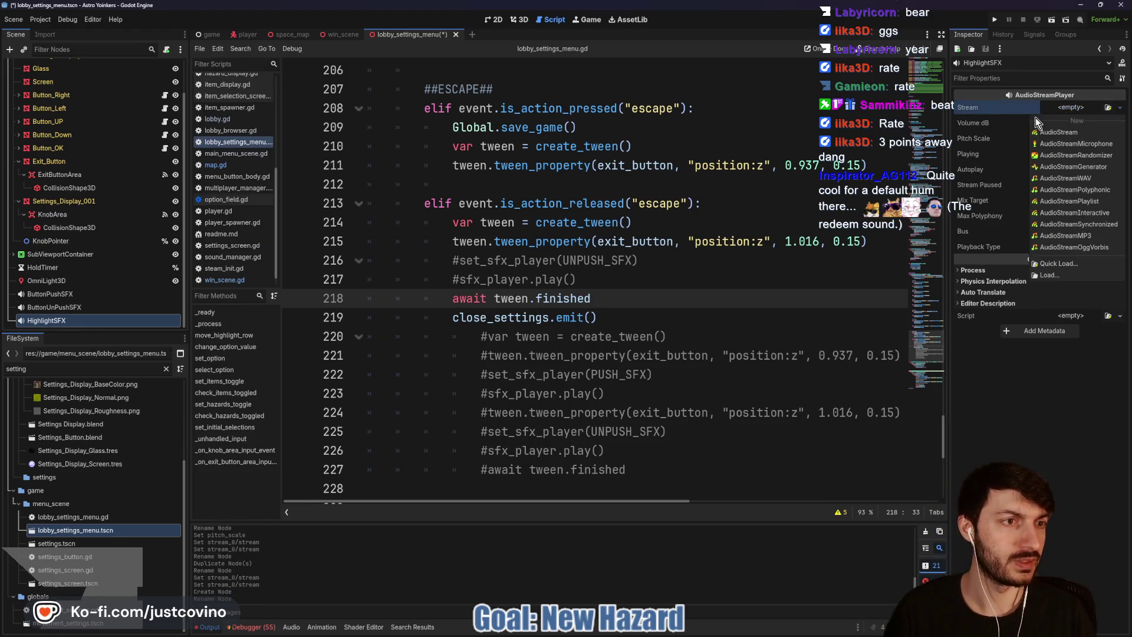
left_click(1059, 154)
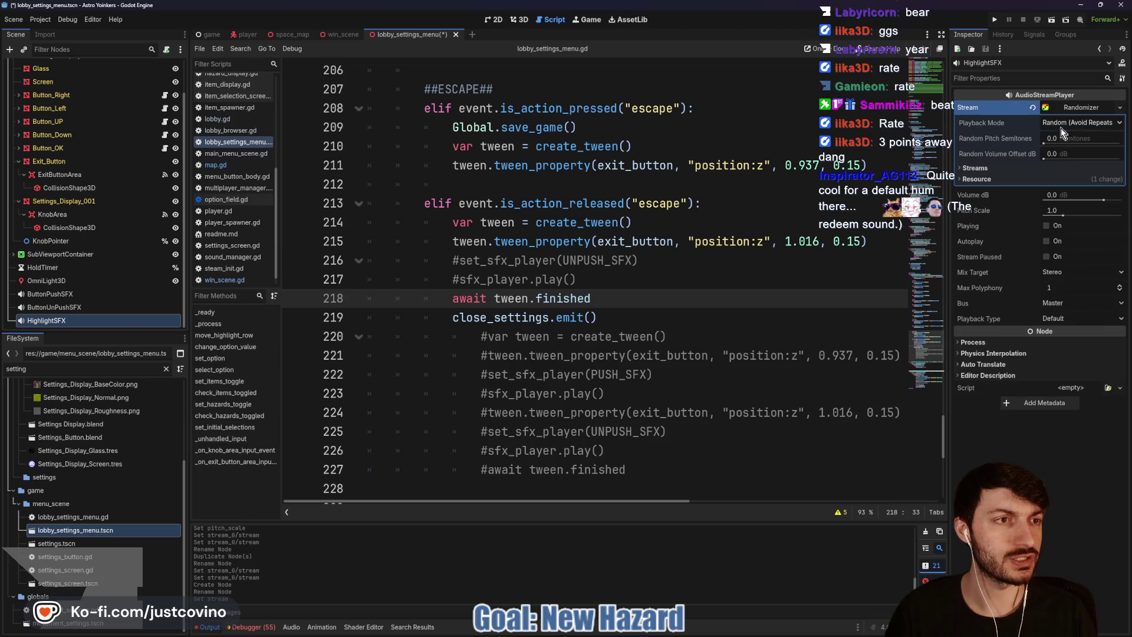
left_click_drag(1059, 139, 1070, 138)
left_click(1011, 170)
left_click(1060, 179)
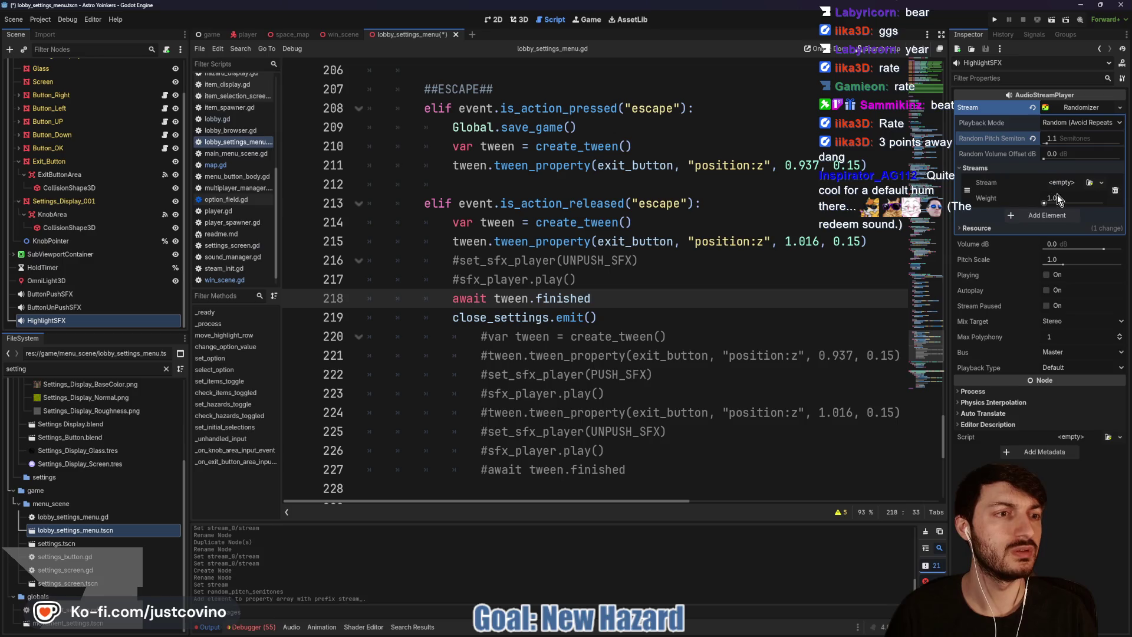
left_click(1061, 182)
left_click(1055, 331)
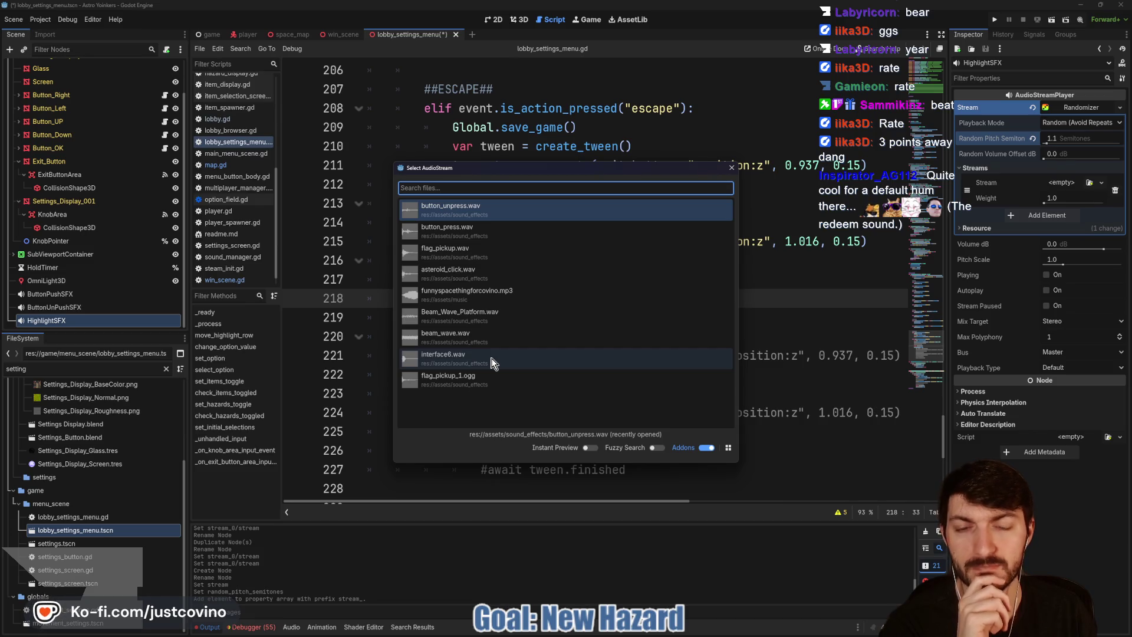
double_click(491, 361)
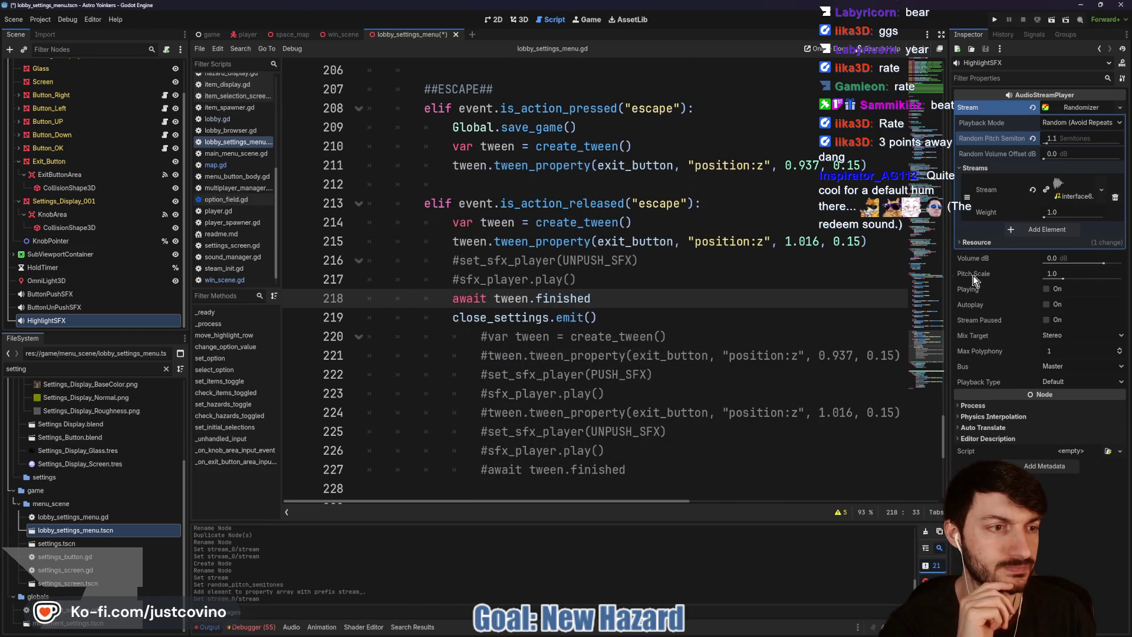
Step: Route HighlightSFX to the SoundEffects bus and save the scene
left_click(1059, 367)
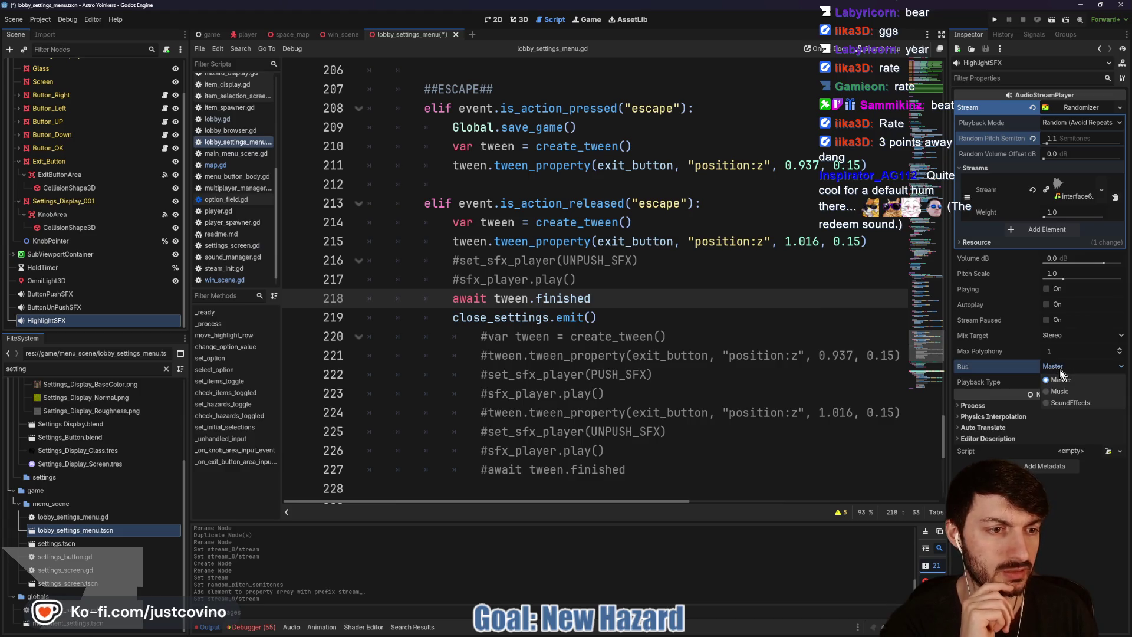
left_click(1073, 402)
left_click(55, 307)
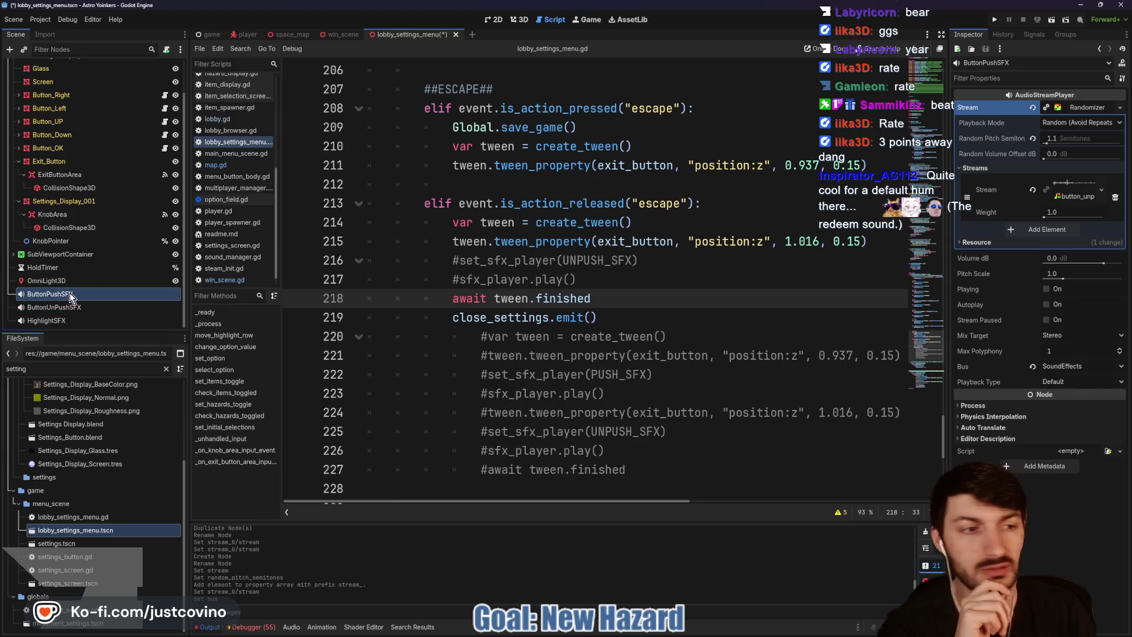
left_click(64, 320)
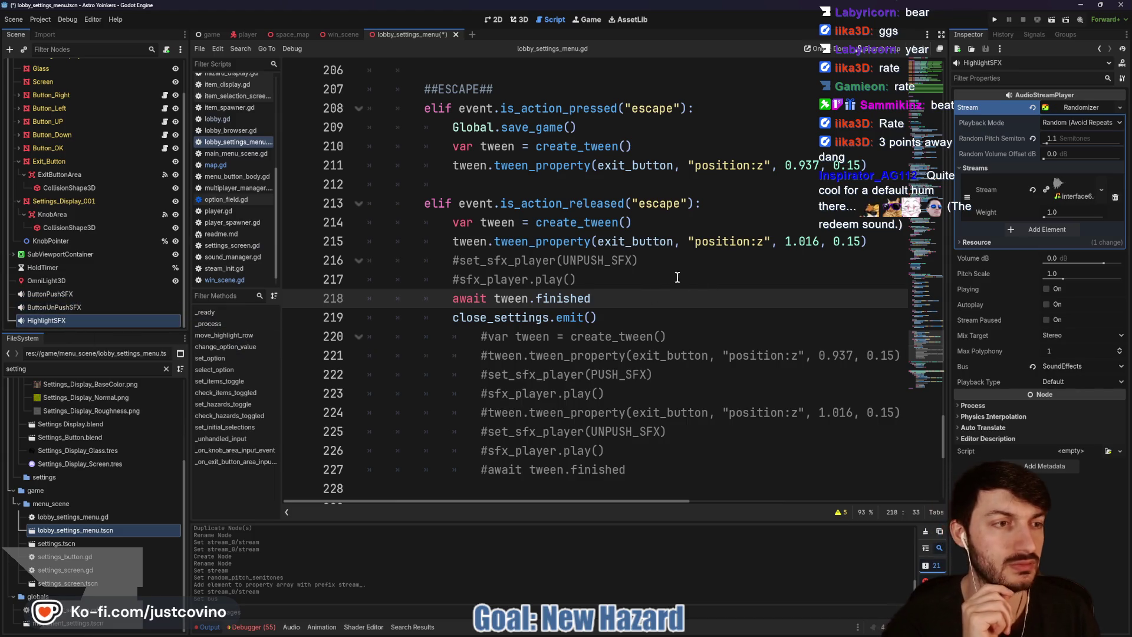
left_click(598, 263)
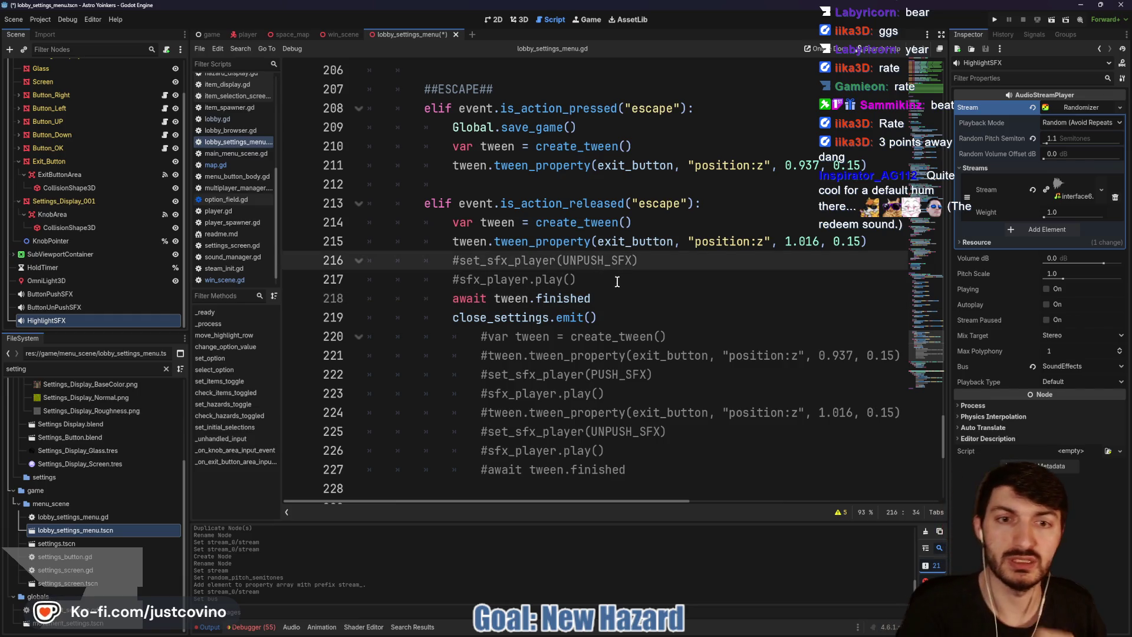
key("ctrl+s")
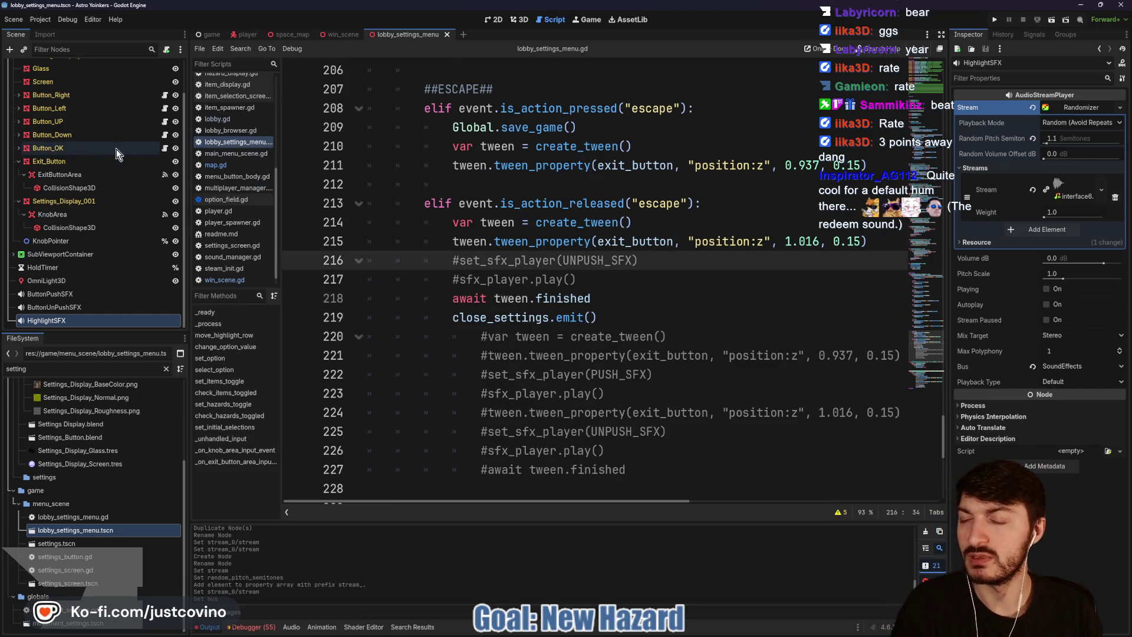
left_click(164, 148)
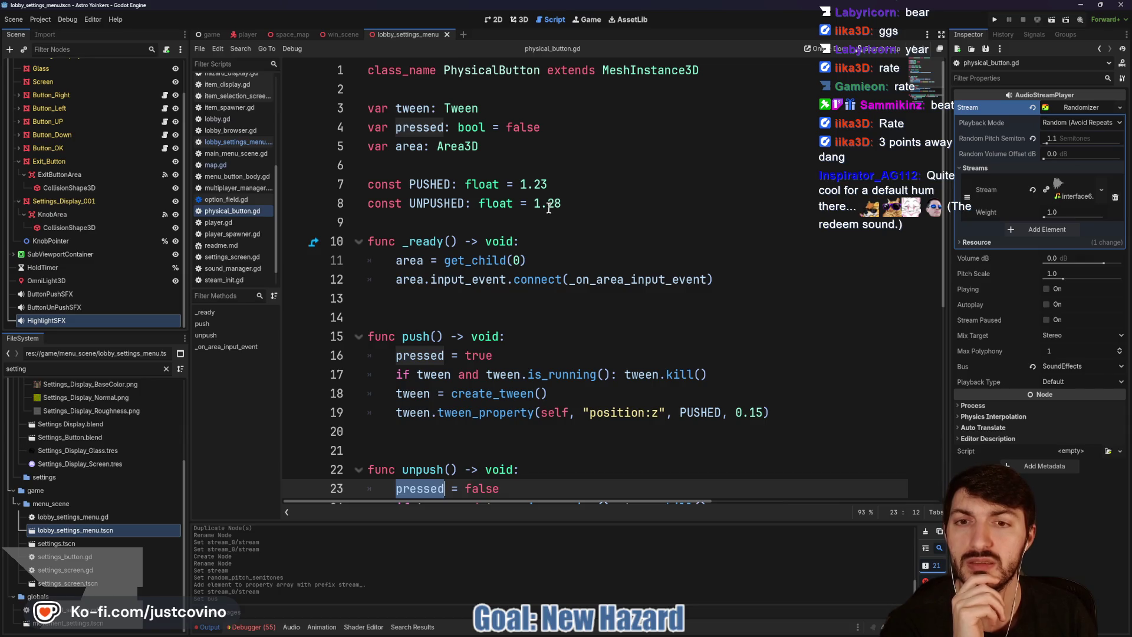
left_click(448, 89)
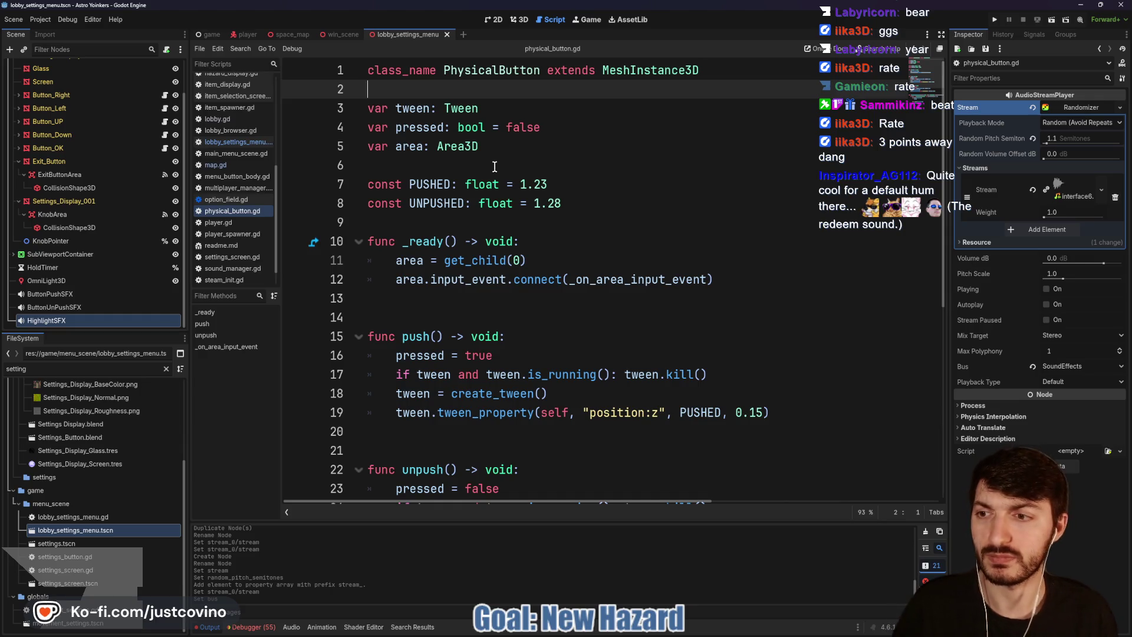
key("Return")
key("Return")
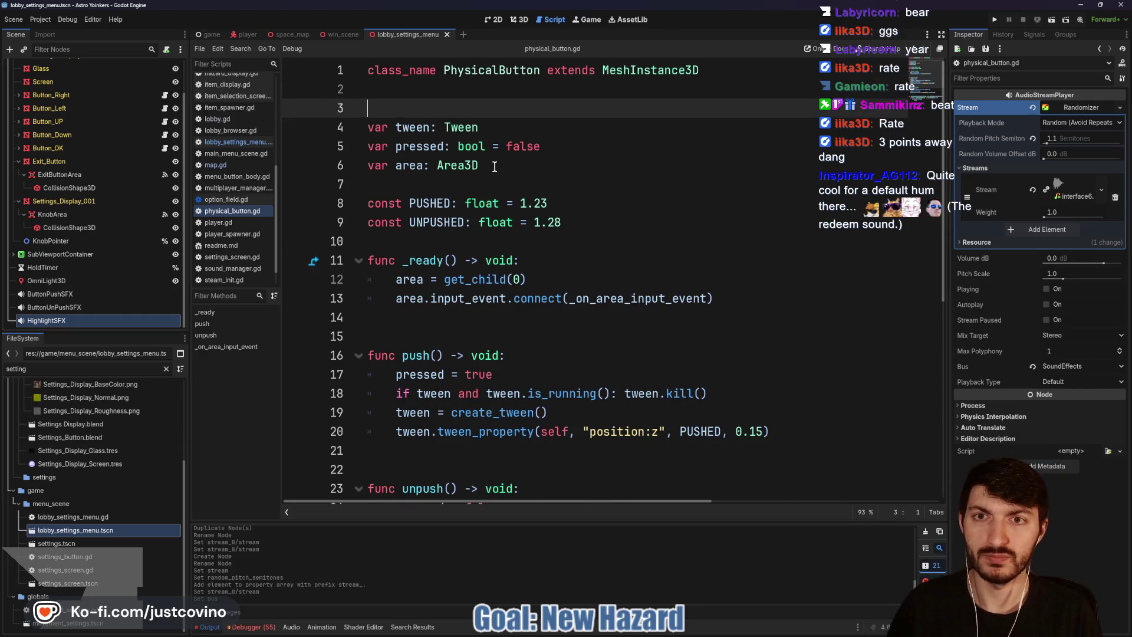
key("Up")
type("@export var")
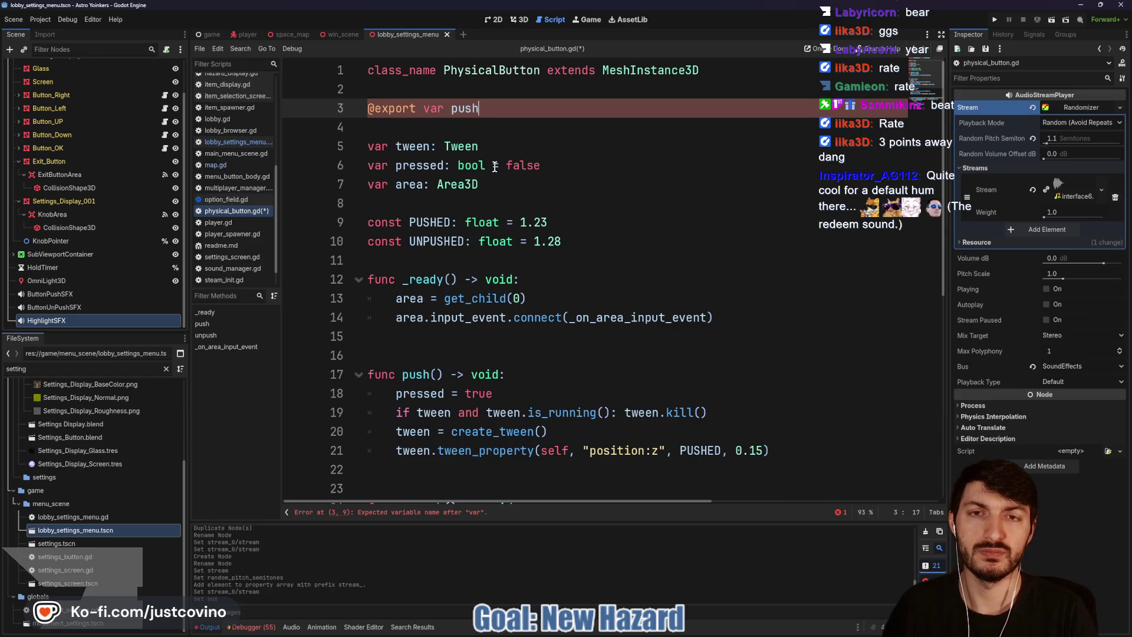
type("sfx")
key("BackSpace")
key("BackSpace")
key("BackSpace")
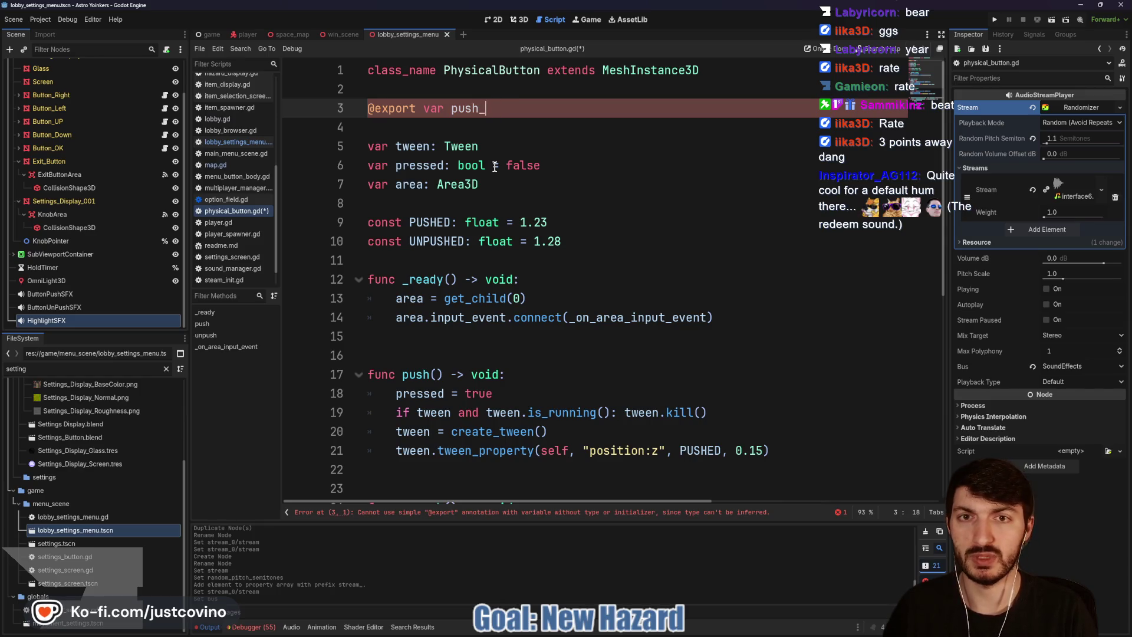
type("sfx")
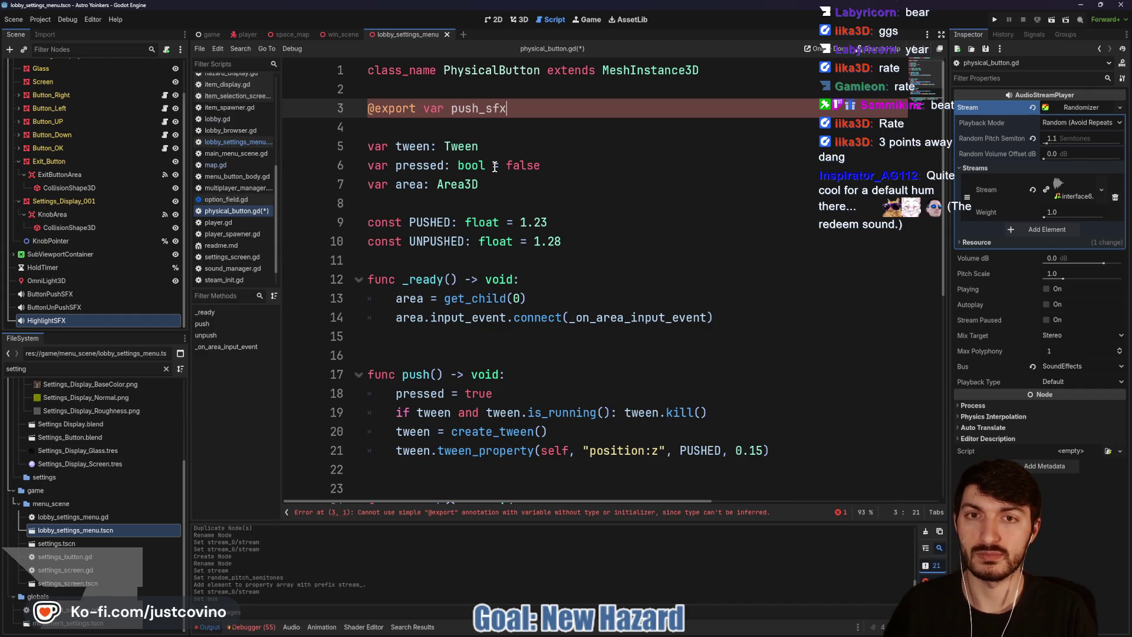
key("BackSpace")
key("BackSpace")
key("BackSpace")
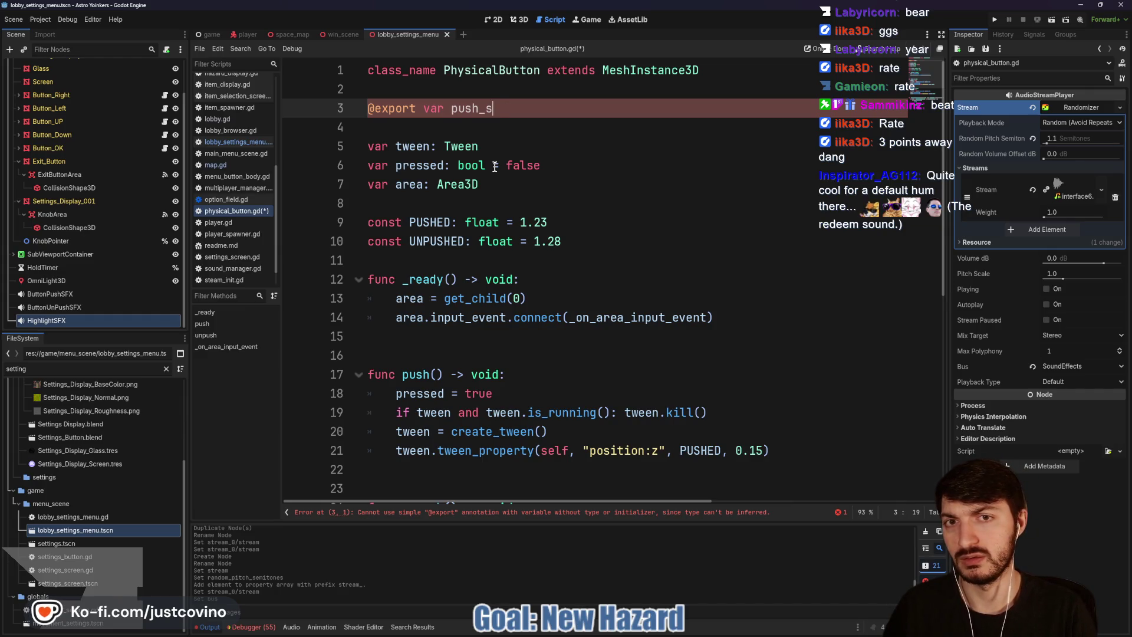
type("p")
type("layer: ")
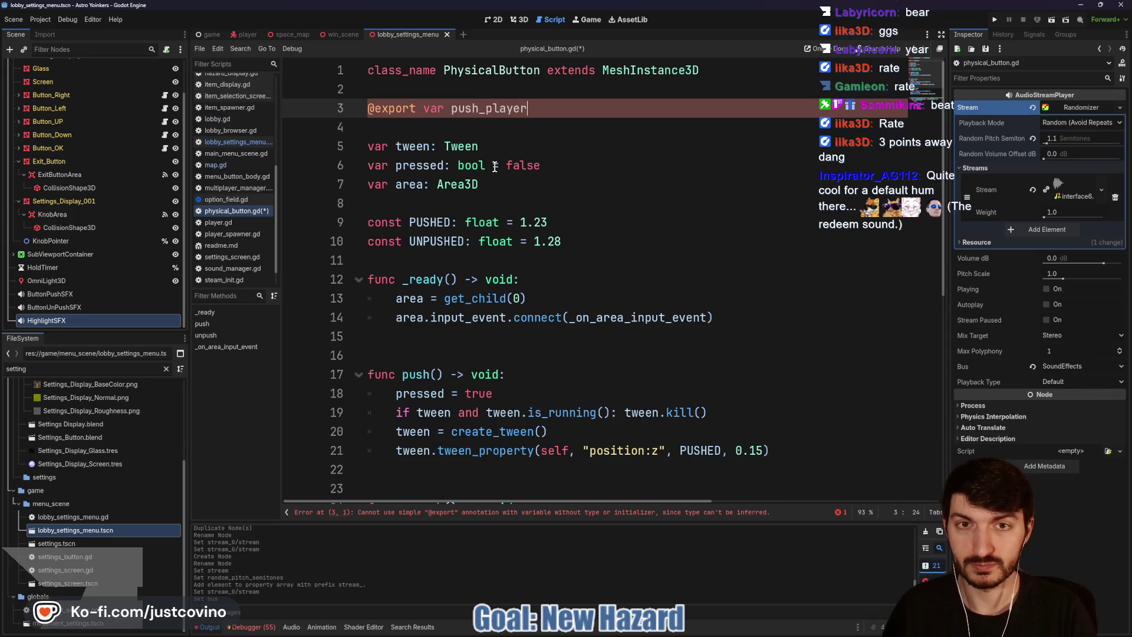
type("AudioStre")
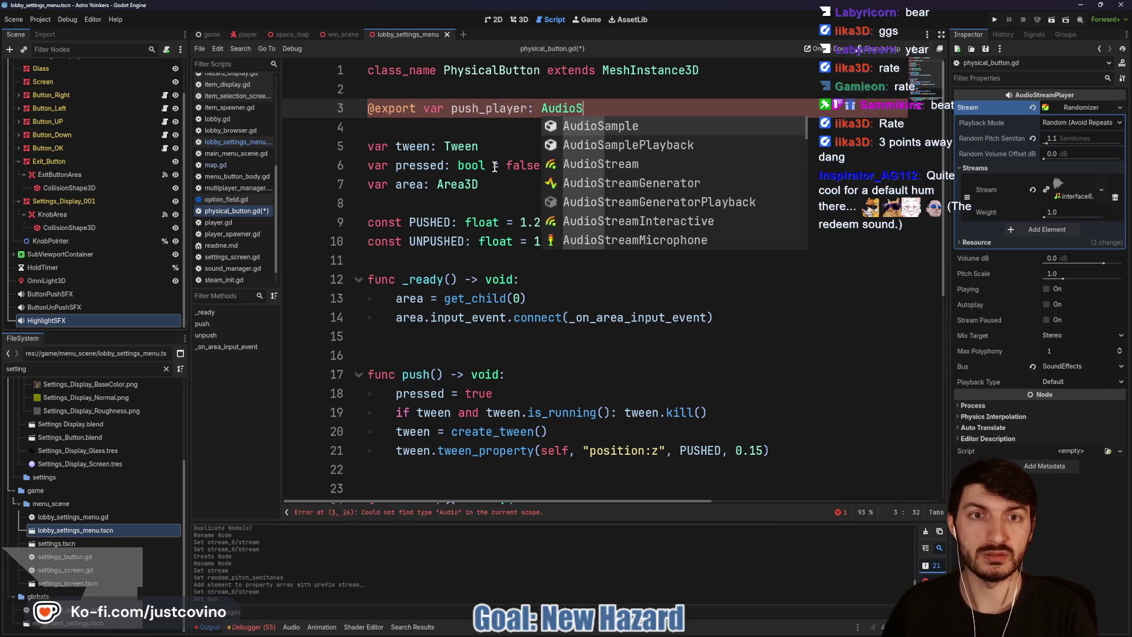
type("amPlayer")
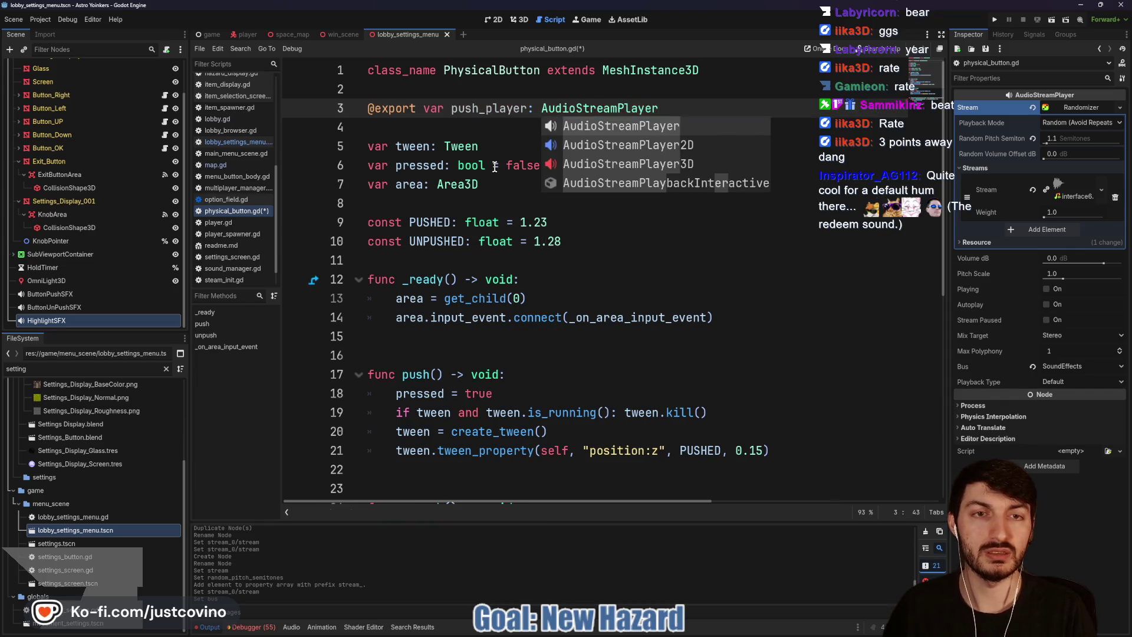
key("Return")
key("Return")
type("@export var unpush")
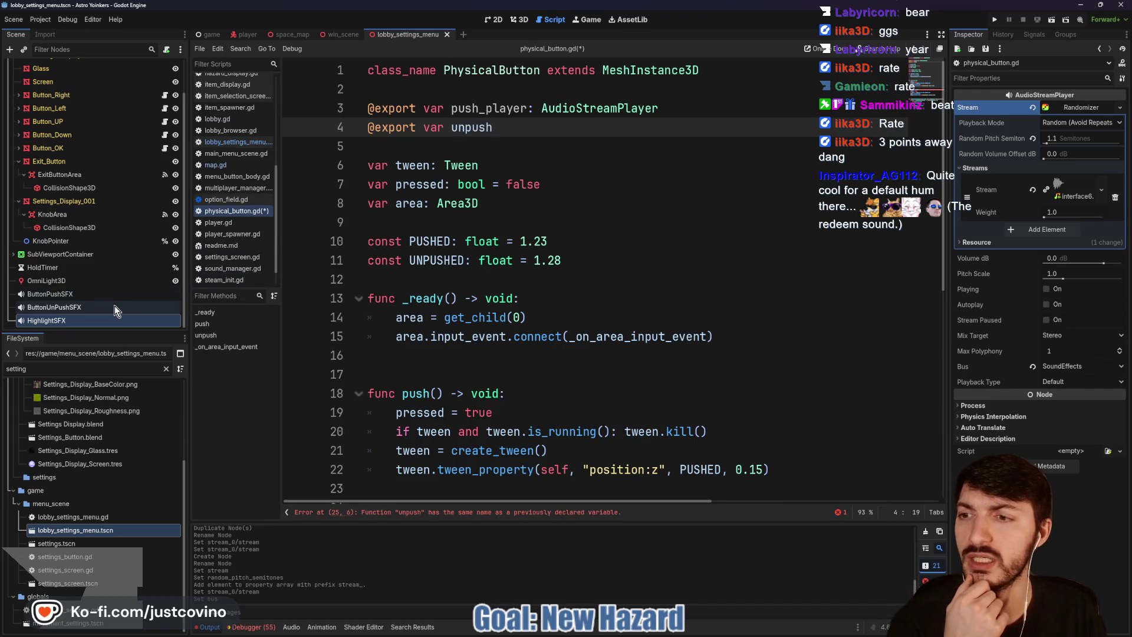
left_click(59, 295)
Step: Rename ButtonPushSFX to ButtonSFX and delete the ButtonUnPushSFX node
left_click(60, 296)
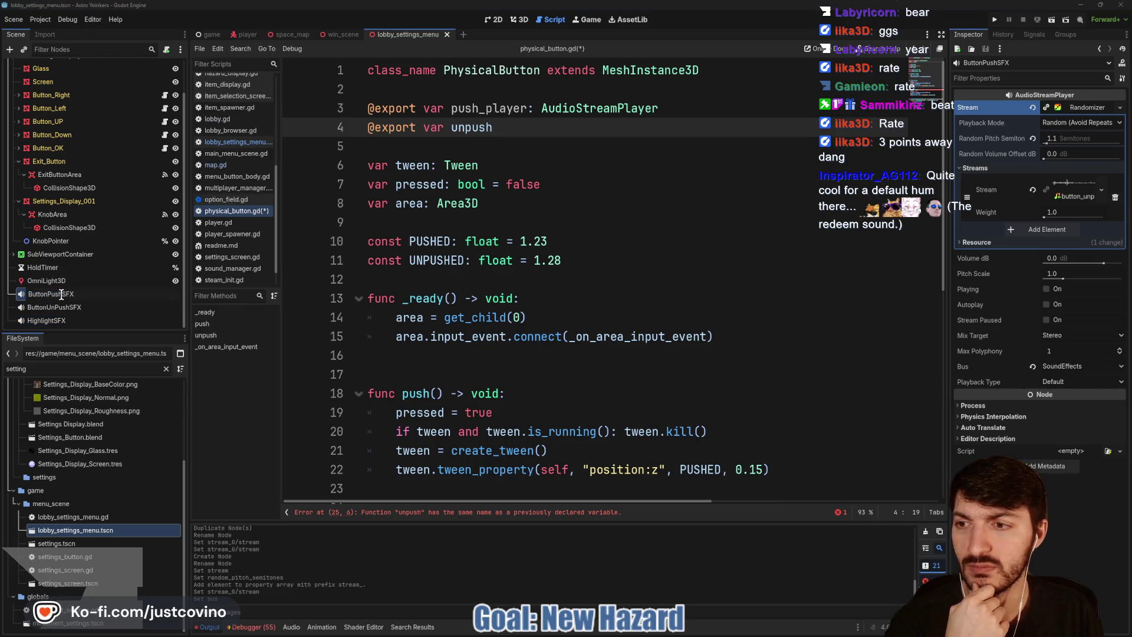
key("Return")
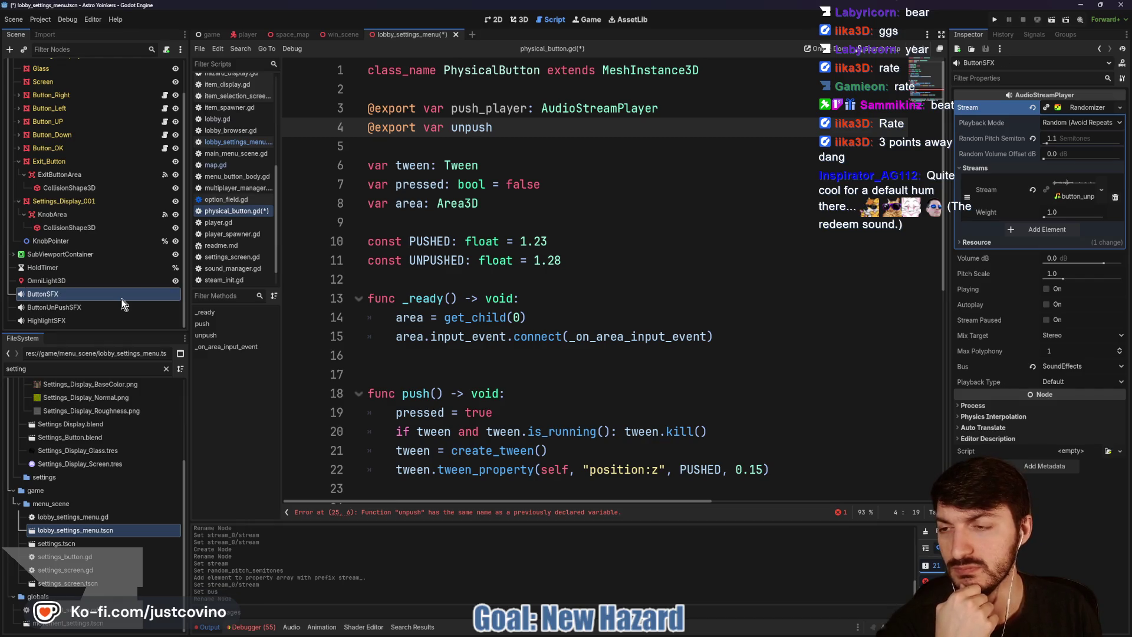
left_click(95, 309)
key("Delete")
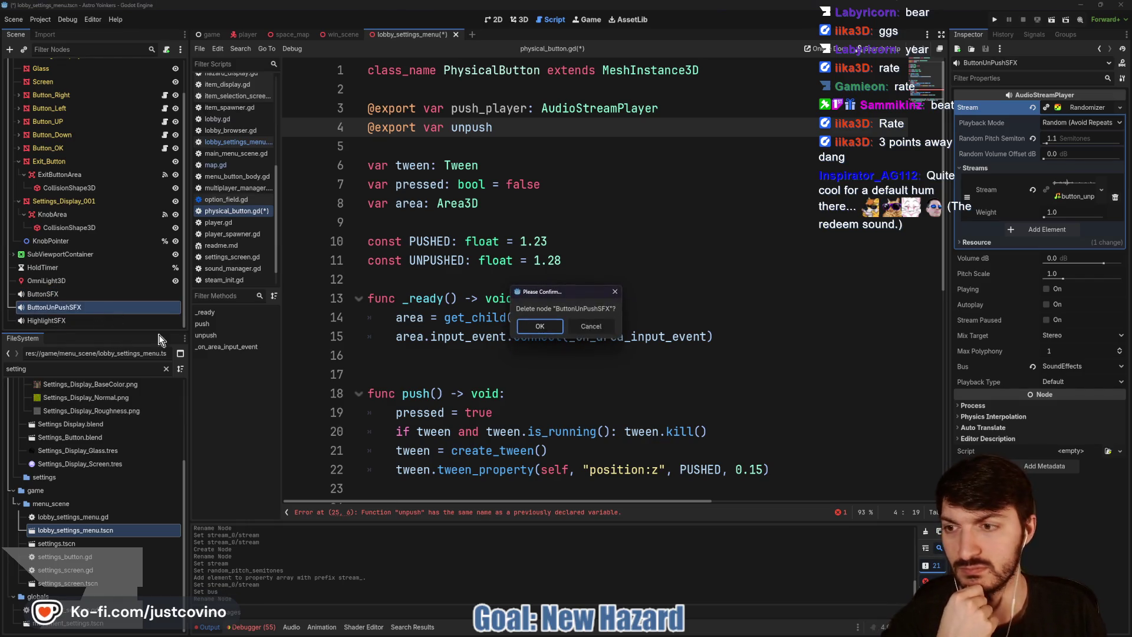
left_click(522, 333)
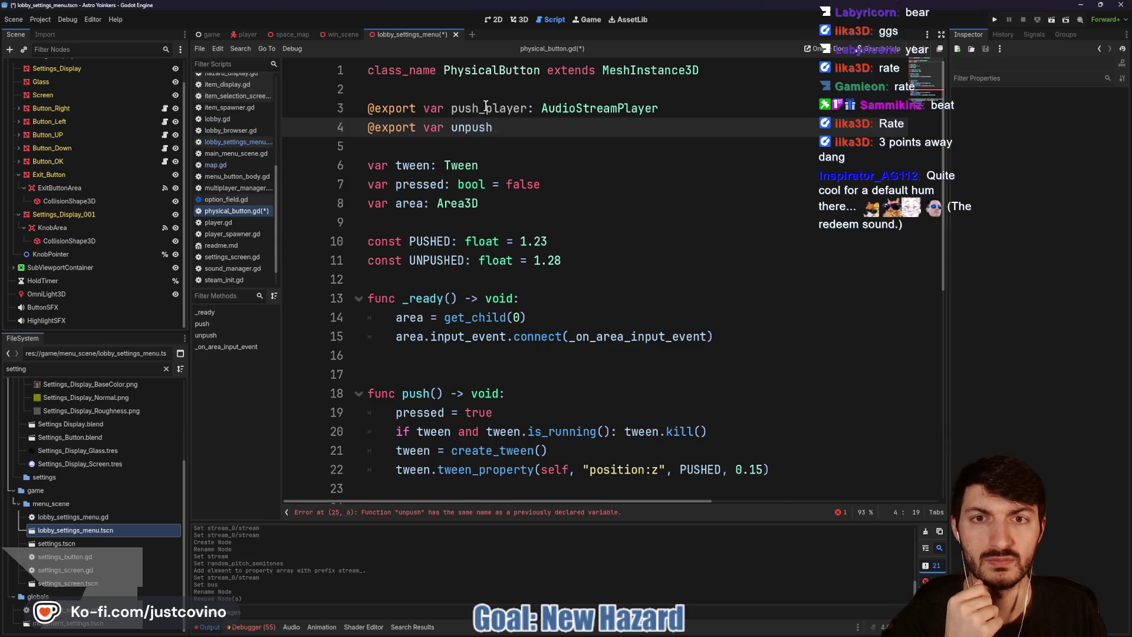
Step: Rename push_player to button_sfx_player, remove the unpush export line, and save the script
left_click_drag(479, 108, 451, 109)
type("button")
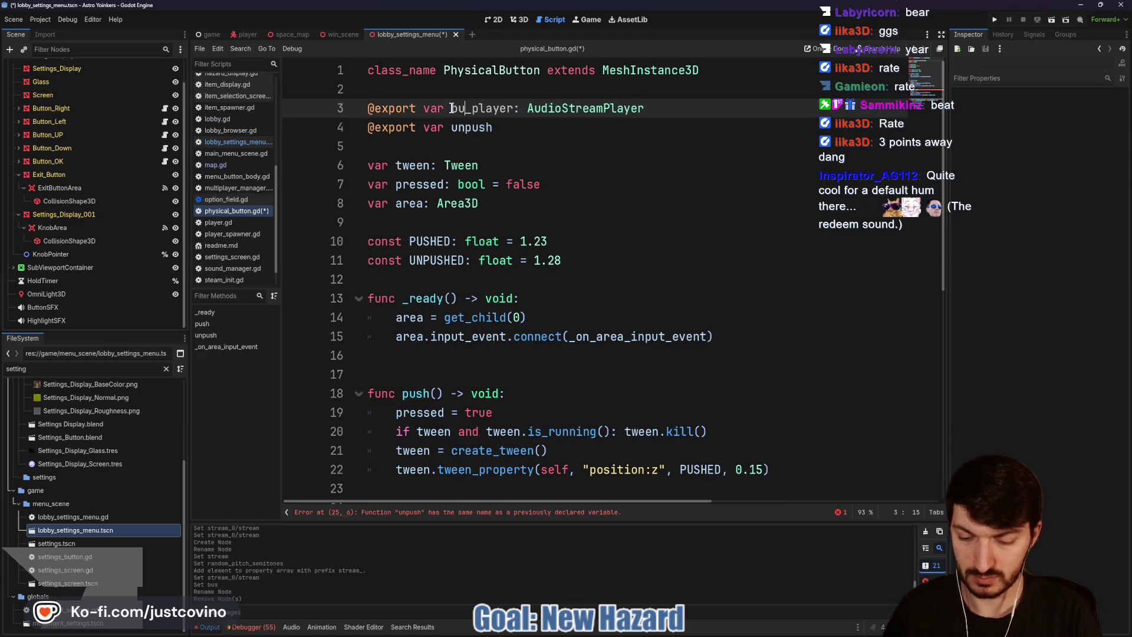
type("_sfx")
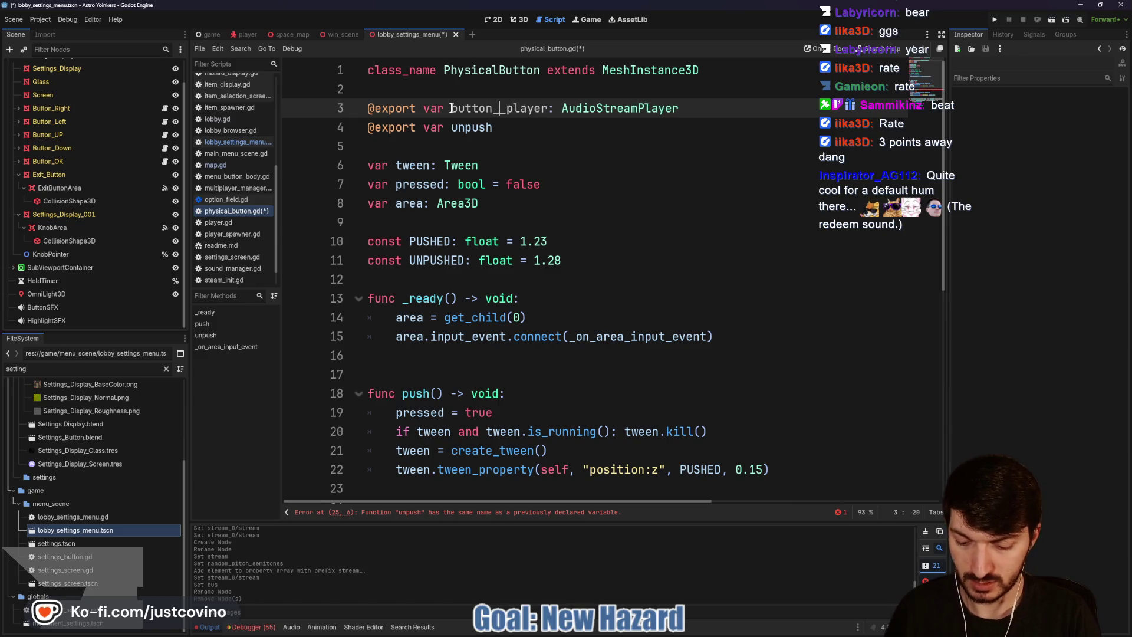
left_click(342, 127)
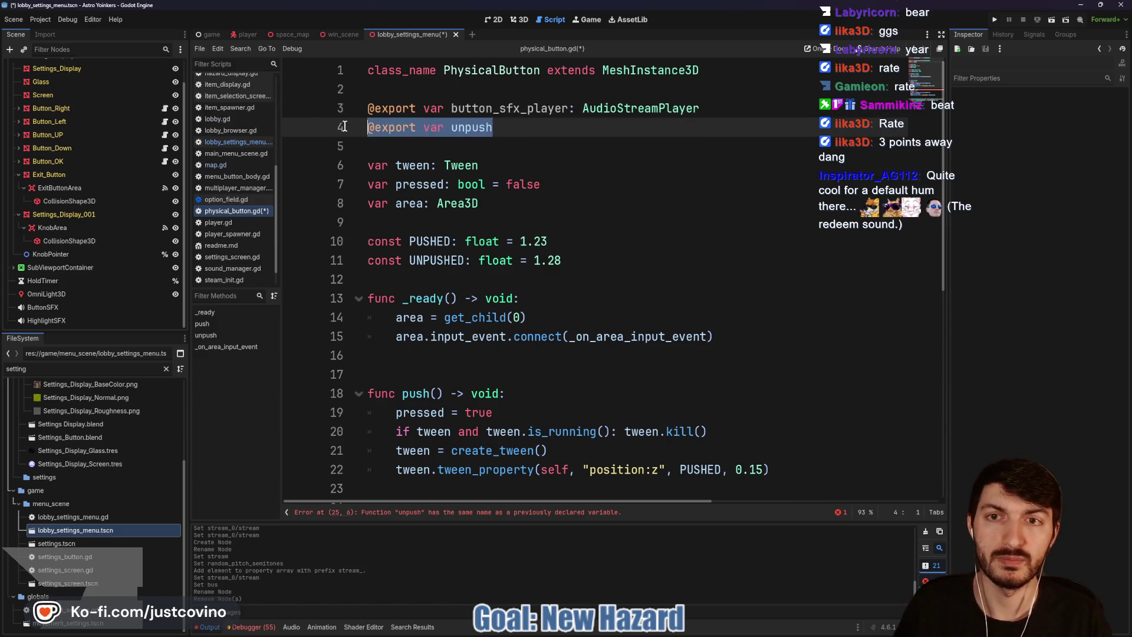
key("BackSpace")
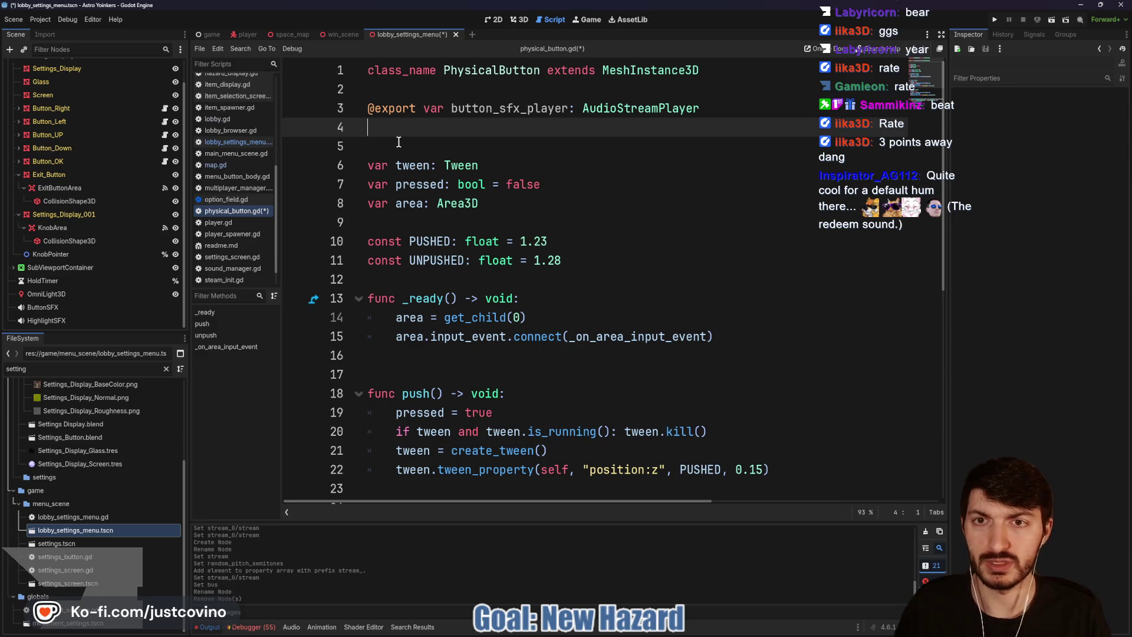
type("@")
key("BackSpace")
key("BackSpace")
left_click(549, 135)
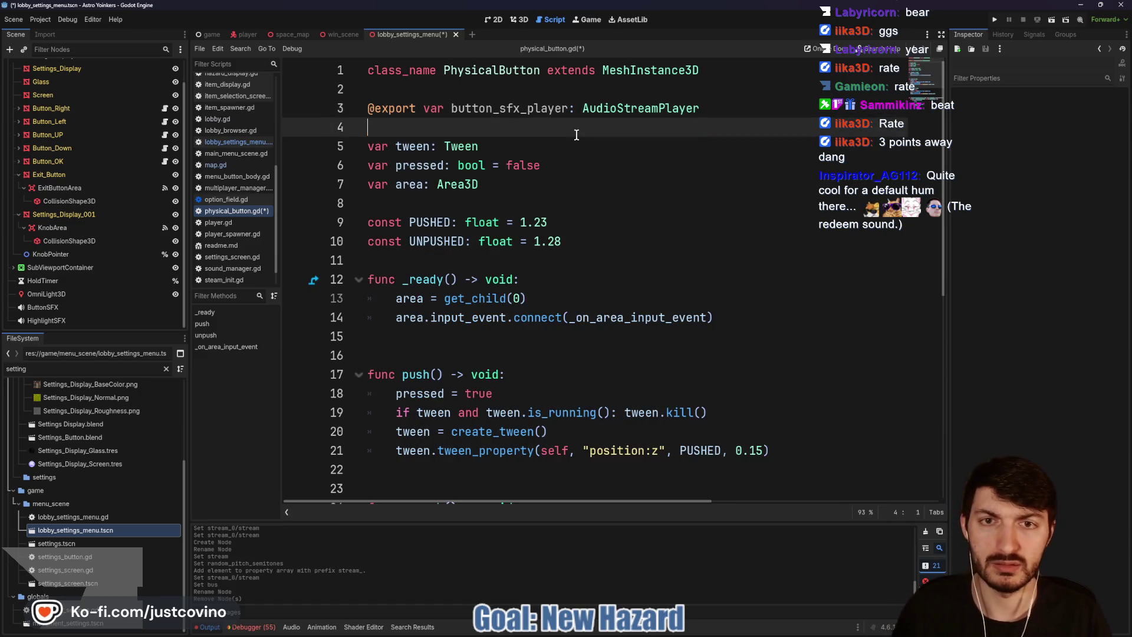
key("ctrl+s")
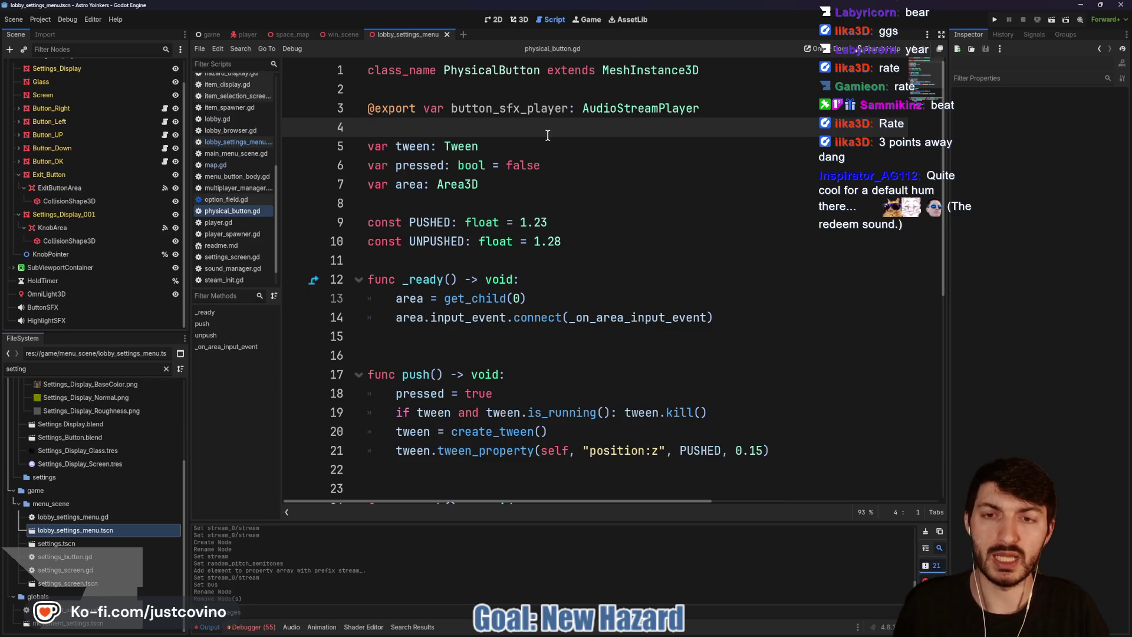
scroll(539, 202, "down", 1)
Step: Start a 'const PUSH_SFX: String' declaration below the UNPUSHED constant
left_click(409, 201)
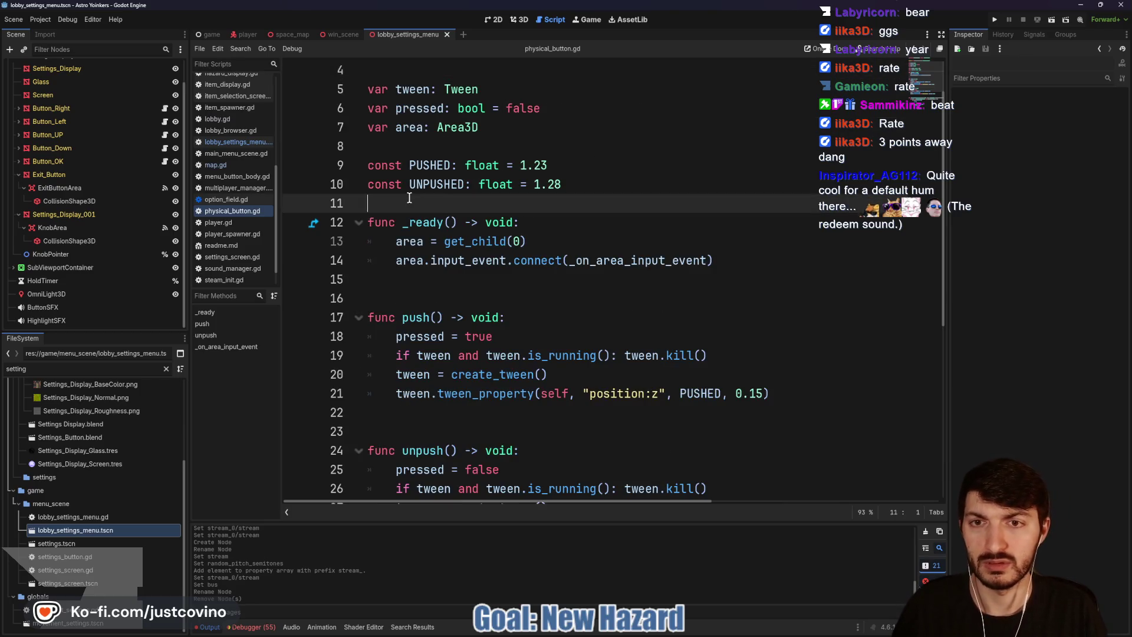
key("Return")
key("Return")
key("Up")
key("Up")
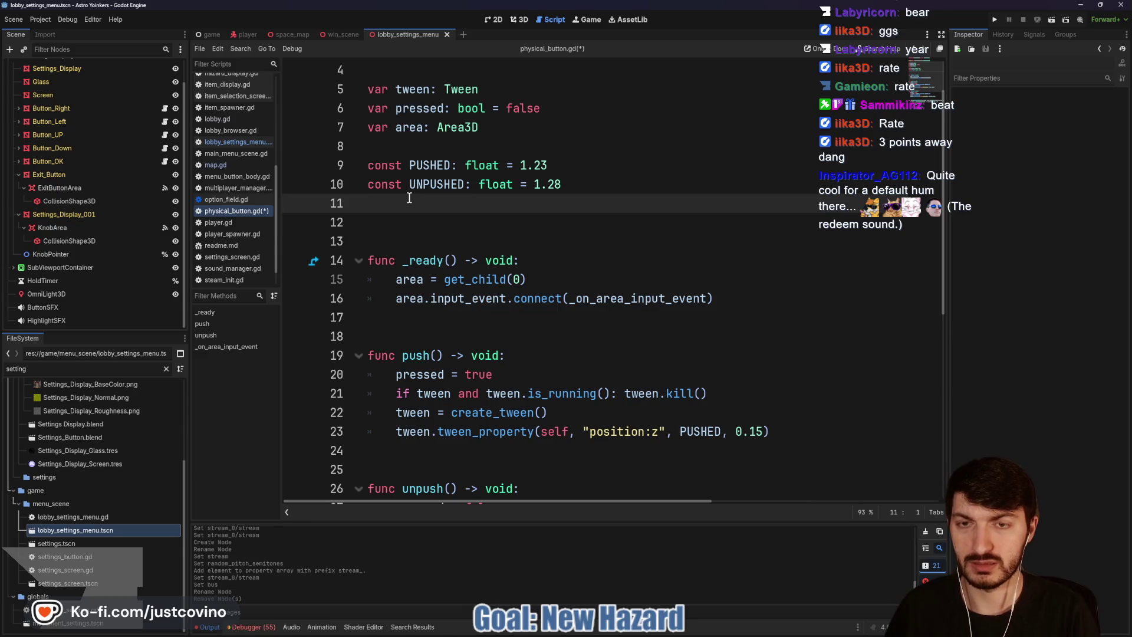
type("const PUSH_SFX: S")
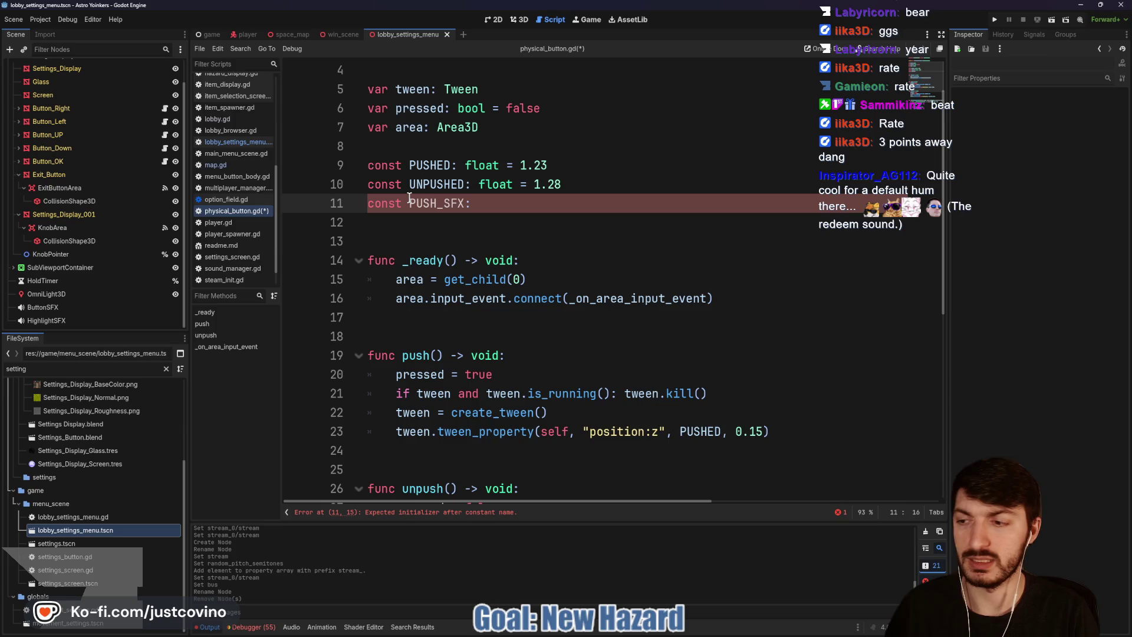
type("tring = ")
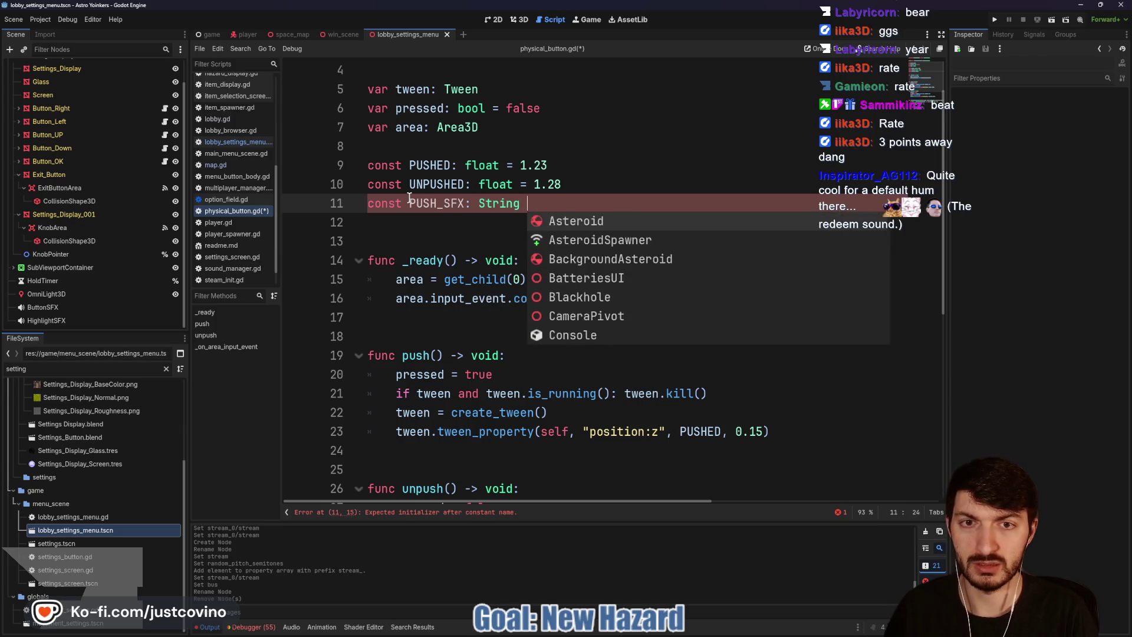
type("\"")
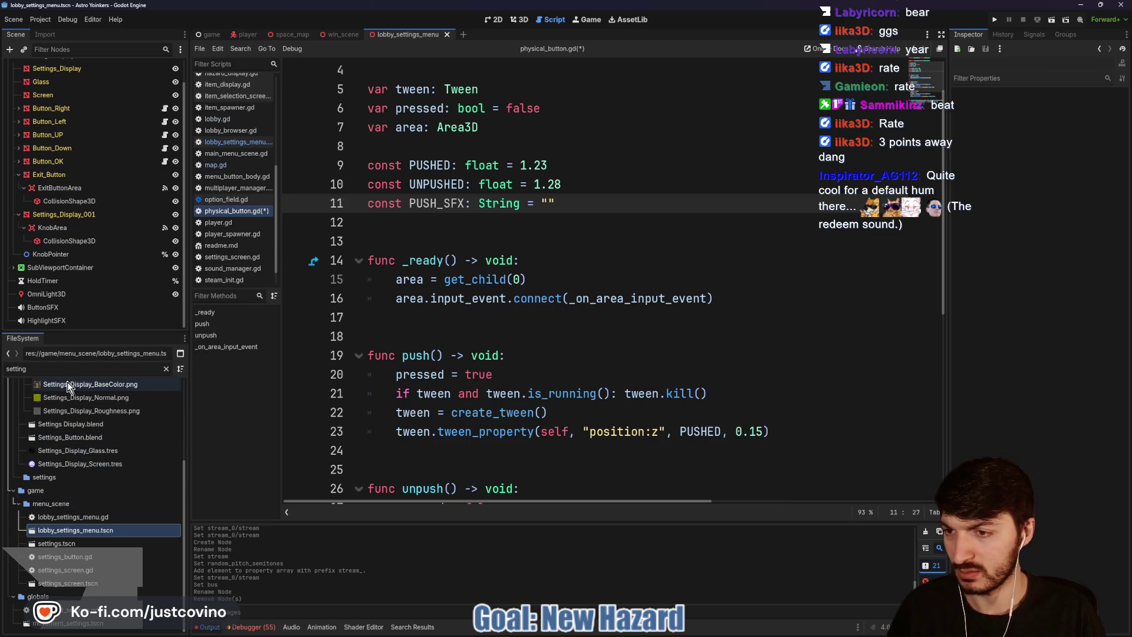
Step: Clear the file filter and paste button_press.wav's path into PUSH_SFX
left_click(59, 366)
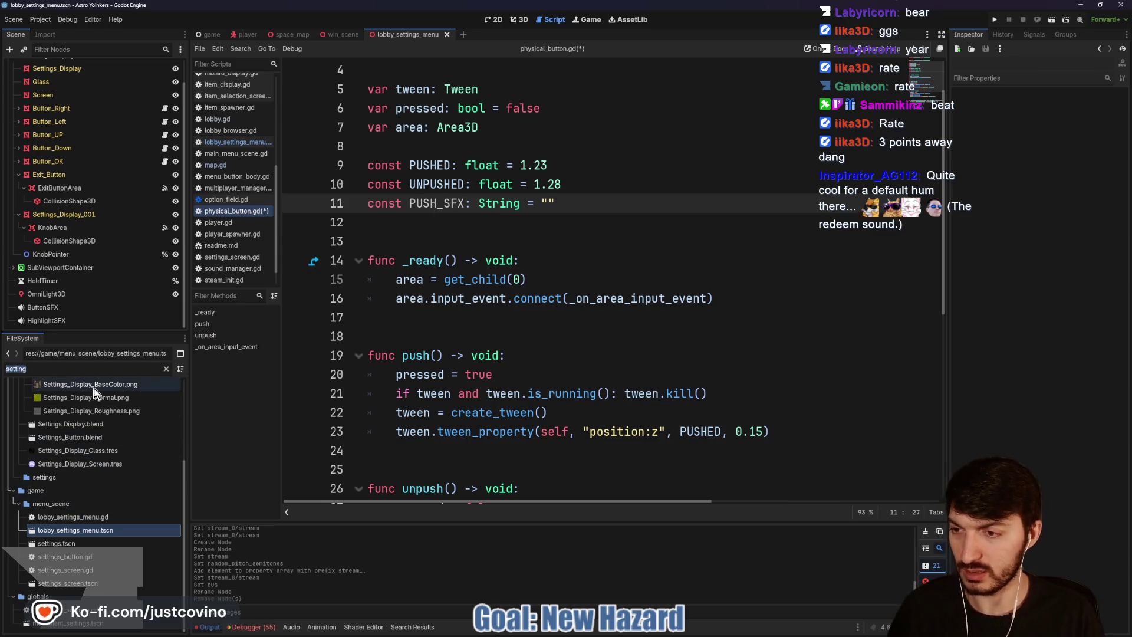
key("ctrl+a")
key("BackSpace")
scroll(59, 442, "up", 10)
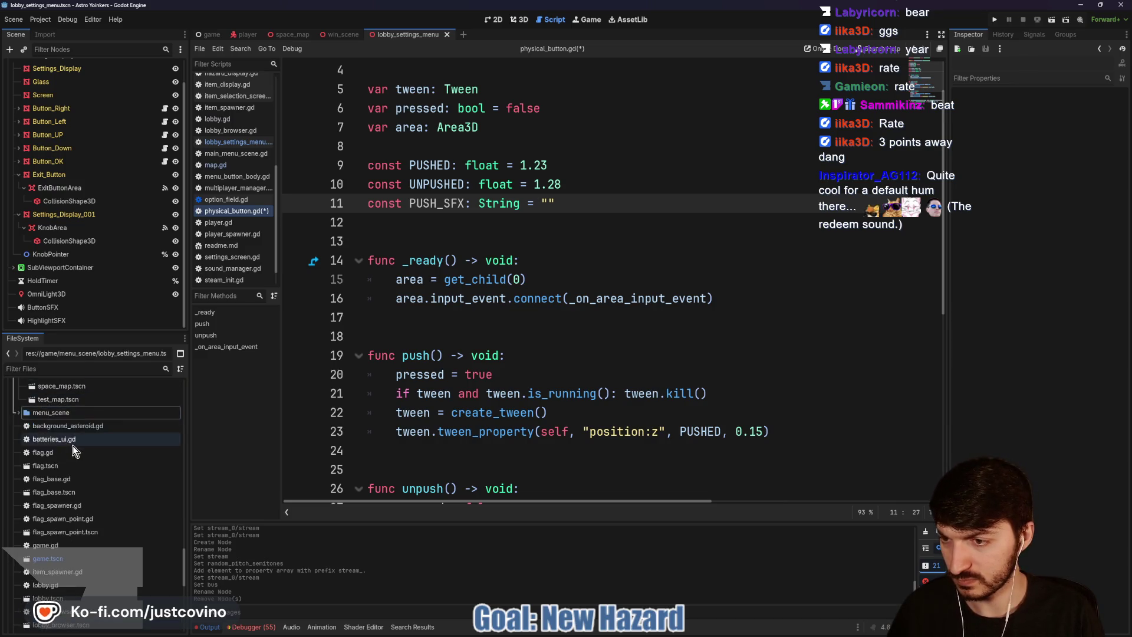
scroll(59, 458, "down", 10)
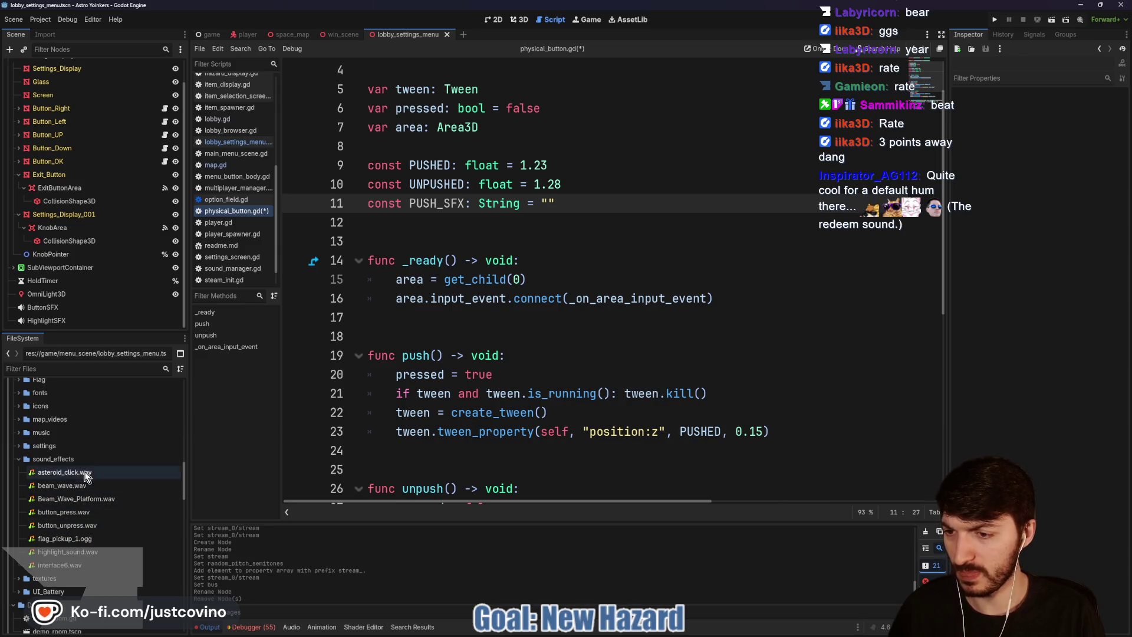
mouse_move(82, 489)
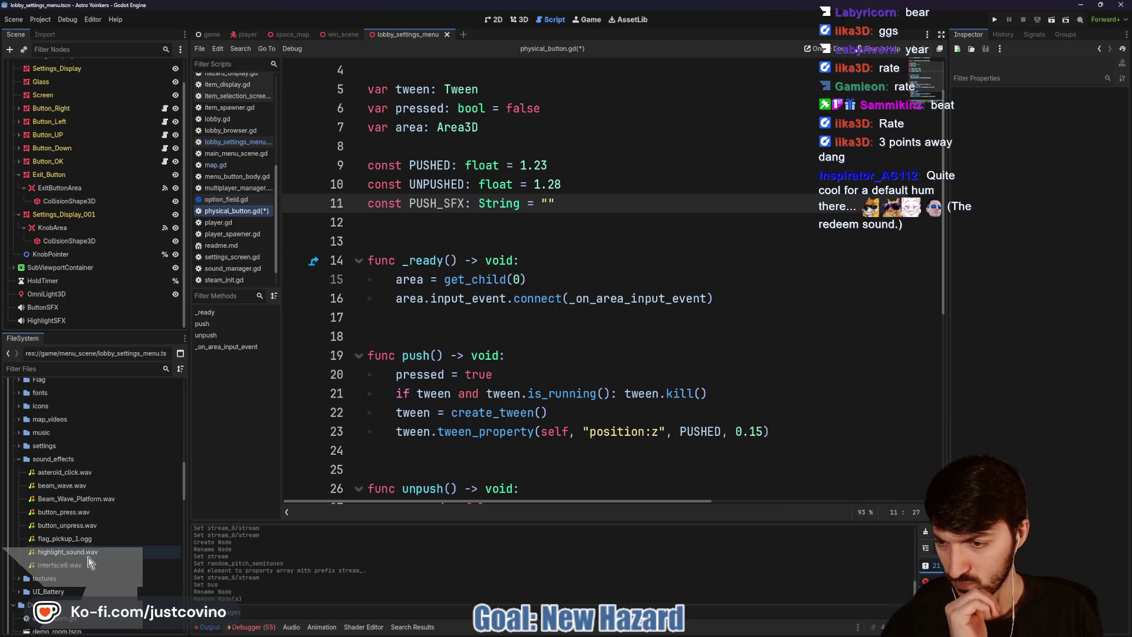
right_click(62, 515)
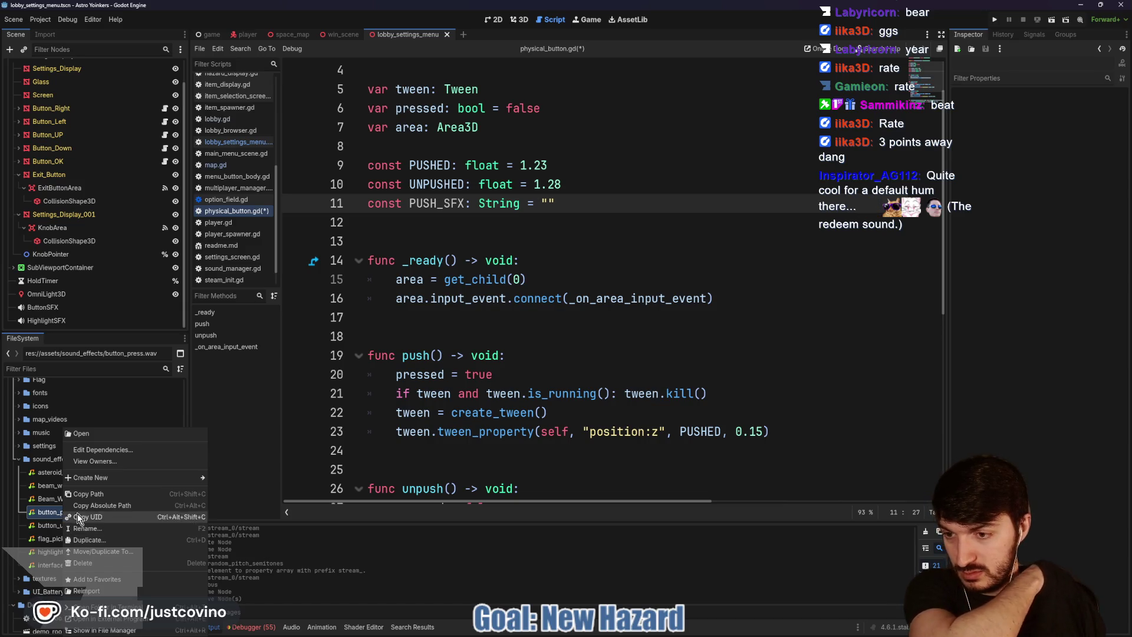
left_click(82, 493)
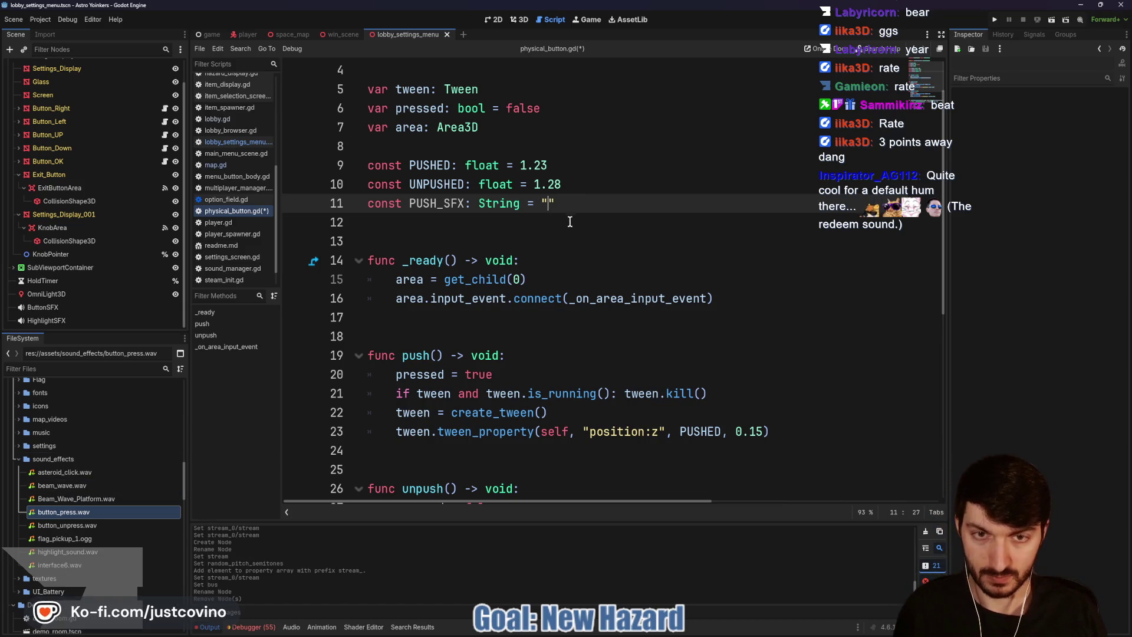
type("res://assets/sound_effects/button_press.wav")
Step: Add a UNPUSH_SFX String constant set to button_unpress.wav's path
key("End")
key("Return")
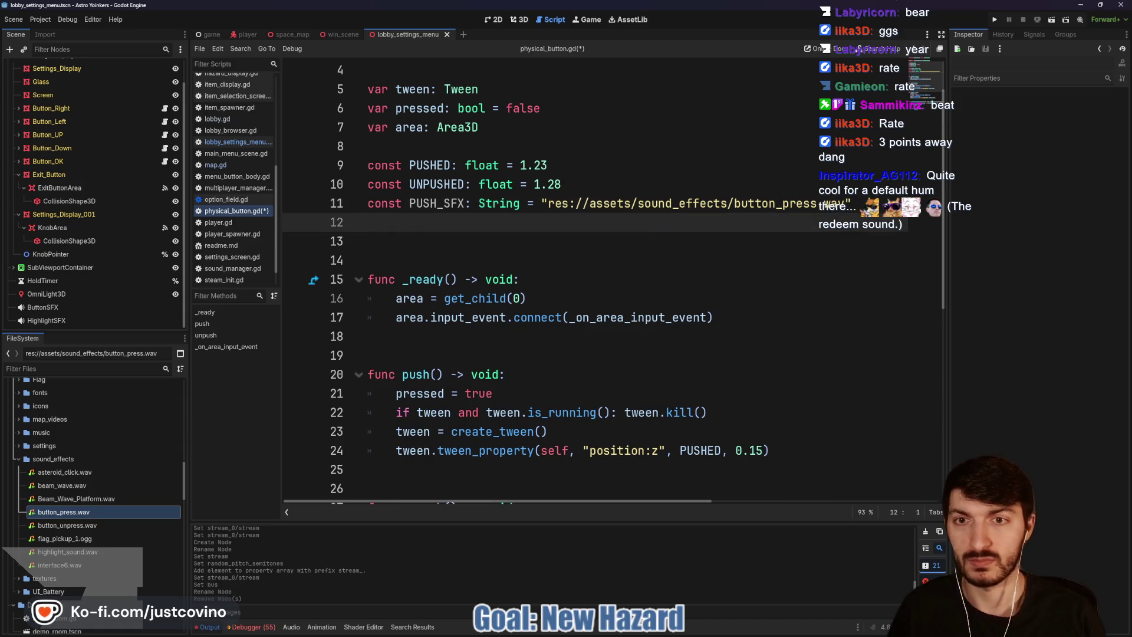
type("const UNPUSH_")
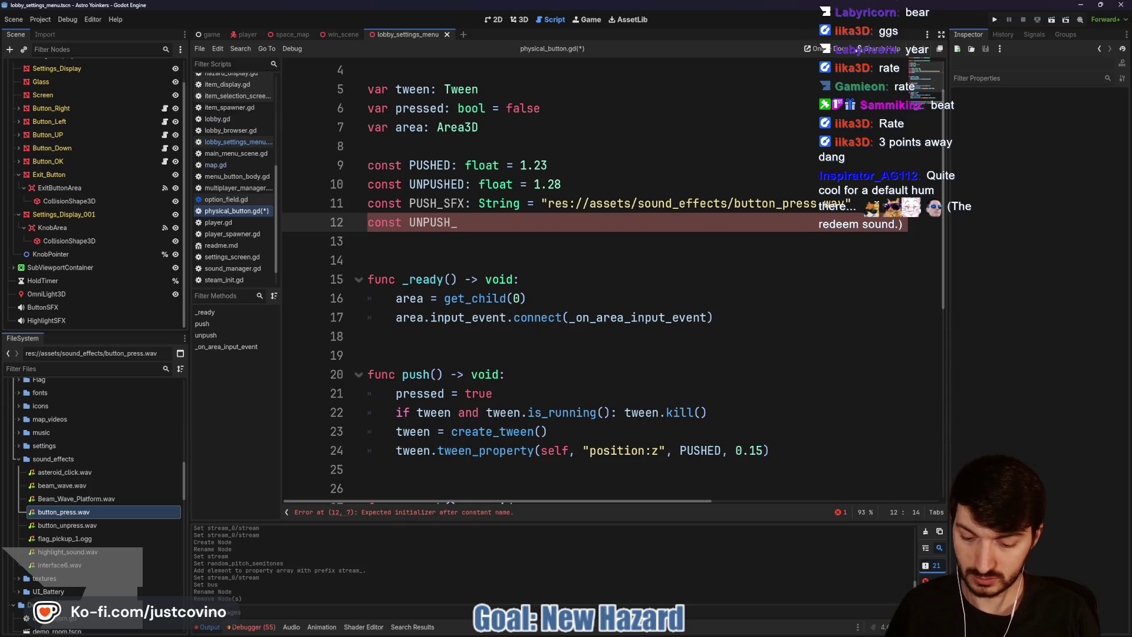
type("SFX: String = ")
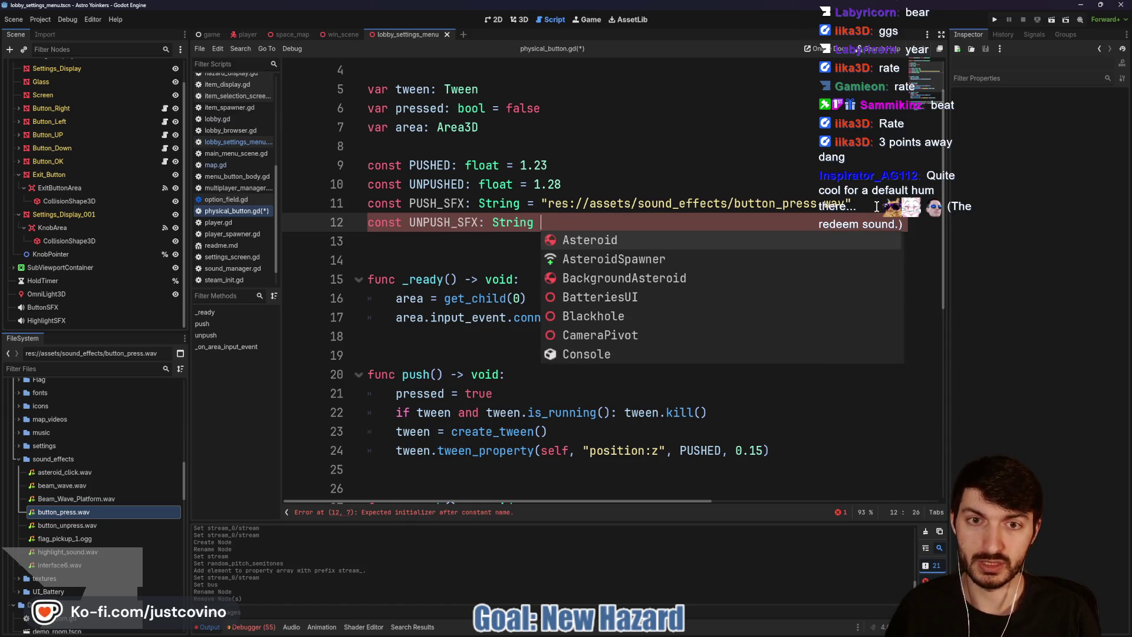
type("\"")
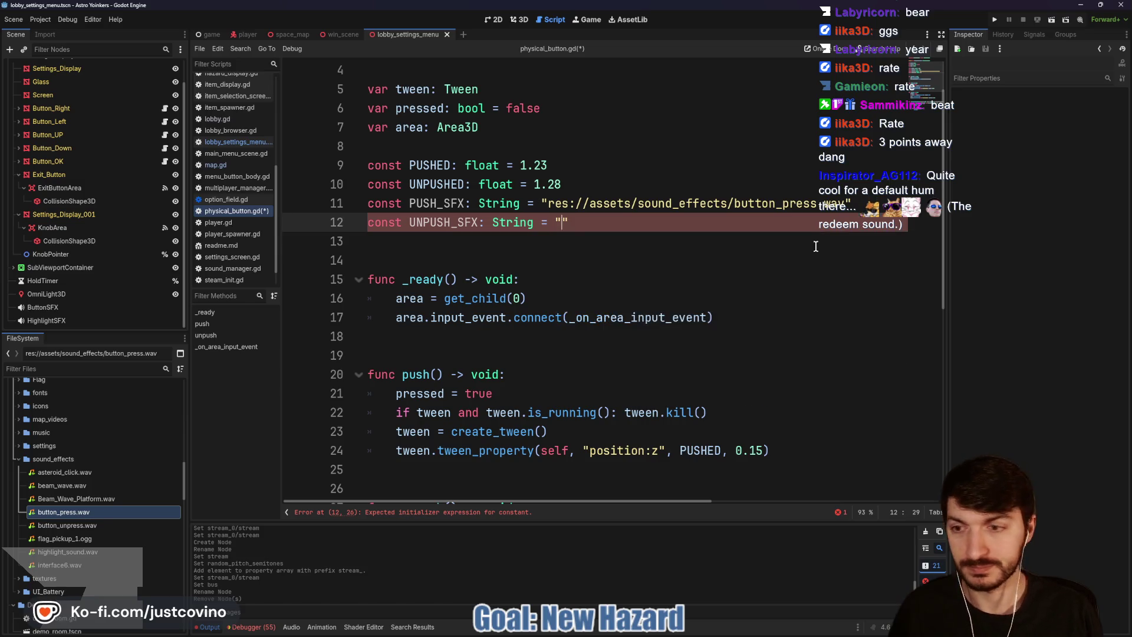
right_click(100, 524)
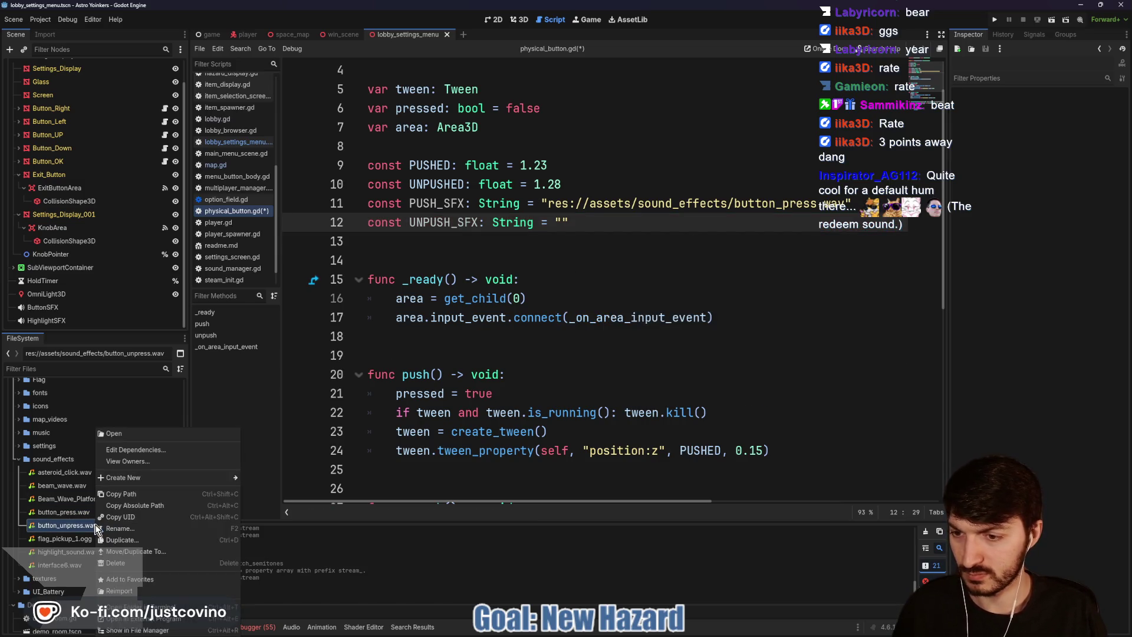
left_click(182, 494)
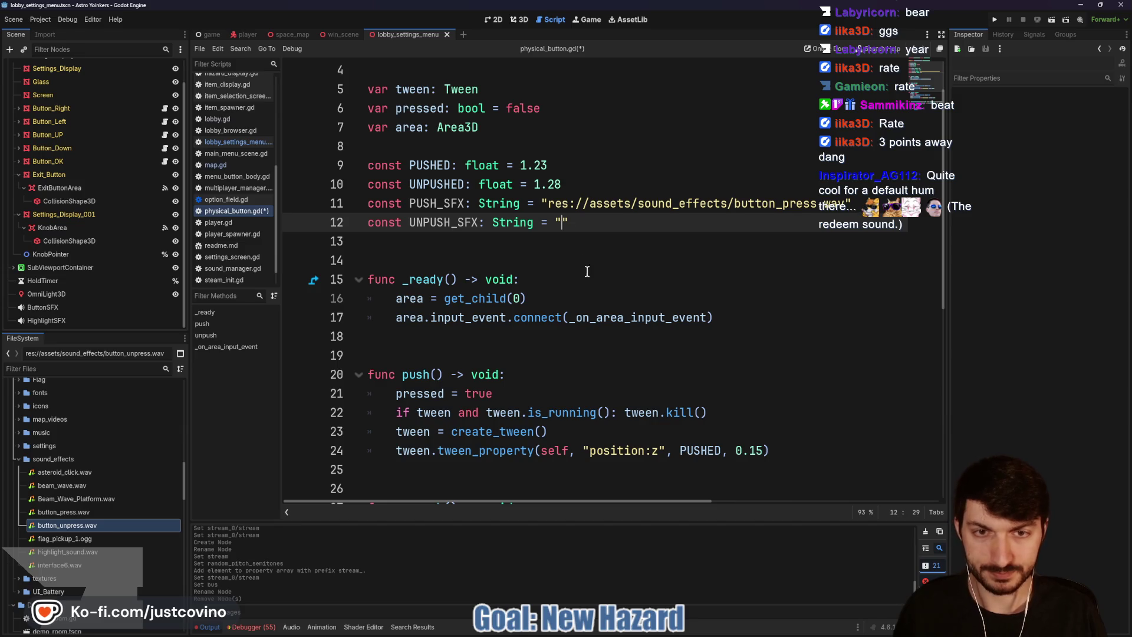
key("ctrl+v")
left_click(517, 243)
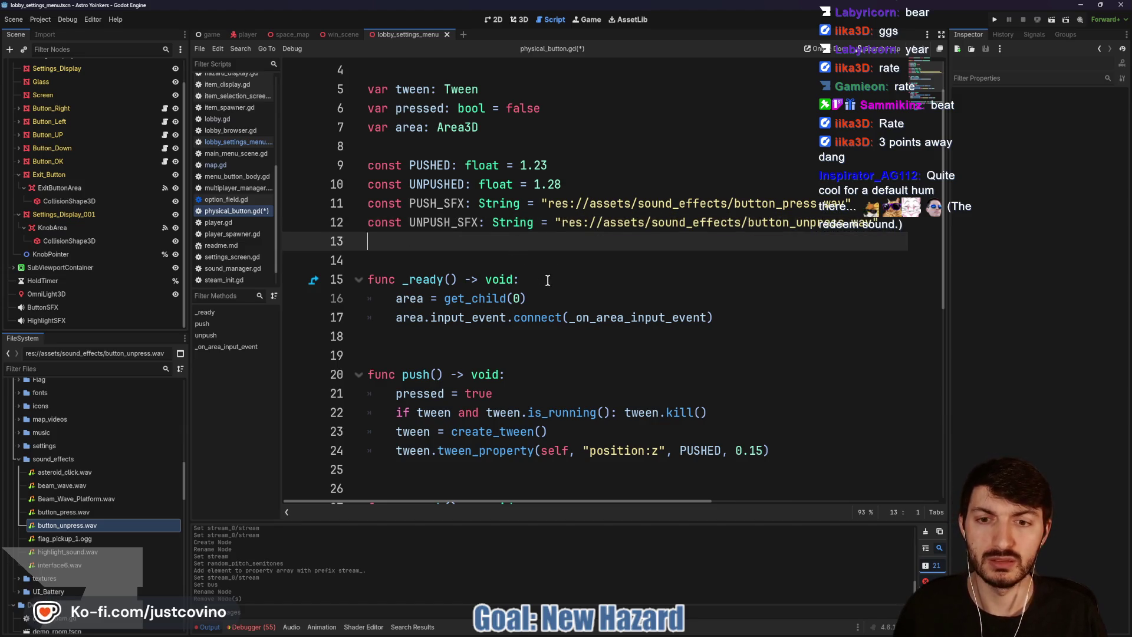
scroll(539, 277, "down", 3)
left_click(554, 224)
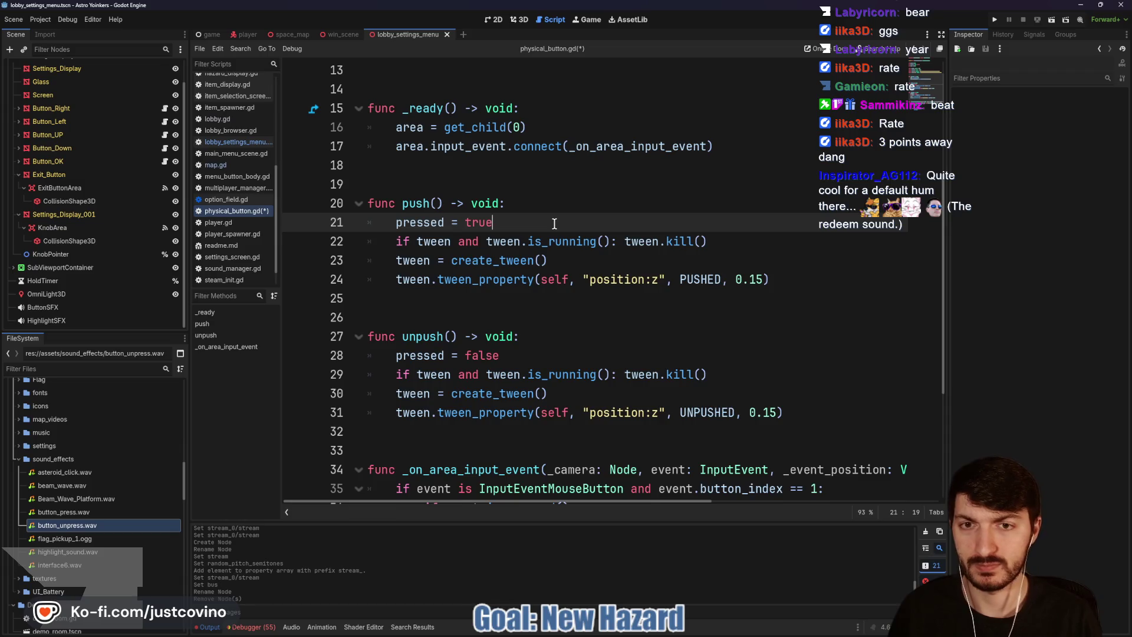
Step: Begin a 'button_sfx_player.' line after pressed = true in push()
key("Return")
type("Sound")
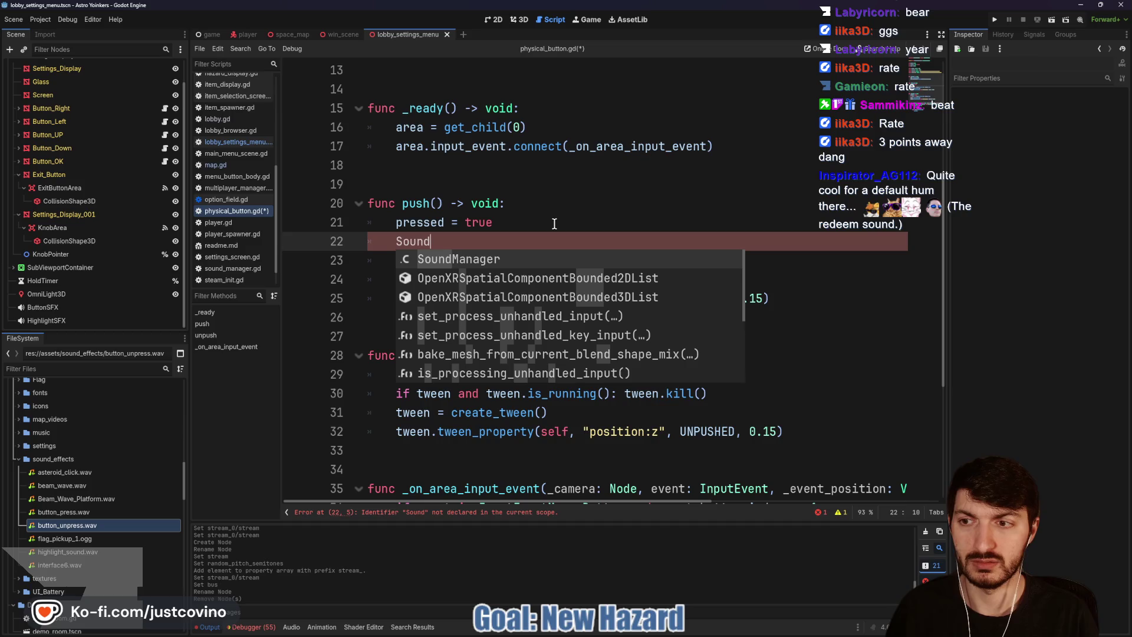
key("BackSpace")
key("BackSpace")
key("BackSpace")
key("BackSpace")
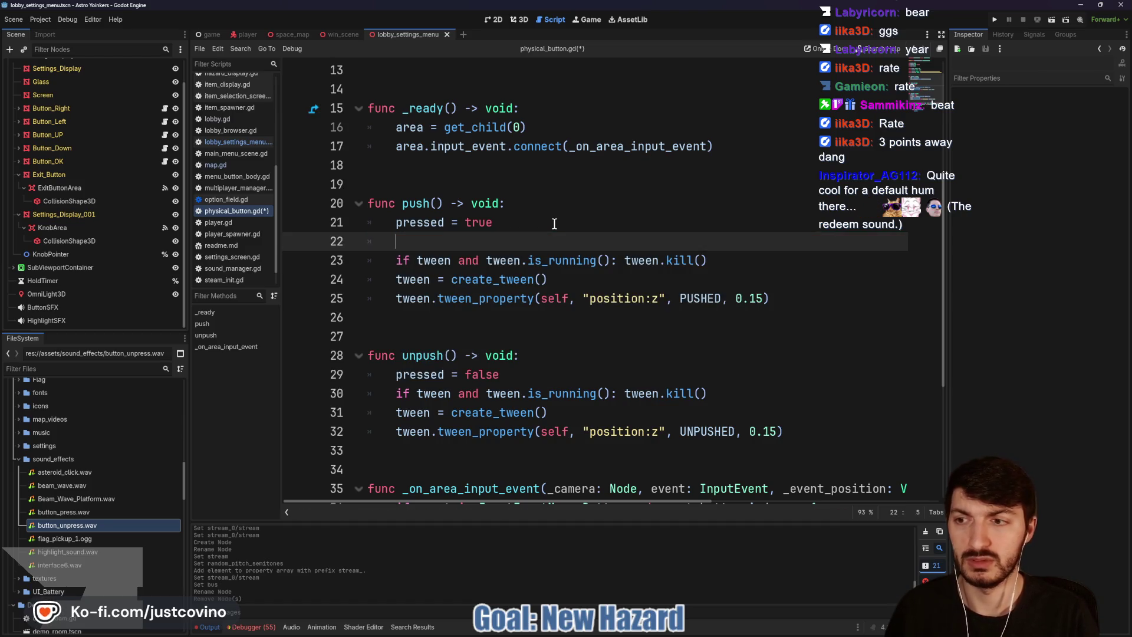
type("utton")
key("Return")
type(".")
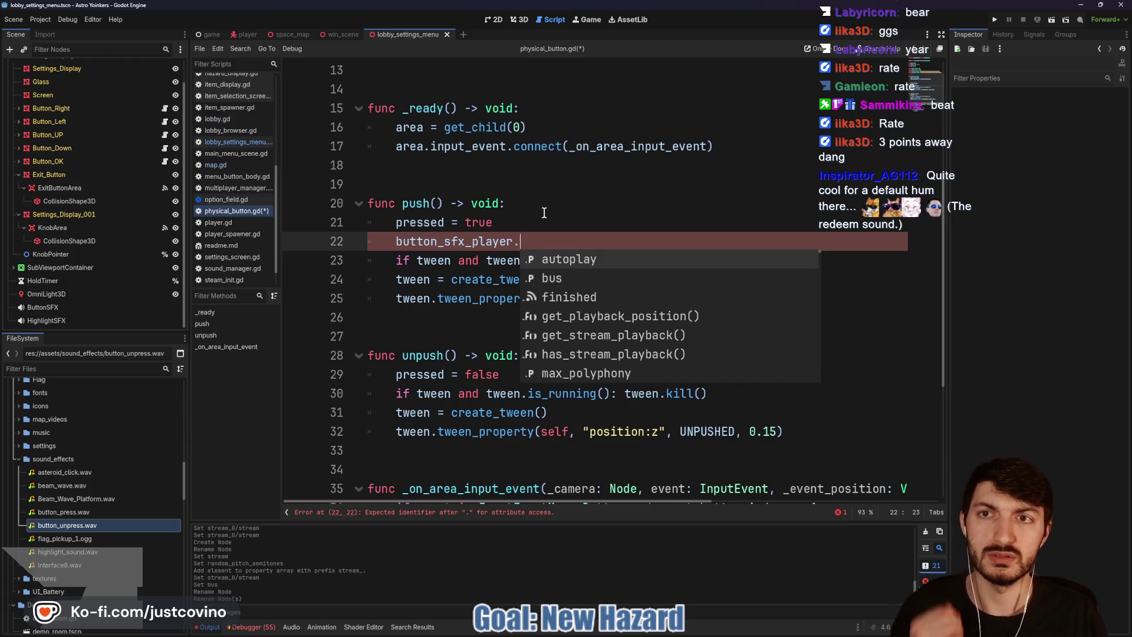
Step: Filter project files for settings and open settings_screen.tscn
left_click(75, 363)
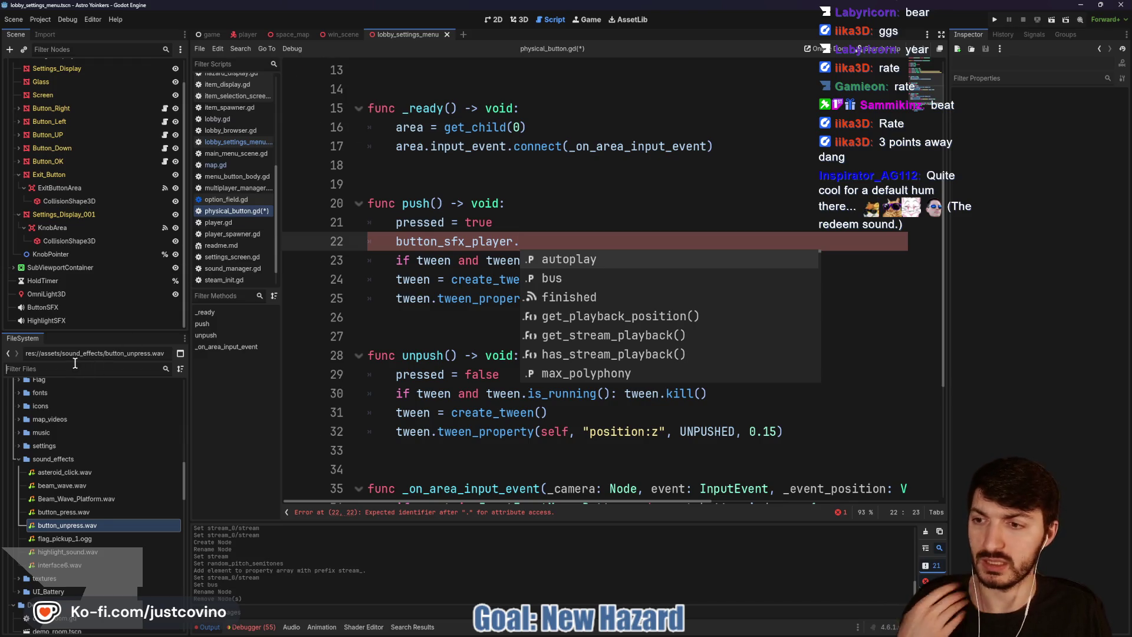
type("lsetting")
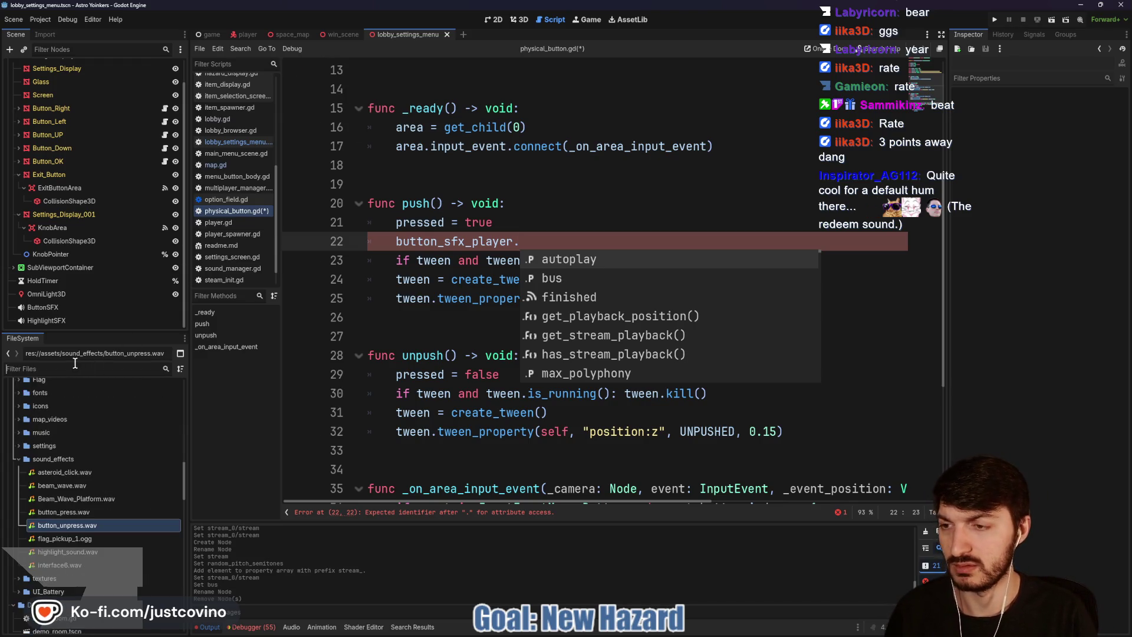
type("settings")
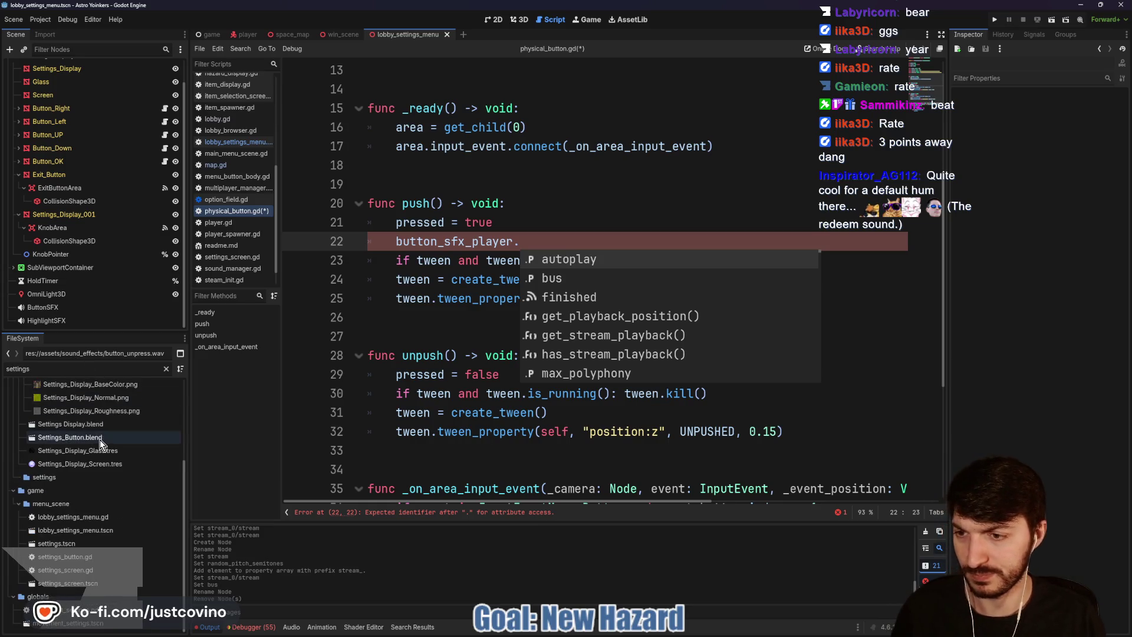
double_click(98, 583)
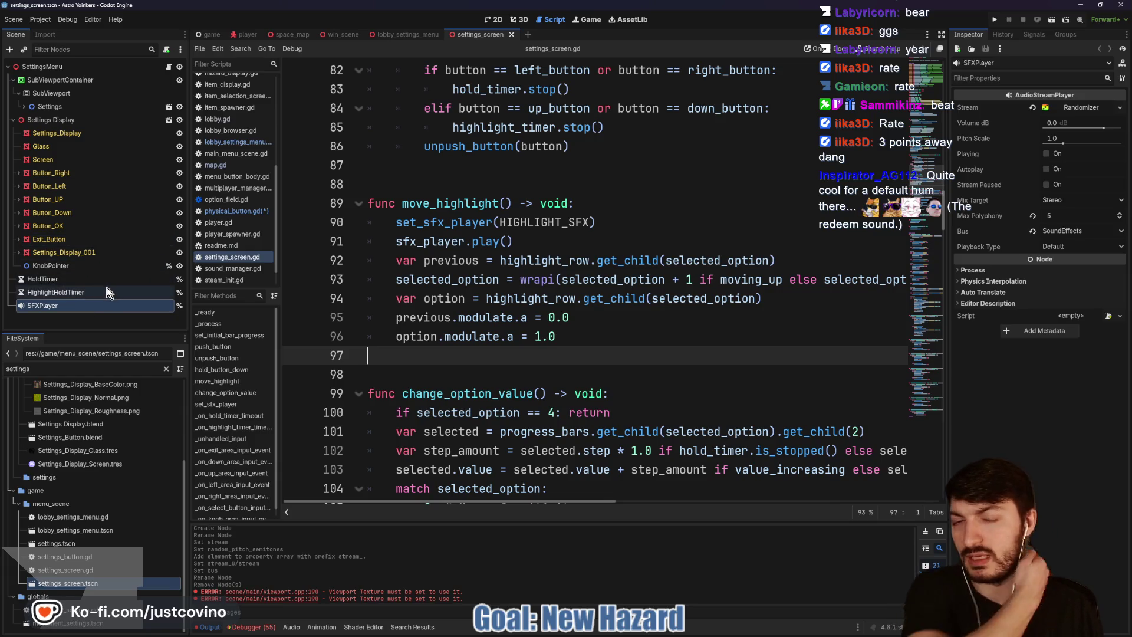
Step: Jump to the set_sfx_player definition in the settings screen script and copy the whole function
scroll(510, 260, "up", 6)
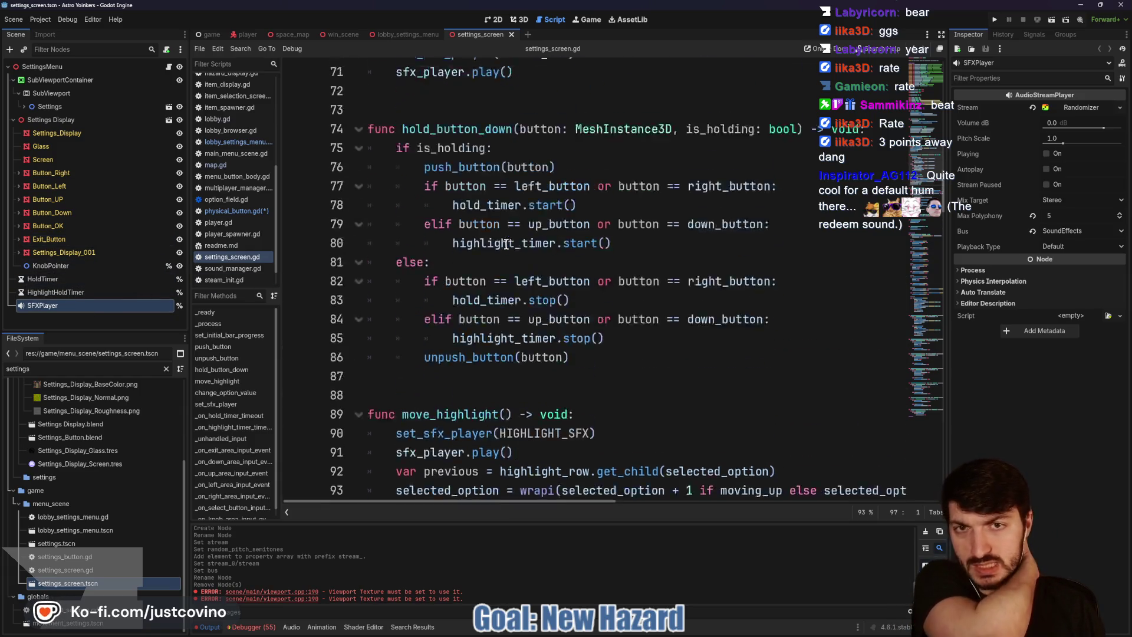
double_click(454, 184)
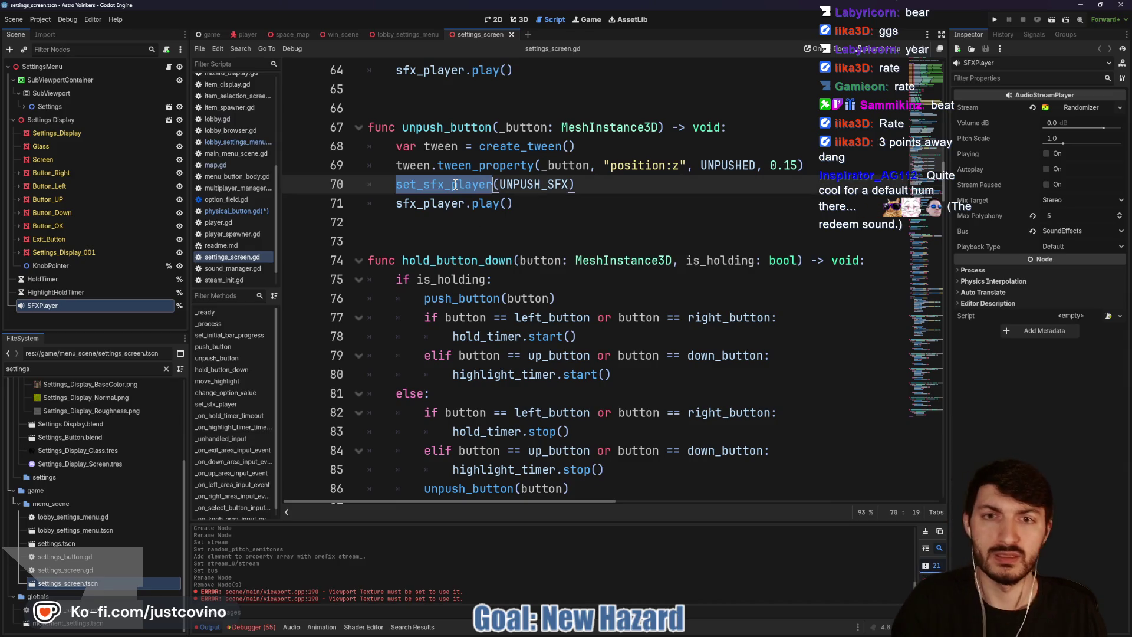
left_click(439, 189, "ctrl")
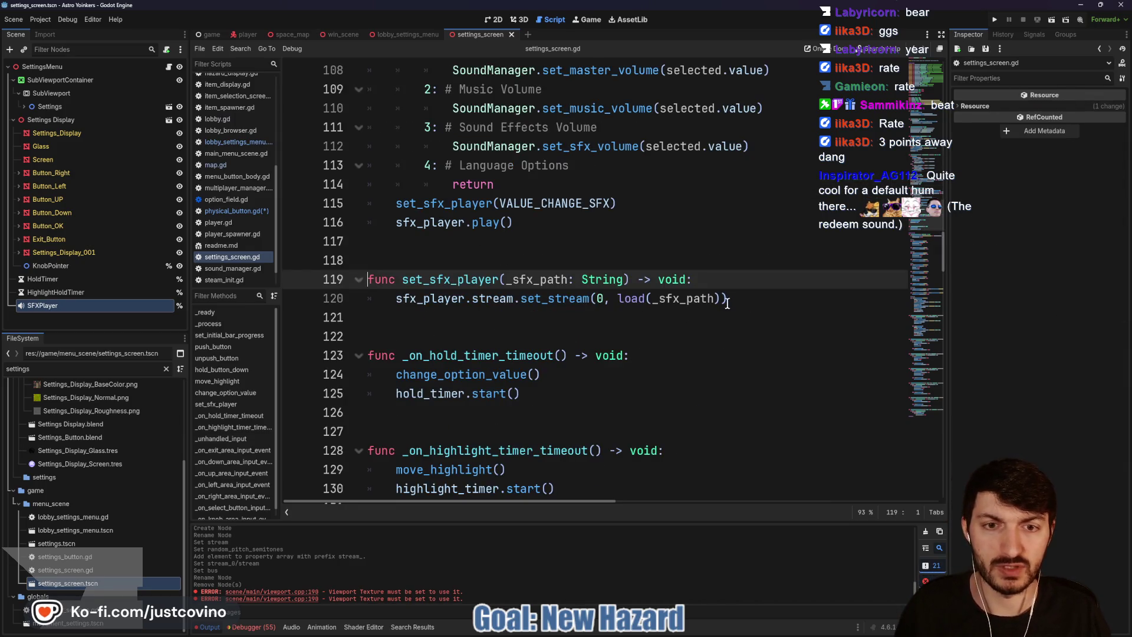
left_click_drag(748, 300, 362, 282)
key("ctrl+c")
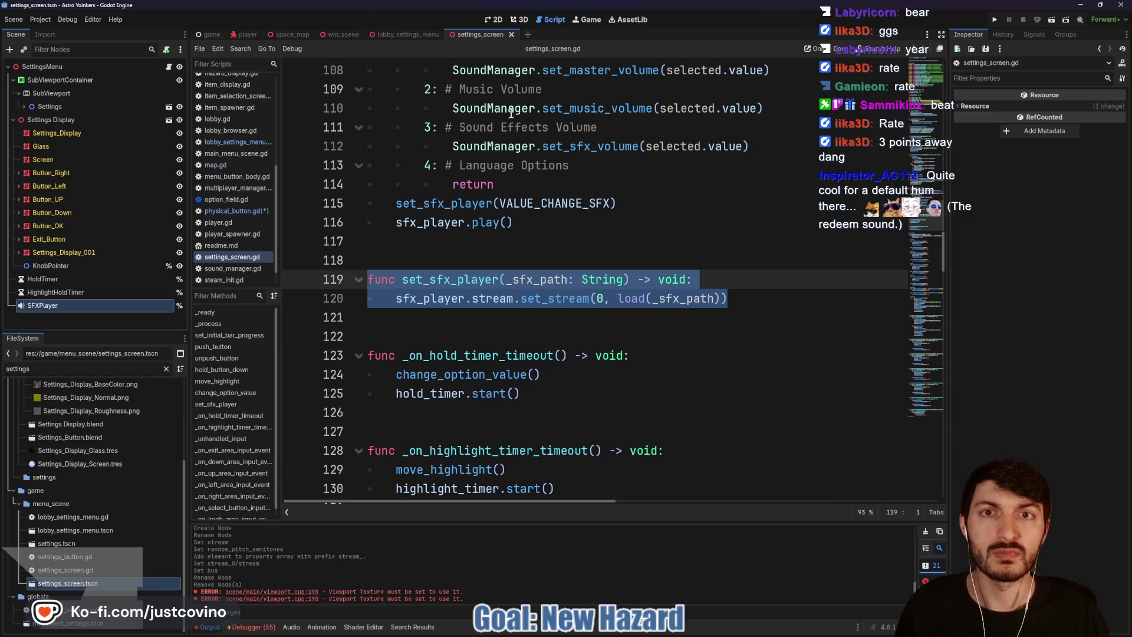
Step: Paste the set_sfx_player function below set_initial_selections in lobby_settings_menu.gd as a test
left_click(415, 35)
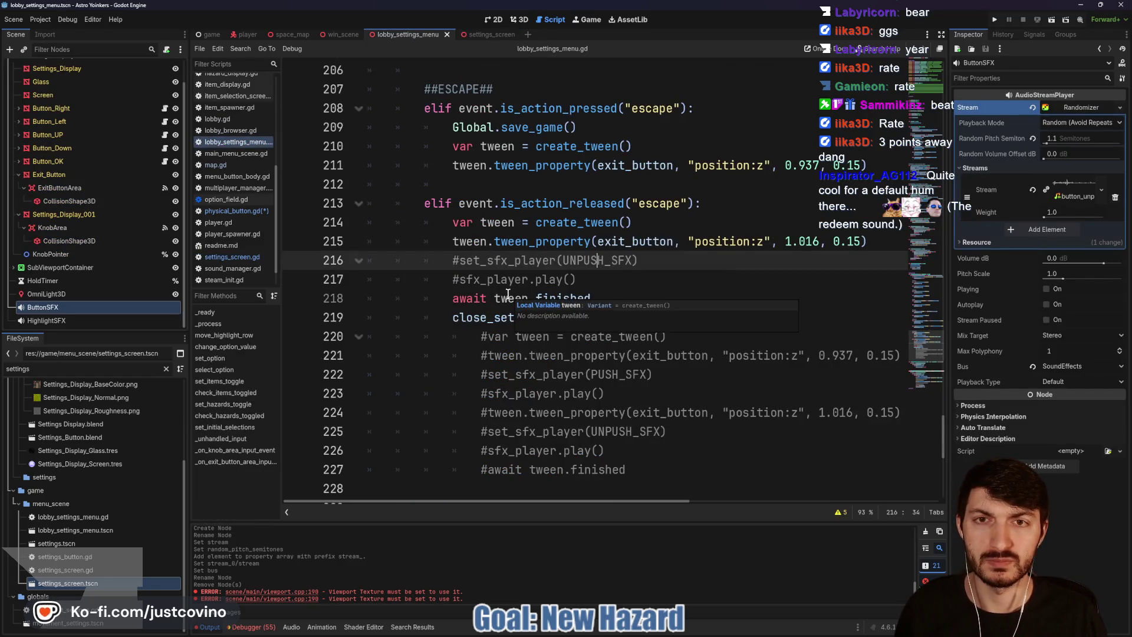
scroll(505, 294, "down", 6)
scroll(506, 294, "up", 20)
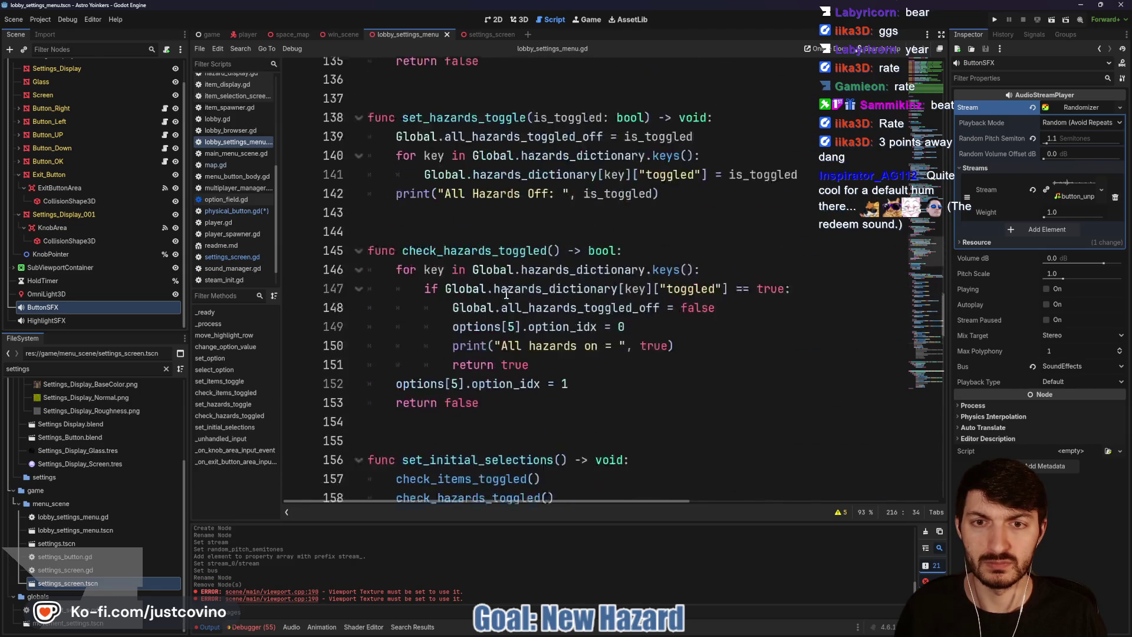
scroll(405, 327, "down", 1)
left_click(430, 411)
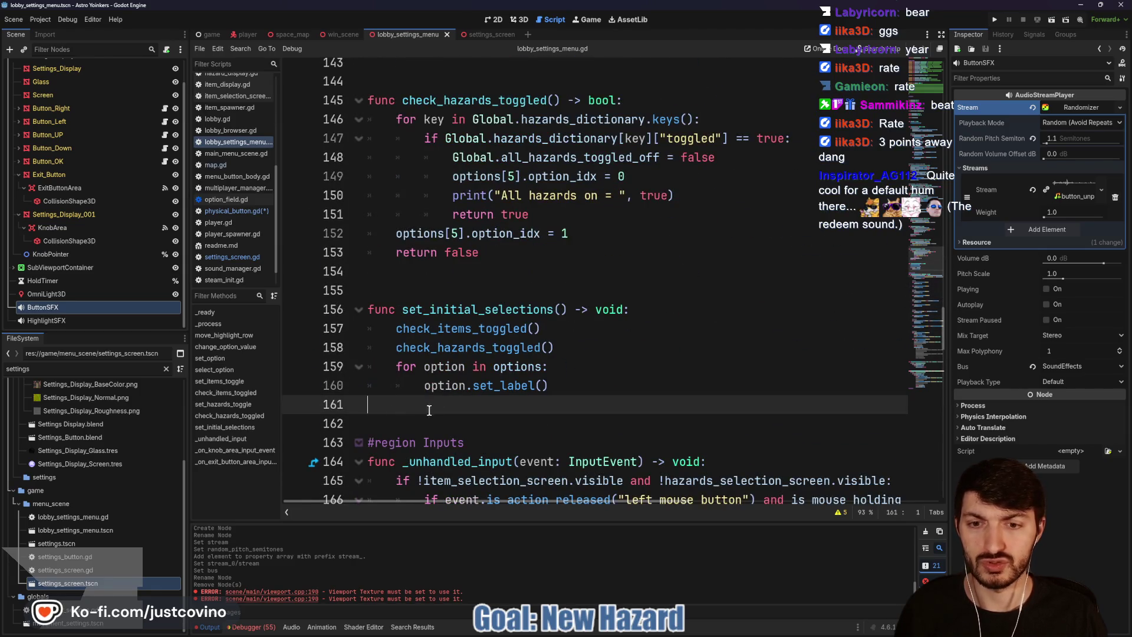
key("Return")
key("Return")
key("Return")
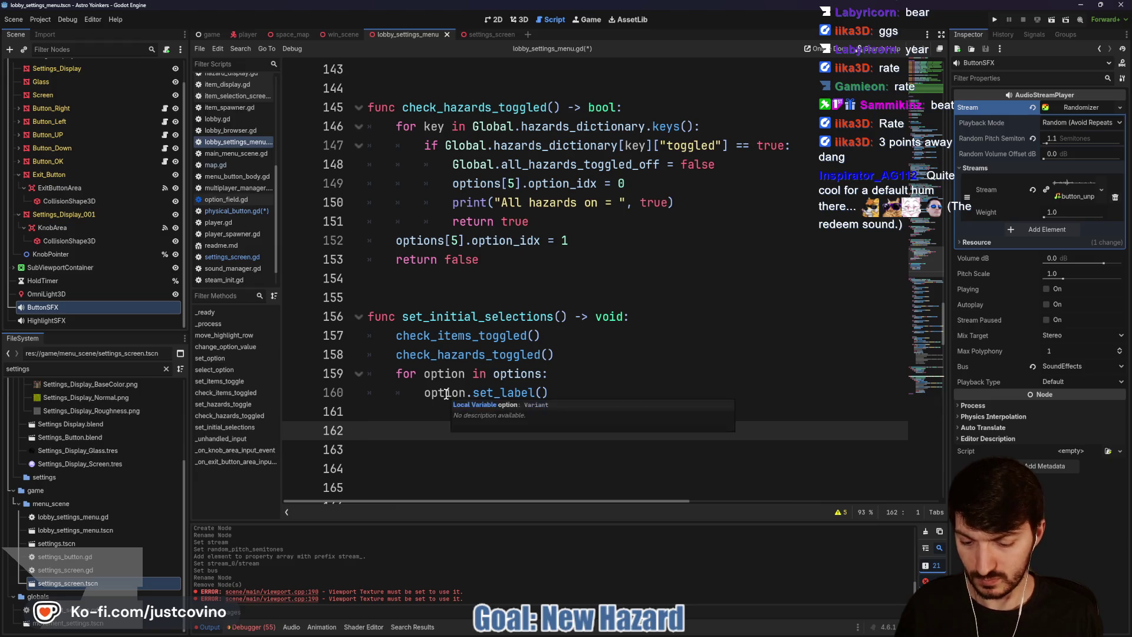
key("ctrl+v")
left_click(410, 412)
key("Return")
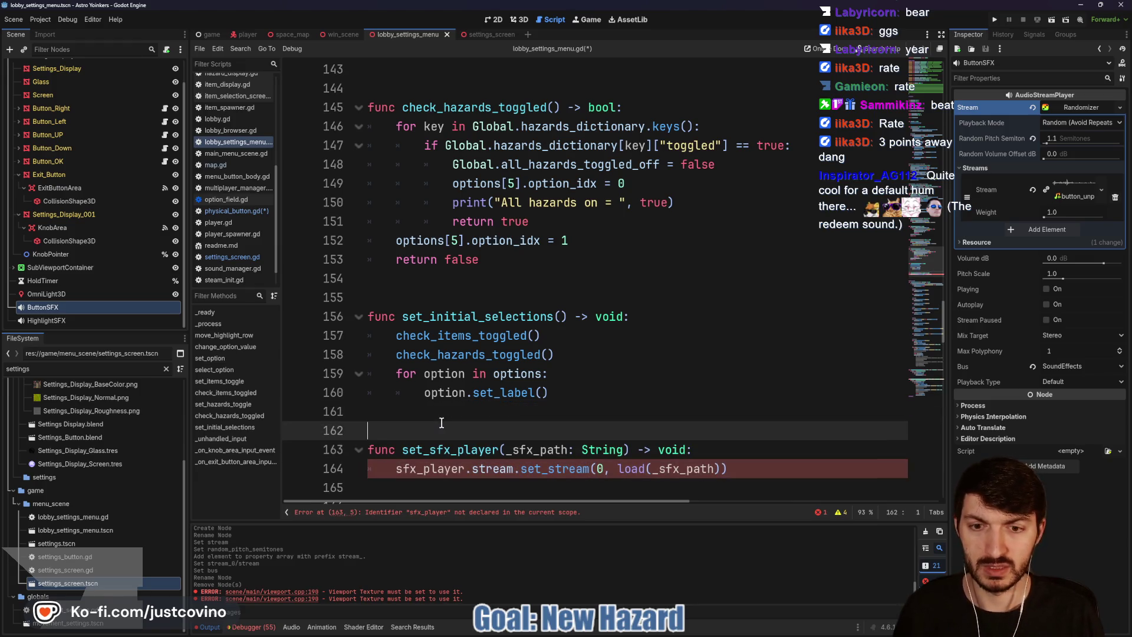
left_click(416, 470)
Step: Delete the pasted set_sfx_player function and leftover blank lines above the Inputs region
scroll(459, 427, "up", 15)
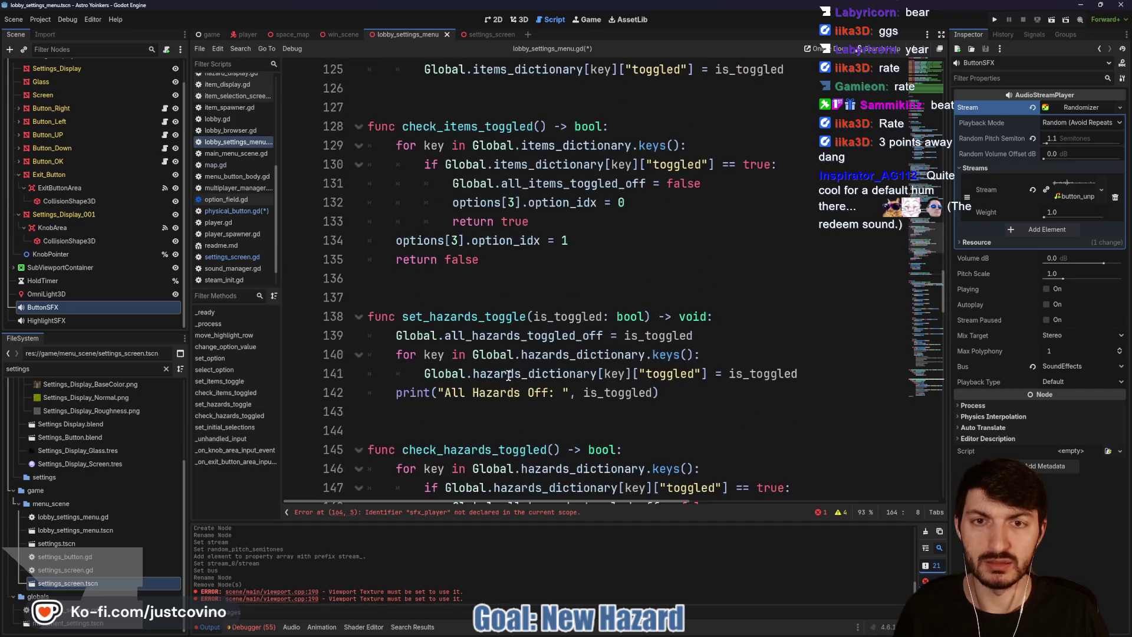
scroll(502, 221, "up", 13)
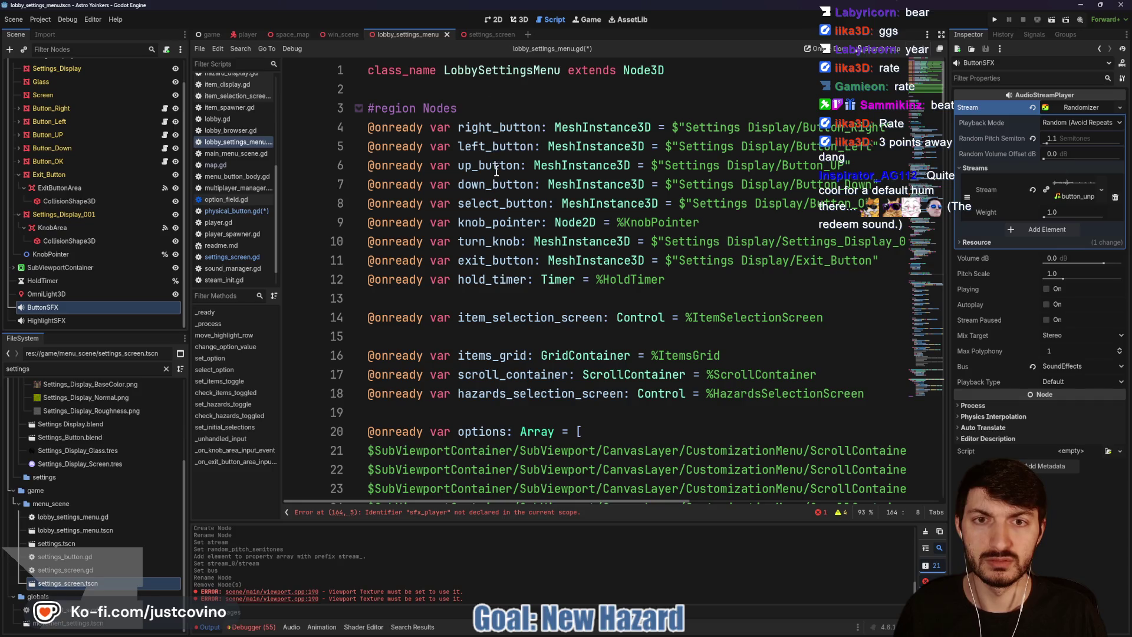
scroll(496, 171, "down", 20)
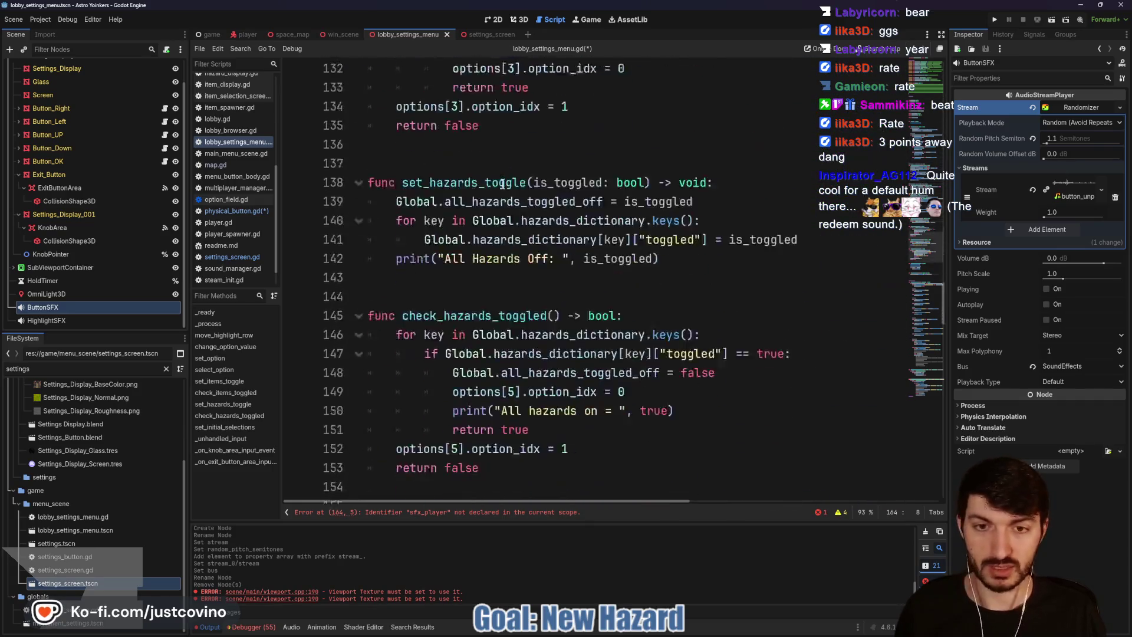
scroll(589, 248, "down", 17)
left_click_drag(366, 312, 472, 389)
scroll(507, 319, "up", 6)
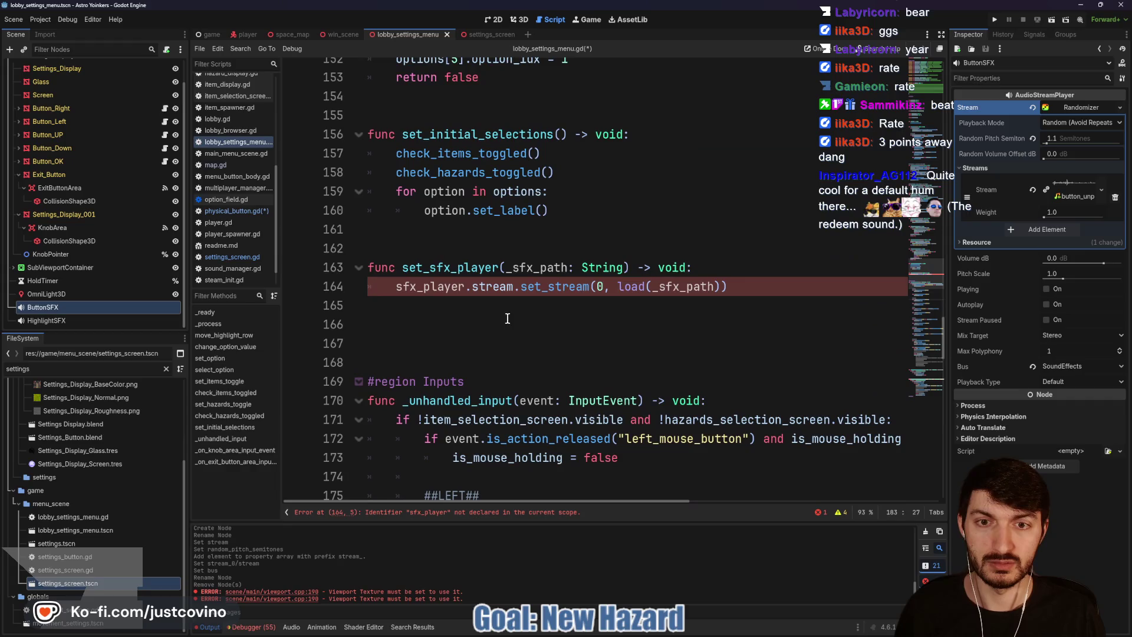
left_click(507, 318)
key("BackSpace")
key("shift+Up")
key("shift+Up")
key("shift+Up")
key("BackSpace")
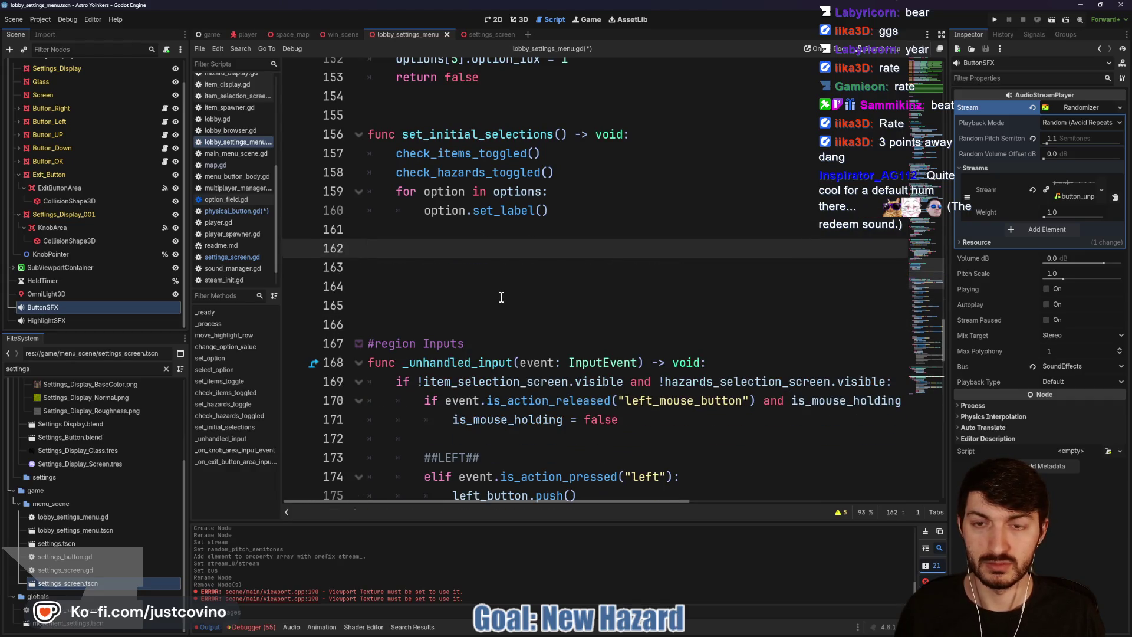
key("BackSpace")
key("BackSpace")
key("Down")
key("Down")
key("Down")
key("BackSpace")
key("BackSpace")
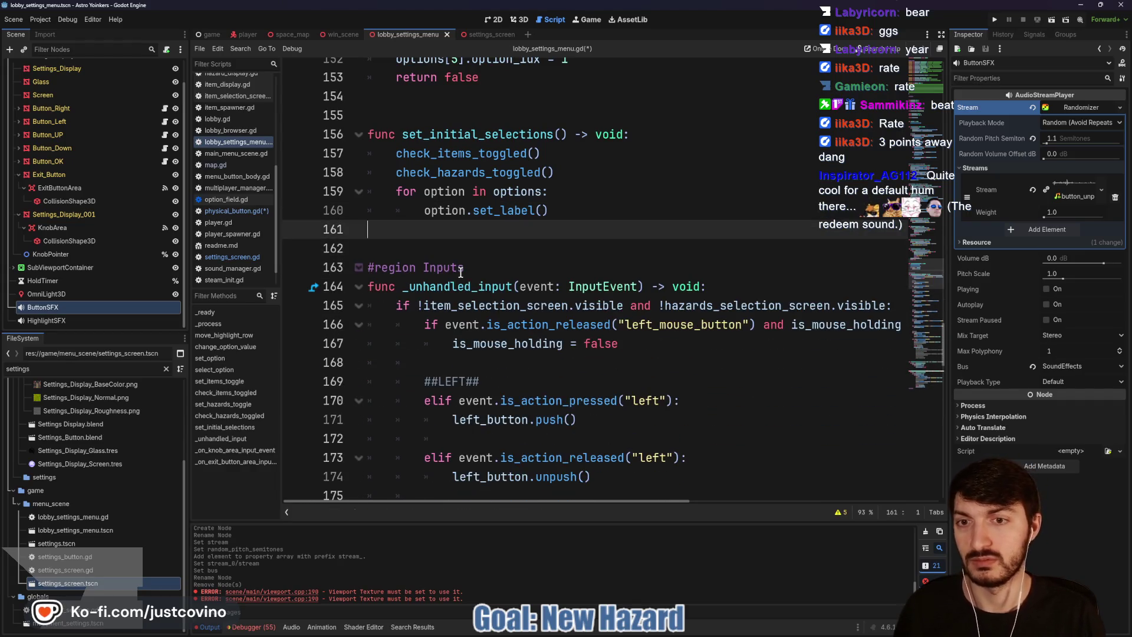
scroll(144, 144, "up", 1)
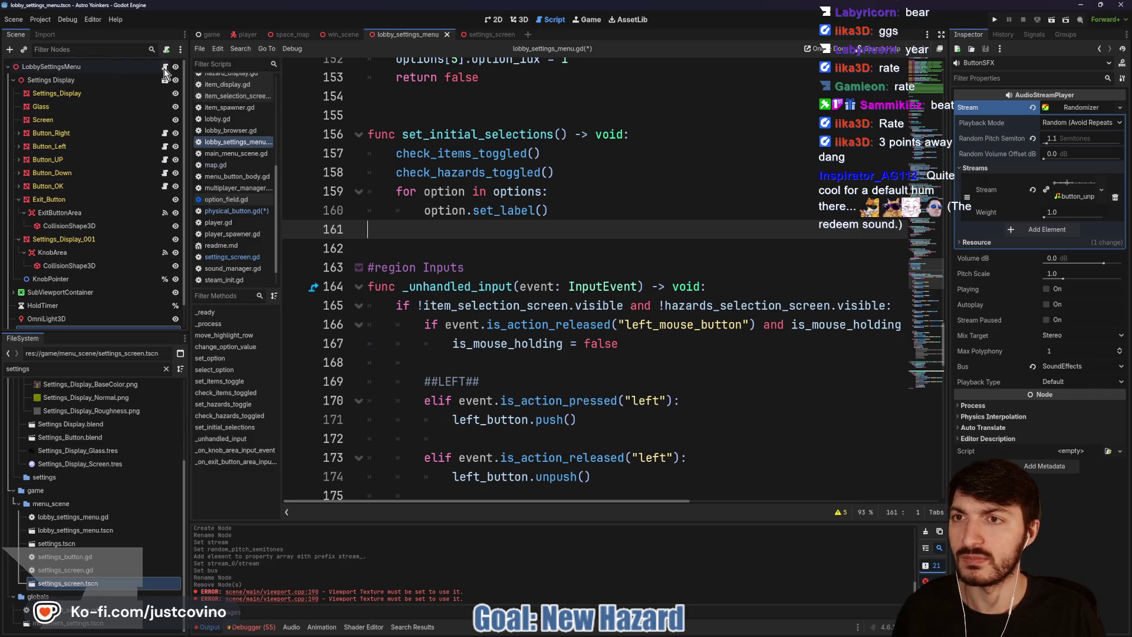
Step: In physical_button.gd, delete the unfinished button_sfx_player line
left_click(167, 134)
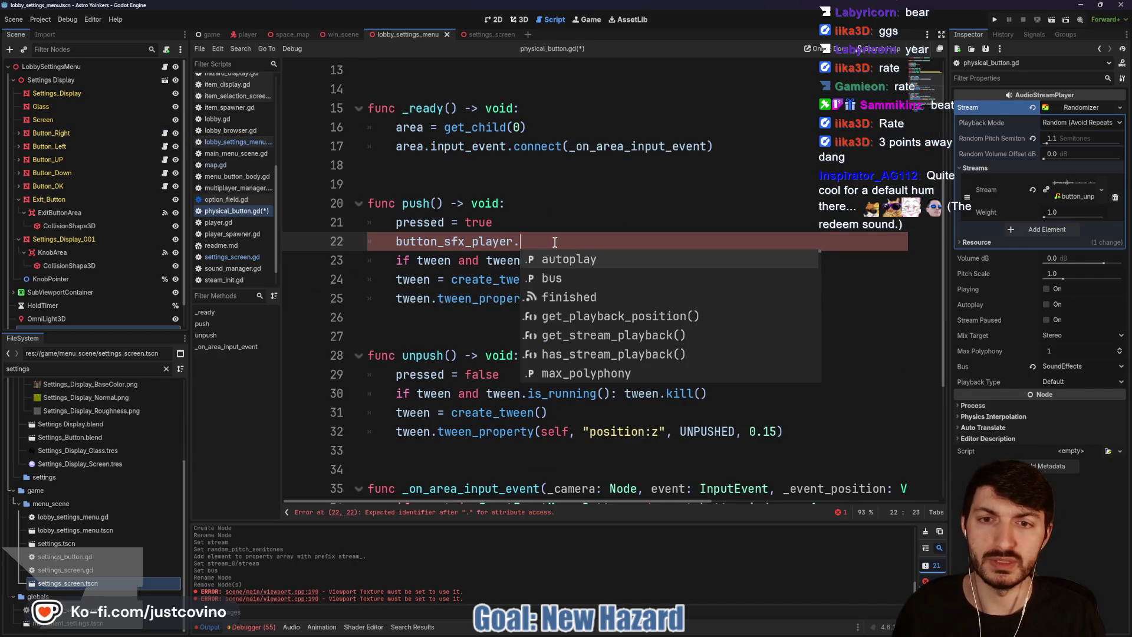
key("Escape")
scroll(555, 243, "up", 4)
scroll(530, 266, "down", 3)
left_click_drag(519, 299, 359, 298)
key("BackSpace")
Step: Paste the set_sfx_player function after unpush() in physical_button.gd
scroll(435, 342, "down", 5)
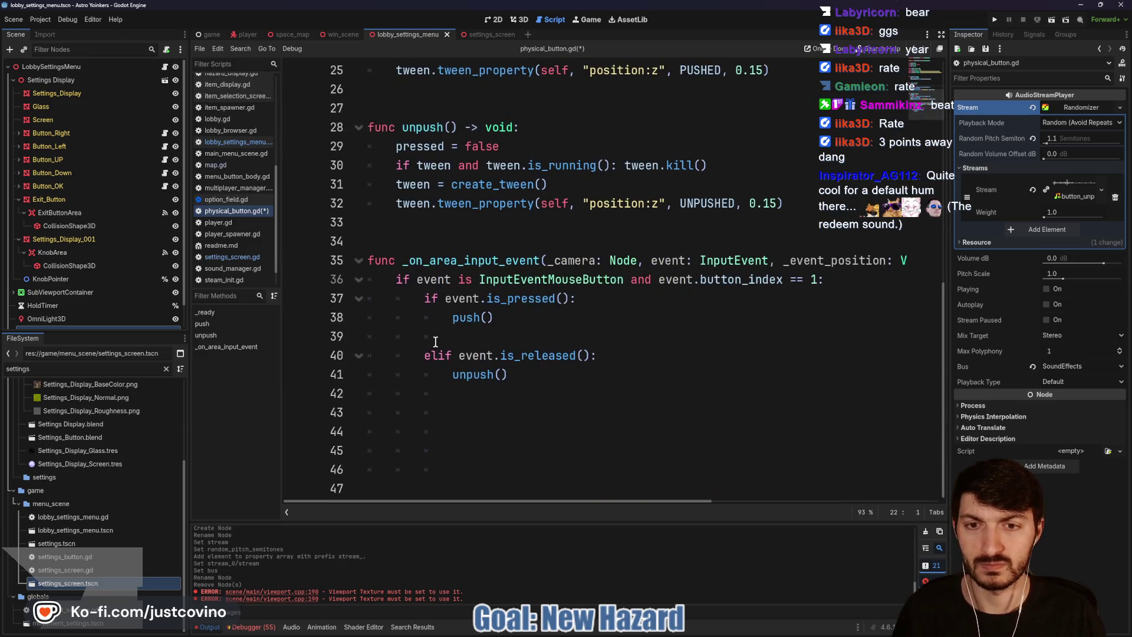
left_click(394, 233)
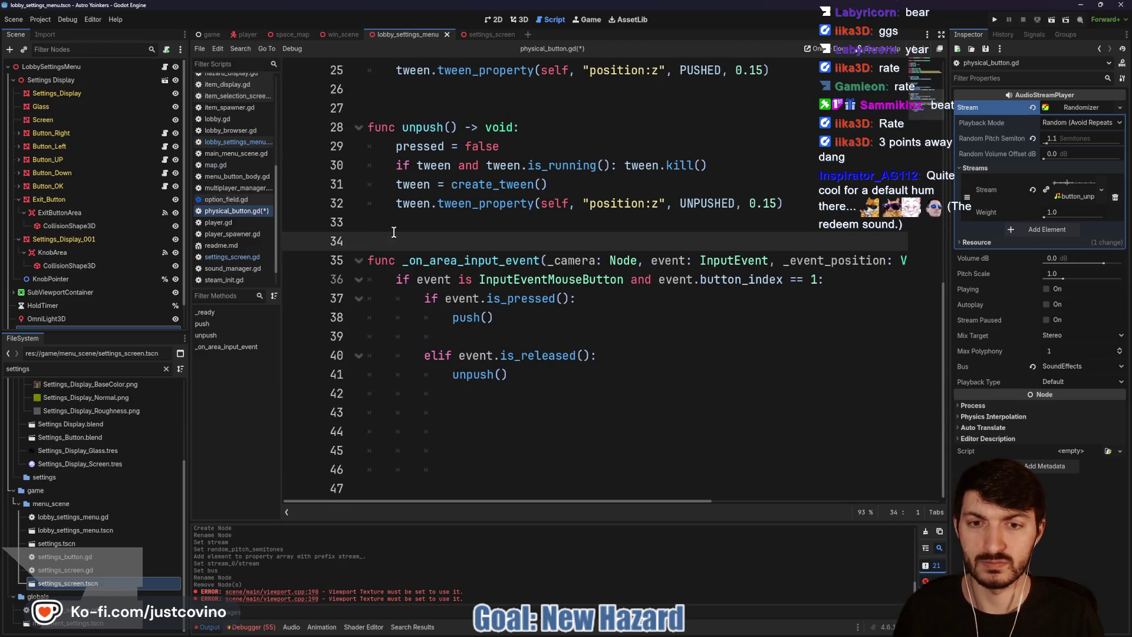
key("Return")
key("Return")
key("Return")
key("Up")
key("Up")
key("Up")
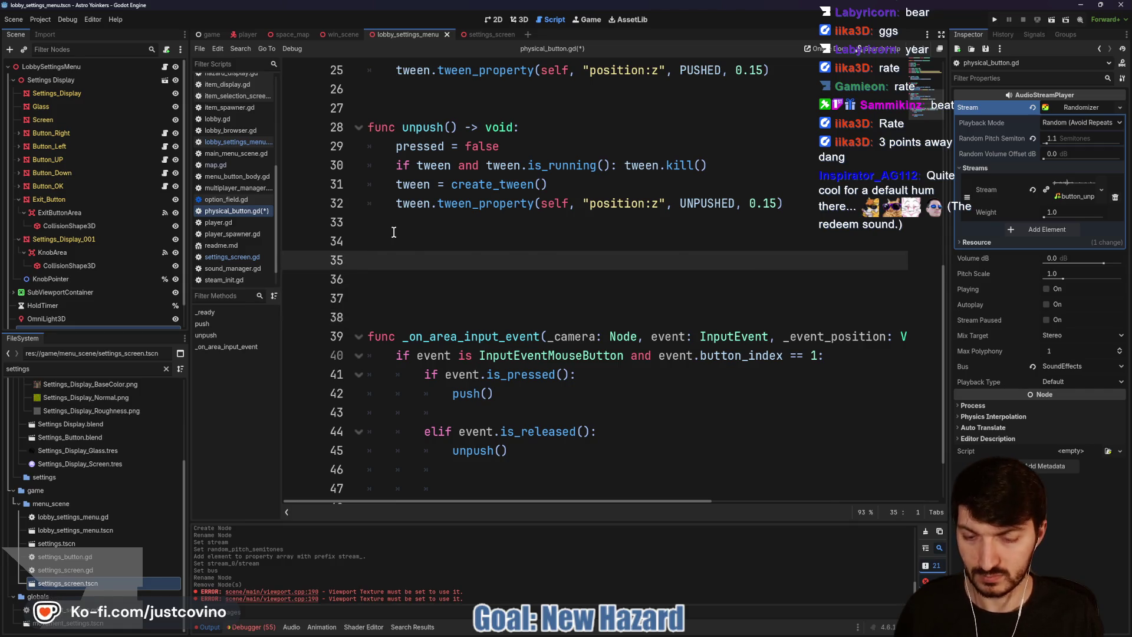
type("func set_sfx_player(_sfx_path: String) -> void: \tsfx_player.stream.set_stream(0, load(_sfx_path))")
Step: Rename the exported button_sfx_player variable to sfx_player and save the script
scroll(430, 300, "up", 8)
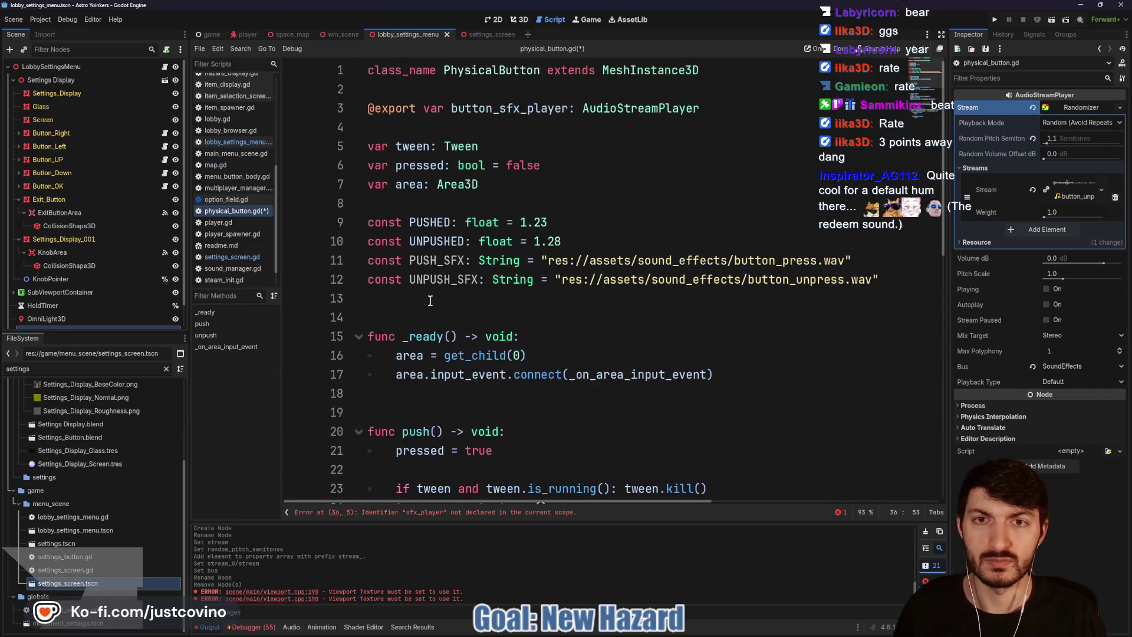
left_click_drag(491, 112, 451, 107)
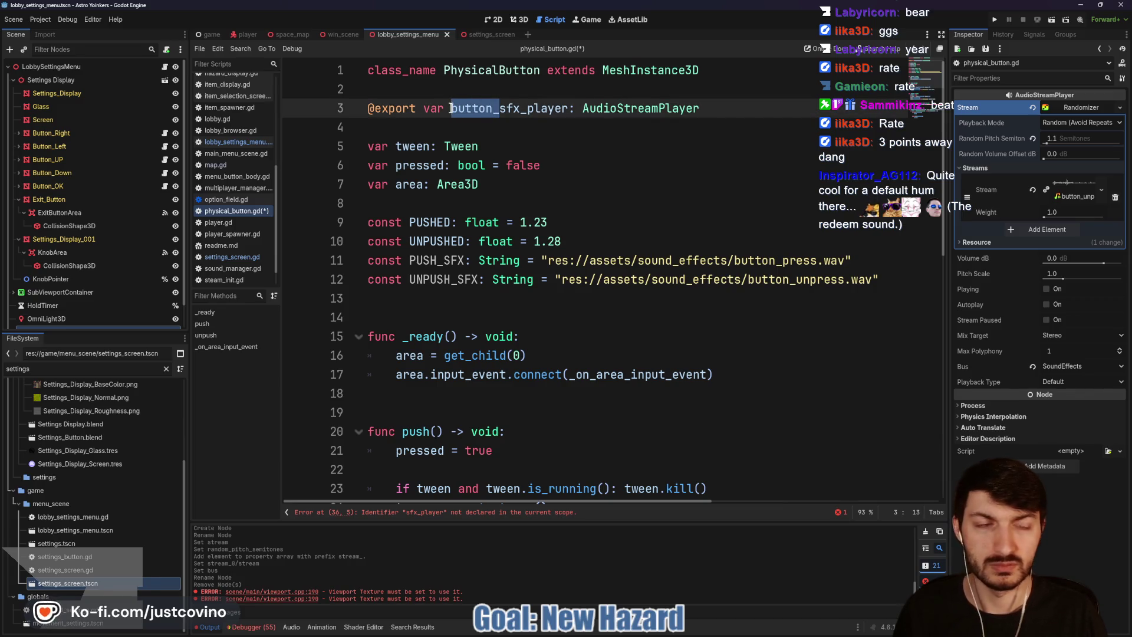
key("BackSpace")
left_click(503, 125)
key("ctrl+s")
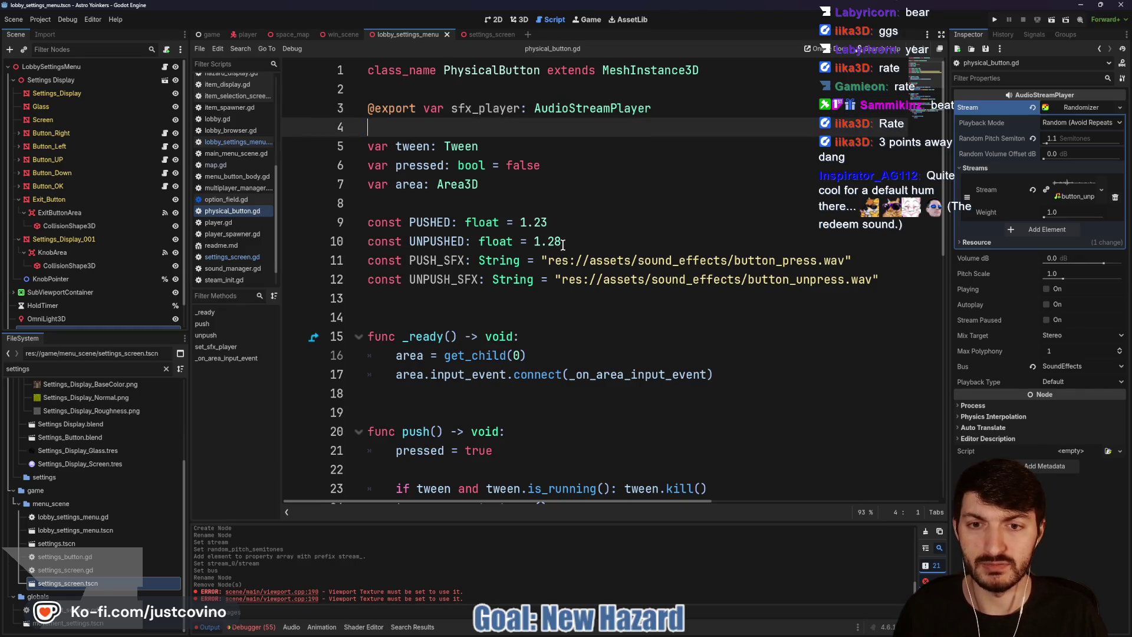
scroll(561, 244, "down", 10)
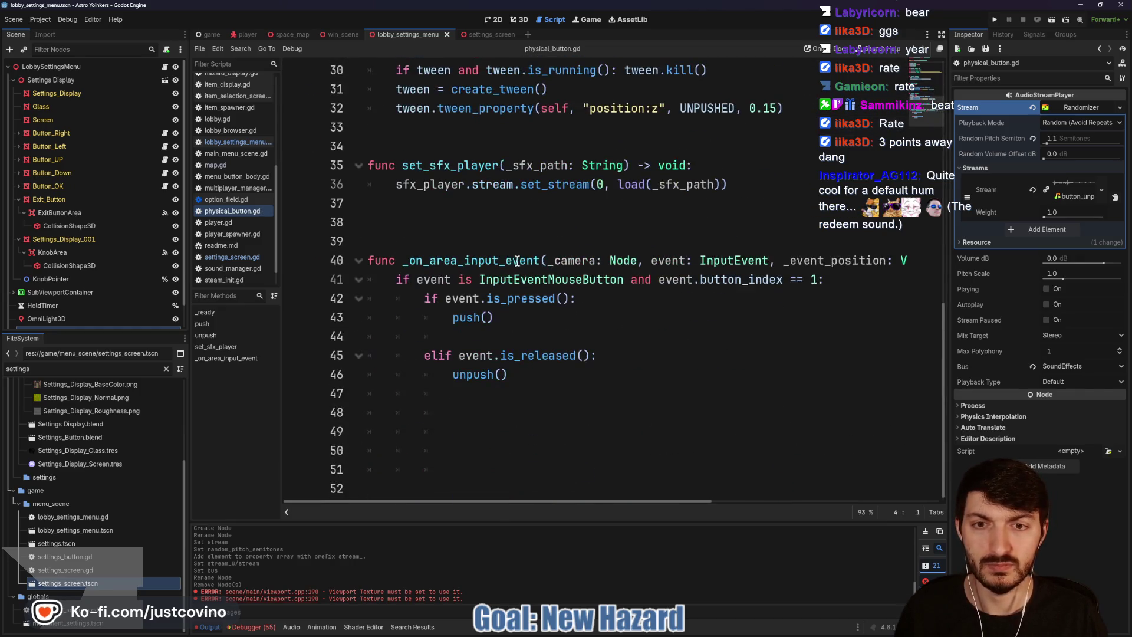
scroll(504, 270, "up", 4)
scroll(504, 270, "up", 3)
scroll(460, 259, "down", 1)
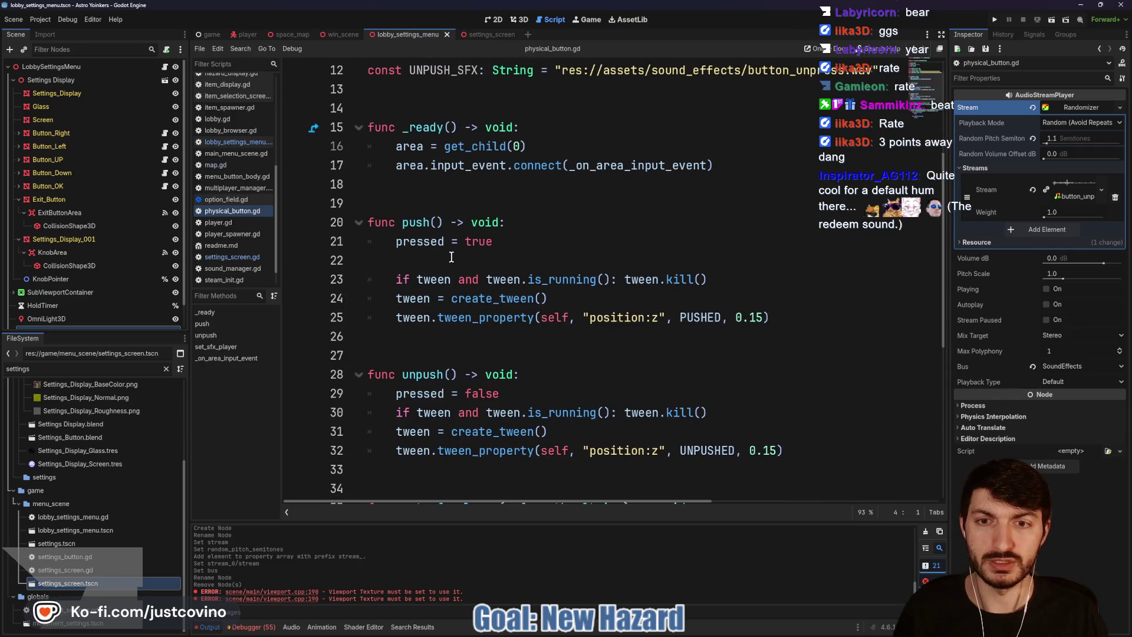
left_click(451, 257)
Step: Add set_sfx_player(PUSH_SFX) to push()
type("set")
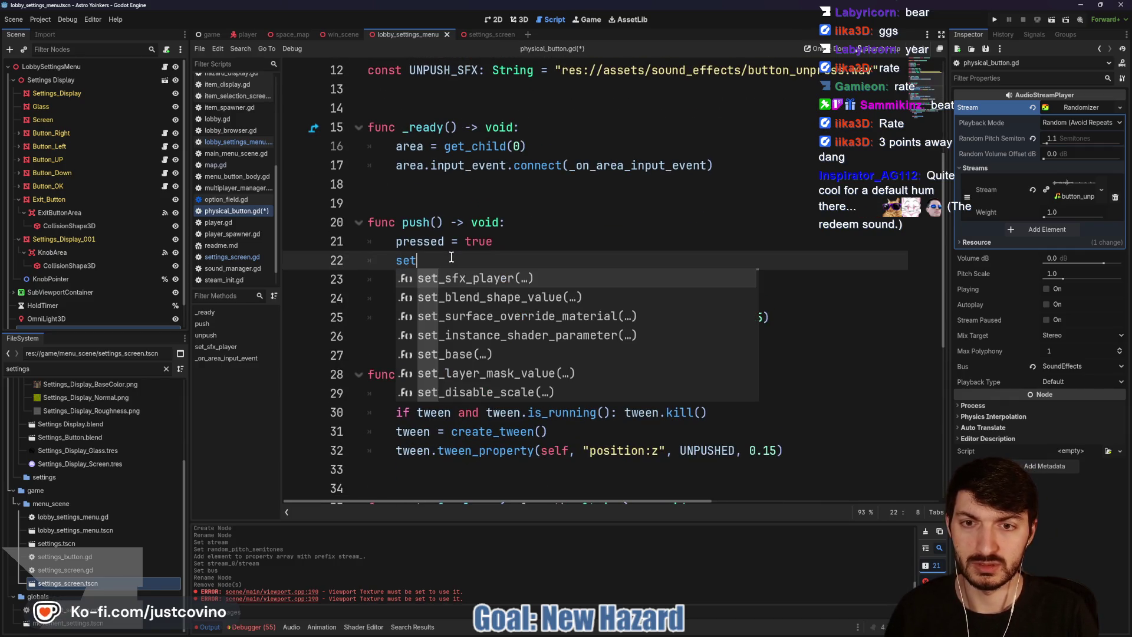
key("Return")
type("PUSH")
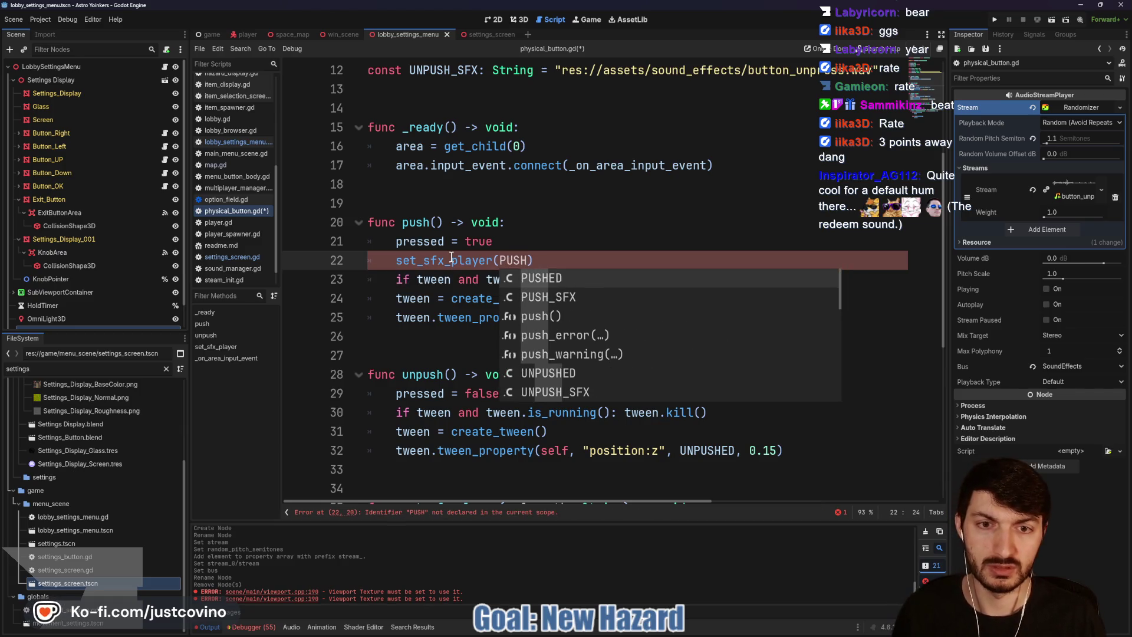
key("Down")
key("Return")
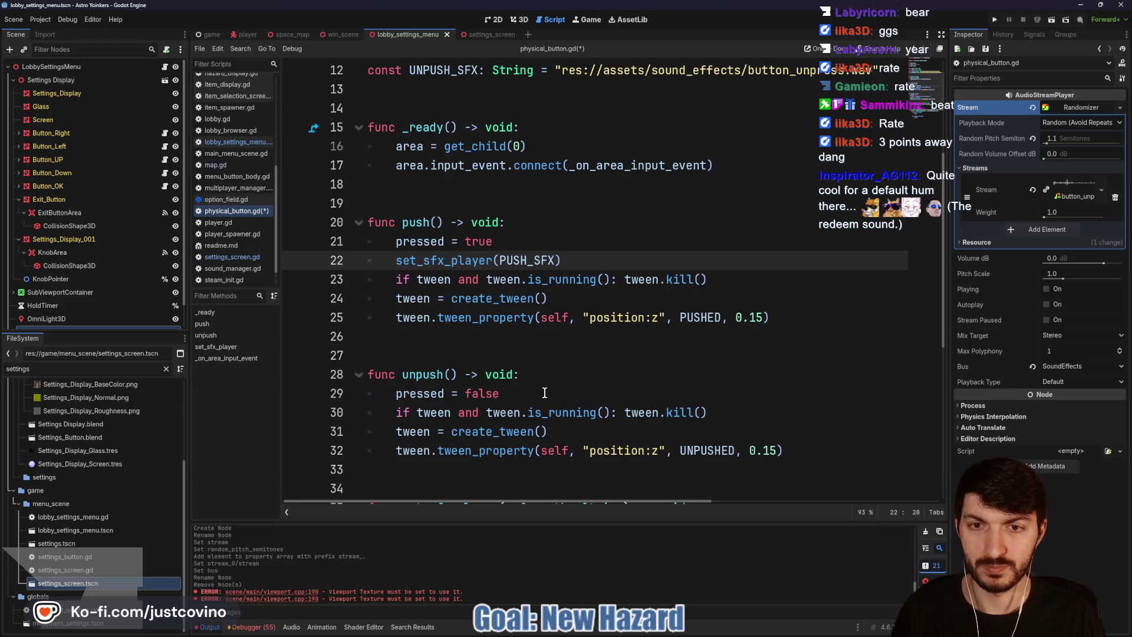
Step: Add set_sfx_player(UNPUSH_SFX) after pressed = false in unpush() and save
left_click(544, 393)
key("Return")
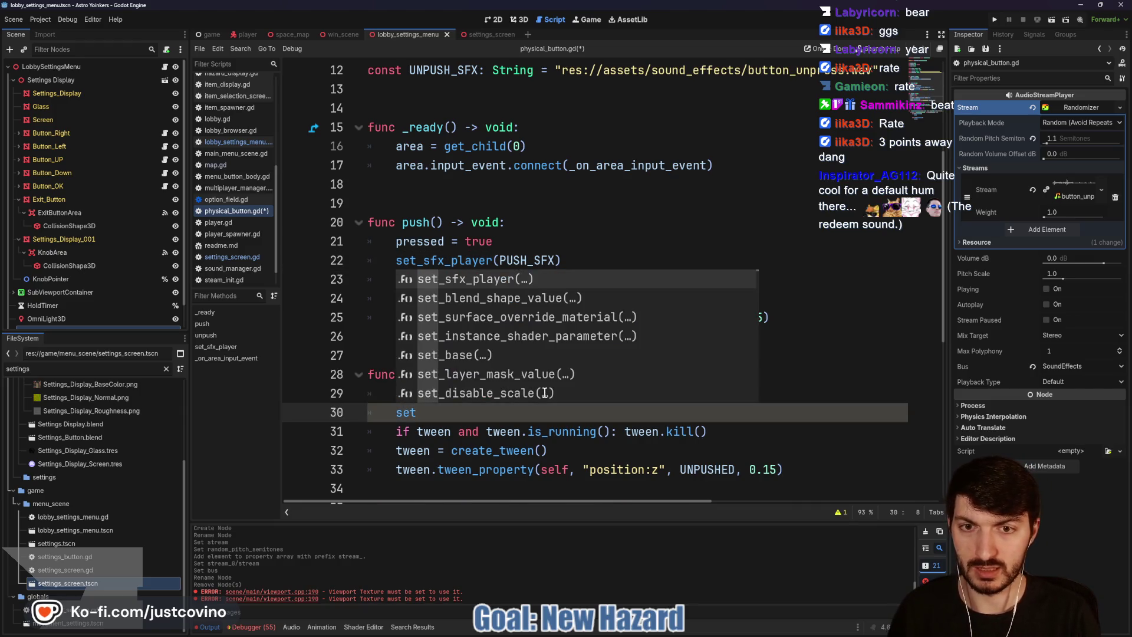
key("Return")
type("UNP")
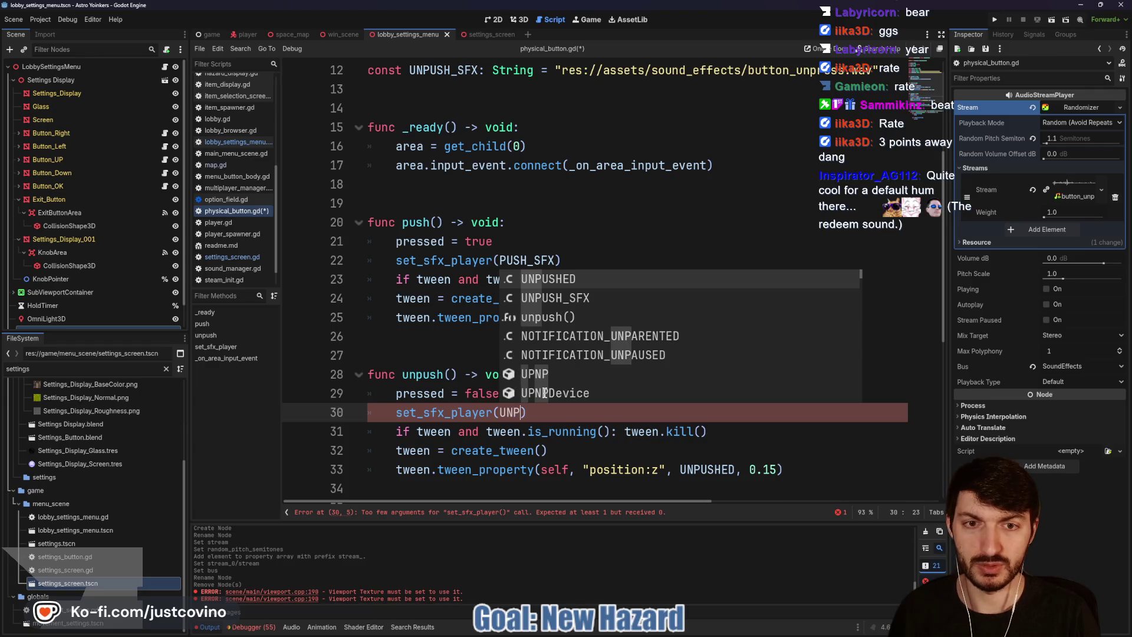
key("Down")
key("Return")
key("ctrl+s")
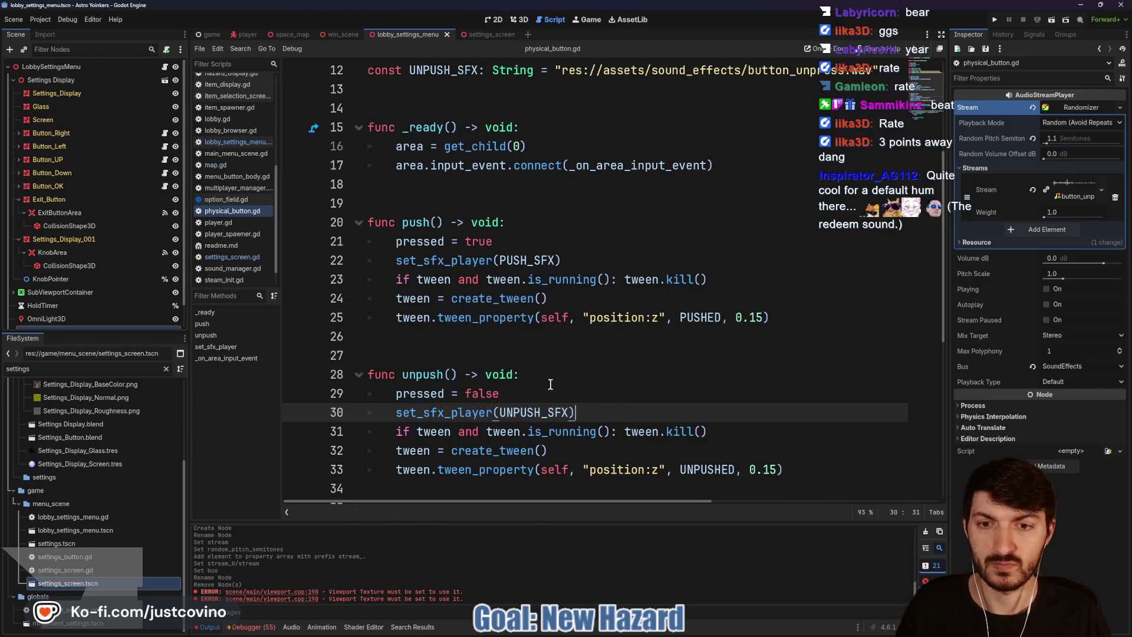
Step: Trim the trailing blank lines and the extra blank line between functions, then save
scroll(534, 379, "down", 5)
scroll(472, 412, "down", 2)
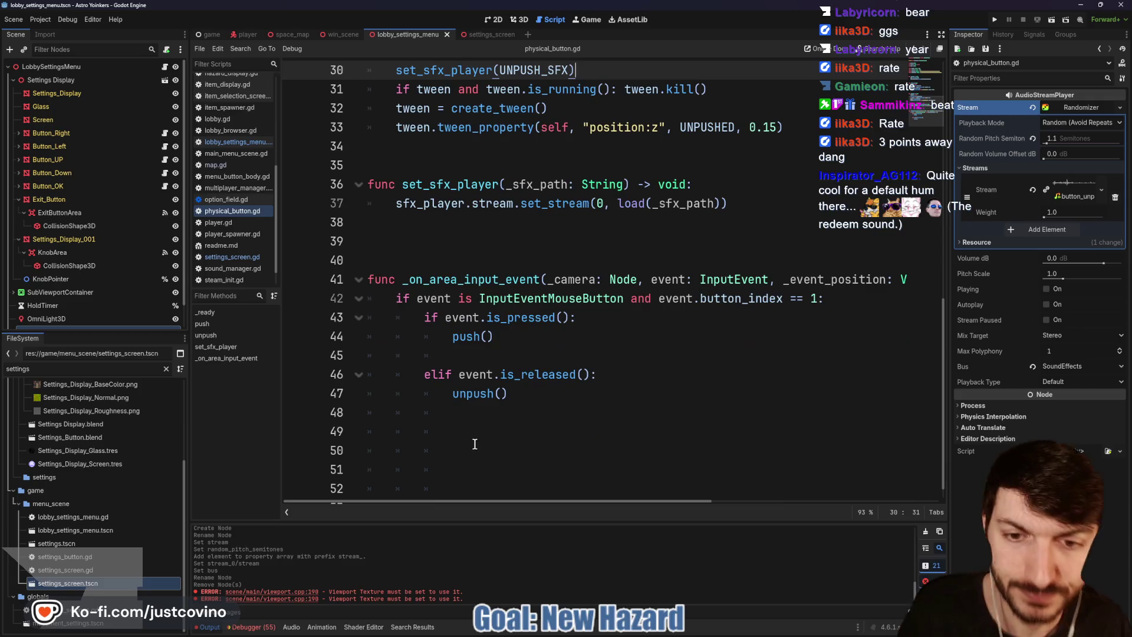
left_click_drag(462, 469, 307, 411)
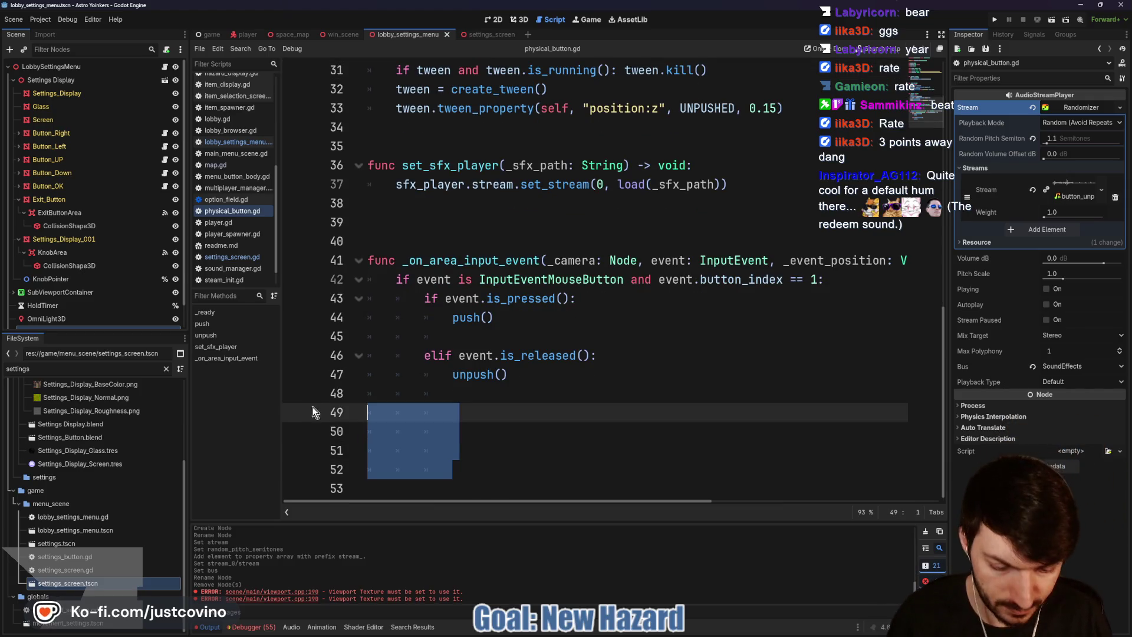
key("BackSpace")
key("BackSpace")
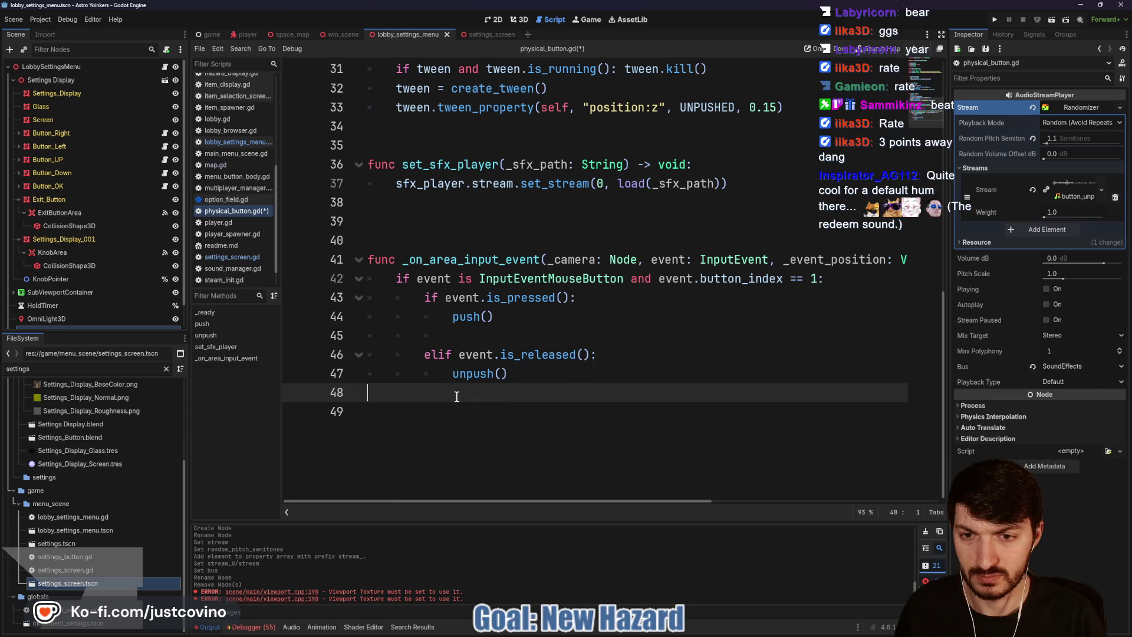
key("BackSpace")
key("ctrl+s")
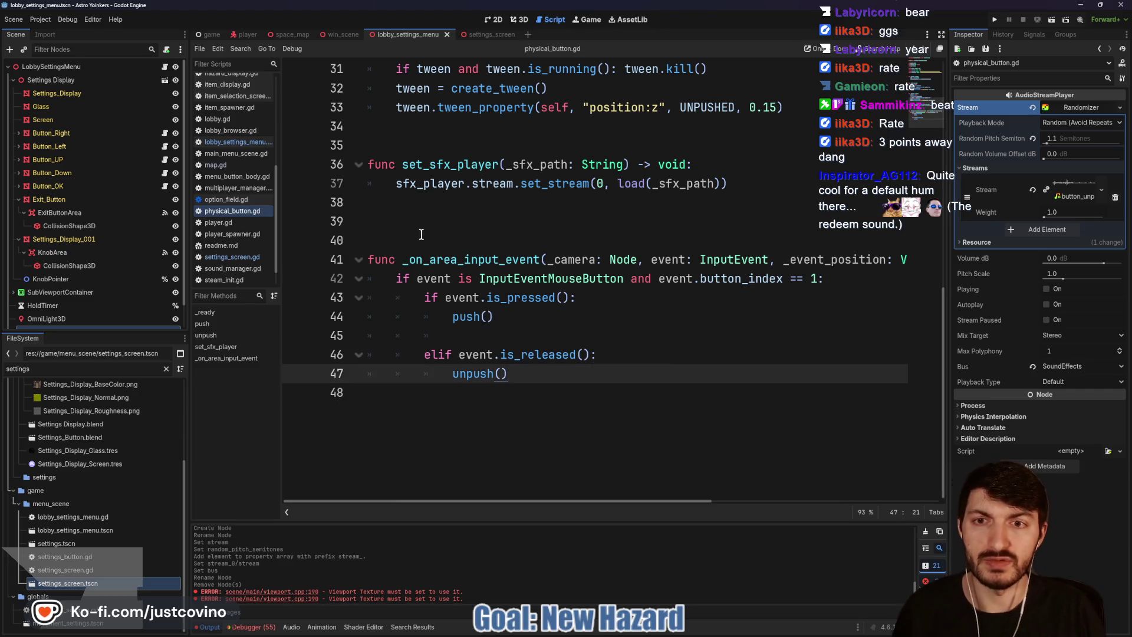
left_click(412, 228)
key("BackSpace")
scroll(427, 282, "up", 6)
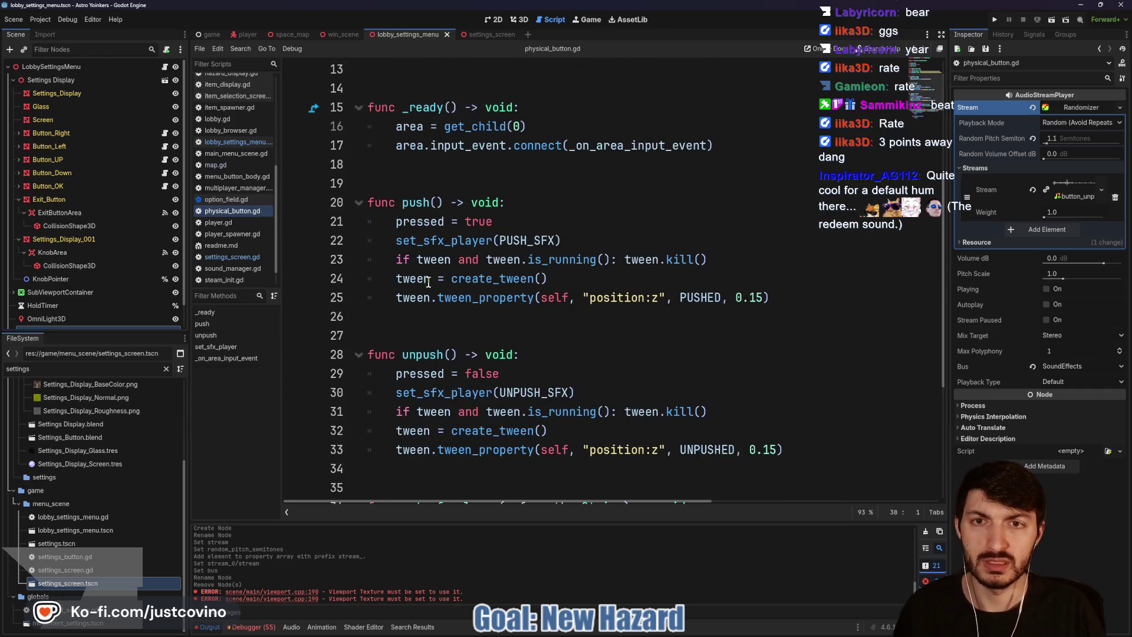
left_click(392, 326)
scroll(393, 319, "up", 4)
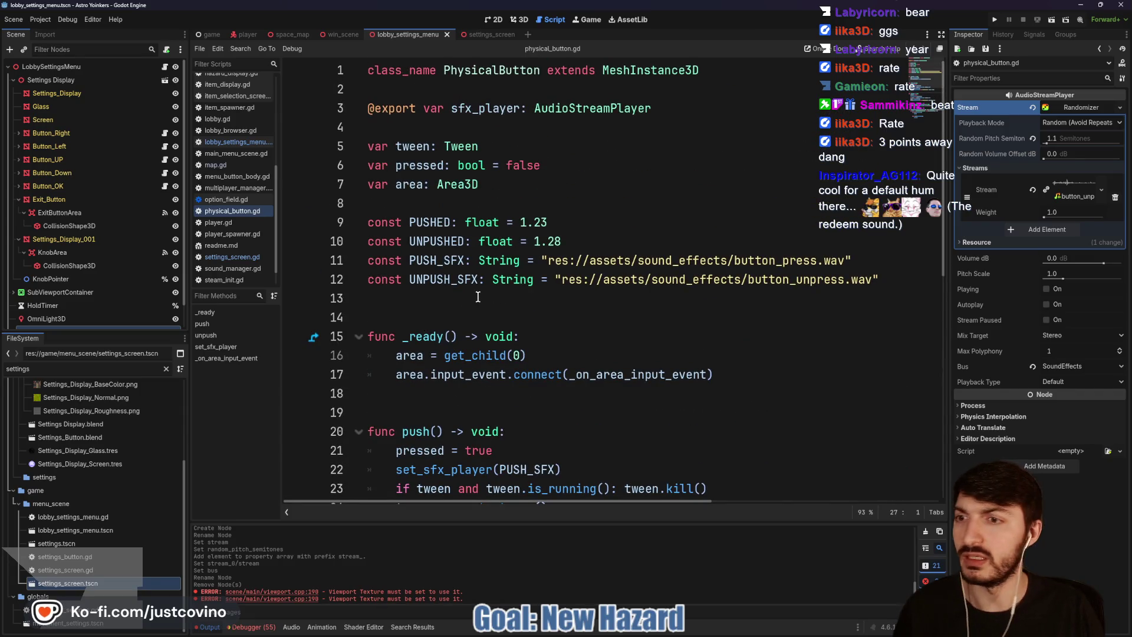
Step: Assign the ButtonSFX node as the Sfx Player of Button_Right and Button_Left
left_click(474, 317)
left_click(59, 135)
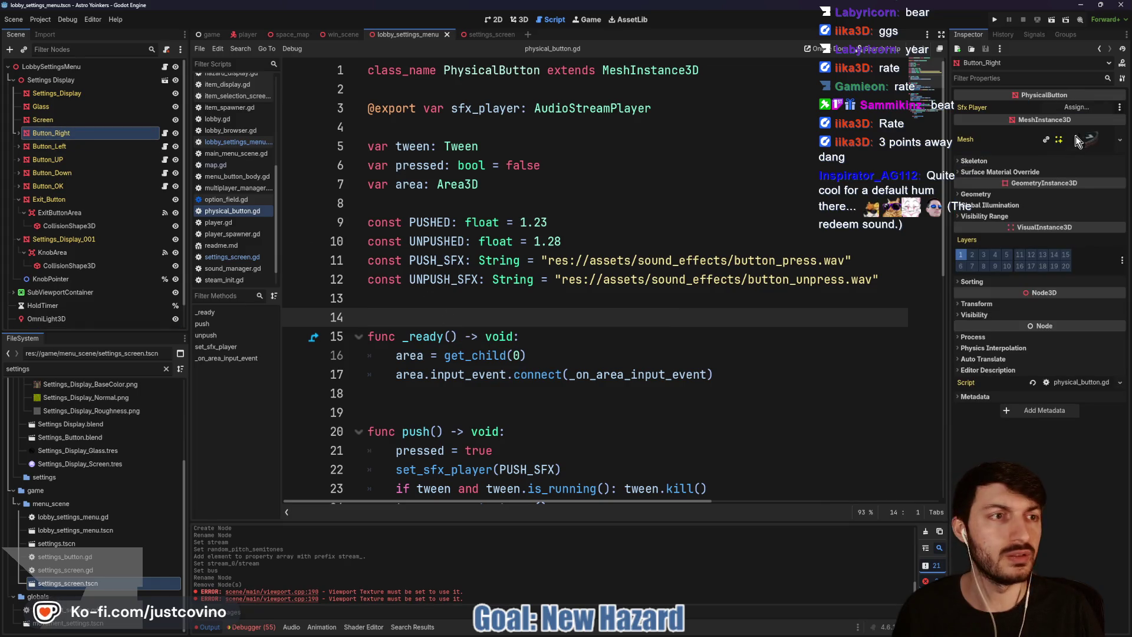
left_click(1077, 106)
left_click(525, 221)
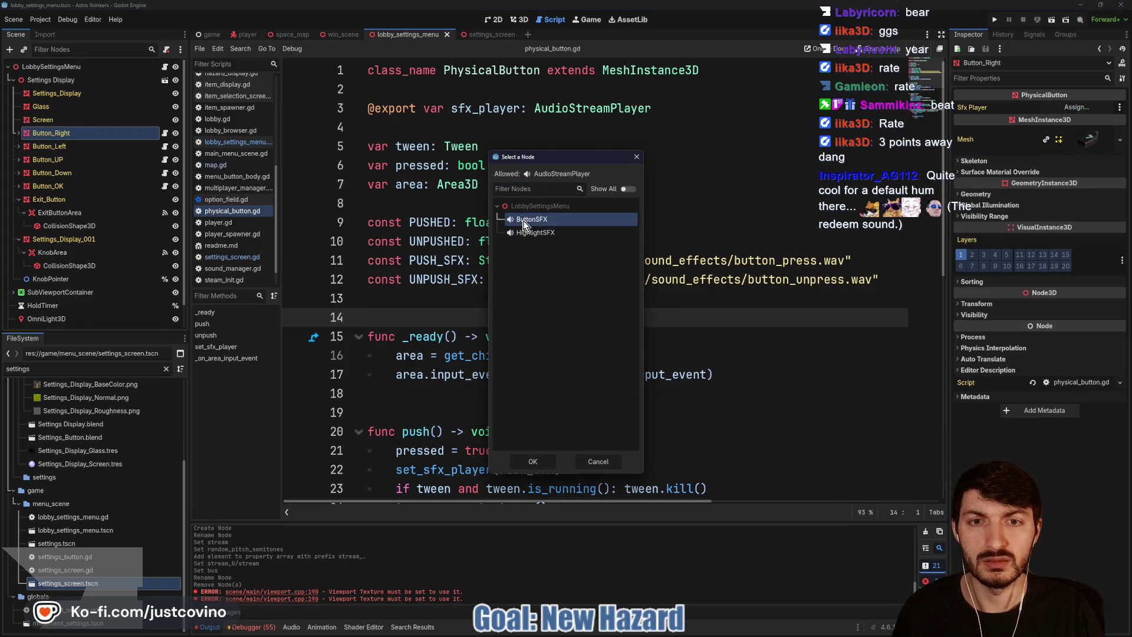
left_click(532, 462)
left_click(49, 146)
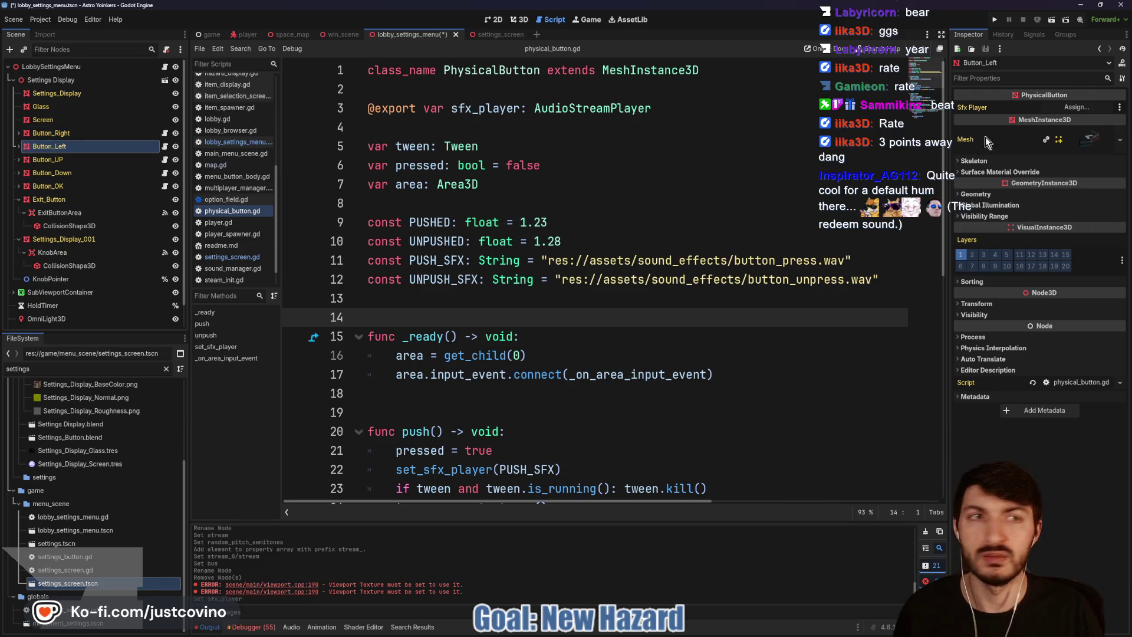
left_click(1076, 107)
left_click(530, 221)
left_click(534, 462)
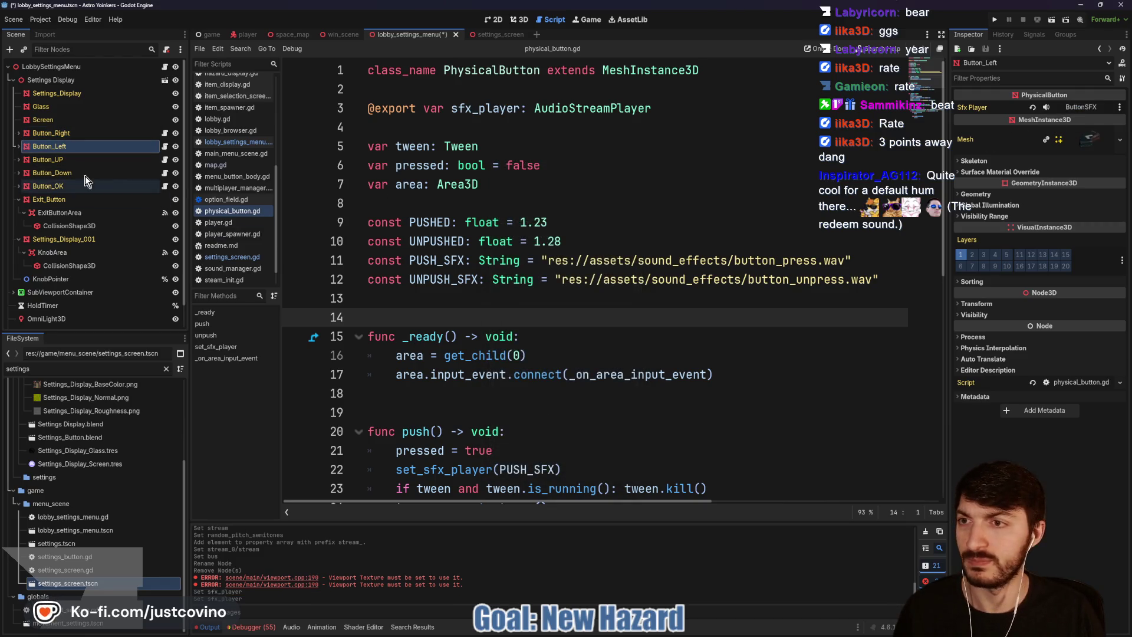
Step: Assign ButtonSFX as the Sfx Player of Button_UP, Button_Down and Button_OK
left_click(51, 159)
left_click(1069, 111)
left_click(542, 217)
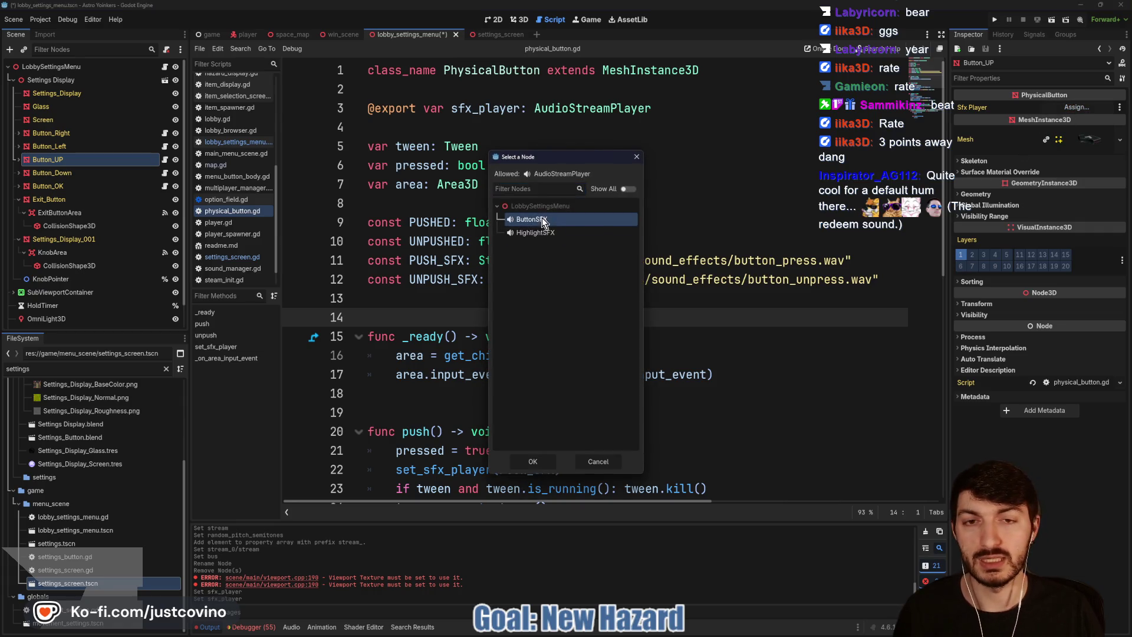
left_click(530, 463)
left_click(51, 173)
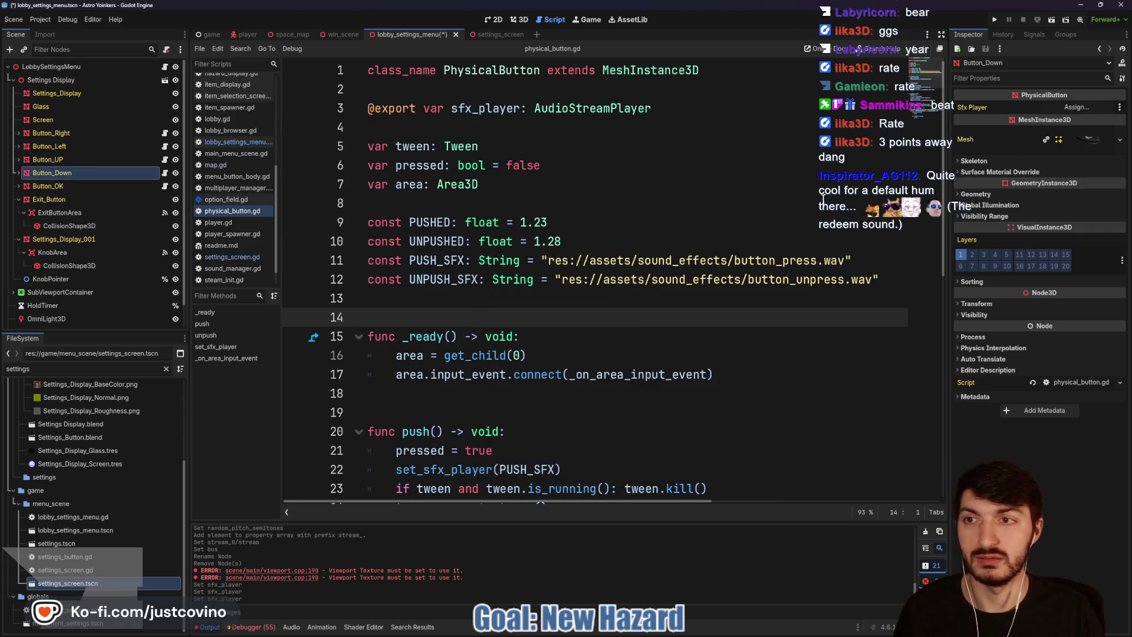
left_click(1076, 107)
left_click(531, 219)
left_click(532, 461)
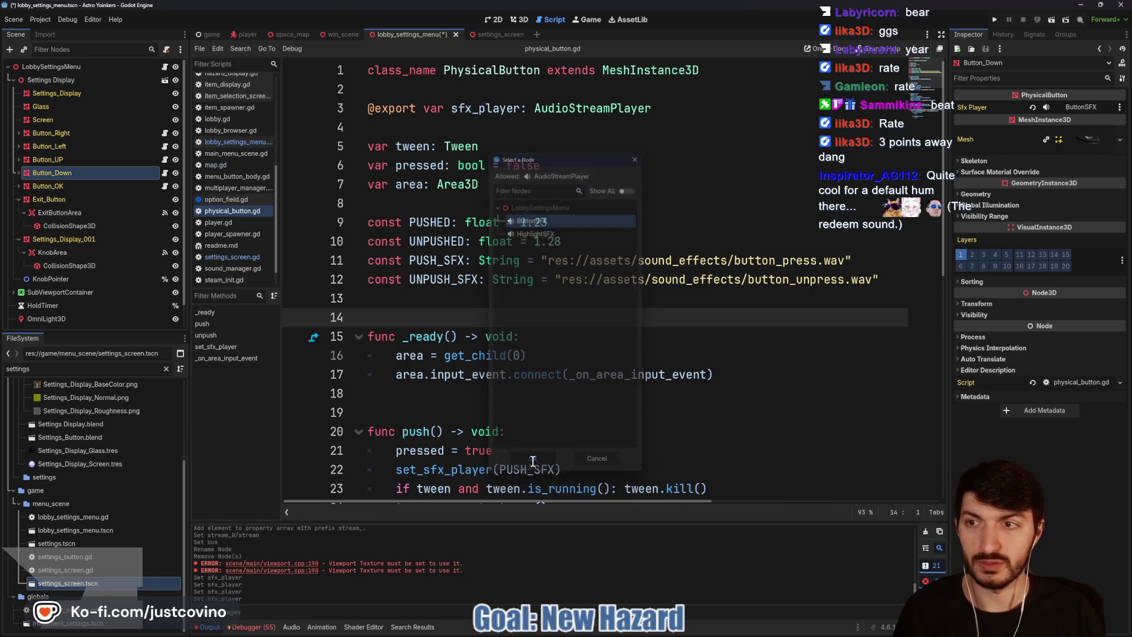
left_click(48, 186)
left_click(1076, 107)
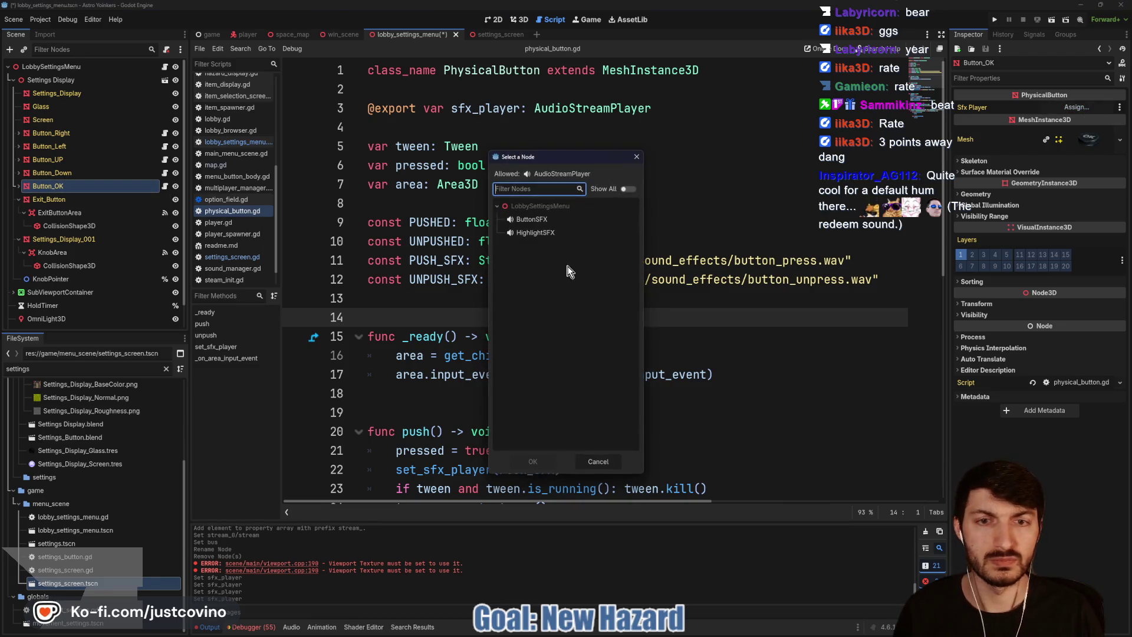
left_click(539, 219)
left_click(523, 460)
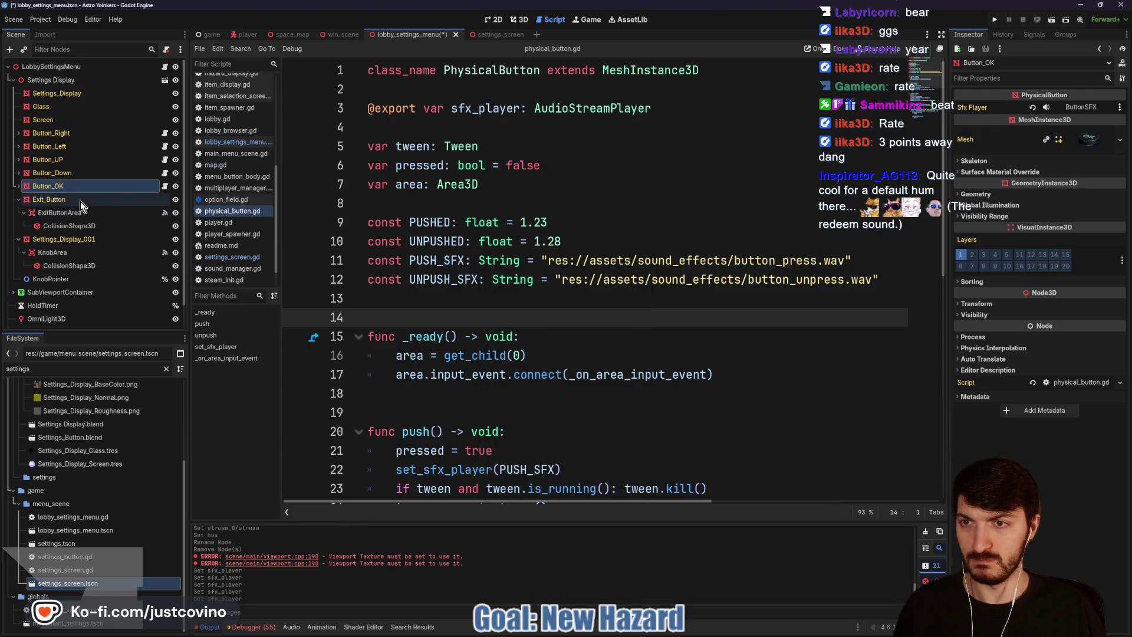
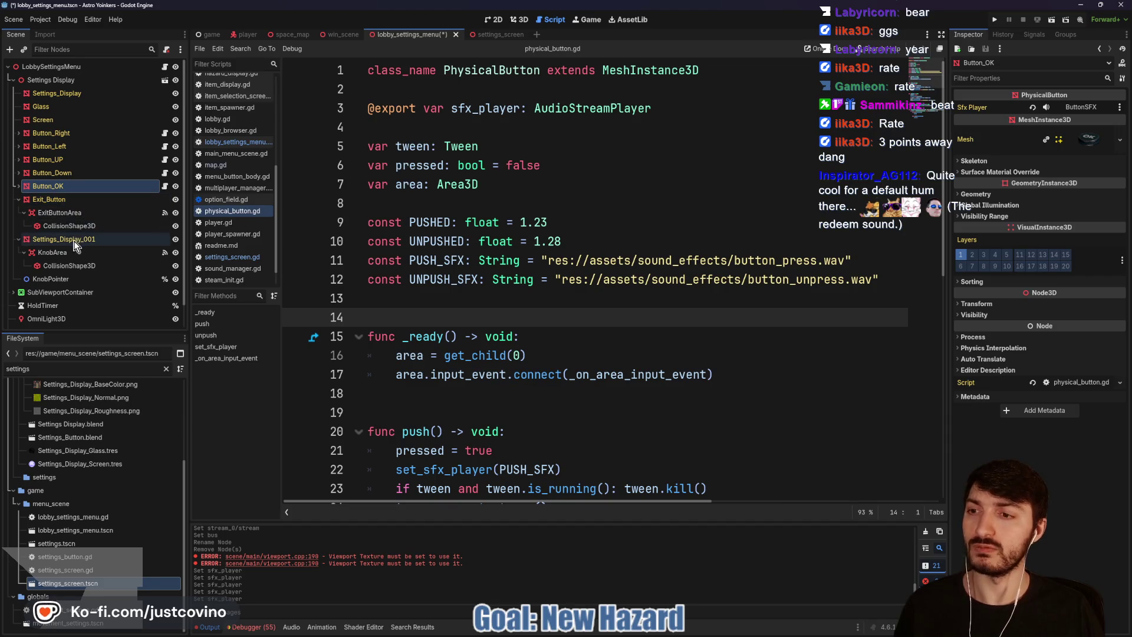
Step: Open lobby_settings_menu.gd from LobbySettingsMenu, read through its code, and select the HighlightSFX node
left_click(165, 68)
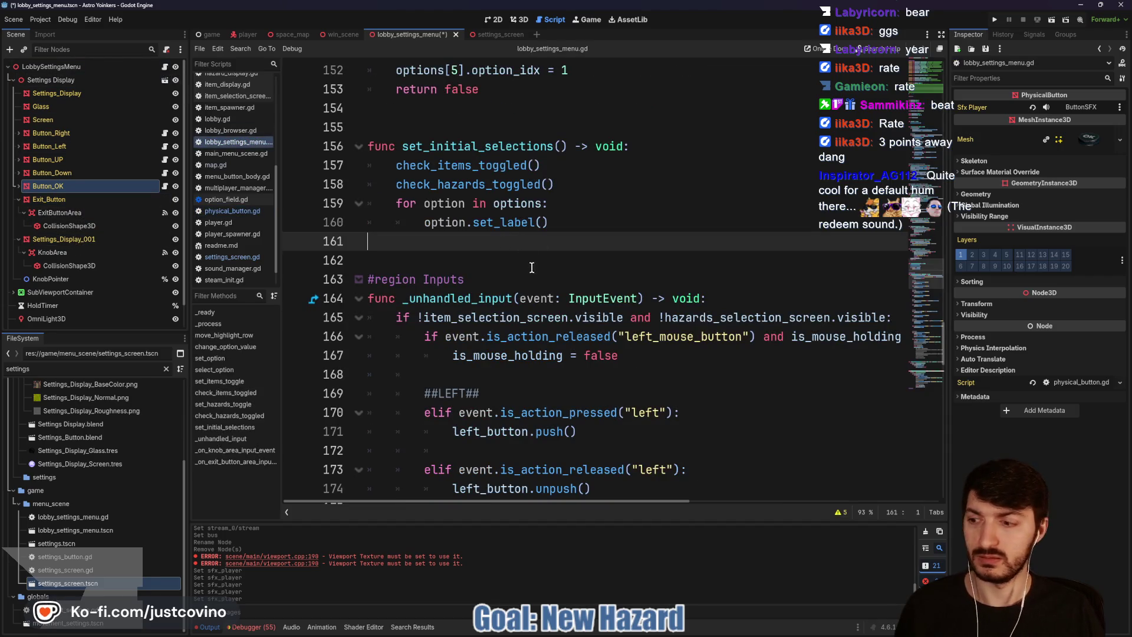
scroll(535, 282, "down", 6)
scroll(533, 279, "up", 3)
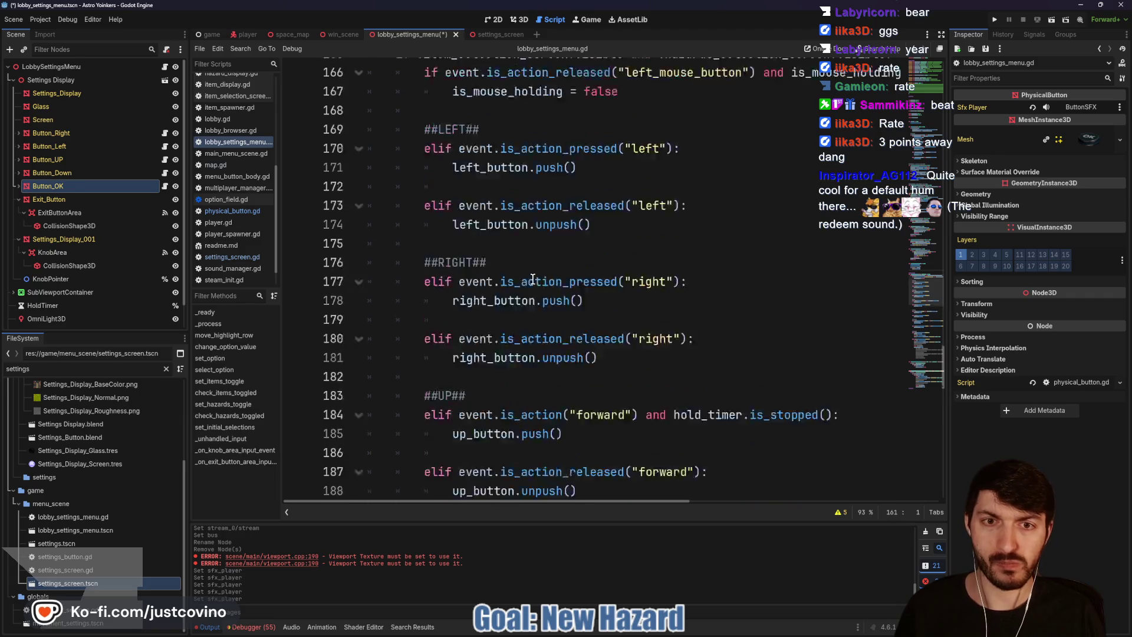
scroll(533, 279, "down", 6)
scroll(524, 274, "up", 11)
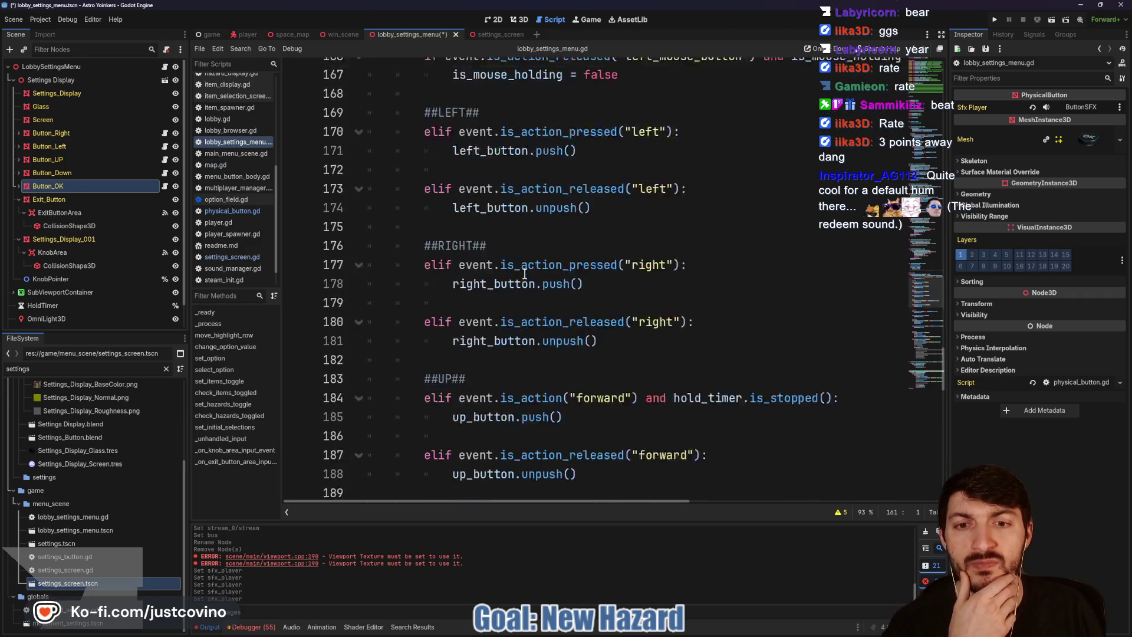
scroll(524, 274, "up", 20)
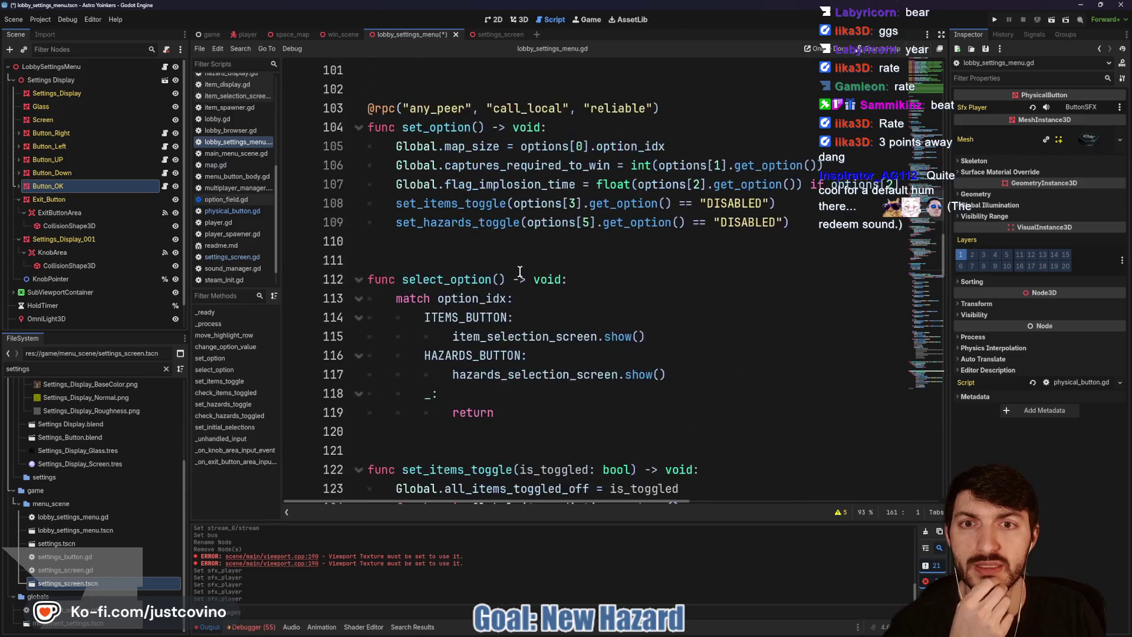
scroll(519, 271, "up", 20)
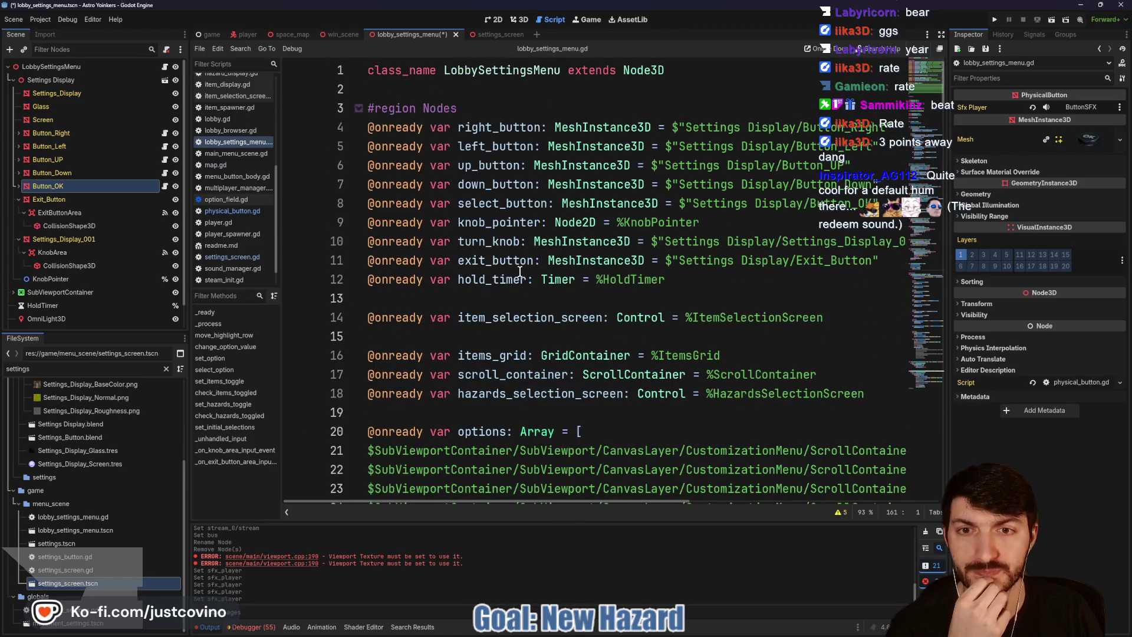
scroll(519, 271, "down", 2)
scroll(116, 279, "down", 1)
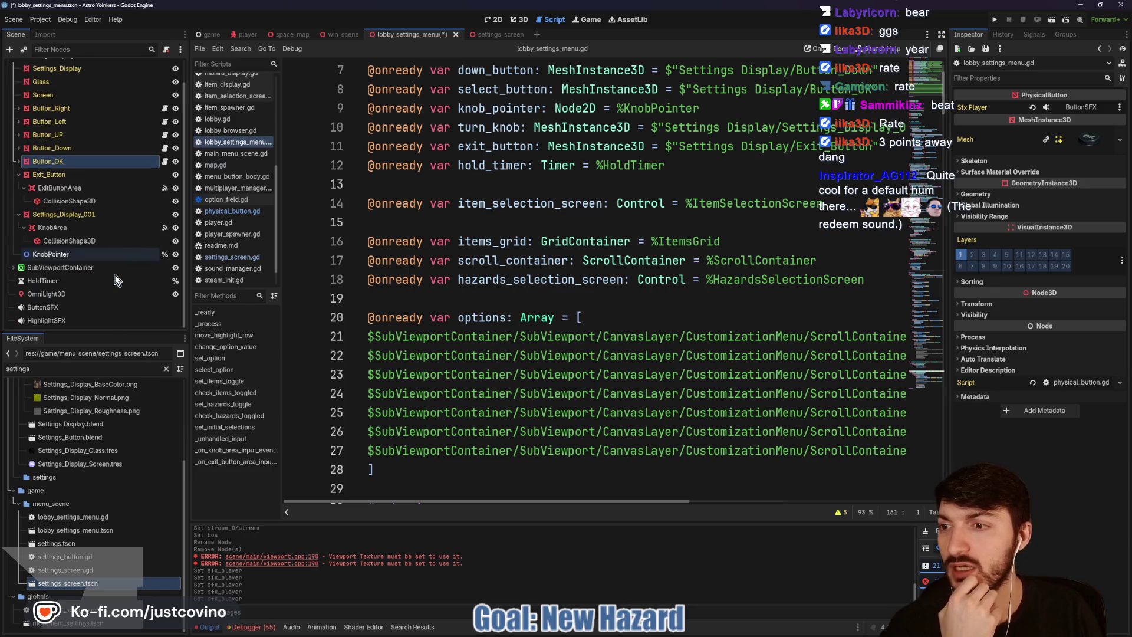
left_click(59, 320)
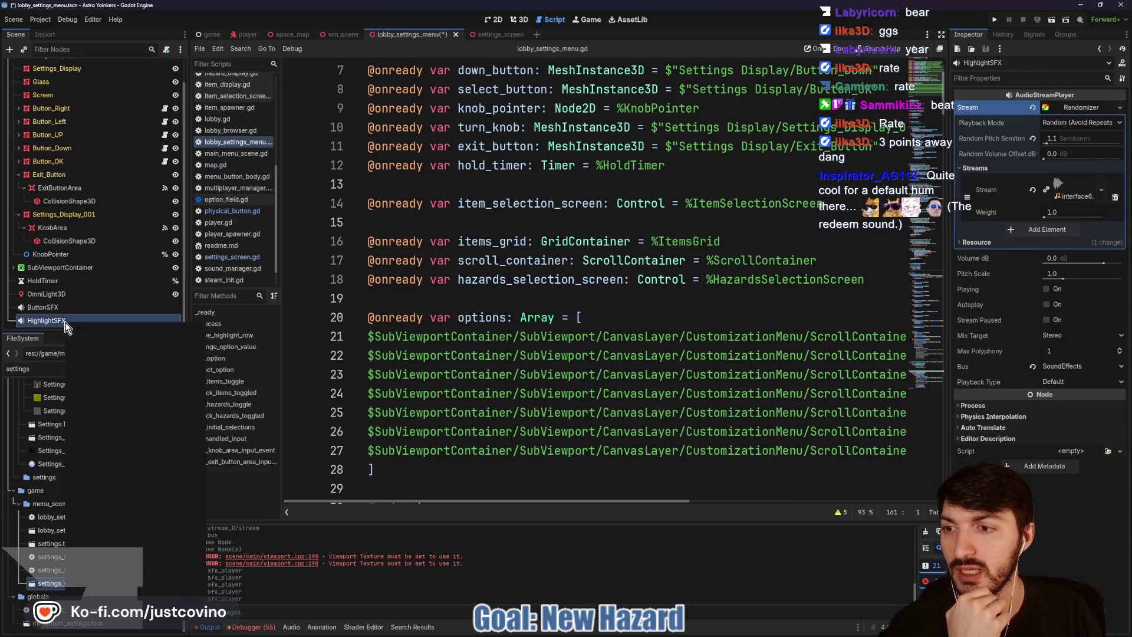
right_click(66, 323)
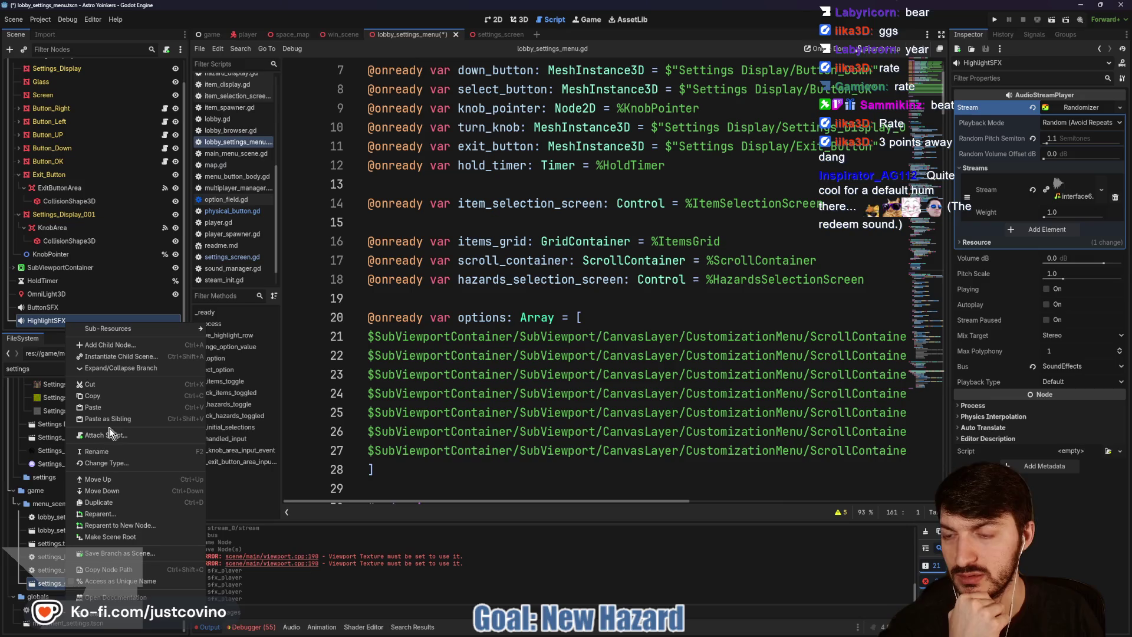
left_click(109, 580)
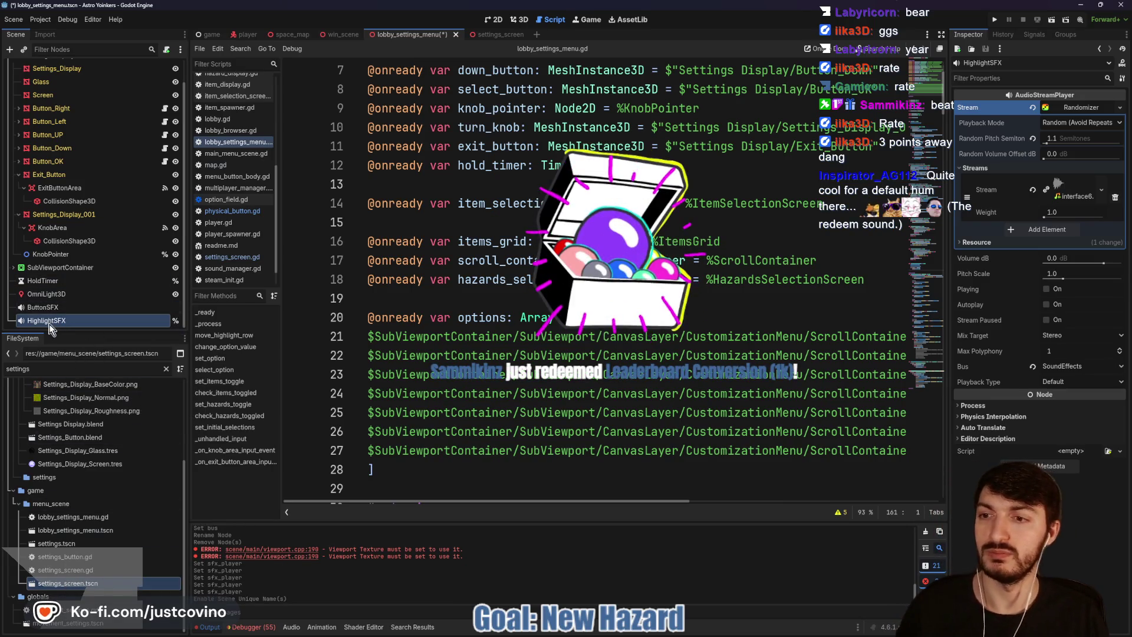
mouse_move(48, 322)
left_mouse_down()
mouse_move(371, 257)
mouse_move(380, 223)
left_mouse_up()
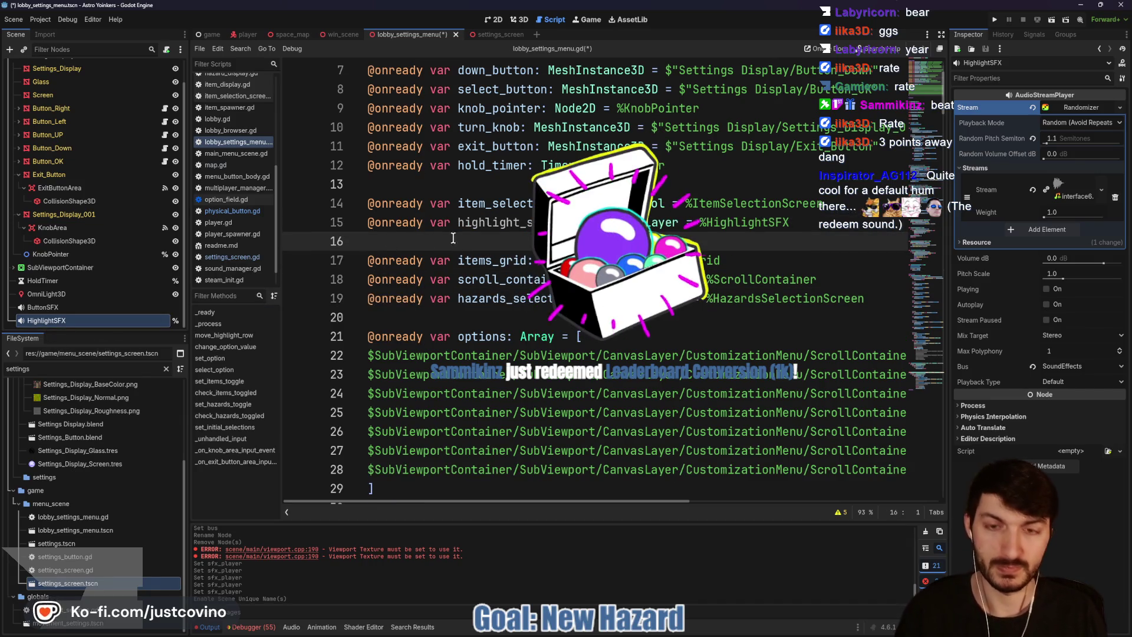
key("BackSpace")
key("Up")
key("Up")
key("BackSpace")
Step: Save lobby_settings_menu.gd and move to the end of the HAZARDS_BUTTON constant
scroll(452, 238, "down", 2)
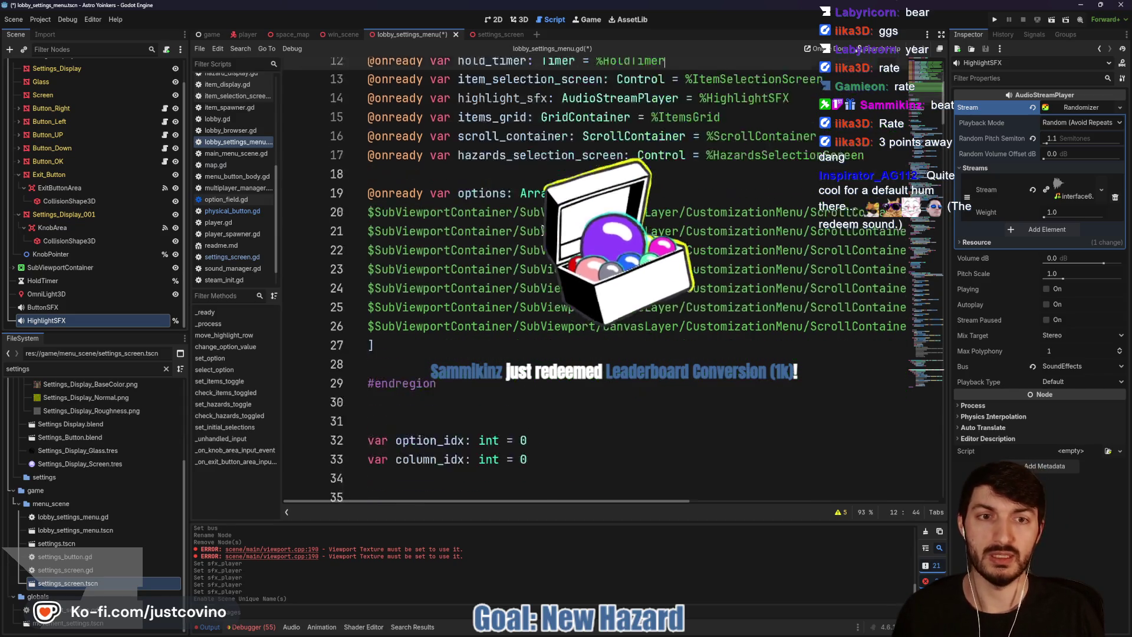
scroll(543, 239, "down", 3)
left_click(533, 227)
key("ctrl+s")
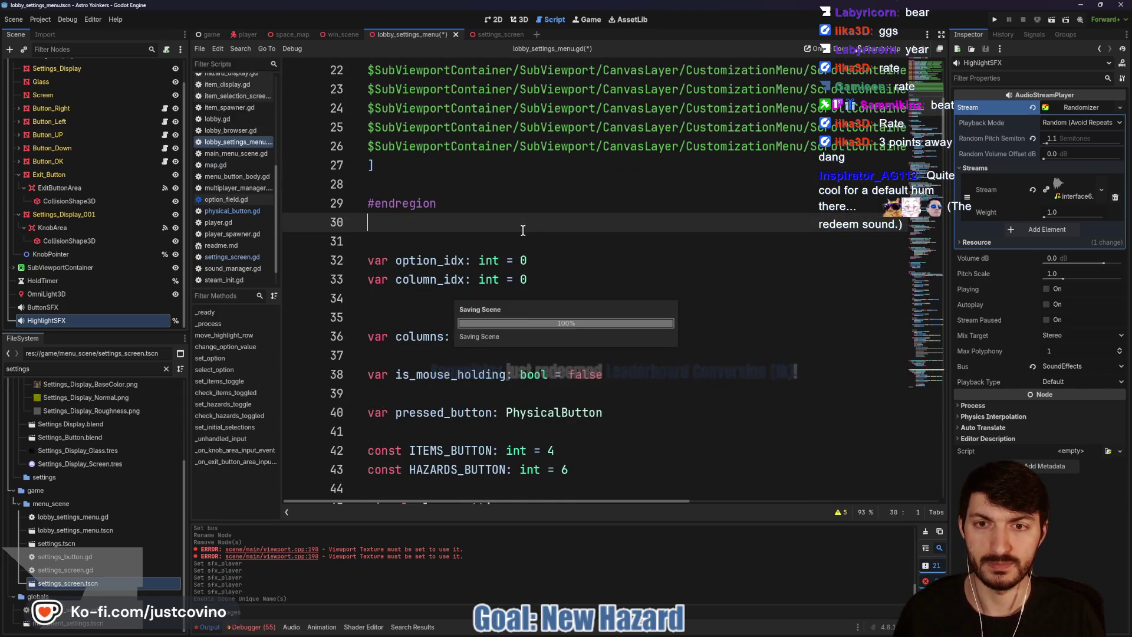
scroll(520, 231, "down", 4)
left_click(621, 239)
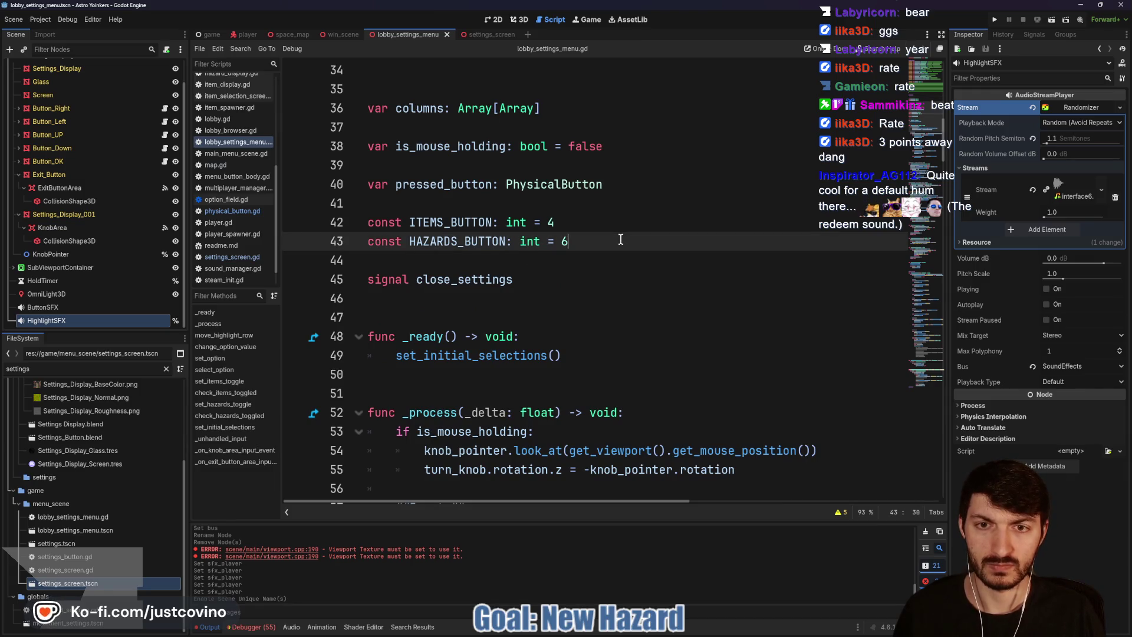
Step: Start a new HIGHLIGHT_SFX String constant and locate highlight_sound.wav in the FileSystem dock
key("Return")
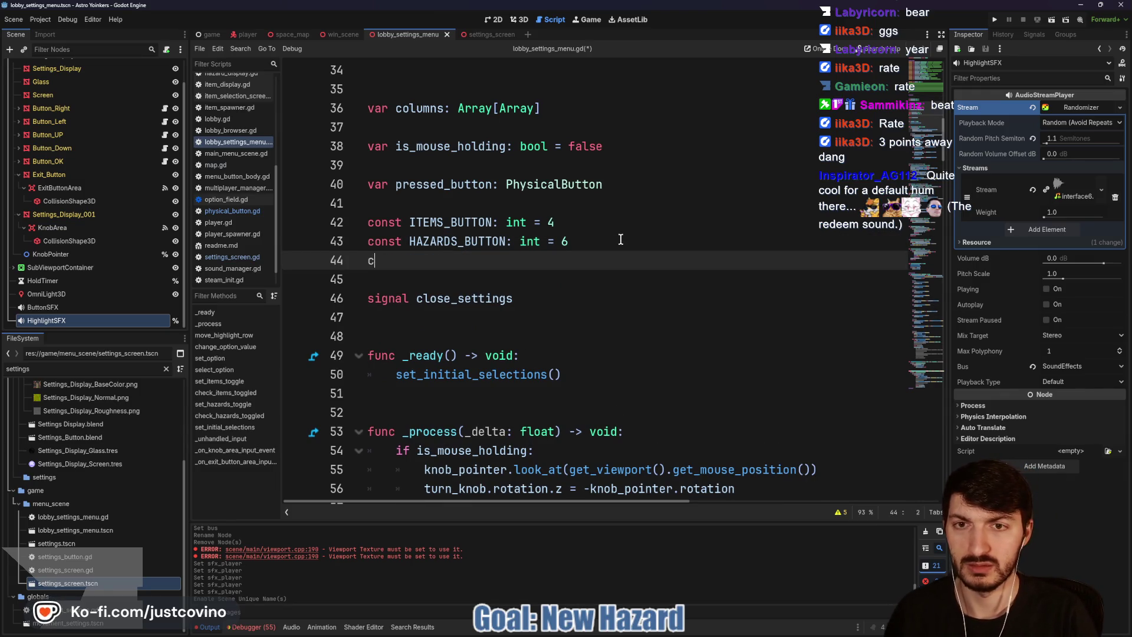
type("onst HIGHLIGHT_SFX")
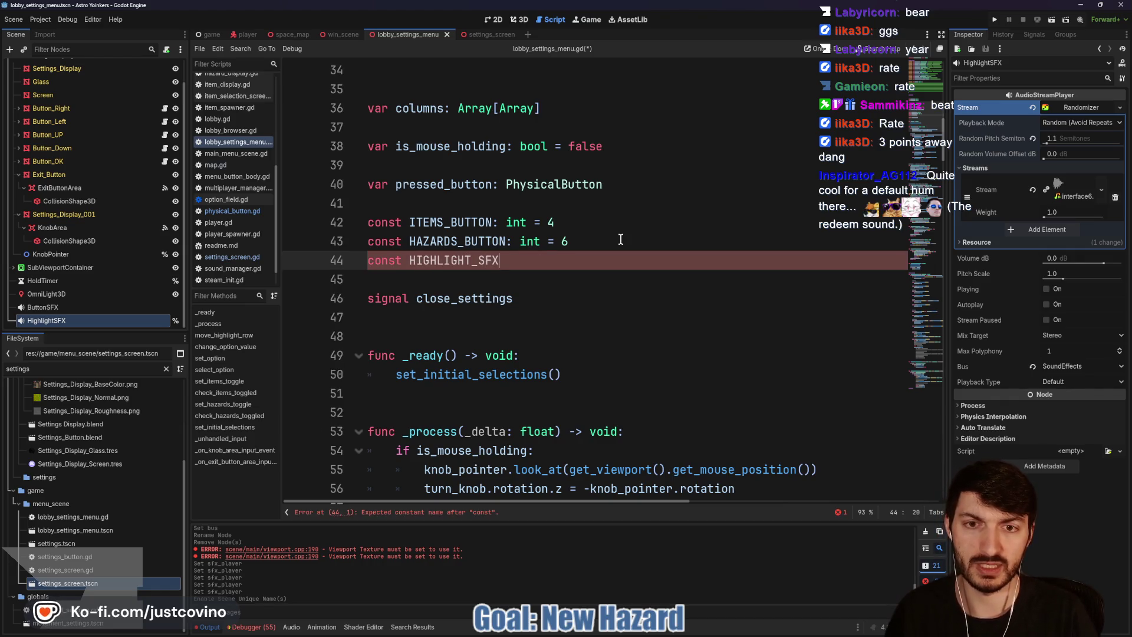
type("tring = \"")
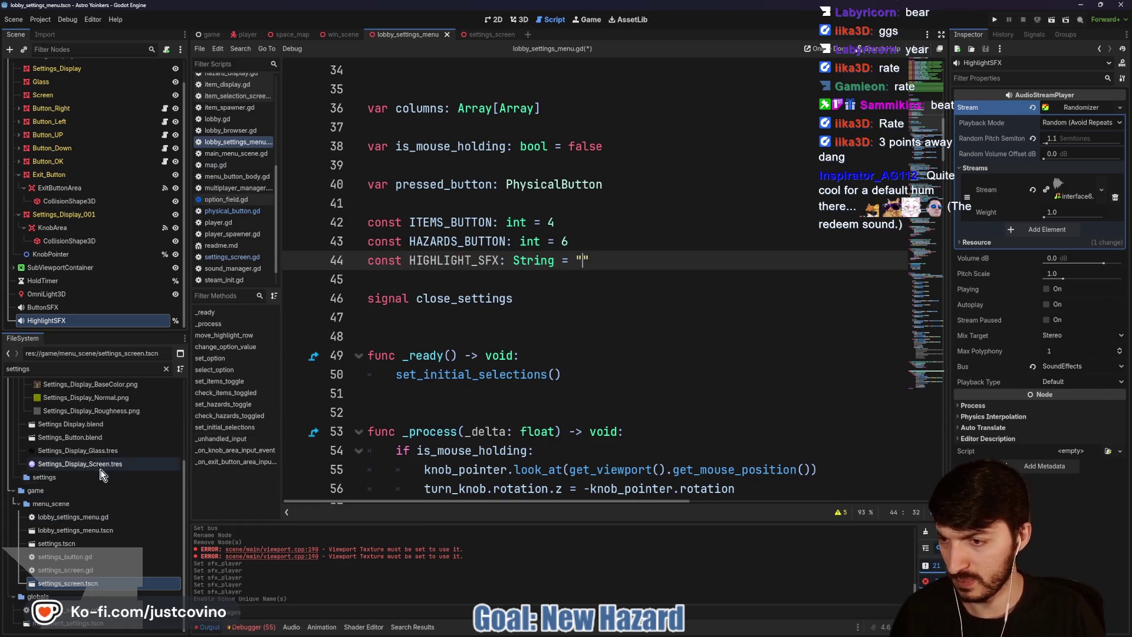
scroll(166, 476, "up", 5)
left_click(166, 369)
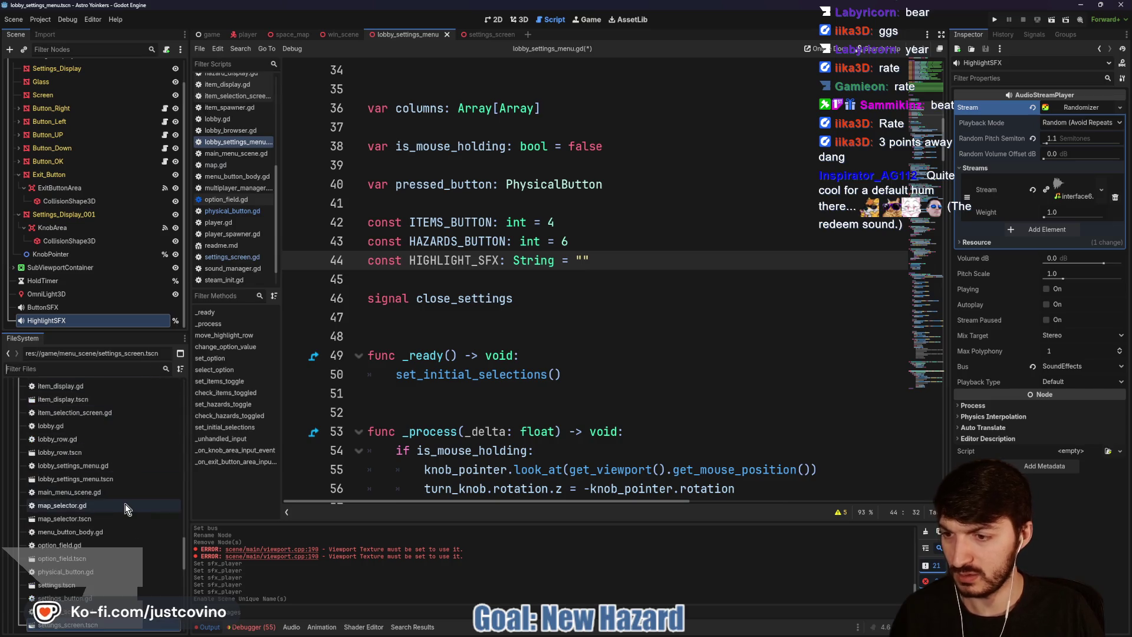
scroll(93, 523, "up", 10)
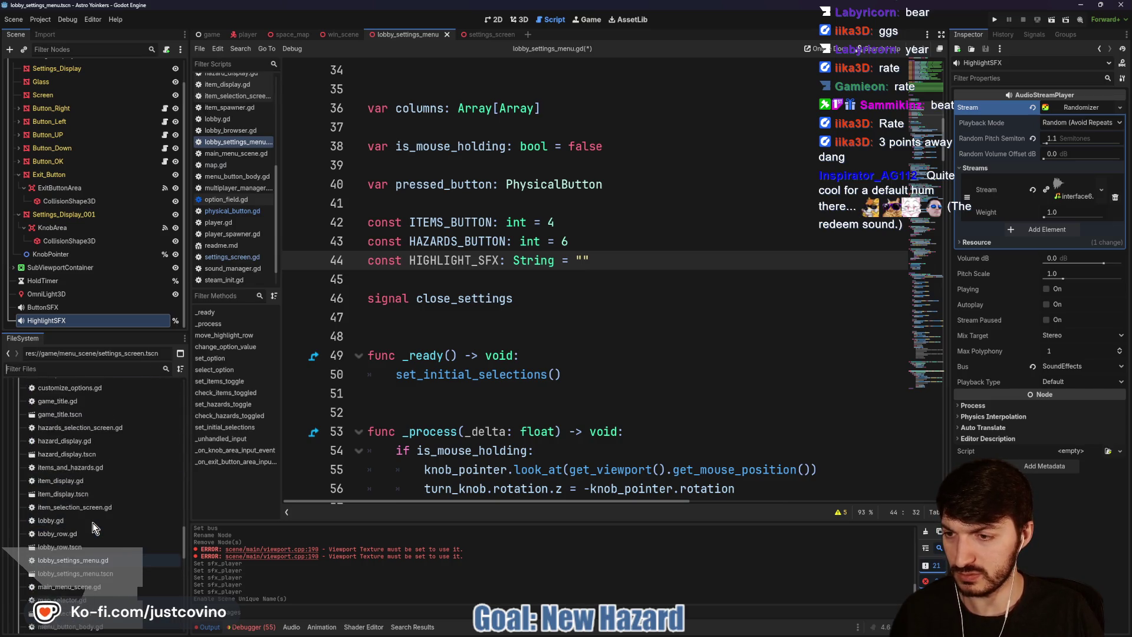
scroll(91, 522, "up", 4)
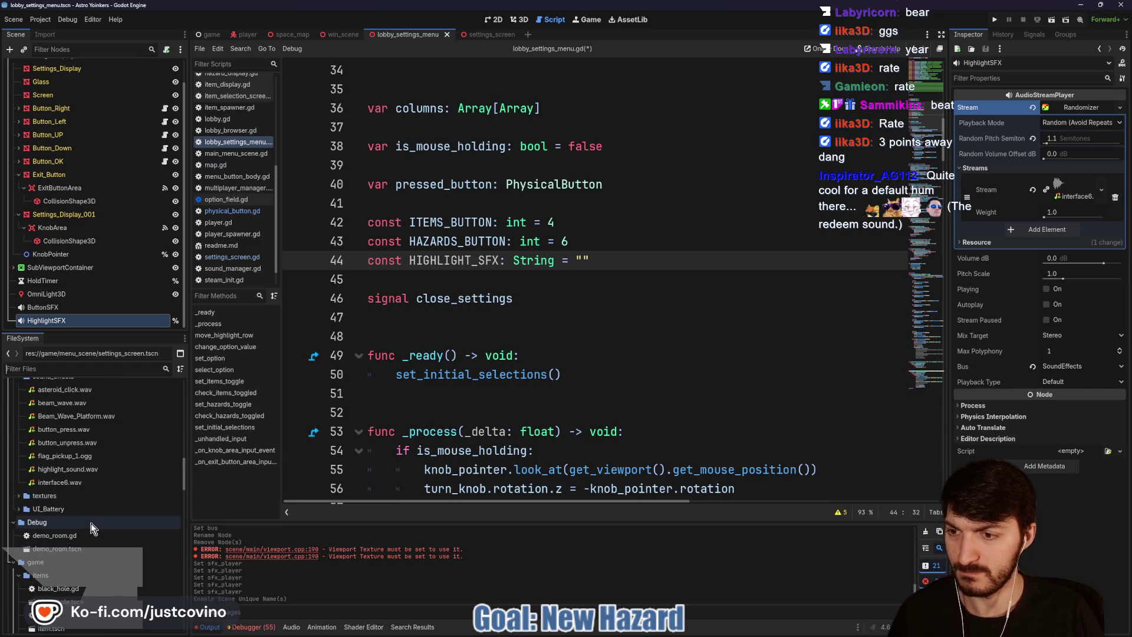
left_click(74, 475)
Step: Paste highlight_sound.wav's copied path into the HIGHLIGHT_SFX constant and save the script
right_click(73, 476)
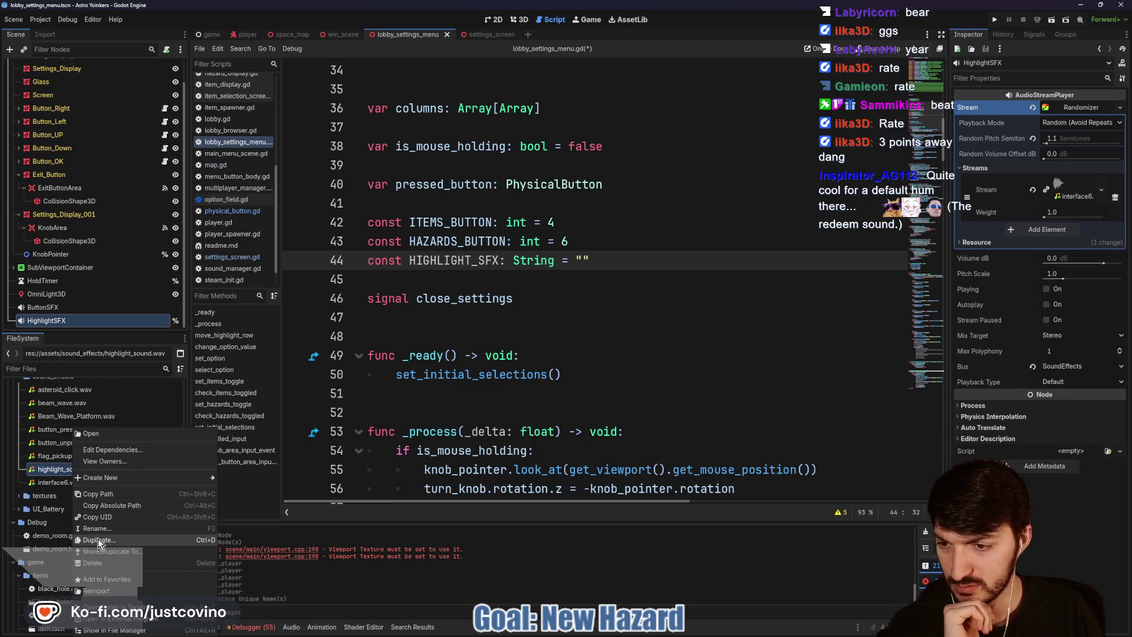
left_click(100, 493)
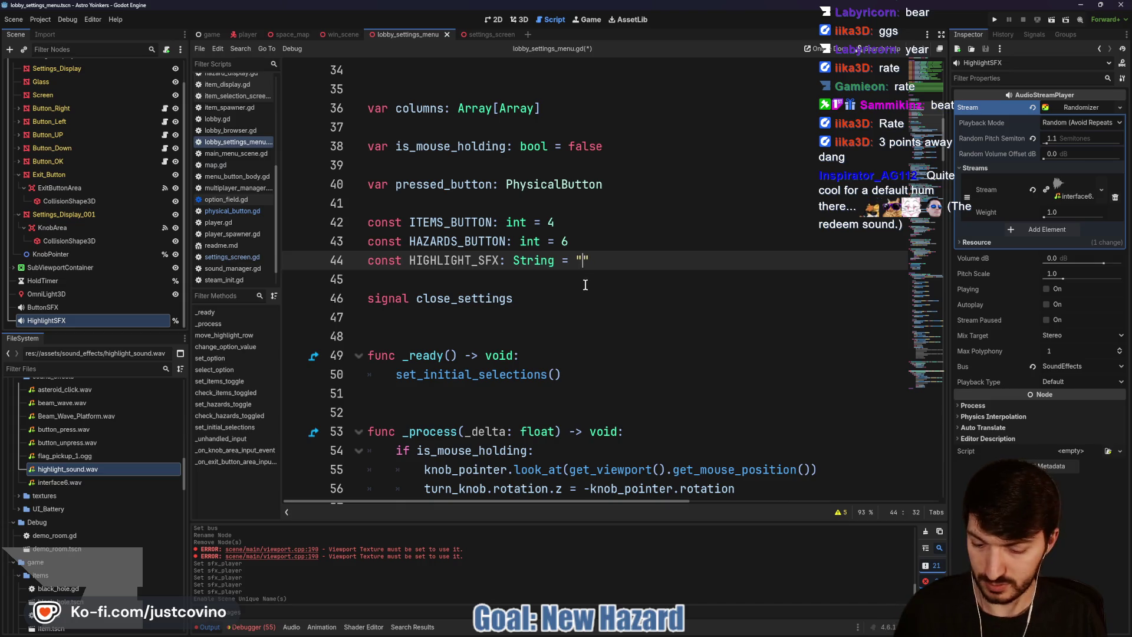
type("res://assets/sound_effects/highlight_sound.wav")
left_click(543, 272)
key("ctrl+s")
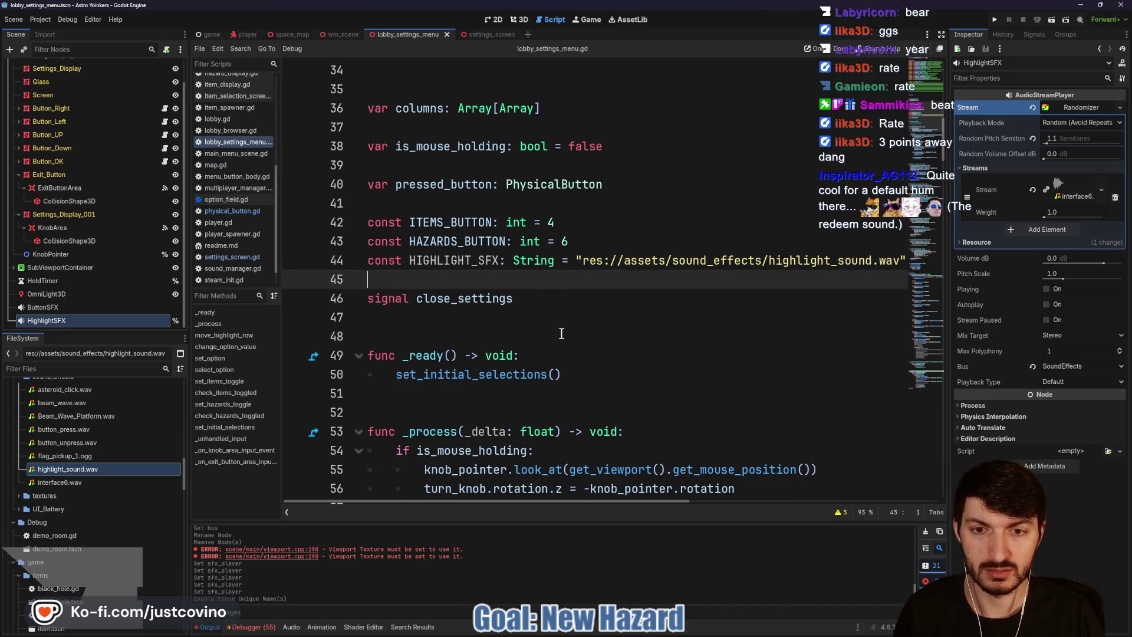
Step: Clear the HighlightSFX randomizer stream element in the Inspector
scroll(511, 301, "down", 3)
scroll(511, 302, "down", 4)
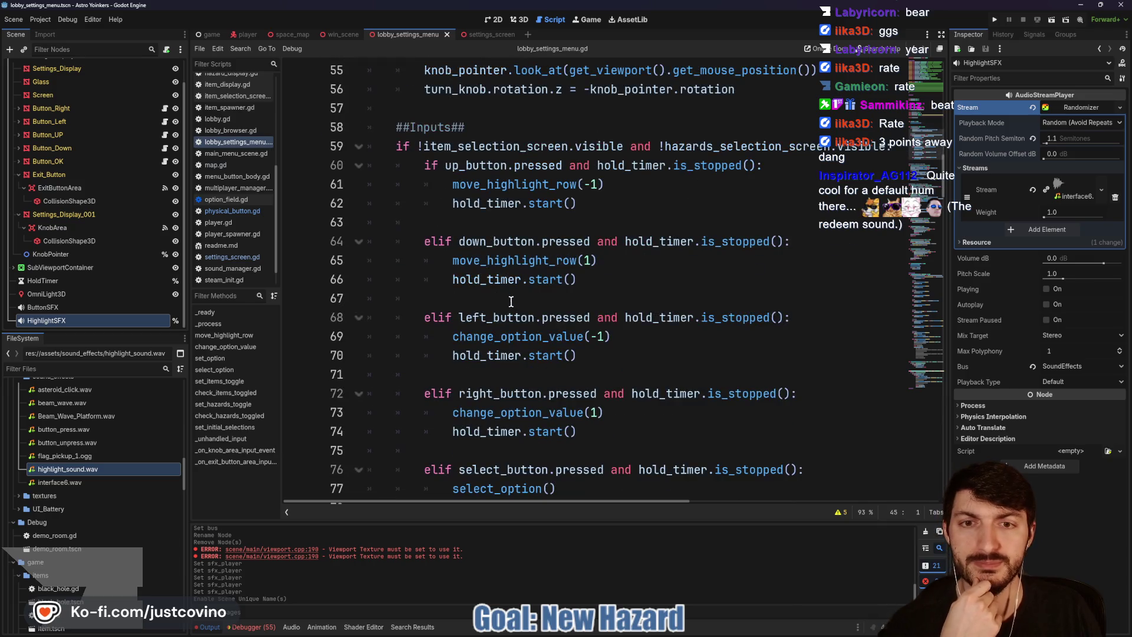
scroll(510, 303, "up", 6)
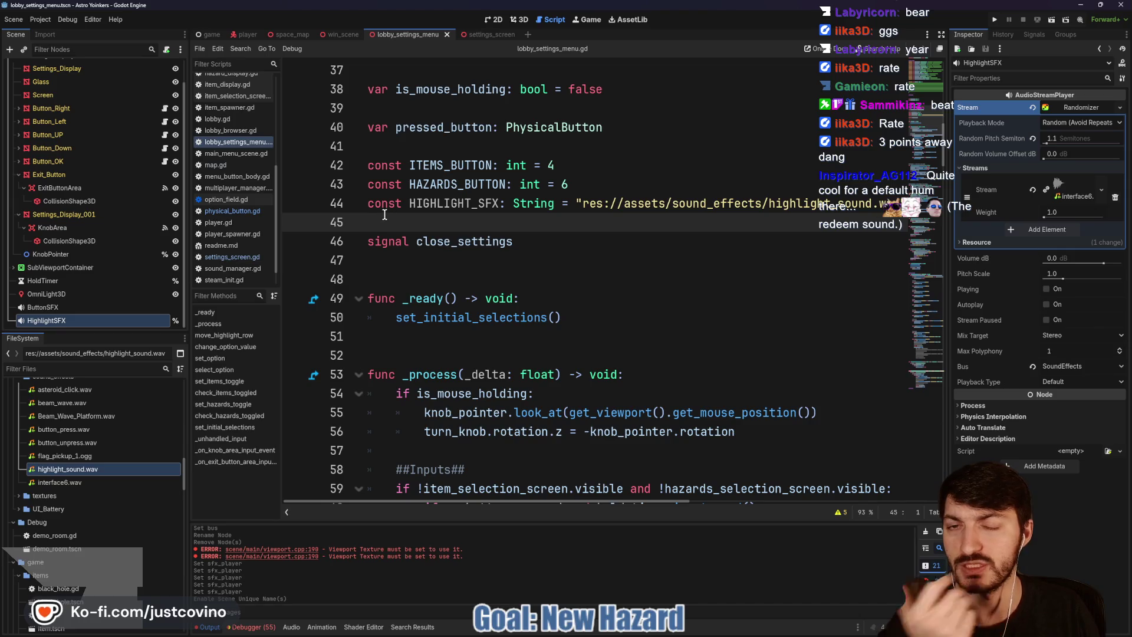
left_click(1032, 189)
Step: Drag highlight_sound.wav from the FileSystem onto HighlightSFX's randomizer Stream slot
left_click(1060, 182)
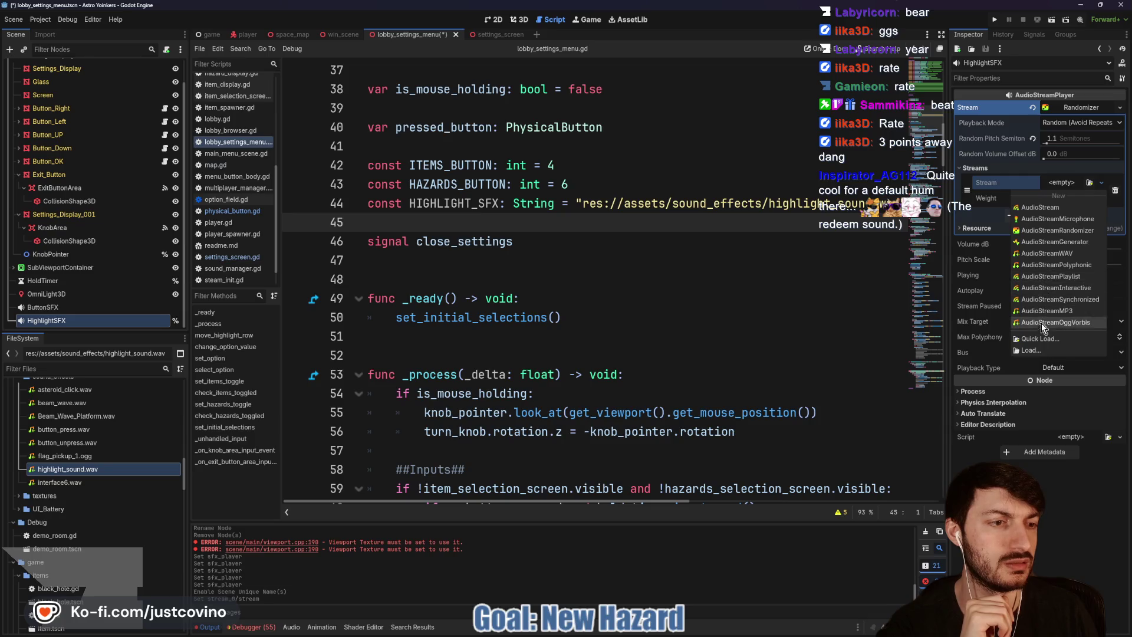
left_click(1037, 338)
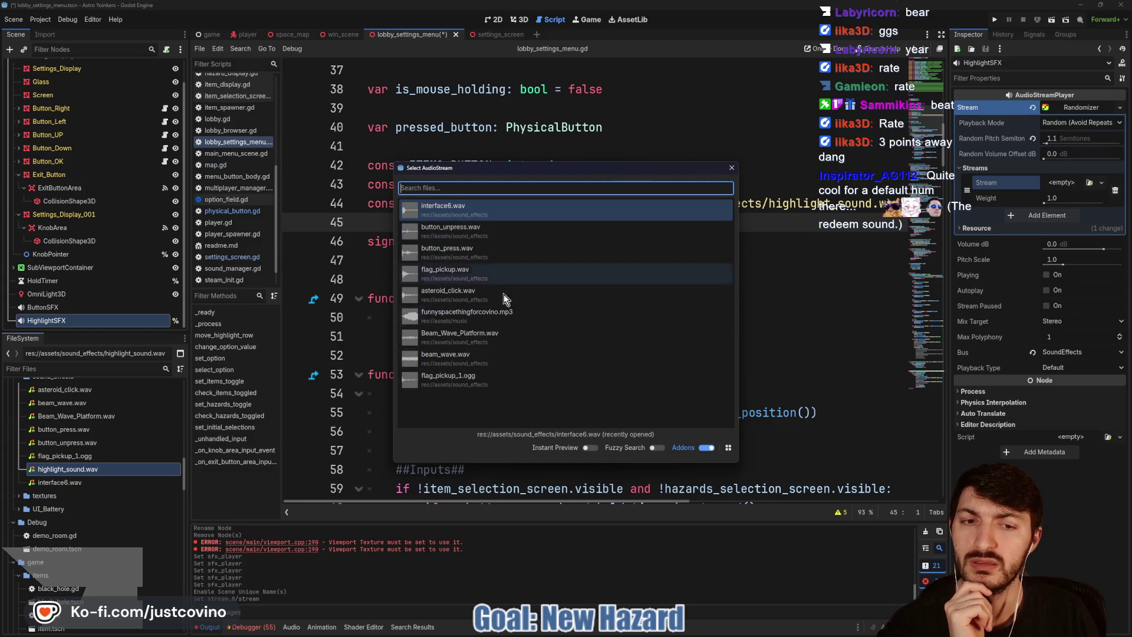
left_click(731, 169)
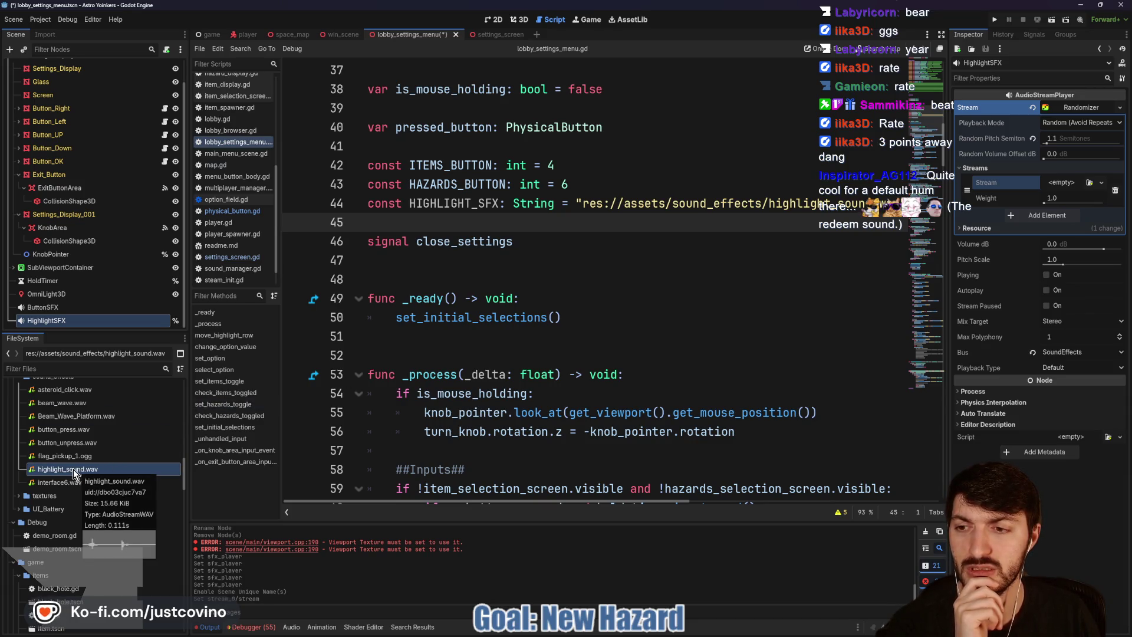
mouse_move(73, 469)
left_mouse_down()
mouse_move(248, 460)
mouse_move(1059, 183)
left_mouse_up()
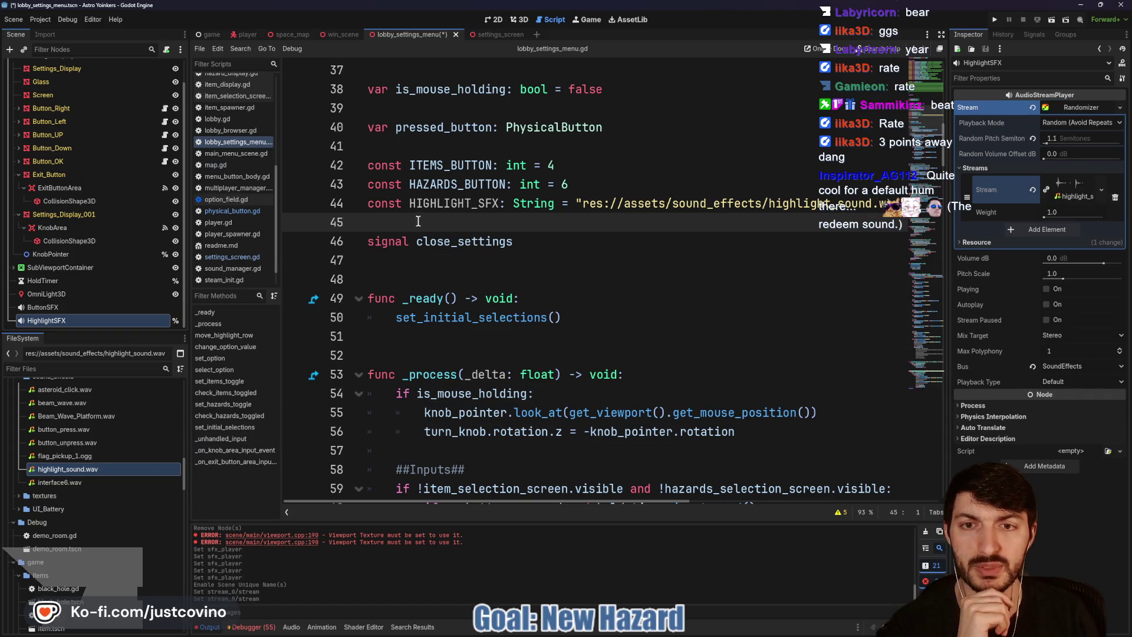
left_click_drag(410, 219, 362, 204)
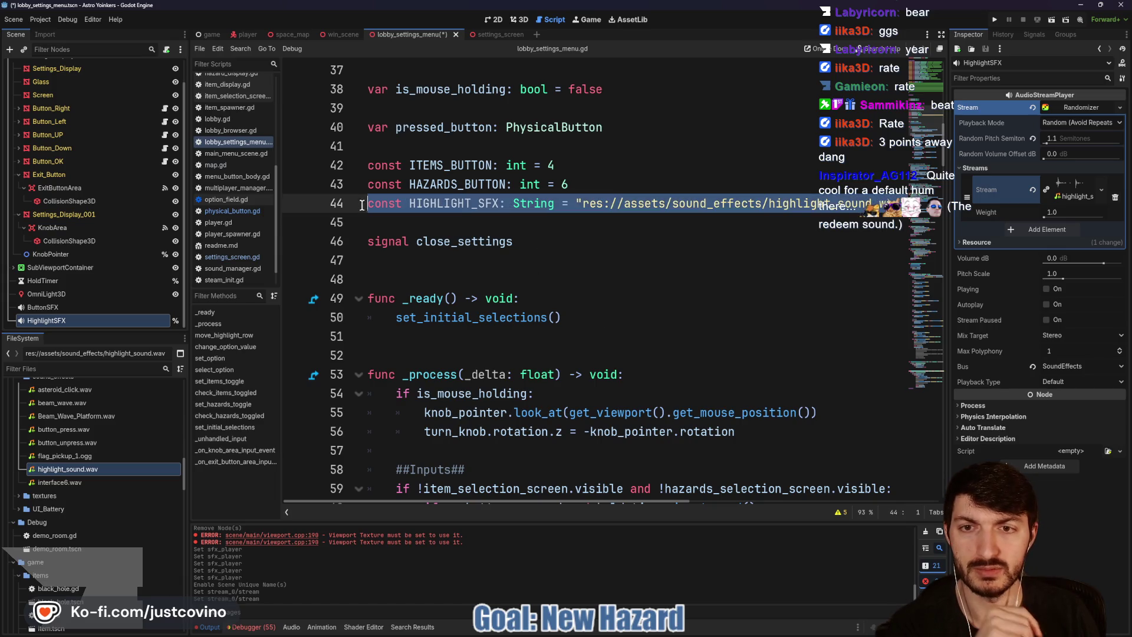
Step: Delete the HIGHLIGHT_SFX constant line, leaving only ITEMS_BUTTON and HAZARDS_BUTTON
key("BackSpace")
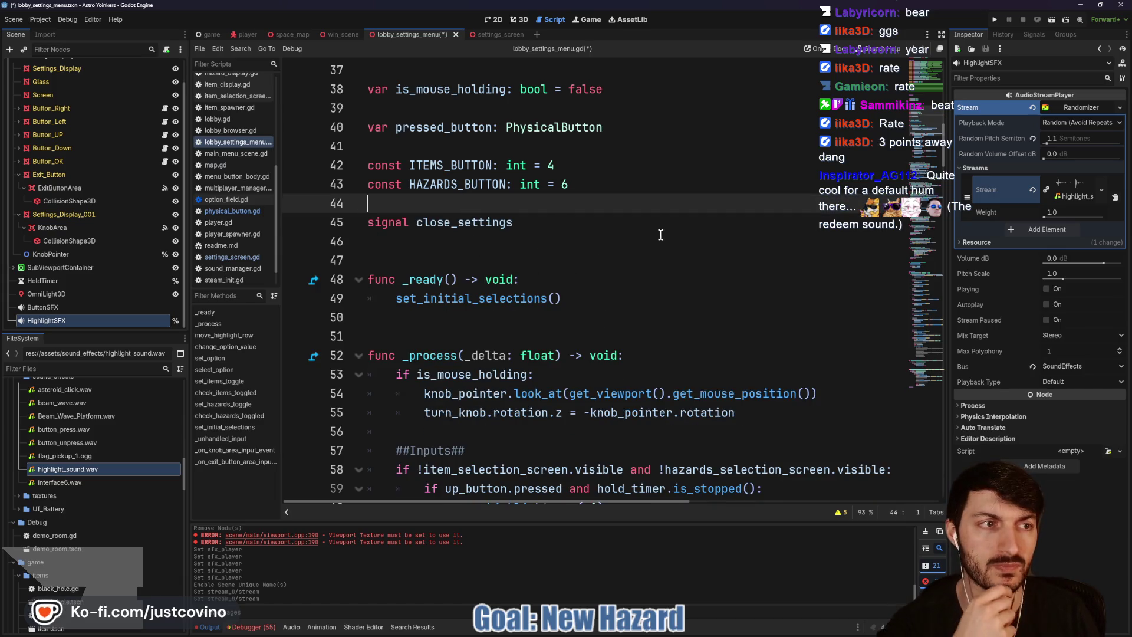
left_click(663, 226)
scroll(663, 226, "down", 10)
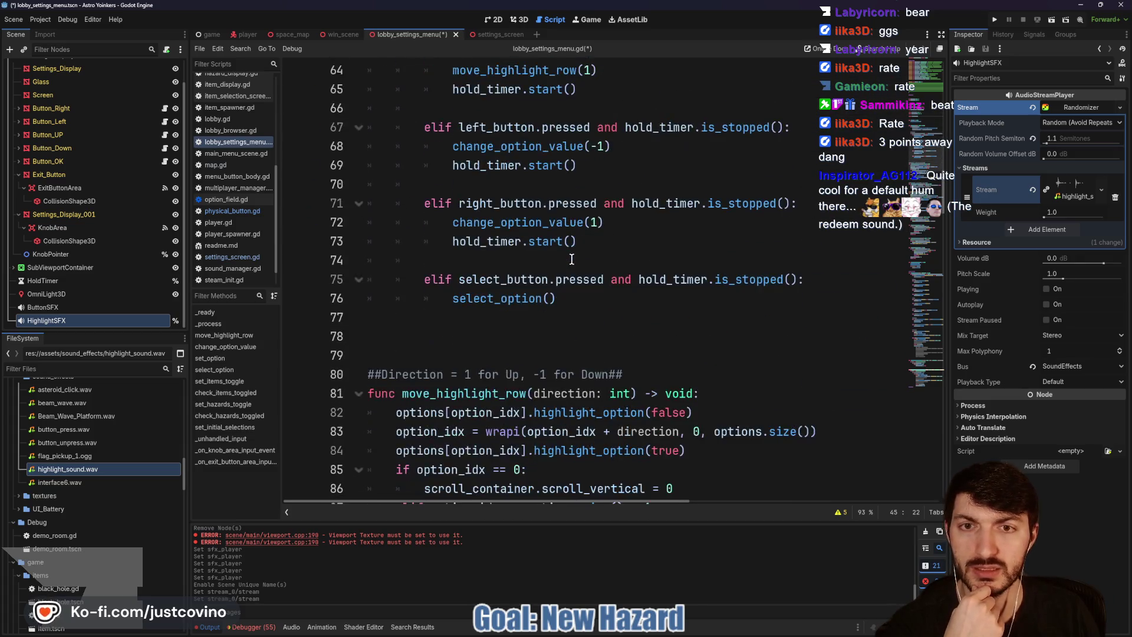
scroll(570, 260, "up", 6)
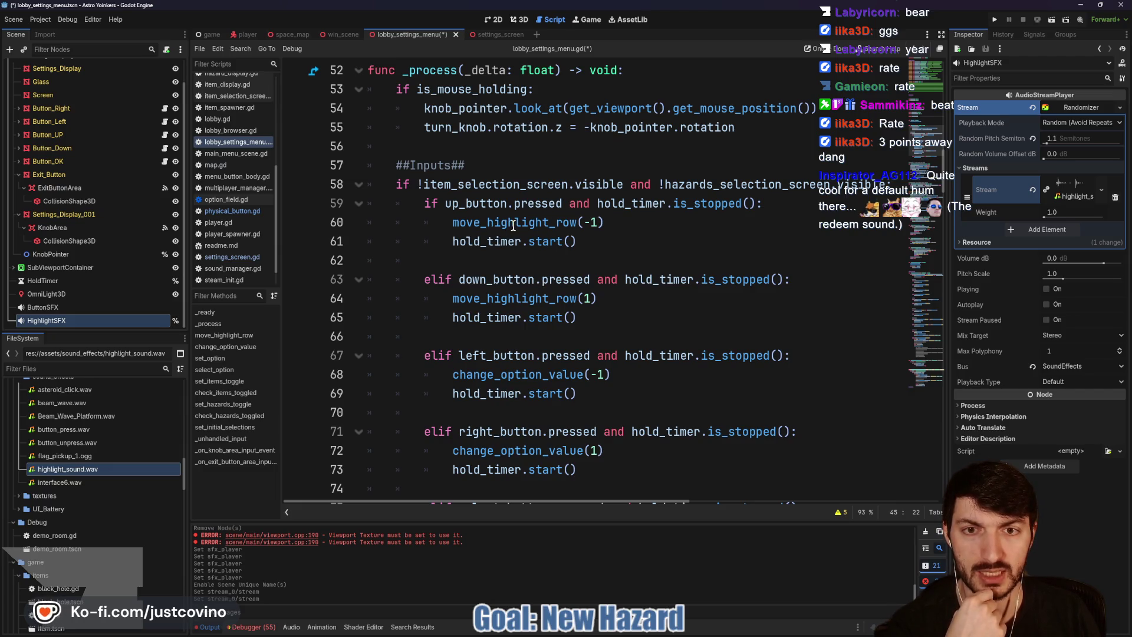
Step: Insert highlight_sfx.play() as the first line of move_highlight_row and save the script
double_click(514, 226)
scroll(612, 256, "down", 7)
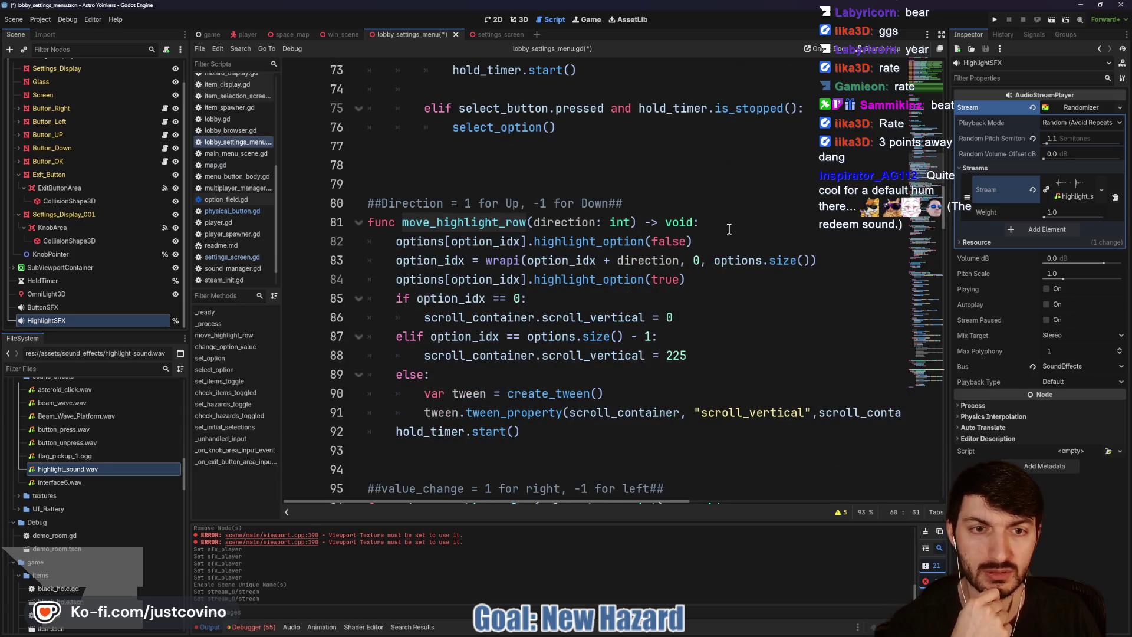
left_click(725, 222)
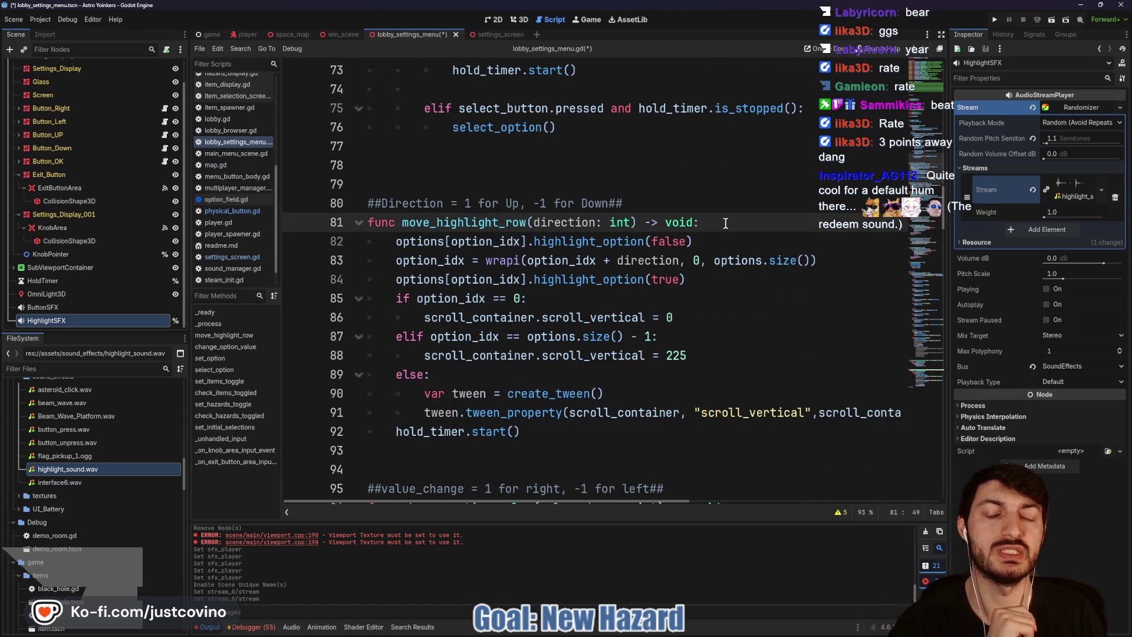
key("Return")
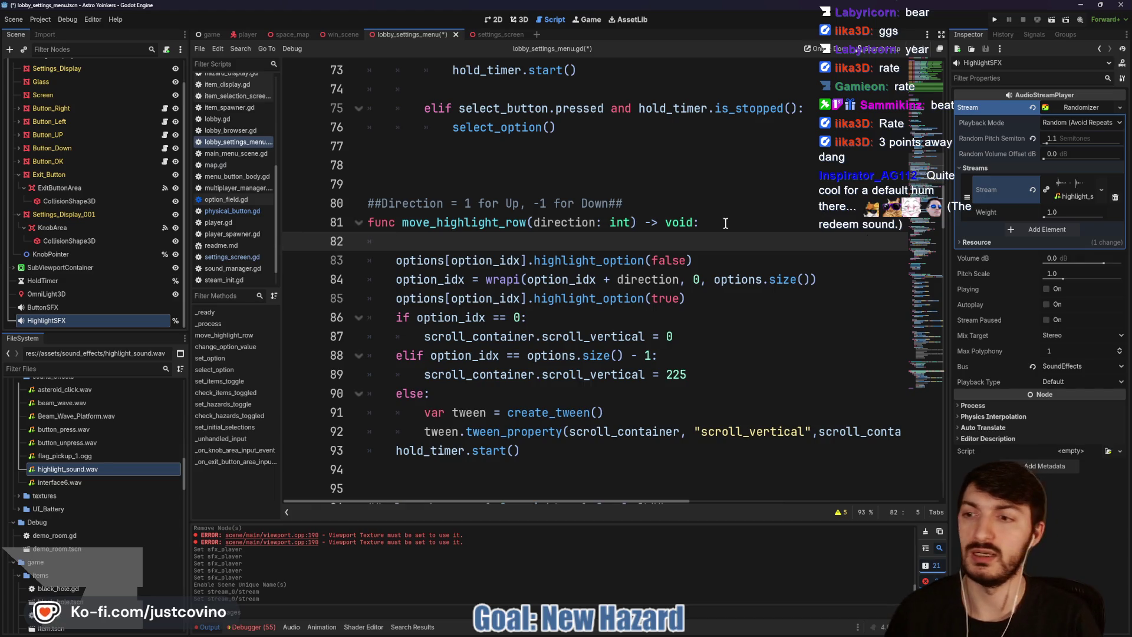
type("hig")
key("Return")
type(".pl")
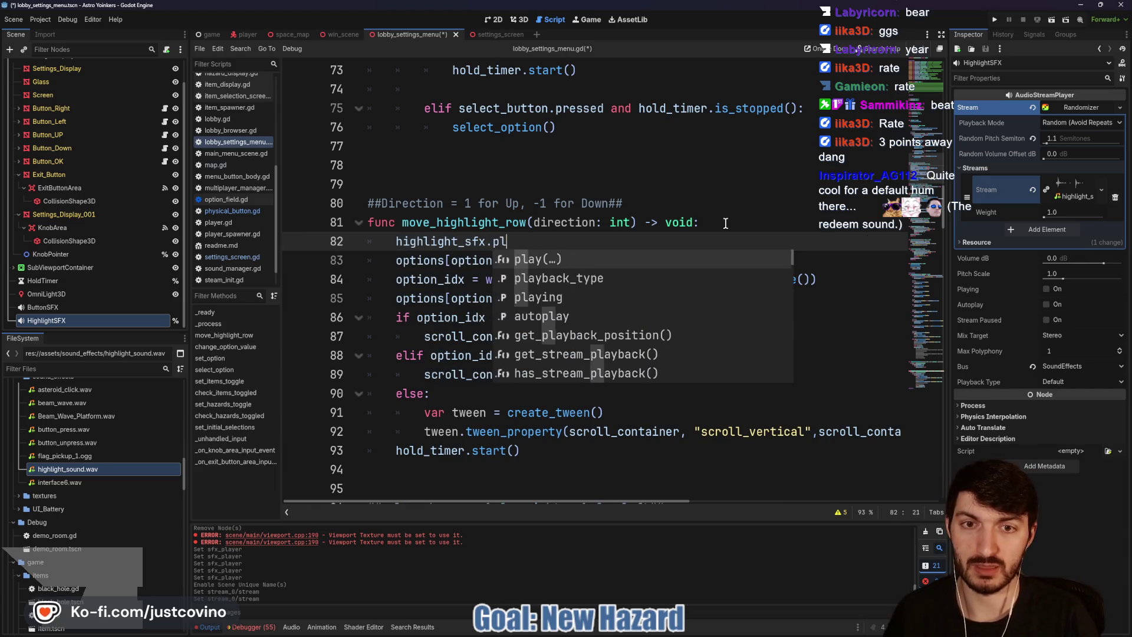
key("Return")
key("Right")
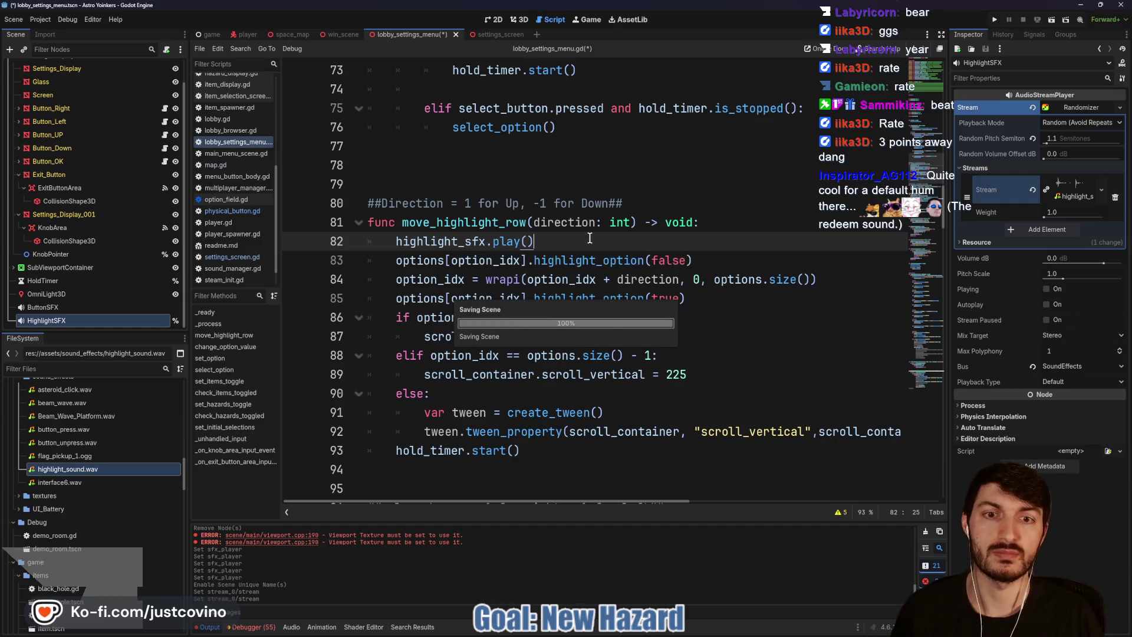
key("ctrl+s")
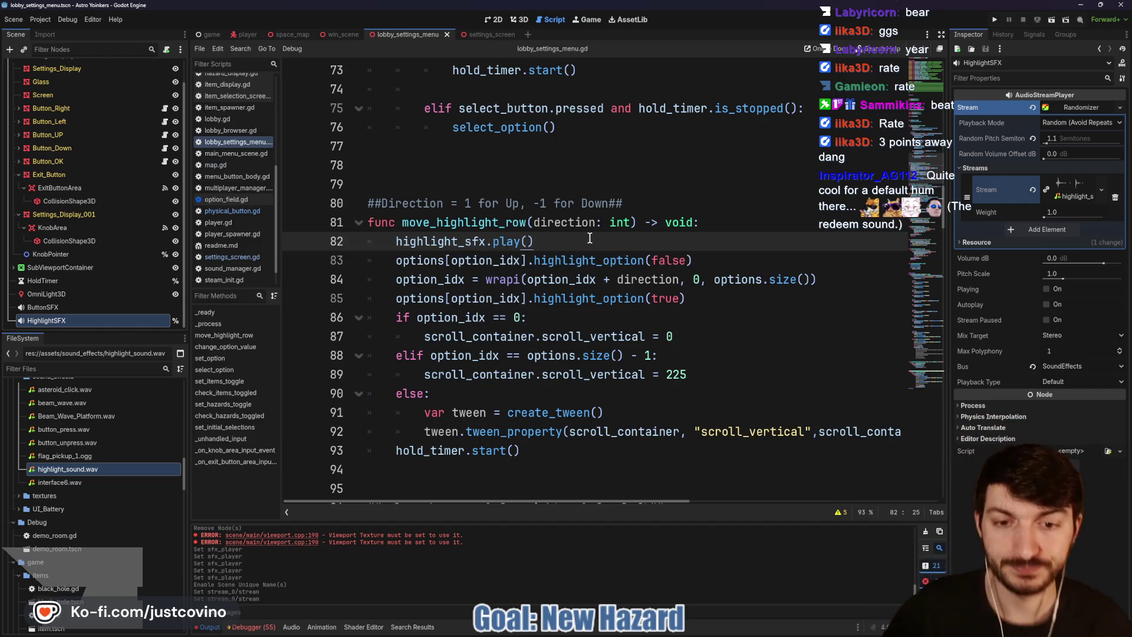
scroll(597, 224, "down", 6)
scroll(556, 202, "down", 14)
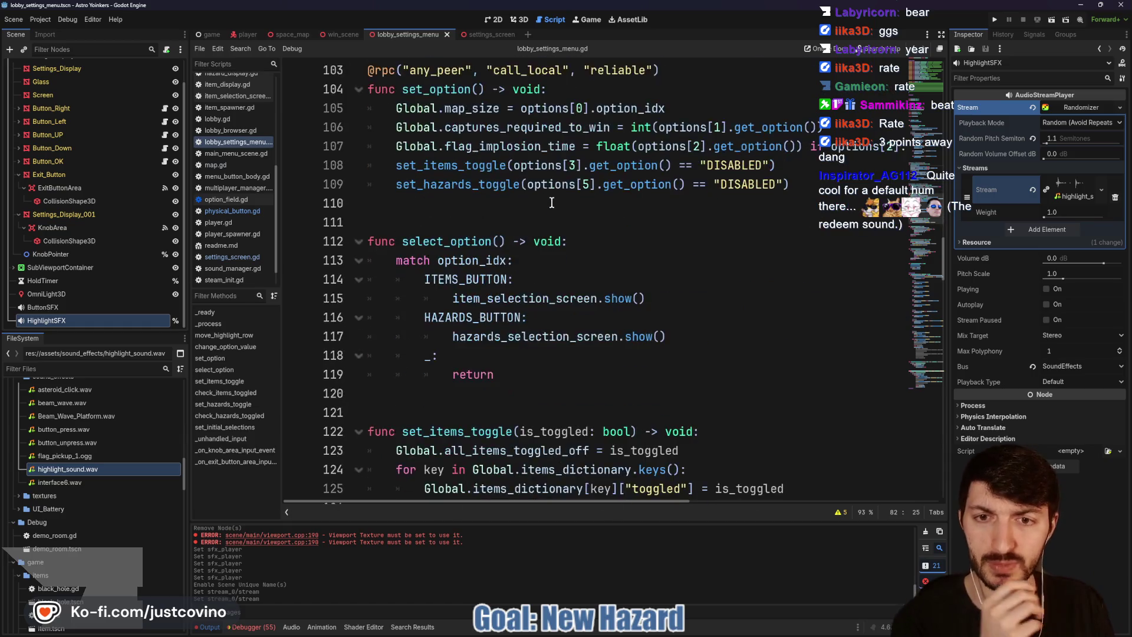
scroll(539, 197, "down", 9)
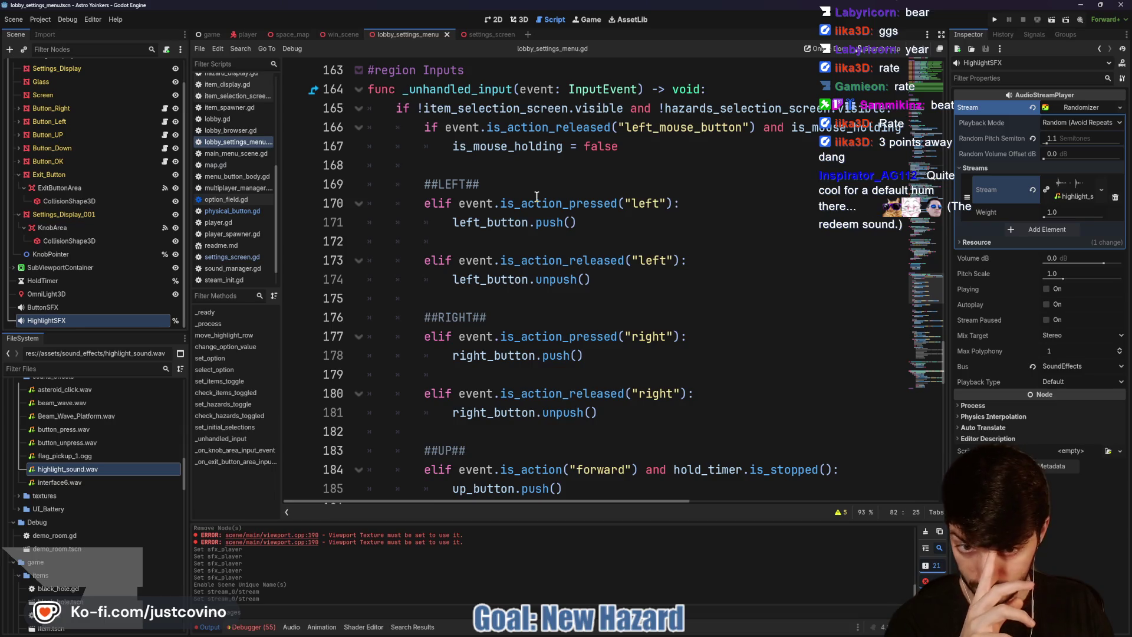
scroll(537, 196, "up", 4)
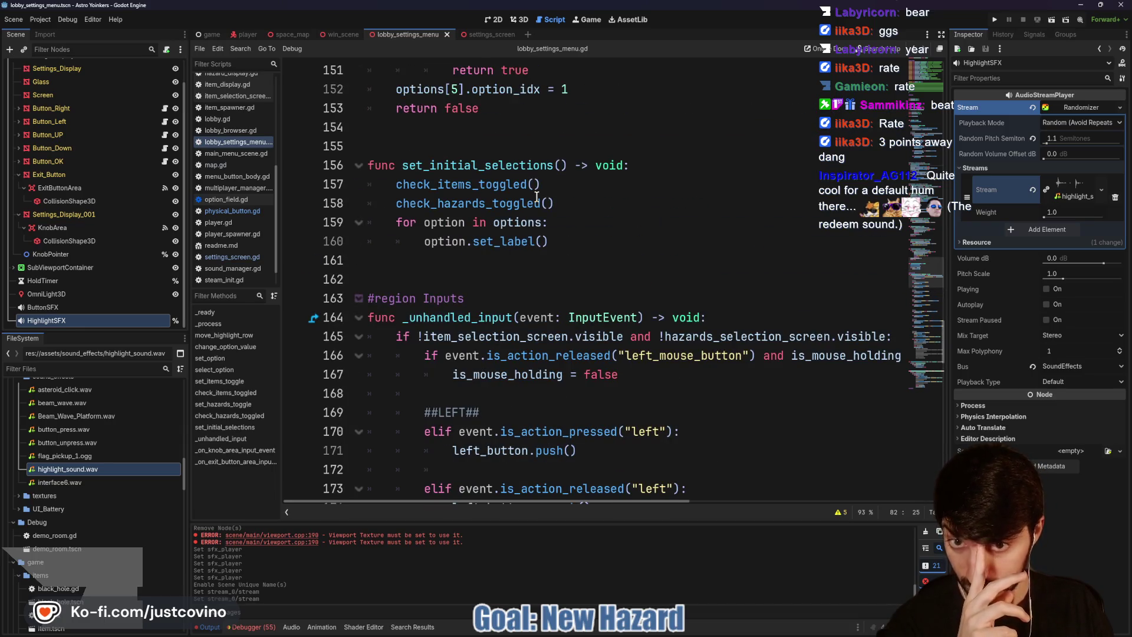
scroll(536, 196, "down", 20)
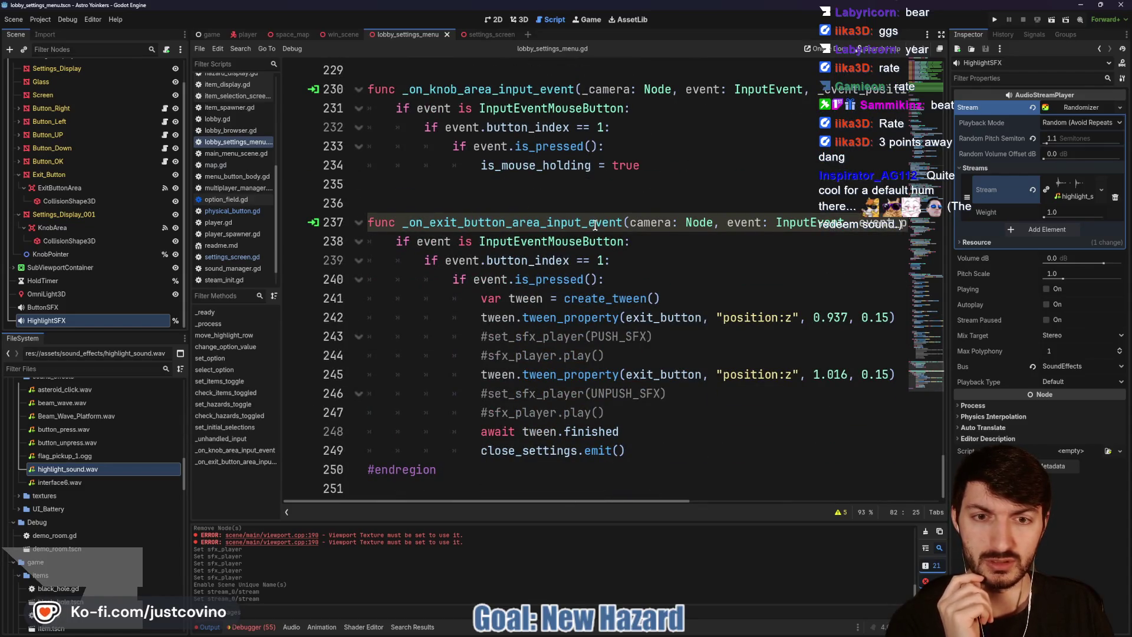
scroll(528, 279, "up", 3)
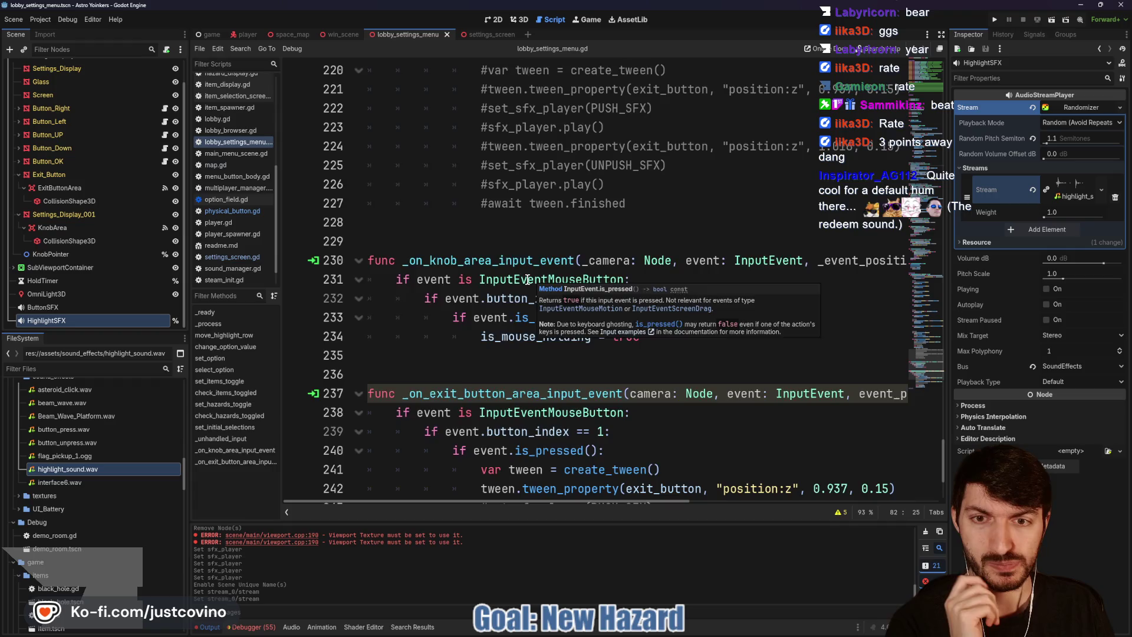
scroll(524, 281, "down", 2)
scroll(516, 280, "down", 1)
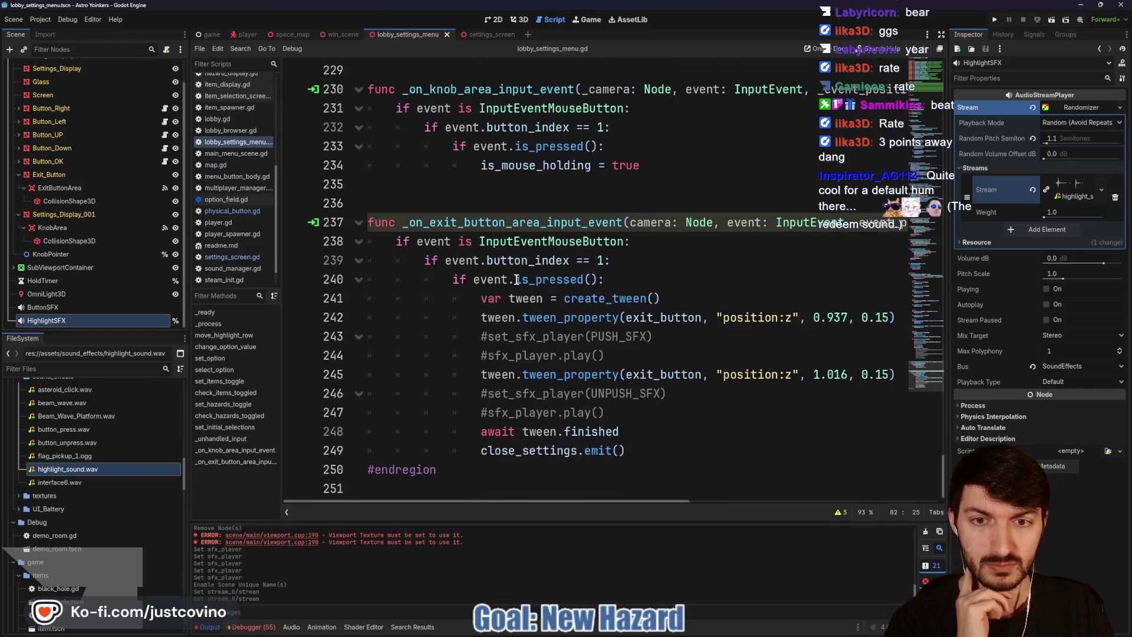
left_click(622, 282)
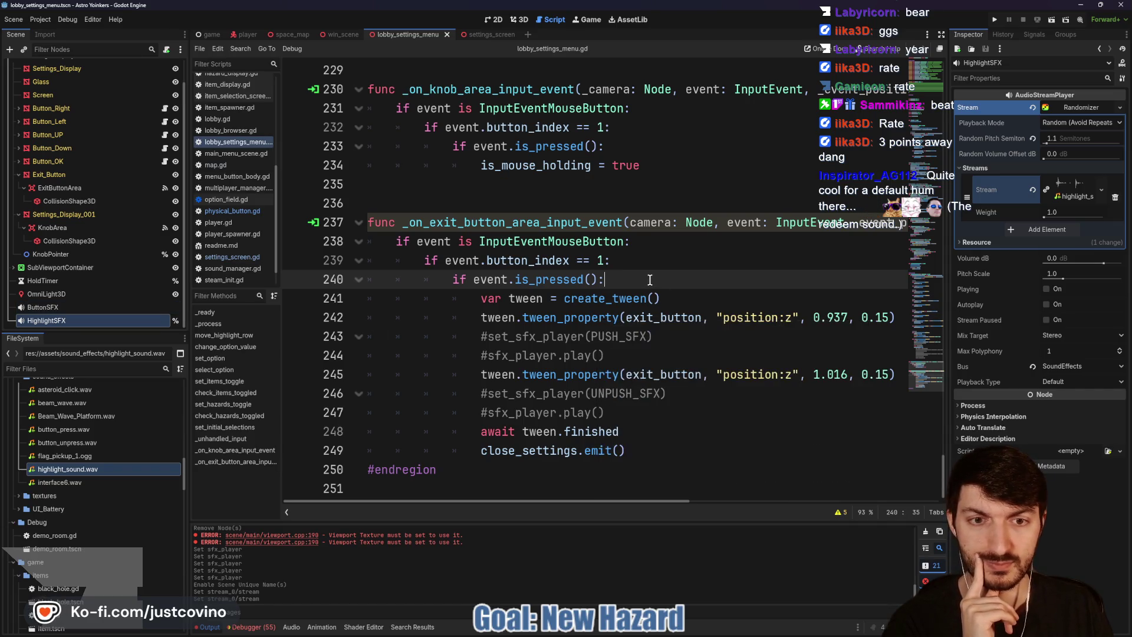
scroll(648, 280, "up", 8)
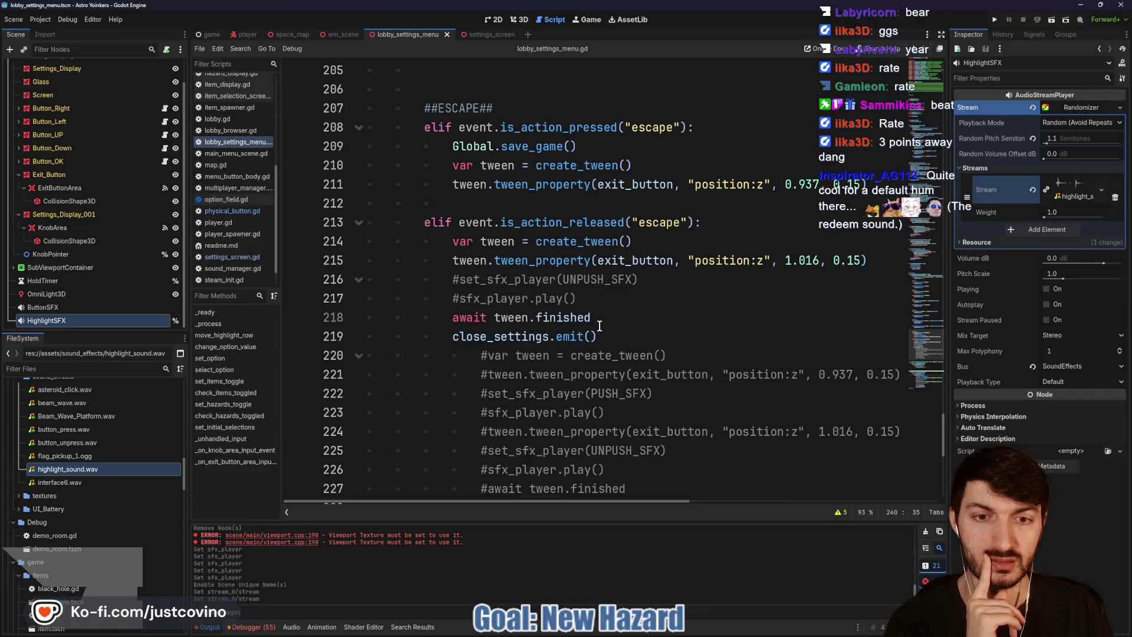
scroll(599, 326, "down", 4)
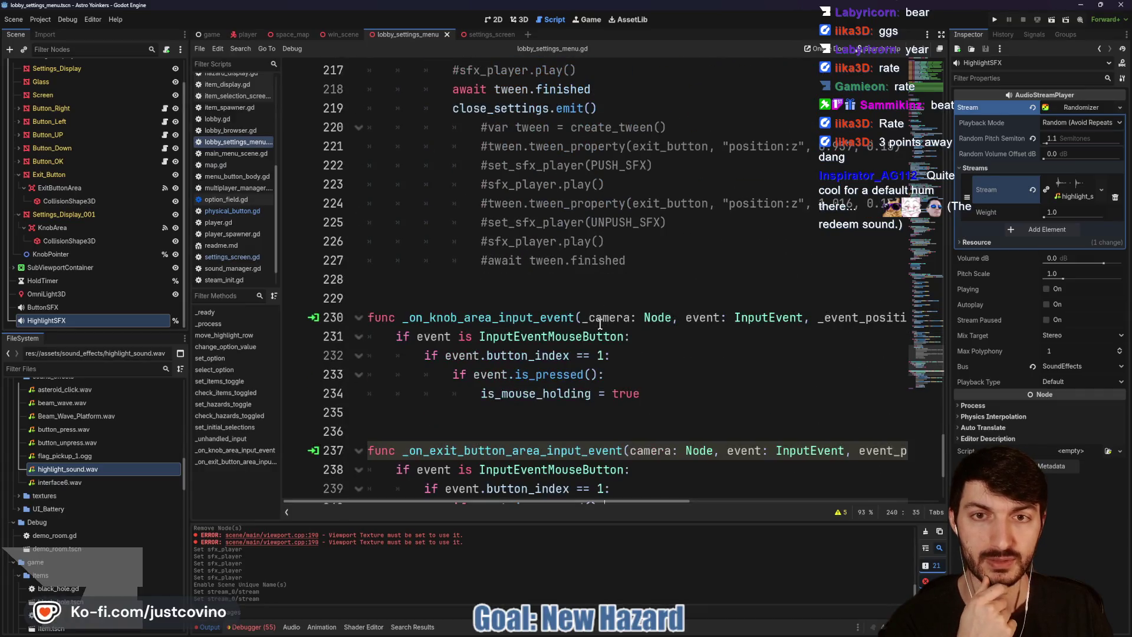
scroll(599, 324, "up", 3)
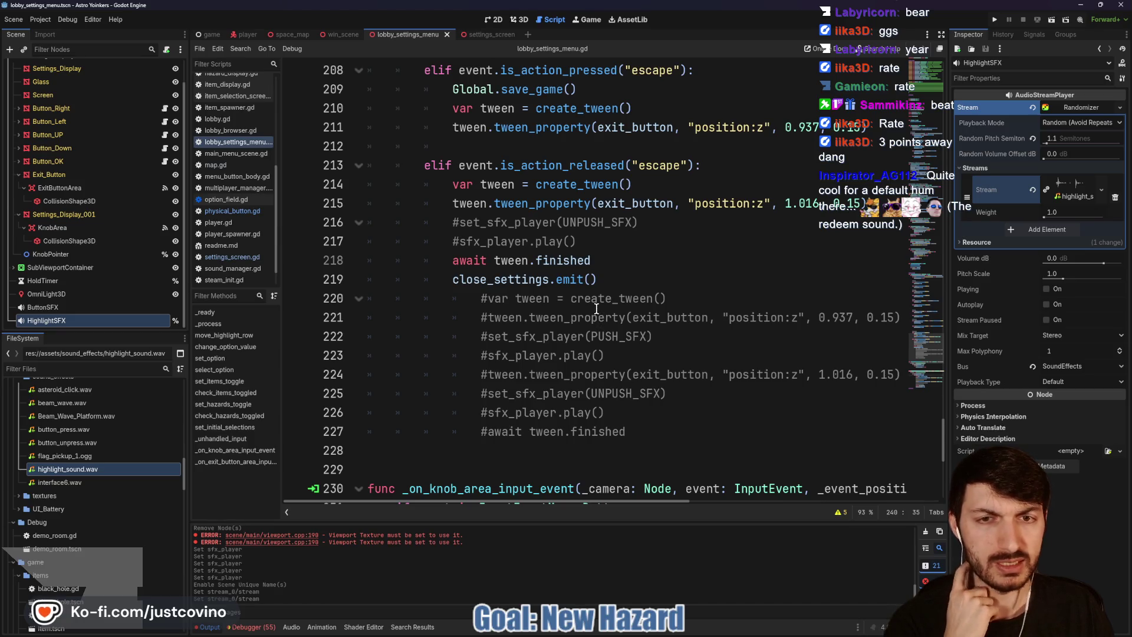
scroll(597, 308, "up", 2)
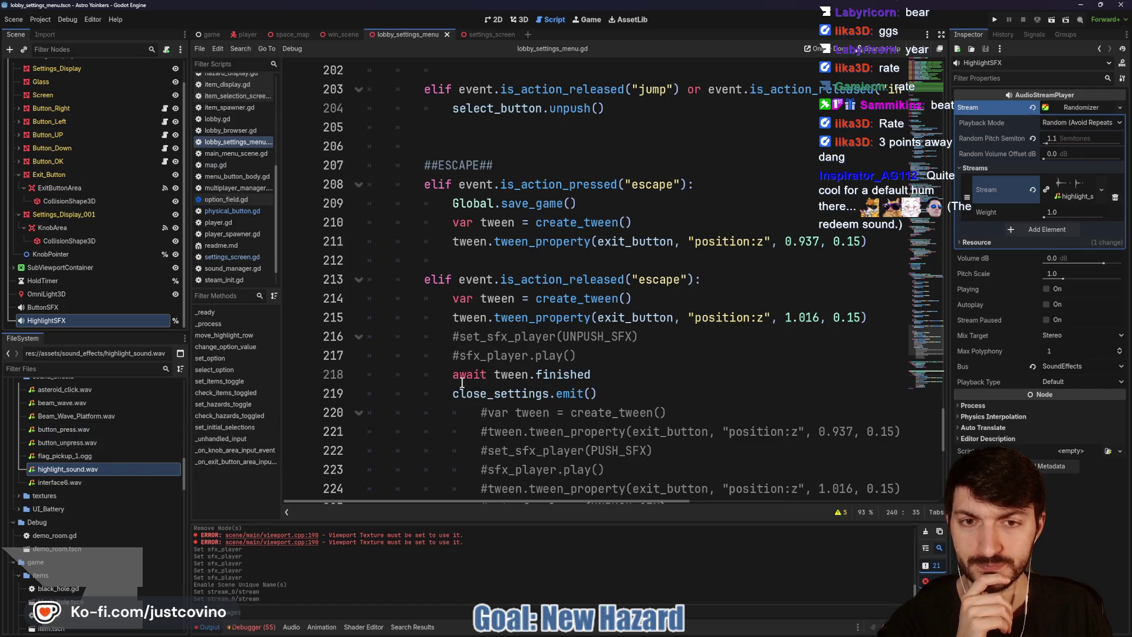
Step: Copy the PUSH_SFX and UNPUSH_SFX constants from physical_button.gd into lobby_settings_menu.gd below the button constants
left_click(165, 148)
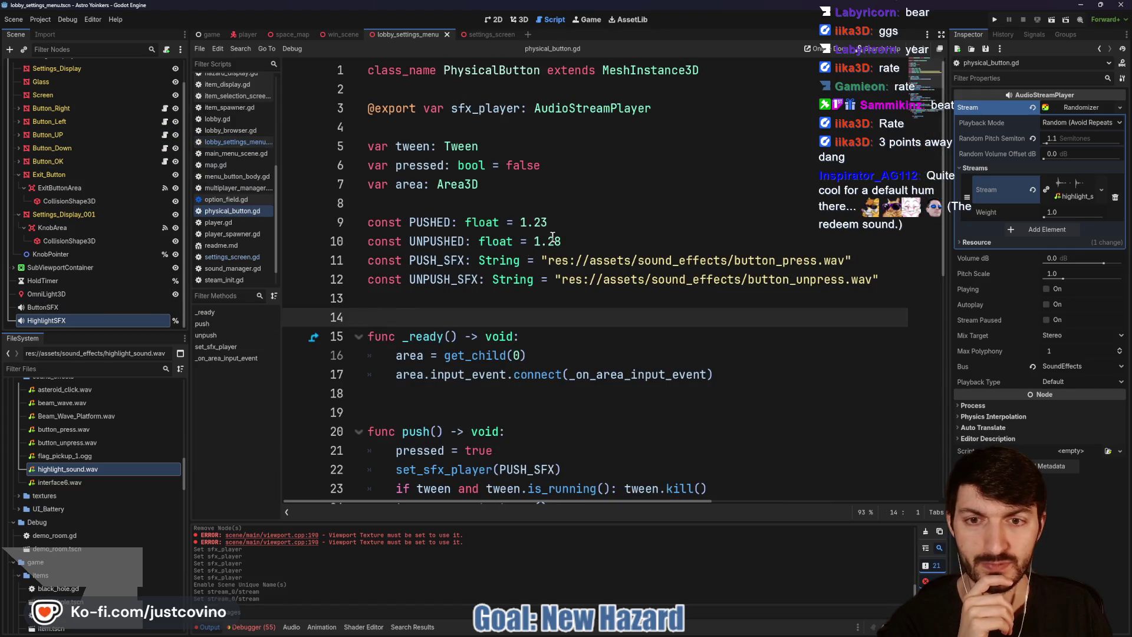
mouse_move(403, 292)
left_mouse_down()
mouse_move(386, 279)
mouse_move(389, 262)
mouse_move(394, 298)
mouse_move(358, 269)
left_mouse_up()
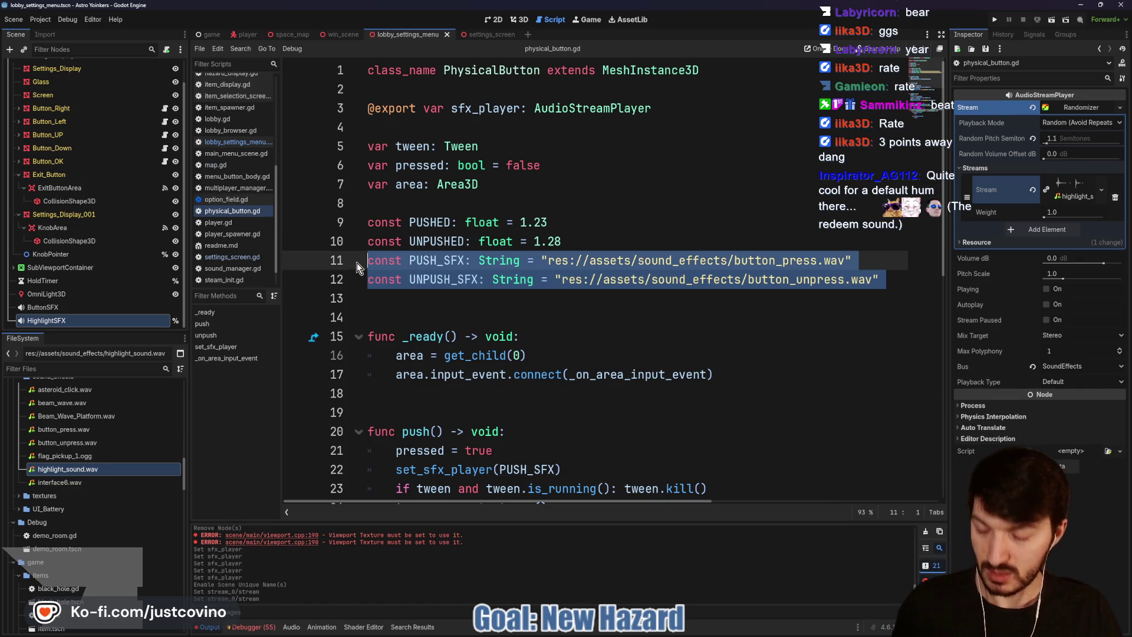
scroll(88, 177, "up", 2)
left_click(166, 80)
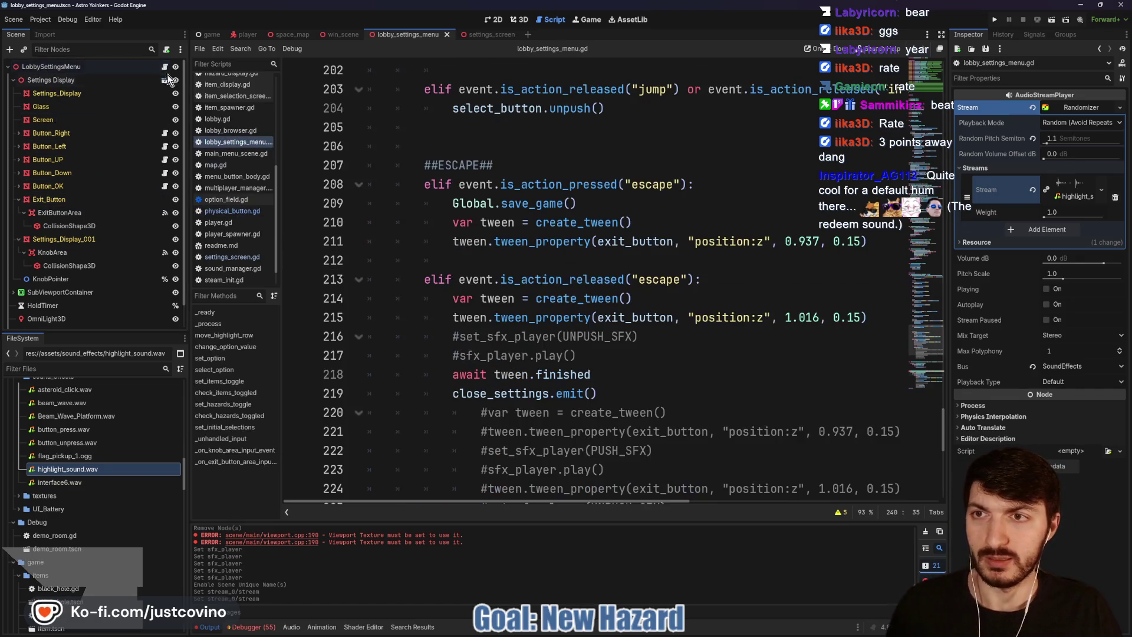
scroll(462, 228, "up", 20)
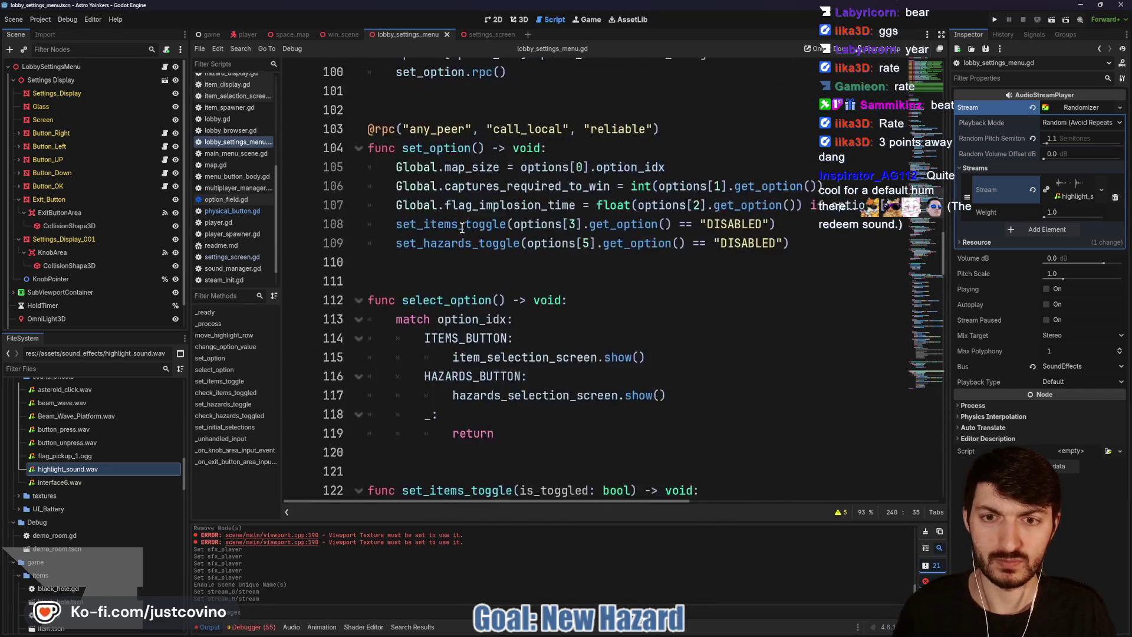
scroll(462, 229, "up", 3)
scroll(425, 239, "up", 16)
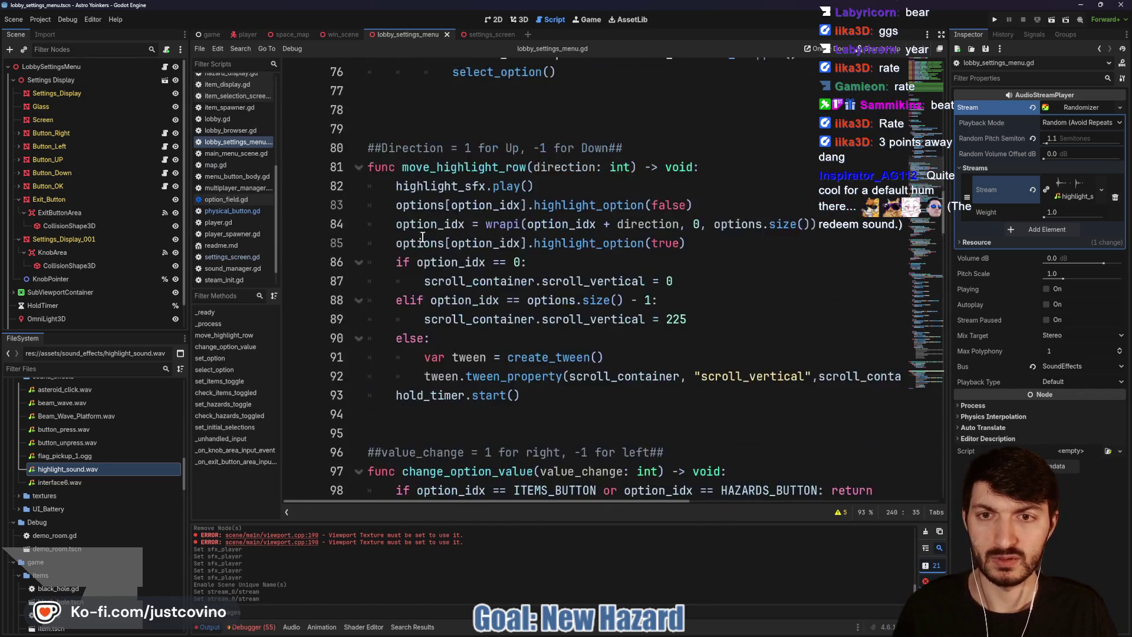
scroll(420, 235, "up", 2)
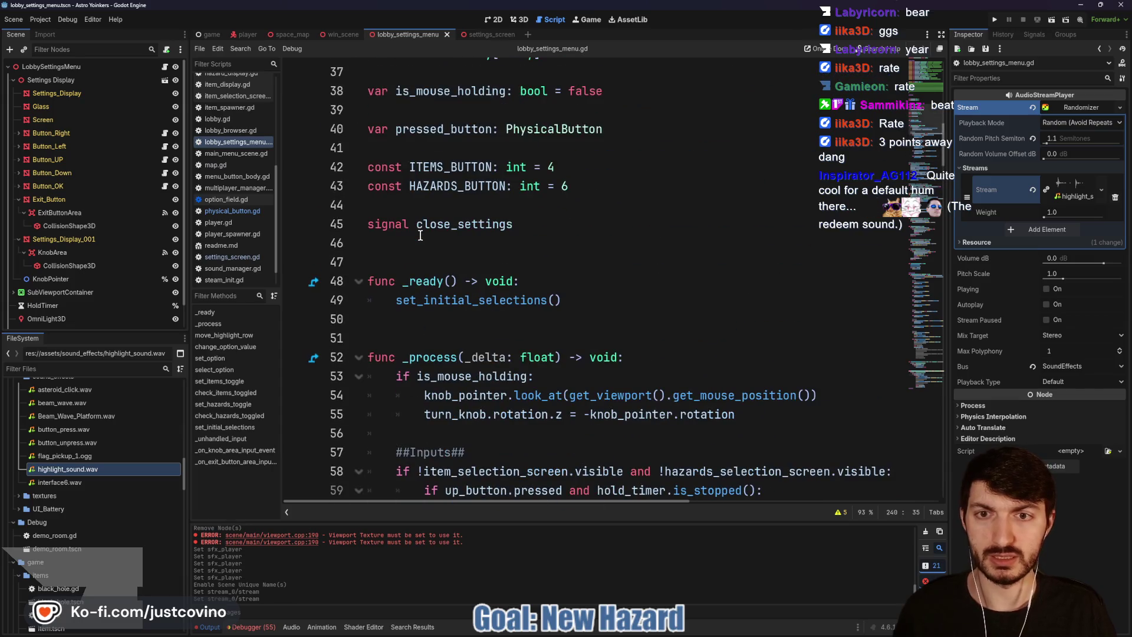
left_click(404, 203)
key("ctrl+v")
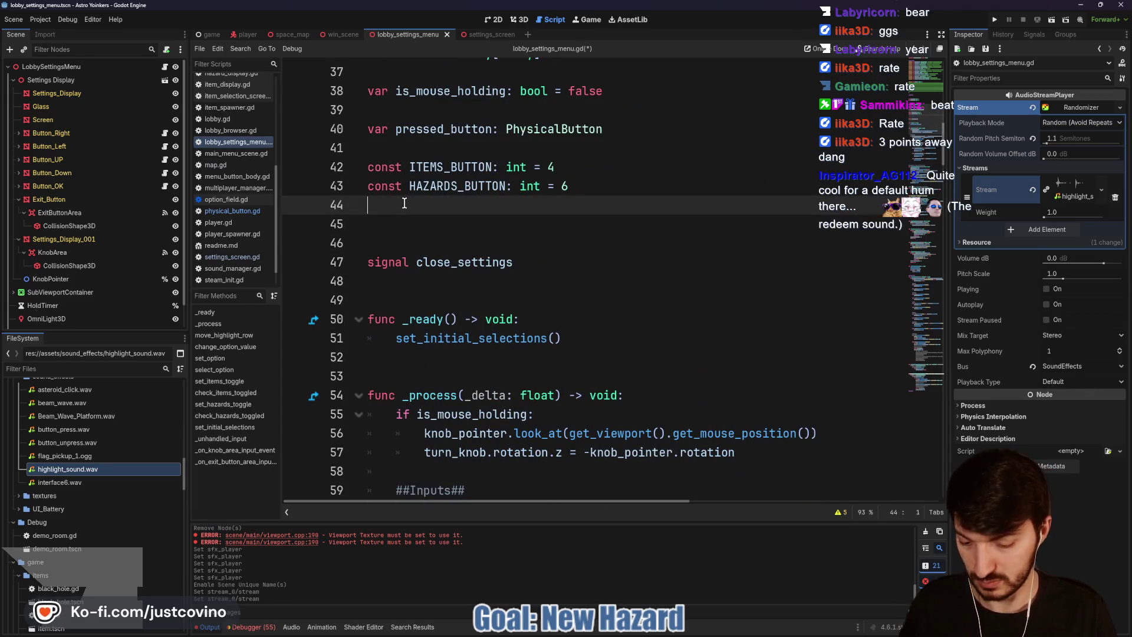
scroll(444, 260, "down", 8)
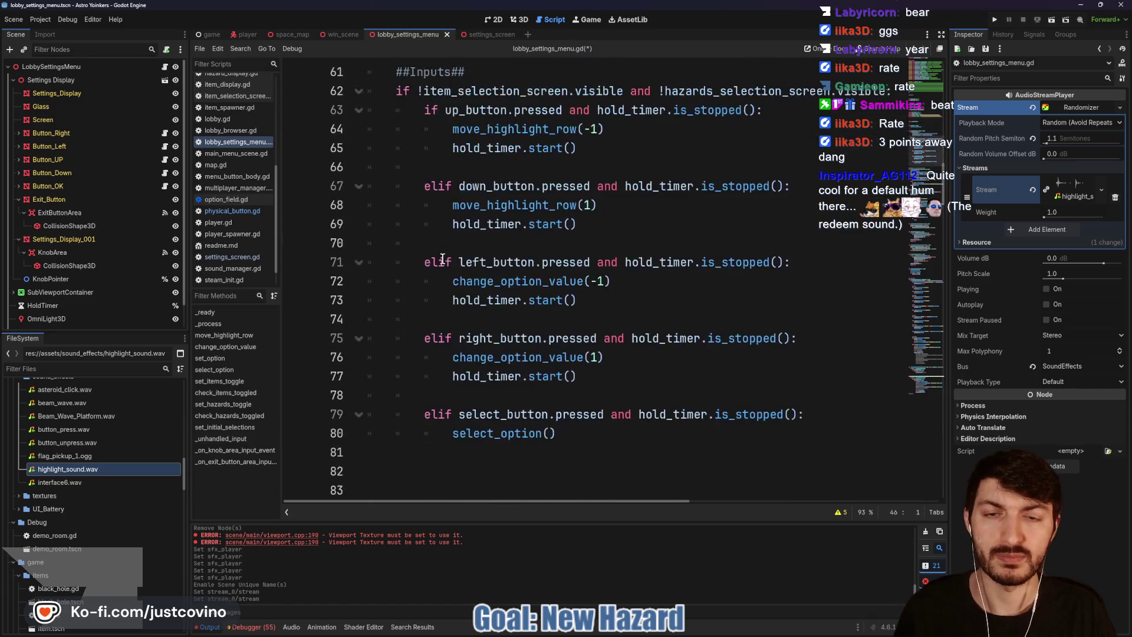
scroll(444, 260, "up", 15)
scroll(61, 287, "down", 2)
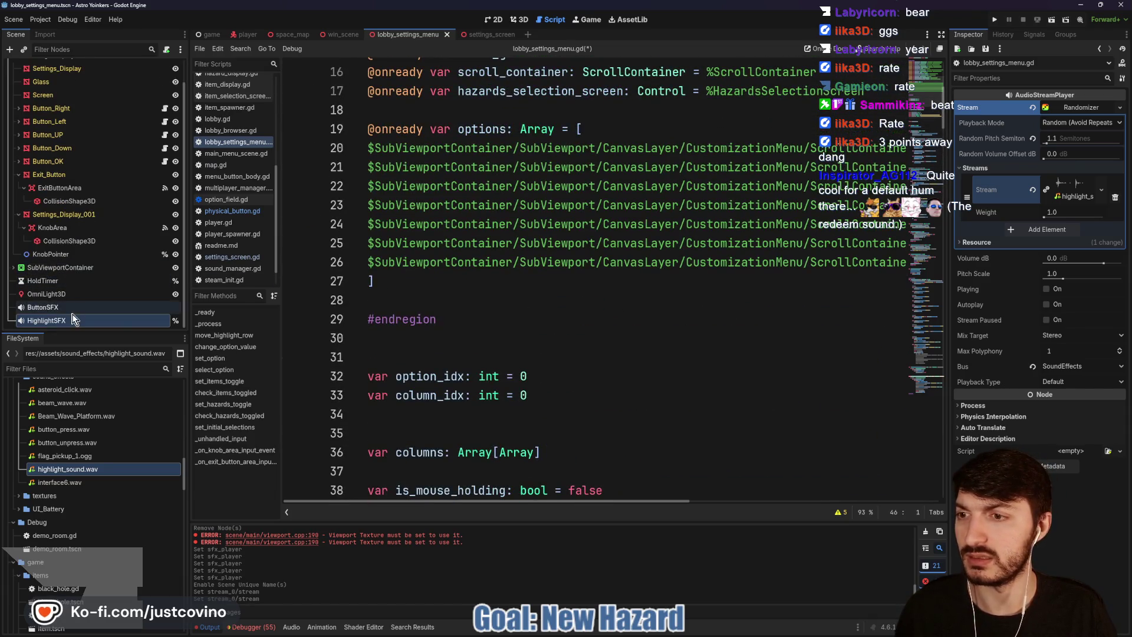
right_click(67, 307)
left_click(105, 564)
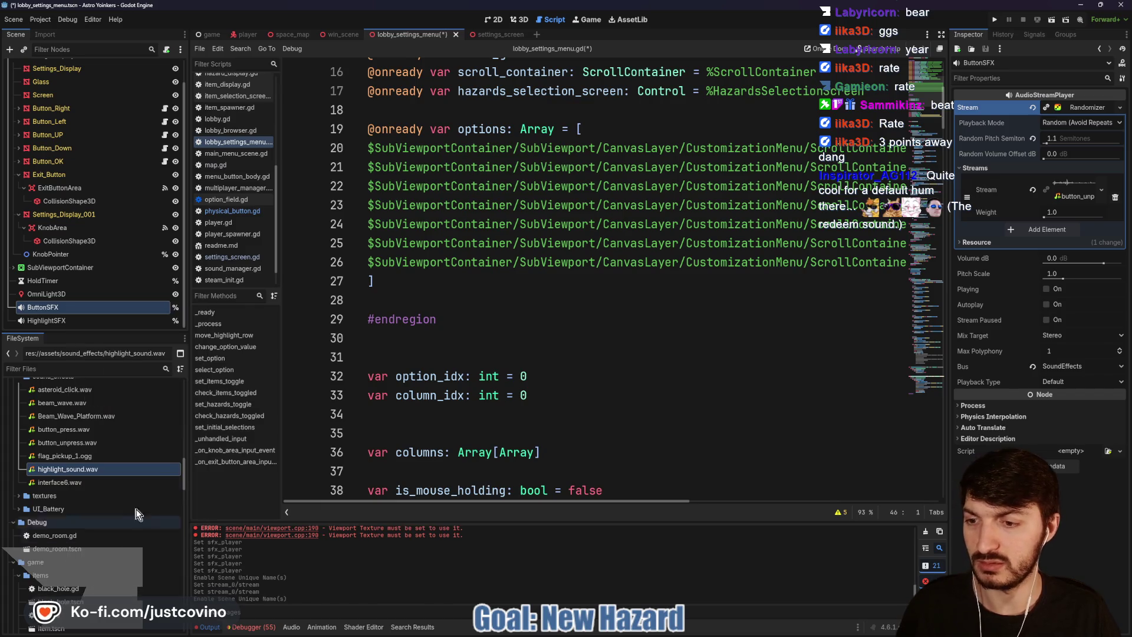
scroll(399, 296, "up", 4)
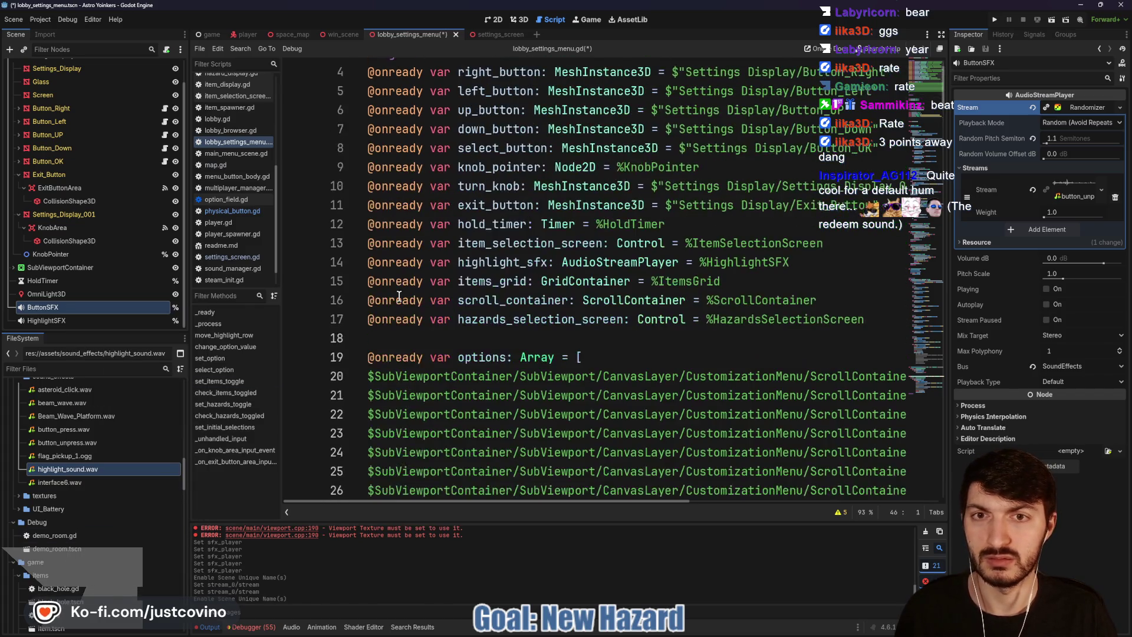
left_click(389, 334)
mouse_move(45, 306)
left_mouse_down()
mouse_move(374, 309)
mouse_move(389, 342)
left_mouse_up()
key("ctrl+s")
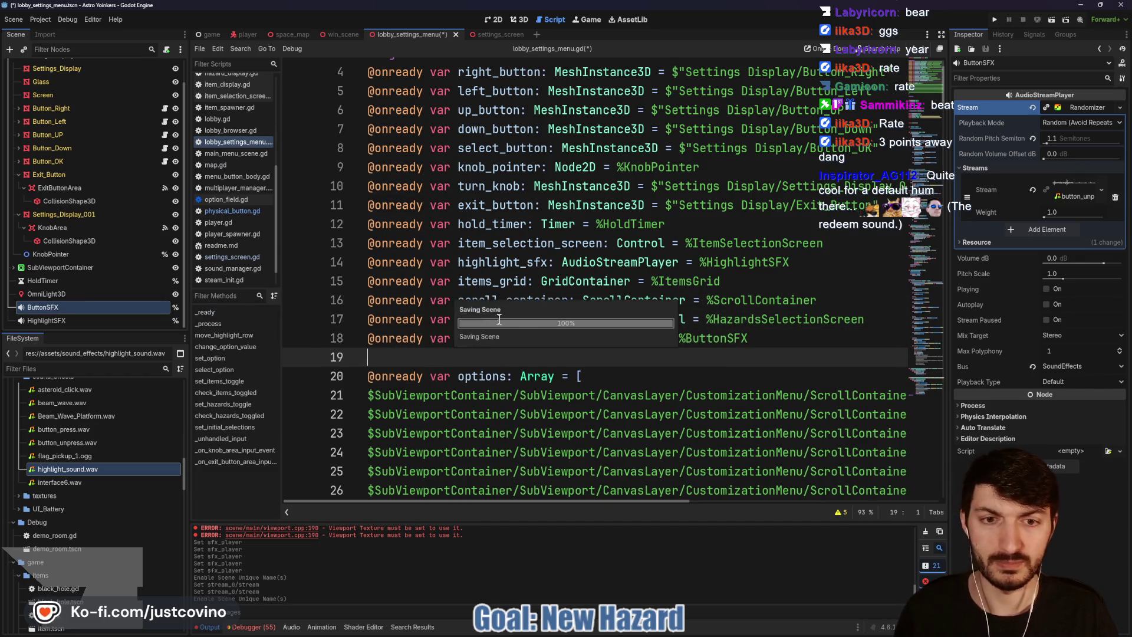
Step: Switch back to physical_button.gd
scroll(405, 254, "down", 13)
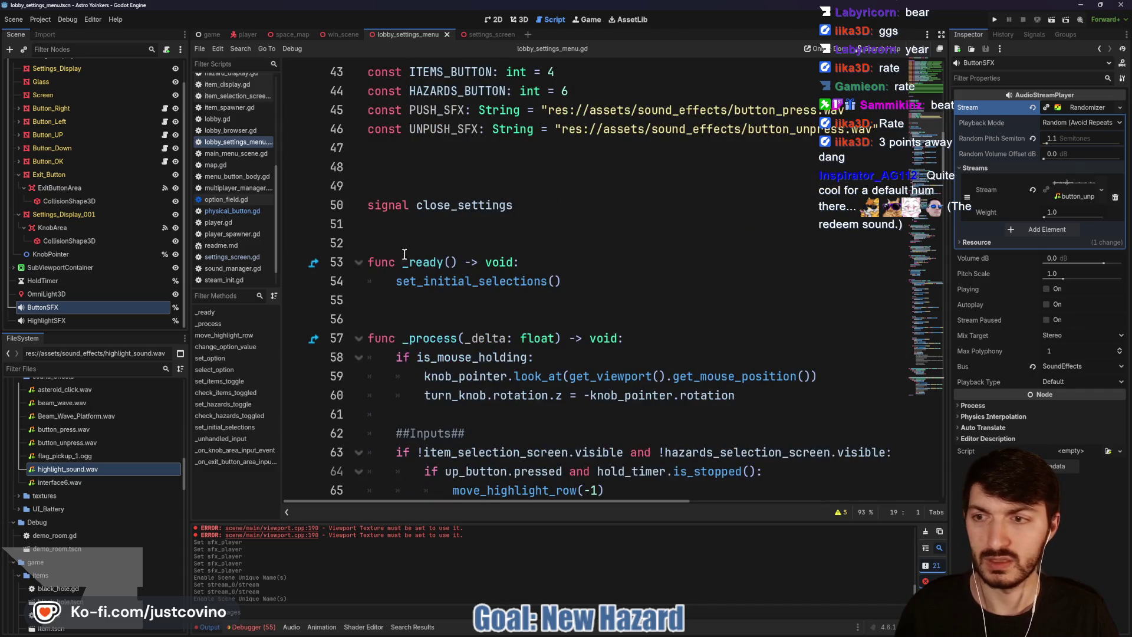
scroll(118, 265, "up", 2)
left_click(165, 146)
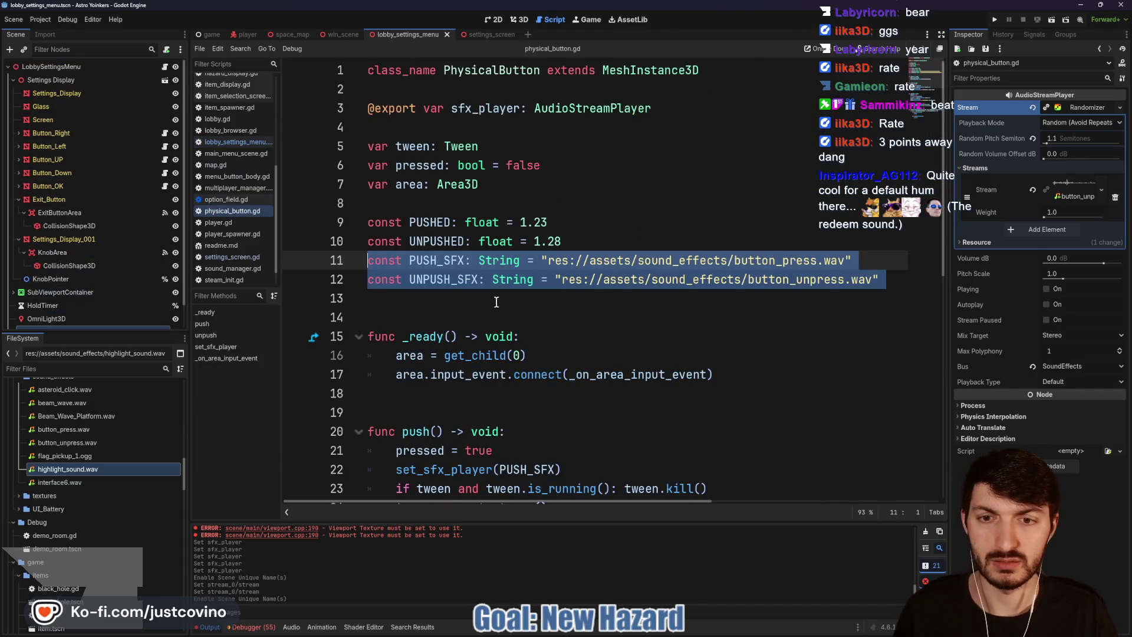
Step: Copy the set_sfx_player function from physical_button.gd and return to lobby_settings_menu.gd
scroll(497, 302, "down", 8)
mouse_move(766, 299)
left_mouse_down()
mouse_move(467, 292)
mouse_move(352, 277)
left_mouse_up()
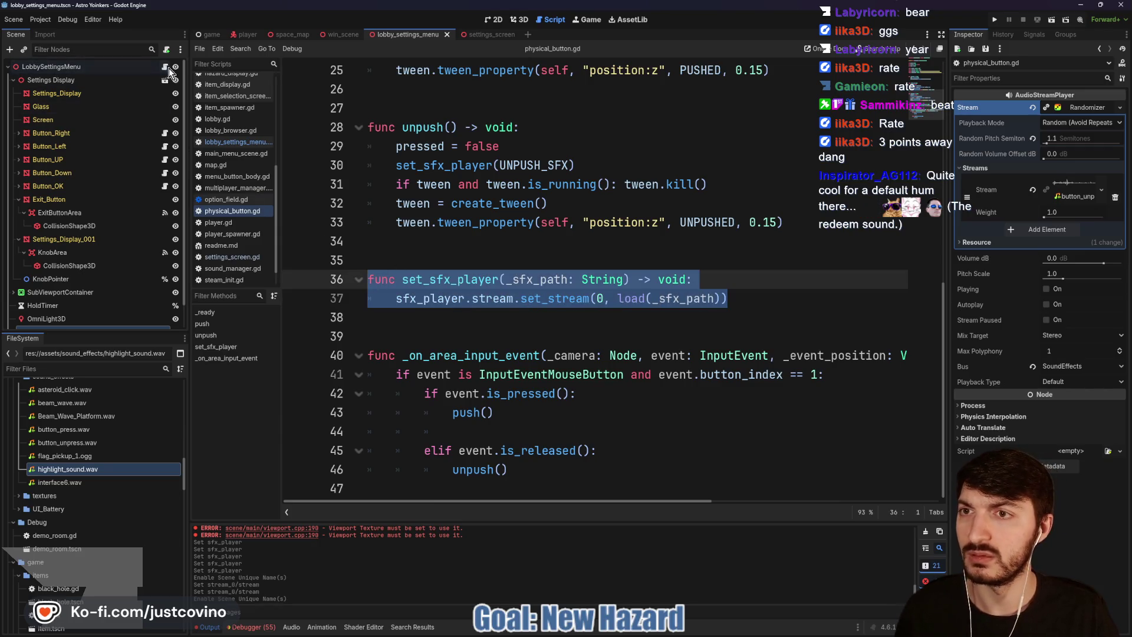
left_click(235, 142)
scroll(491, 281, "down", 12)
scroll(491, 281, "down", 7)
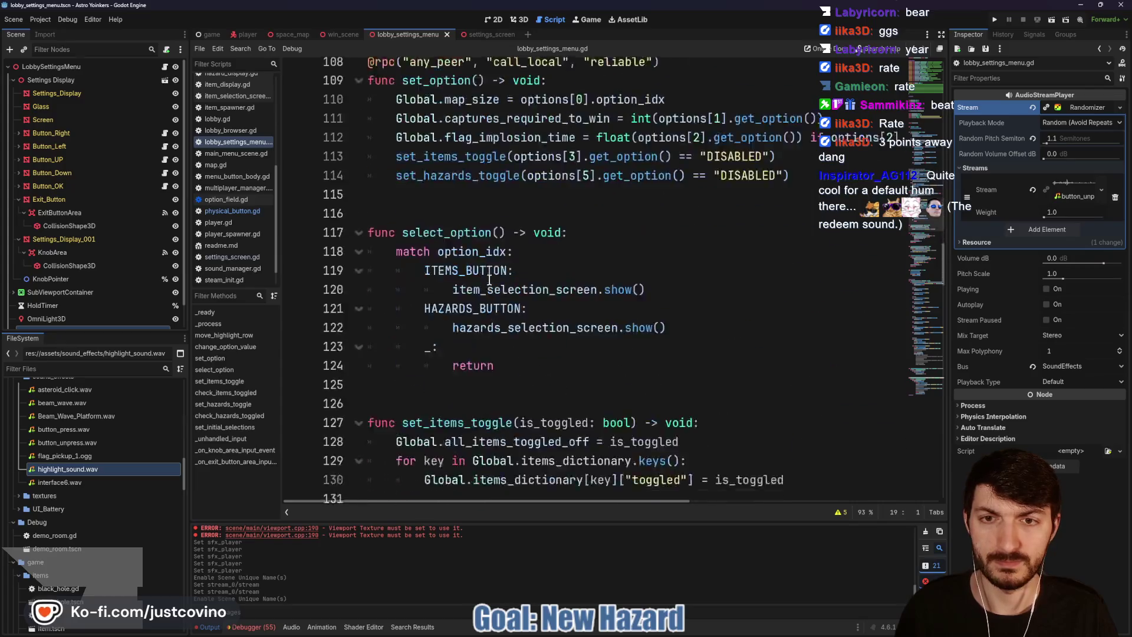
scroll(471, 277, "up", 1)
scroll(448, 272, "down", 7)
scroll(439, 271, "down", 4)
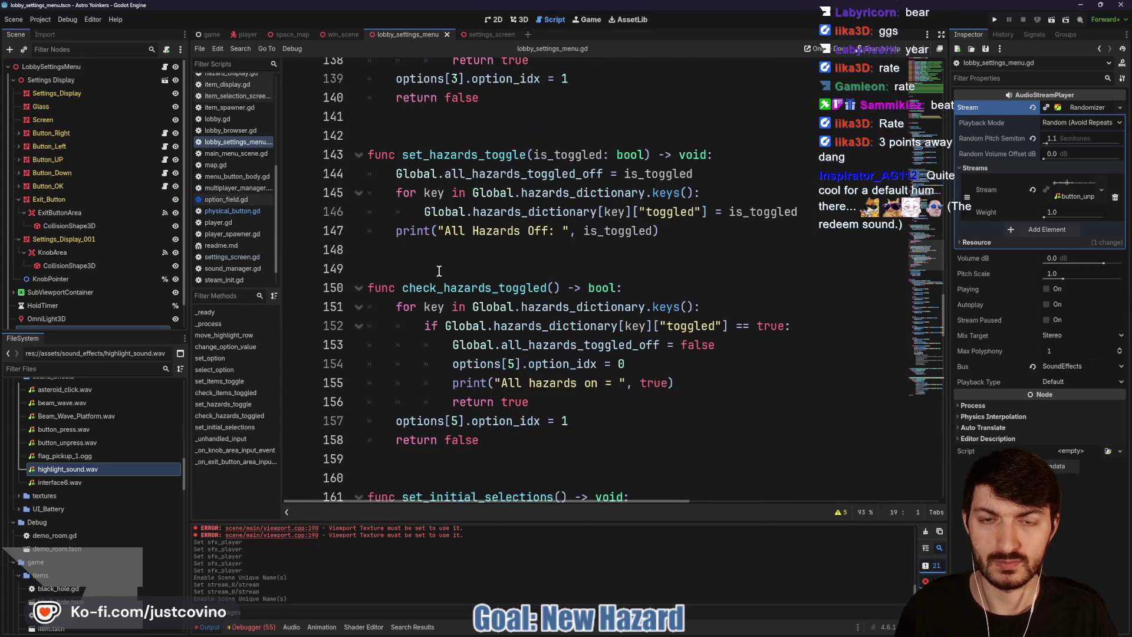
scroll(427, 265, "down", 6)
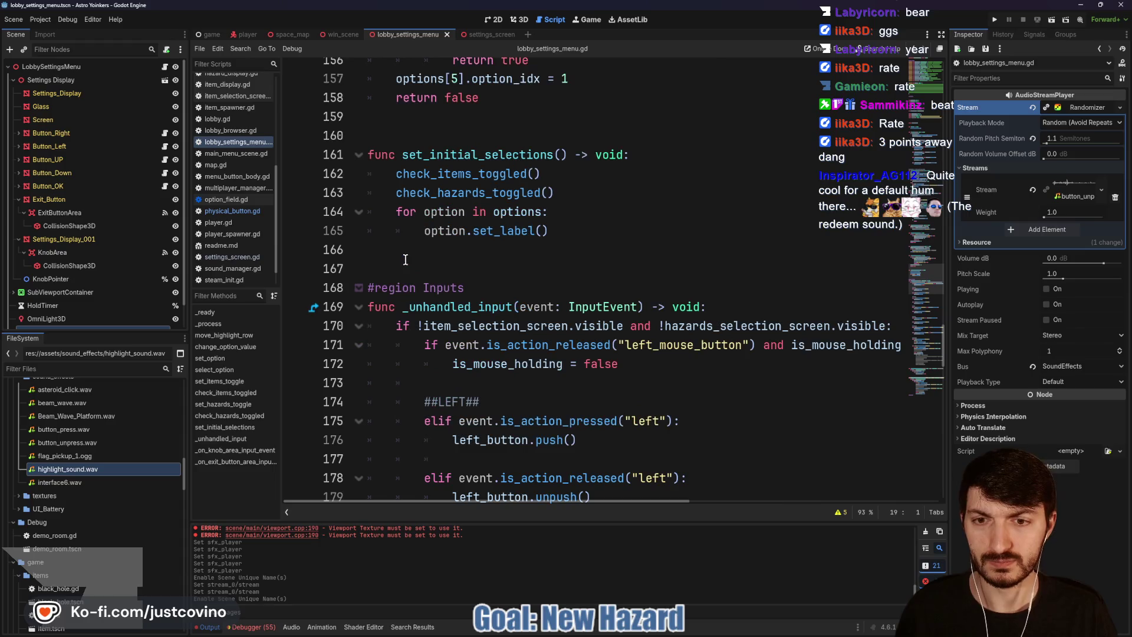
Step: Paste set_sfx_player below set_initial_selections and rename sfx_player to button_sfx
left_click(399, 257)
key("Return")
key("ctrl+v")
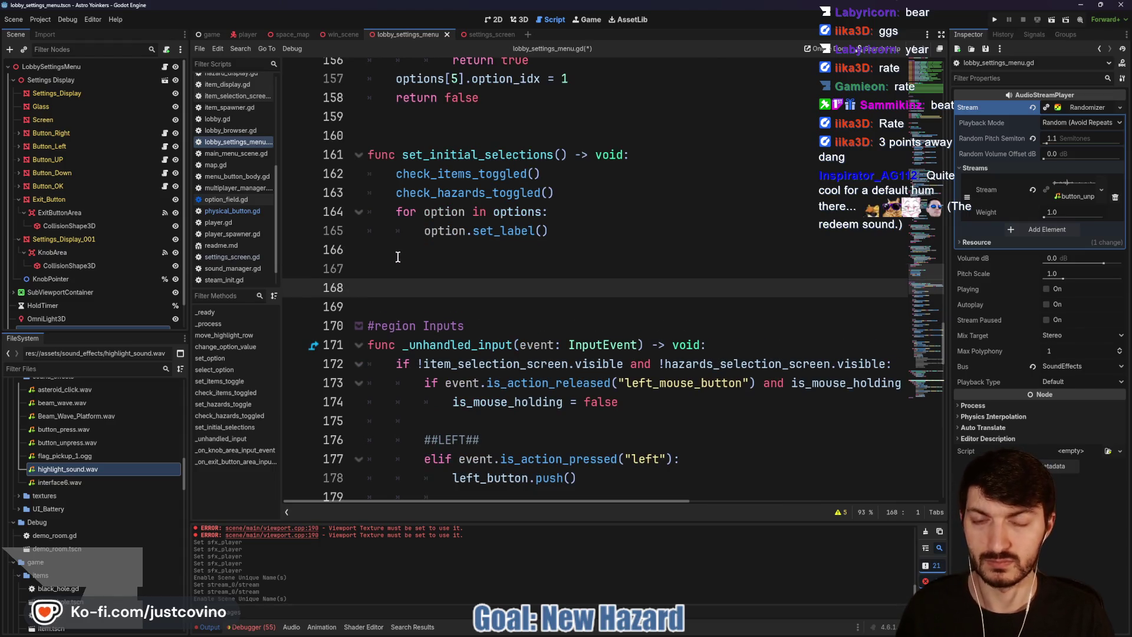
left_click(398, 257)
key("Return")
type("\\")
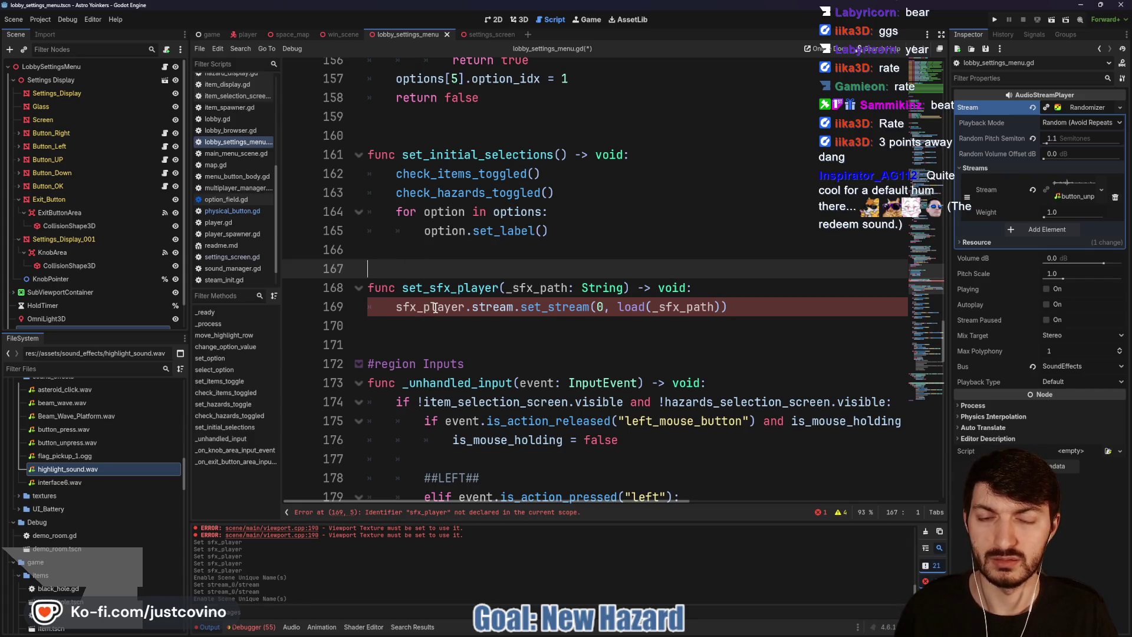
left_click(428, 308)
key("BackSpace")
key("BackSpace")
key("BackSpace")
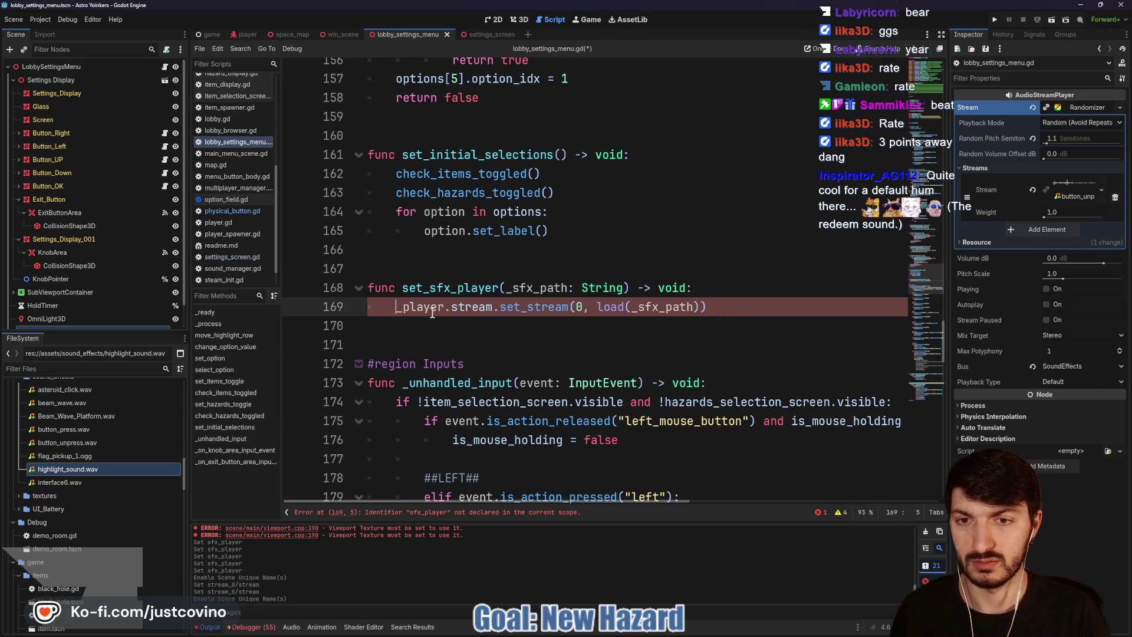
type("button")
key("Tab")
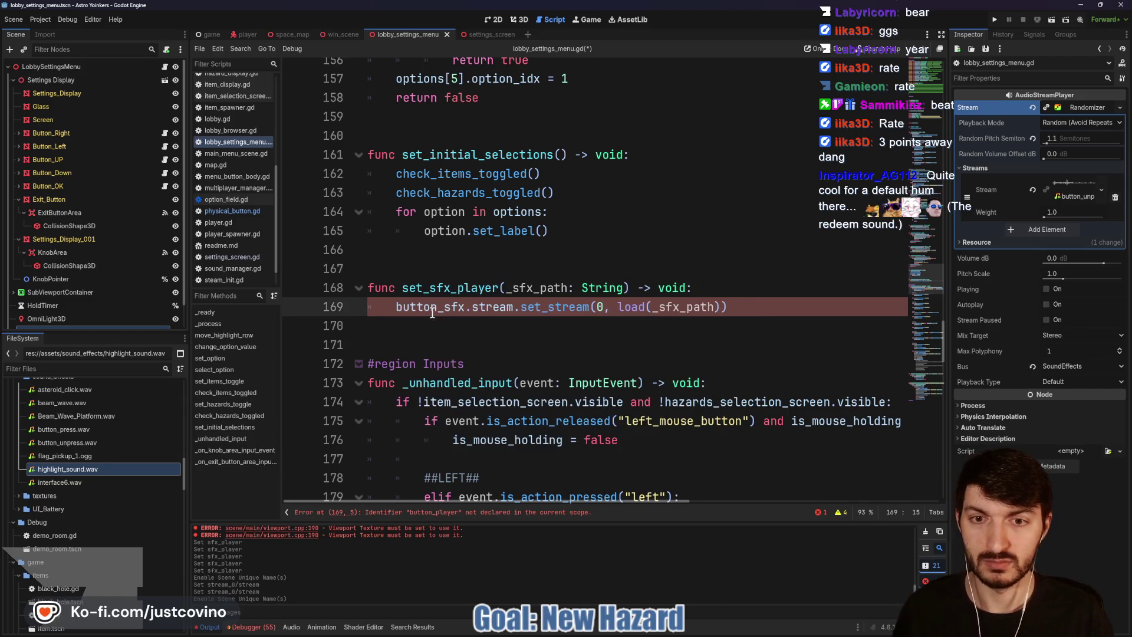
Step: Add set_sfx_player(PUSH_SFX) to the escape-press branch
scroll(453, 316, "up", 20)
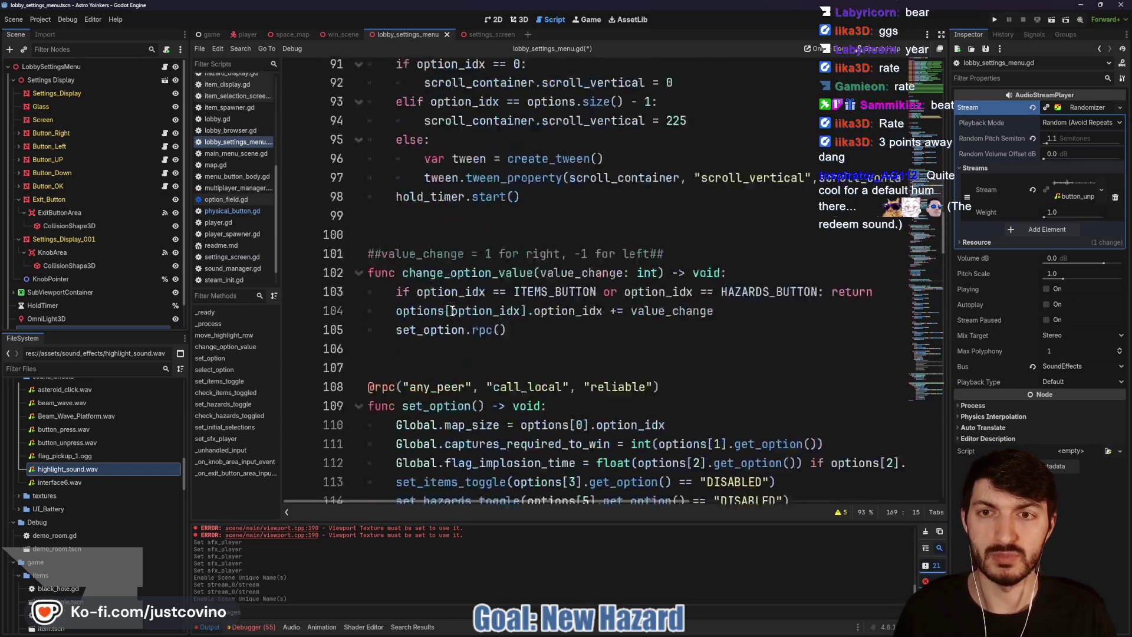
scroll(452, 311, "up", 3)
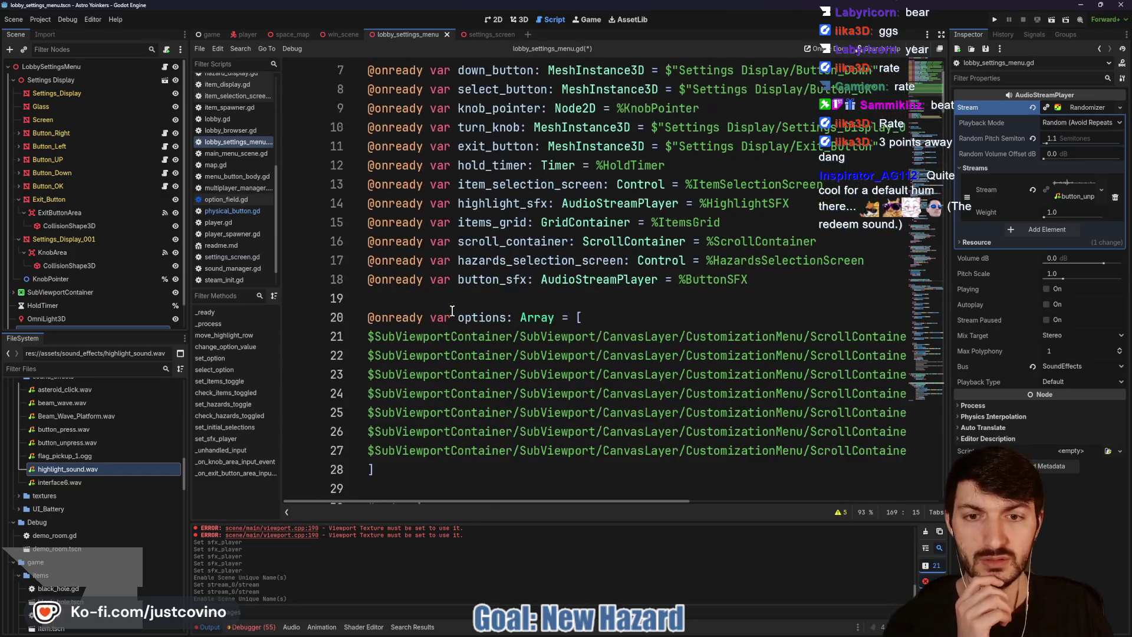
scroll(452, 311, "down", 20)
scroll(452, 310, "down", 20)
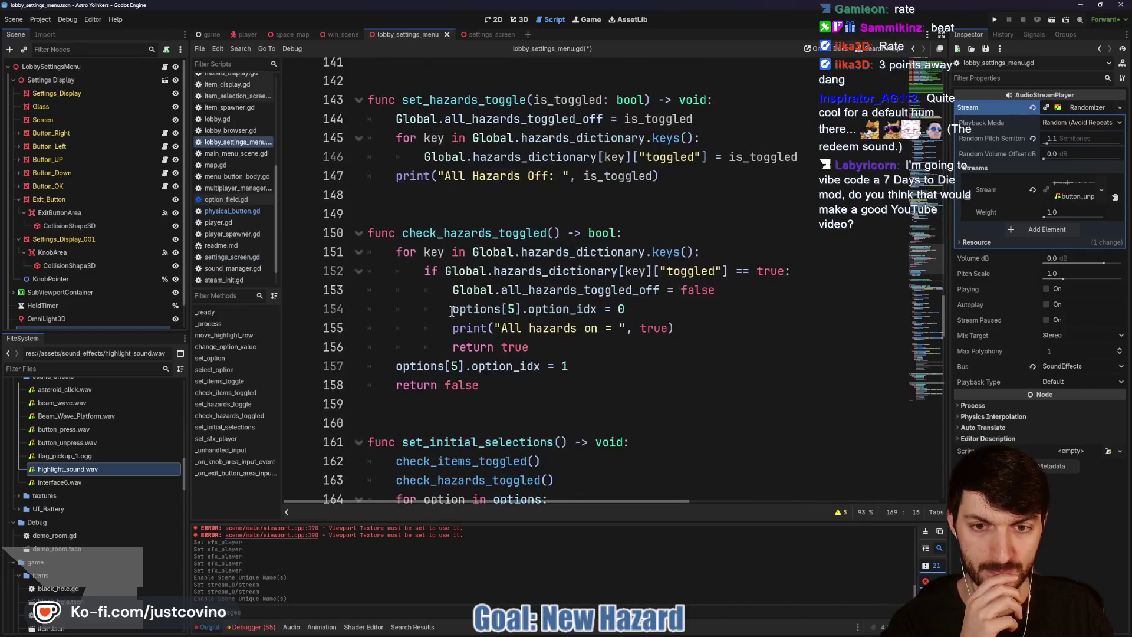
scroll(451, 310, "down", 1)
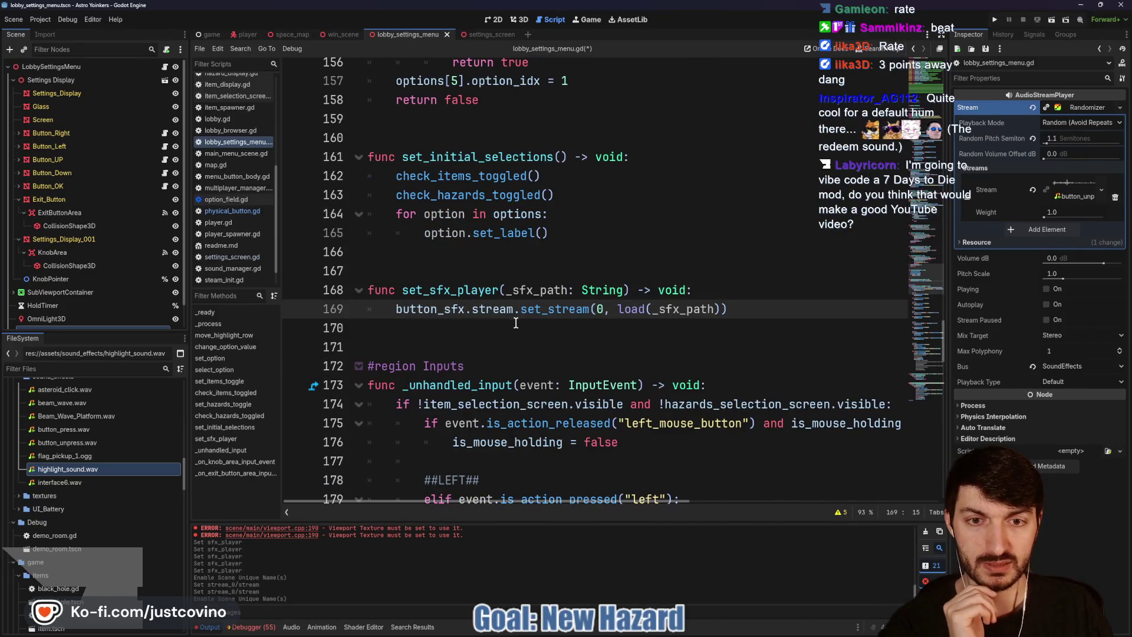
scroll(508, 318, "down", 16)
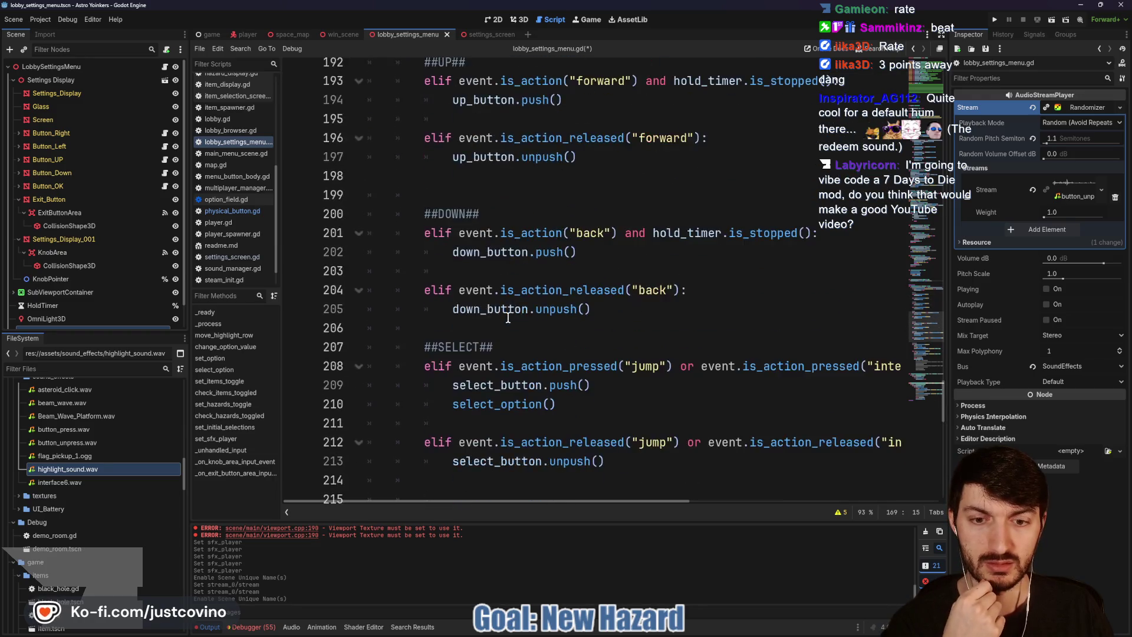
scroll(508, 318, "down", 3)
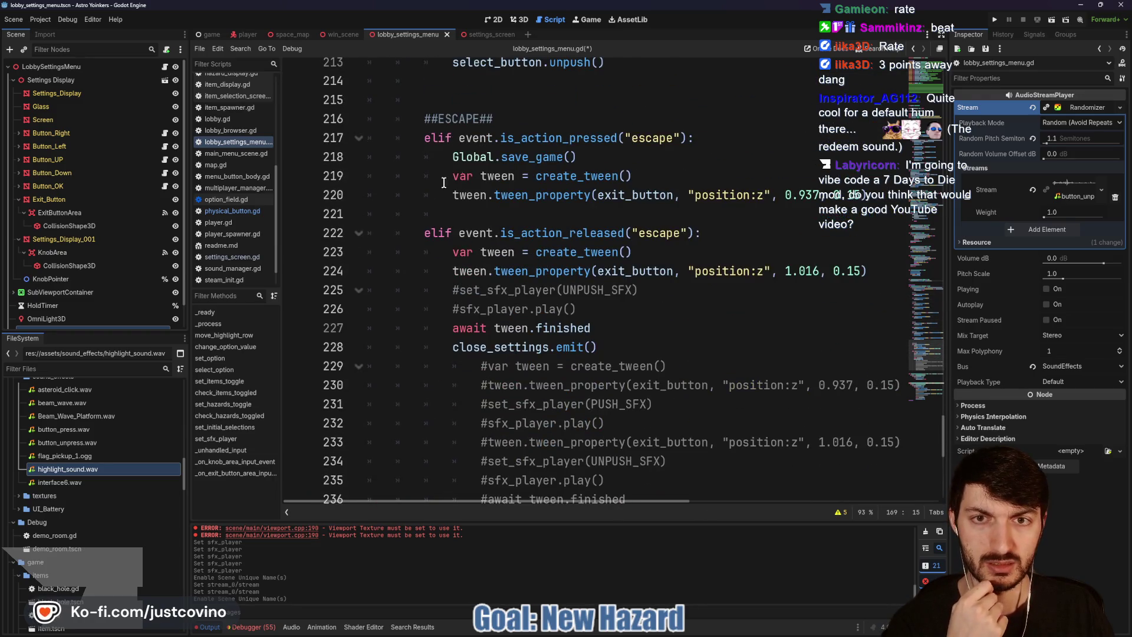
left_click(720, 137)
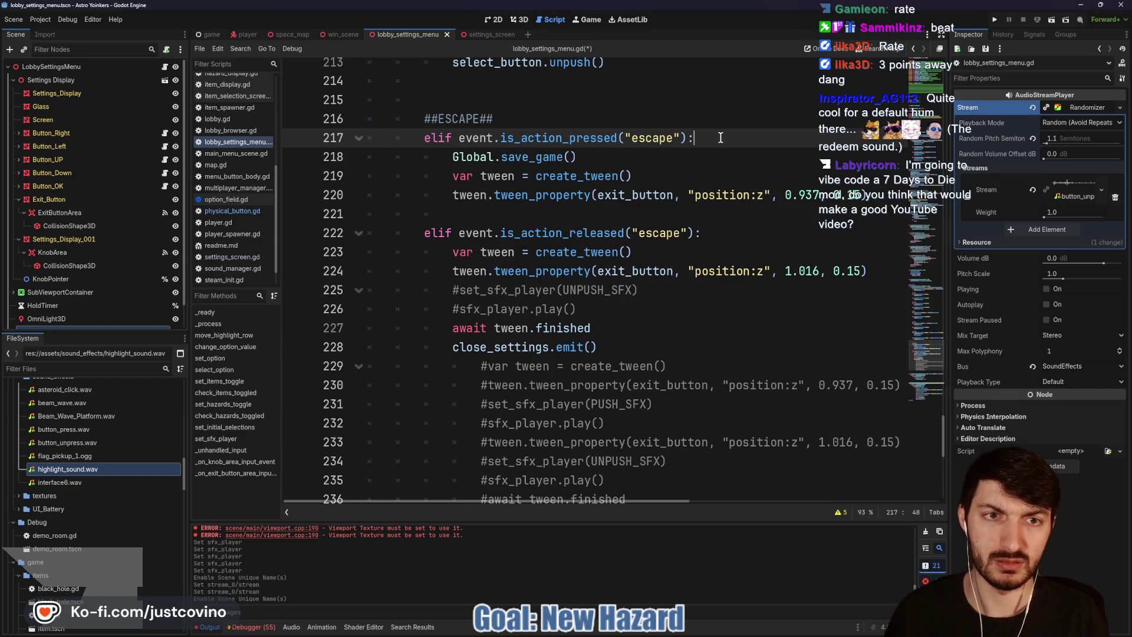
key("Return")
type("set")
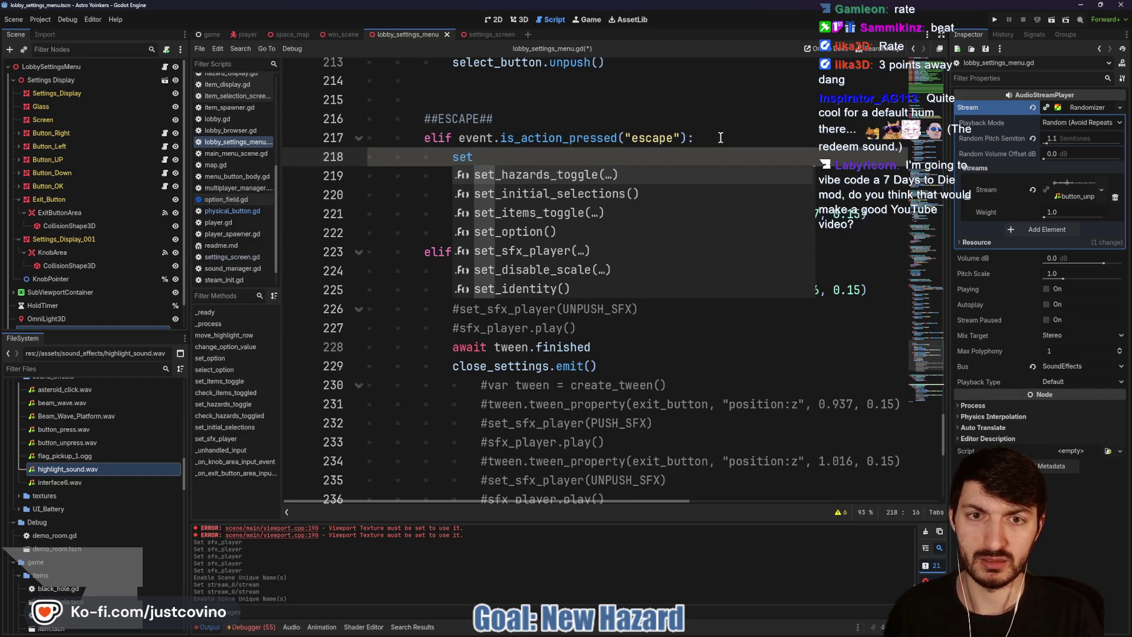
type("_sfx")
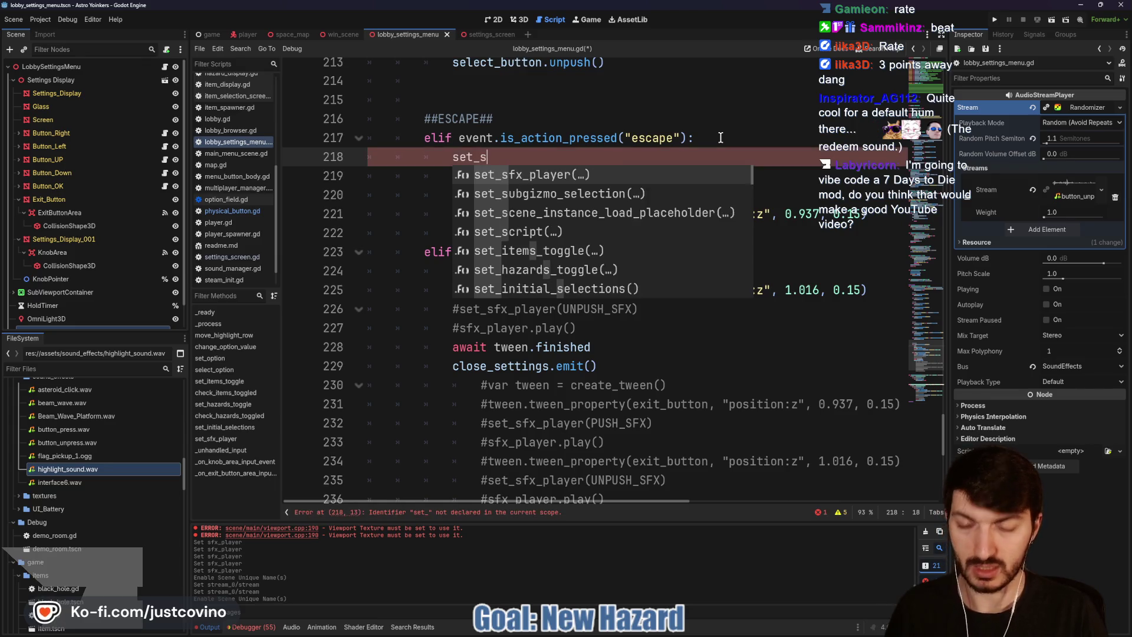
key("Return")
type("PUS")
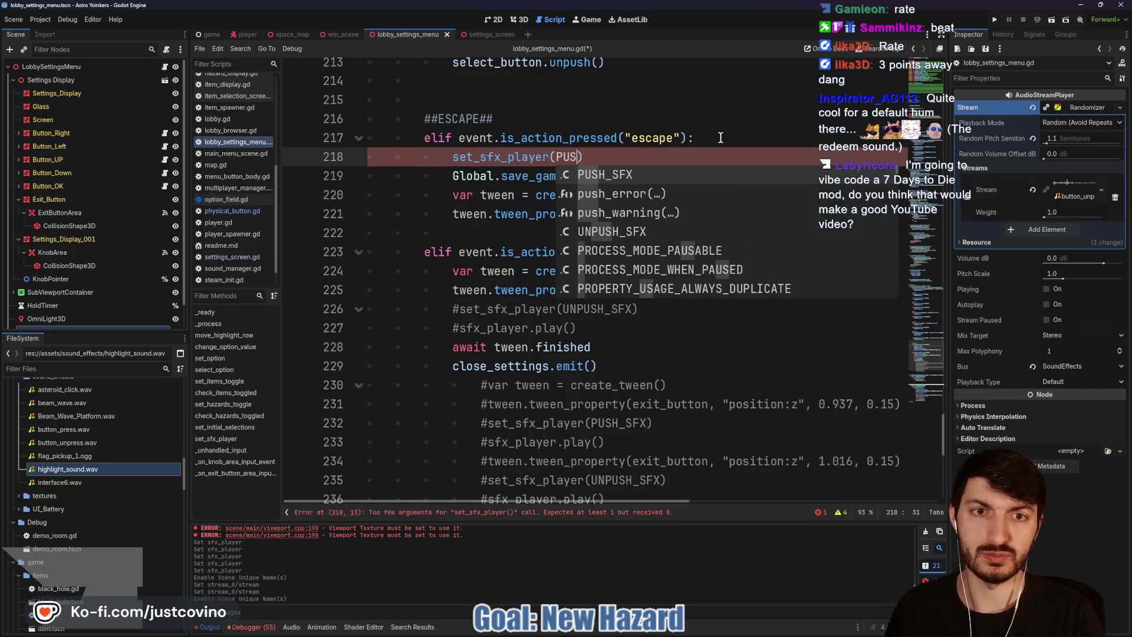
key("Return")
Step: Add set_sfx_player(UNPUSH_SFX) to the escape-release branch and save the script
left_click(730, 252)
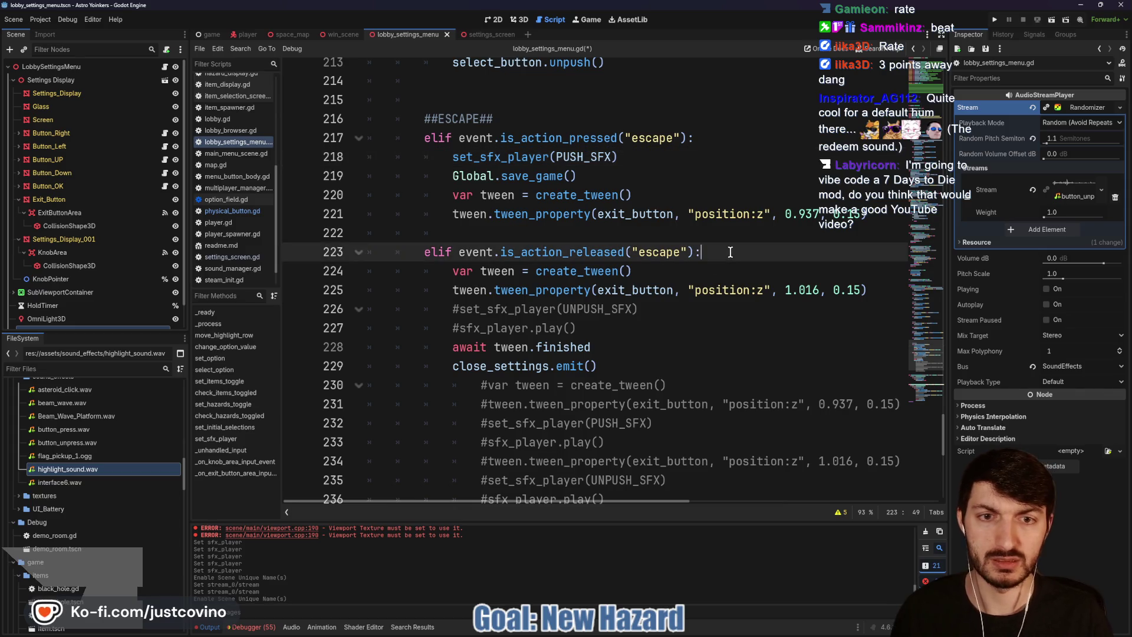
key("Return")
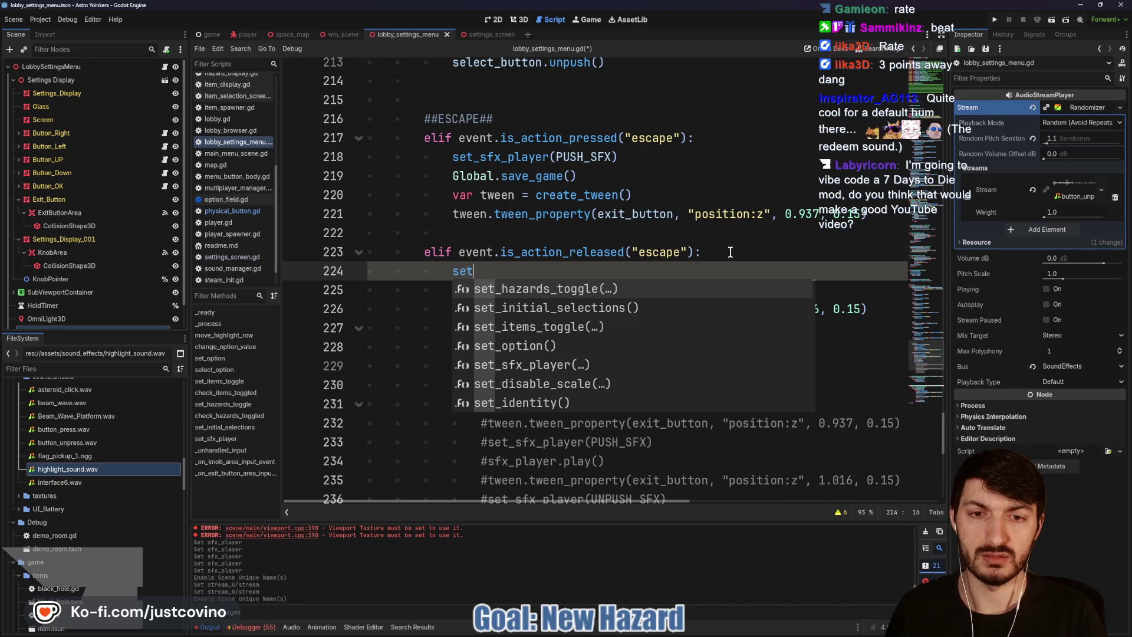
key("Down")
key("Down")
key("Down")
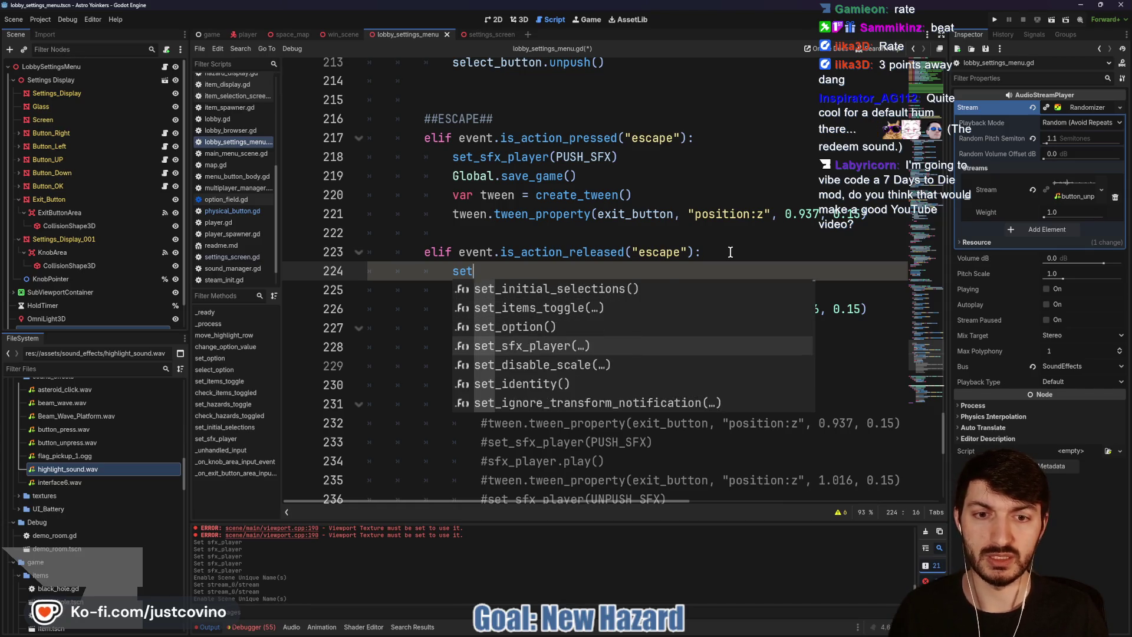
key("Return")
type("UNPUSH_SFX)")
key("Return")
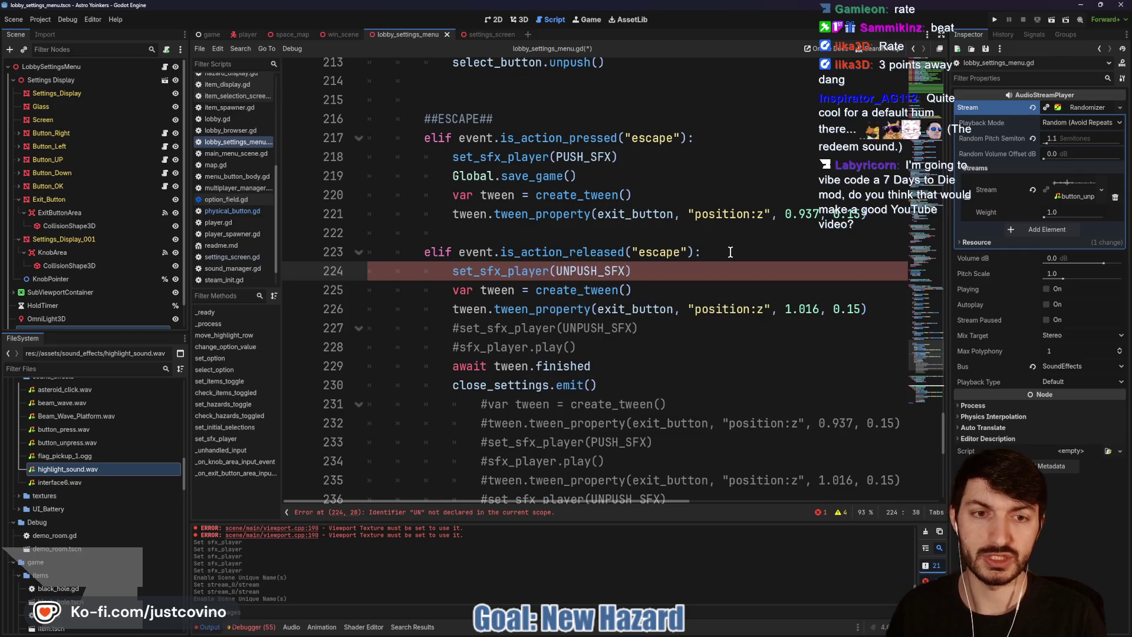
key("ctrl+s")
Step: Review the escape-press sound call on line 218, then bring up physical_button.gd
scroll(553, 250, "up", 20)
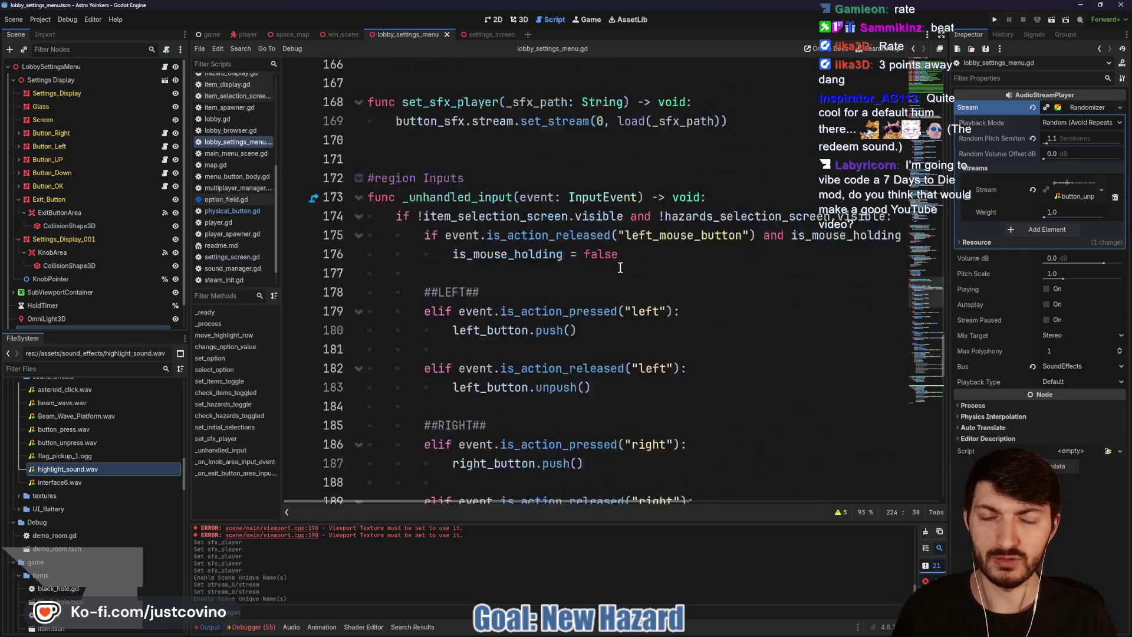
scroll(553, 251, "up", 2)
scroll(548, 252, "down", 5)
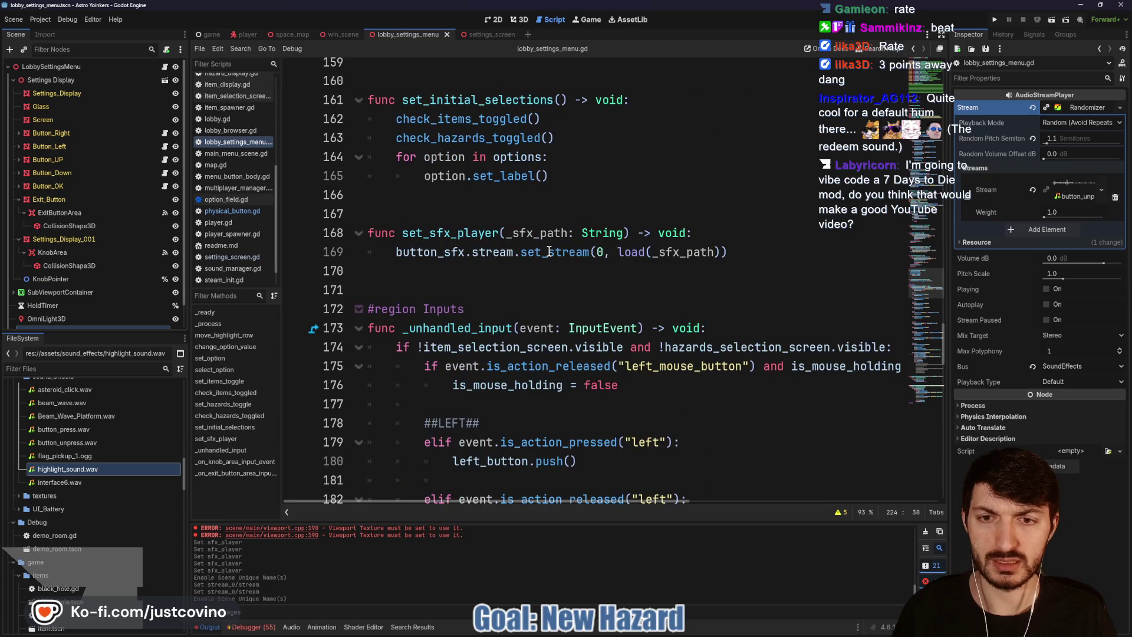
scroll(526, 265, "down", 10)
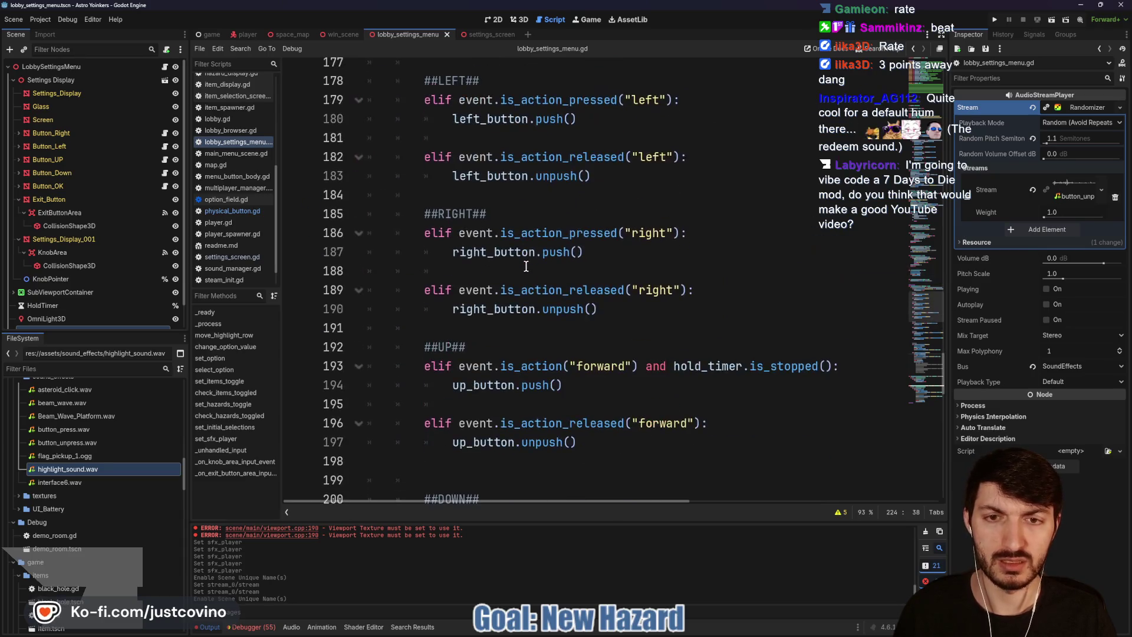
scroll(526, 265, "down", 6)
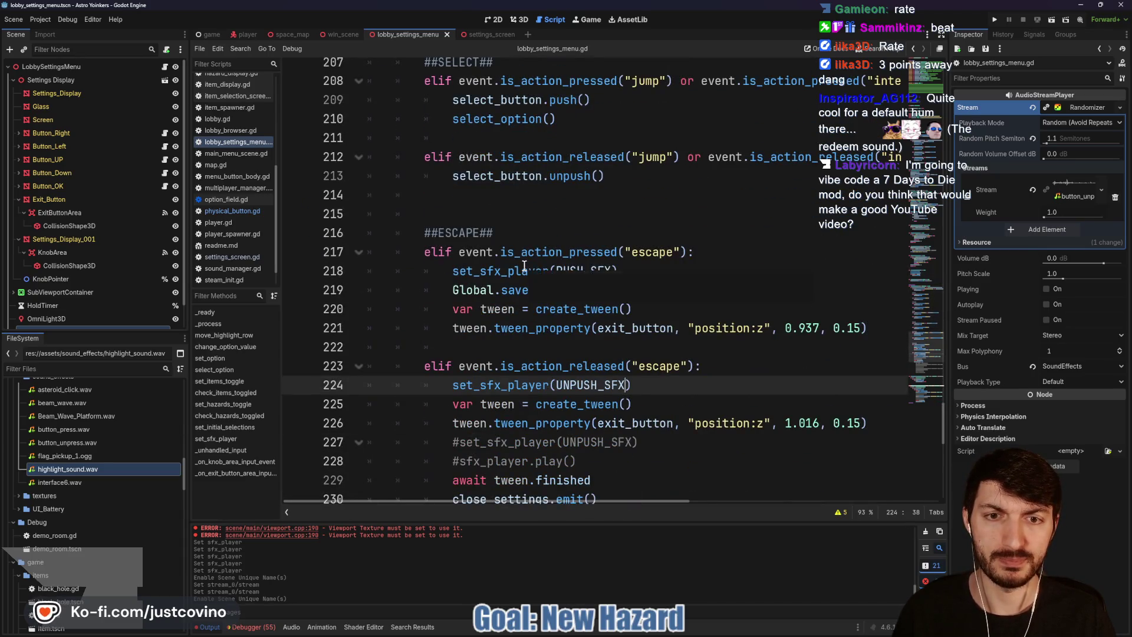
scroll(660, 218, "down", 1)
left_click(637, 216)
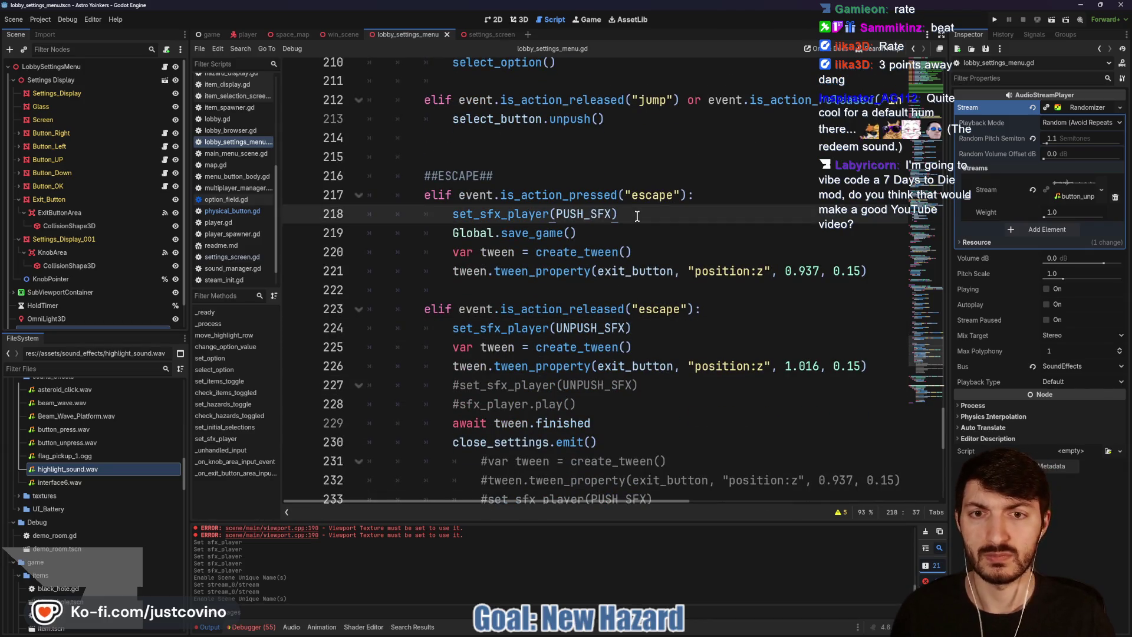
left_click(232, 210)
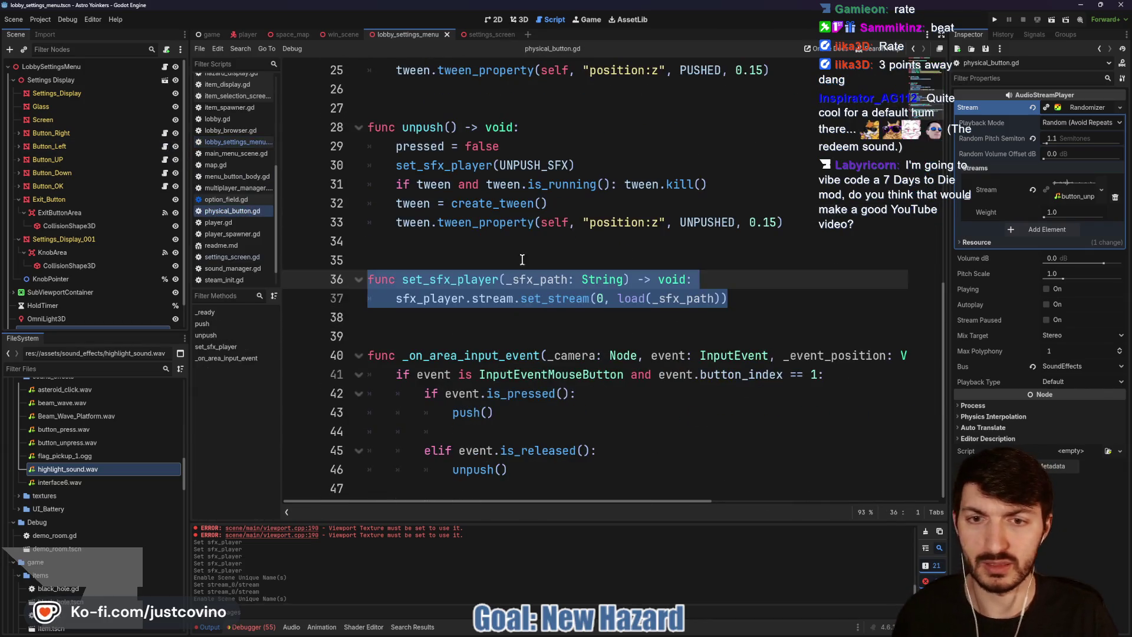
Step: Add sfx_player.play() after the set_sfx_player(UNPUSH_SFX) call in physical_button.gd and save
left_click(504, 315)
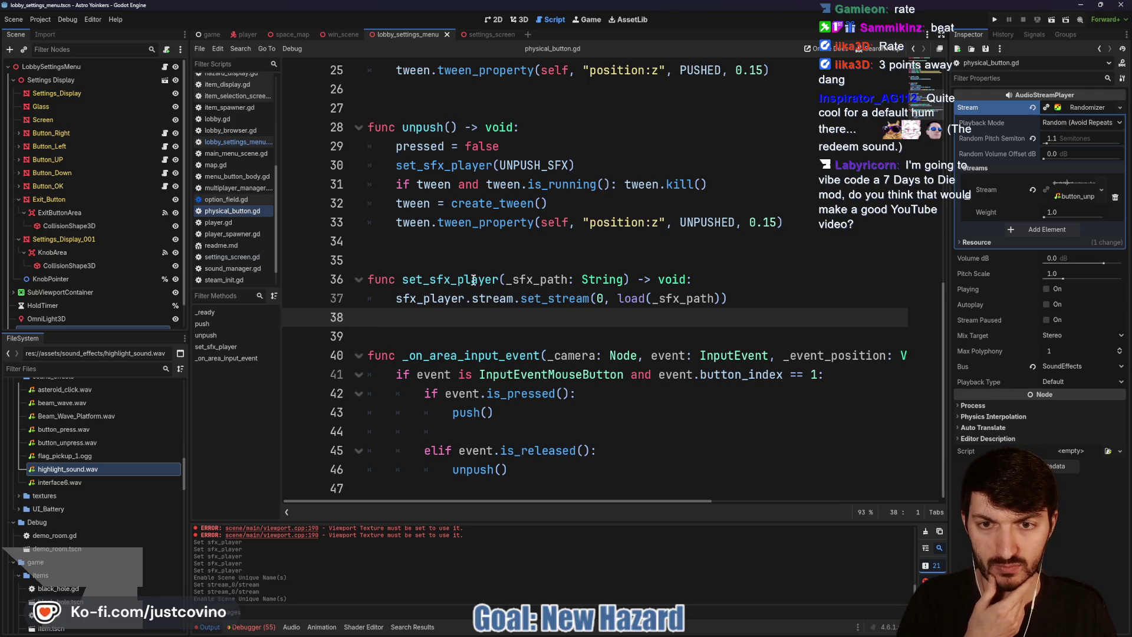
left_click(595, 167)
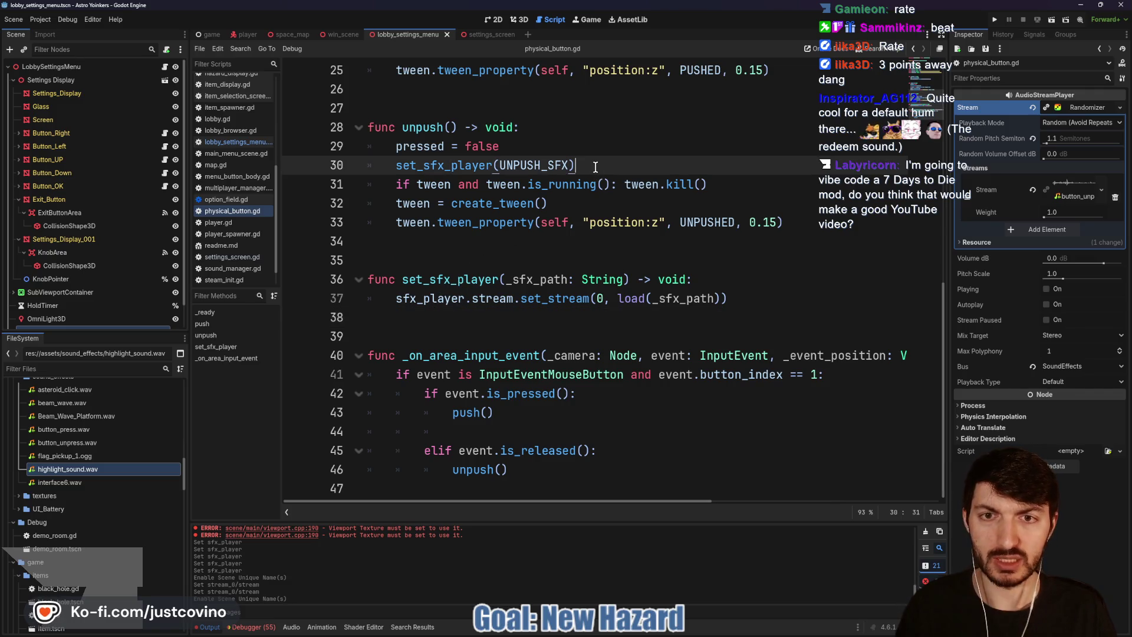
key("Return")
type("sfx_player.")
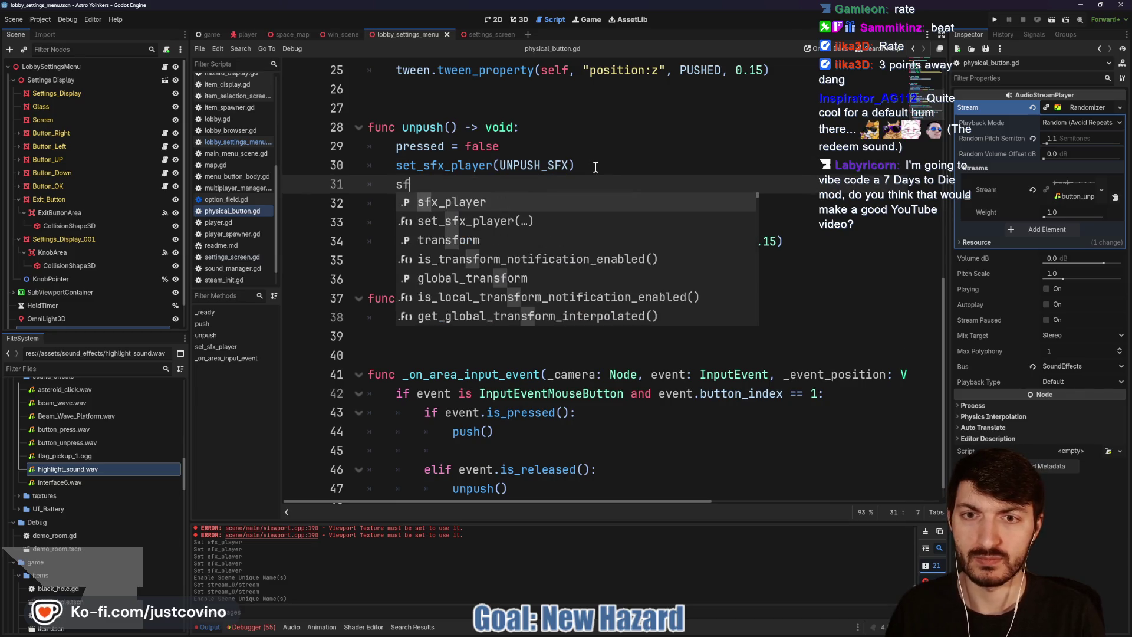
type("pl")
key("Return")
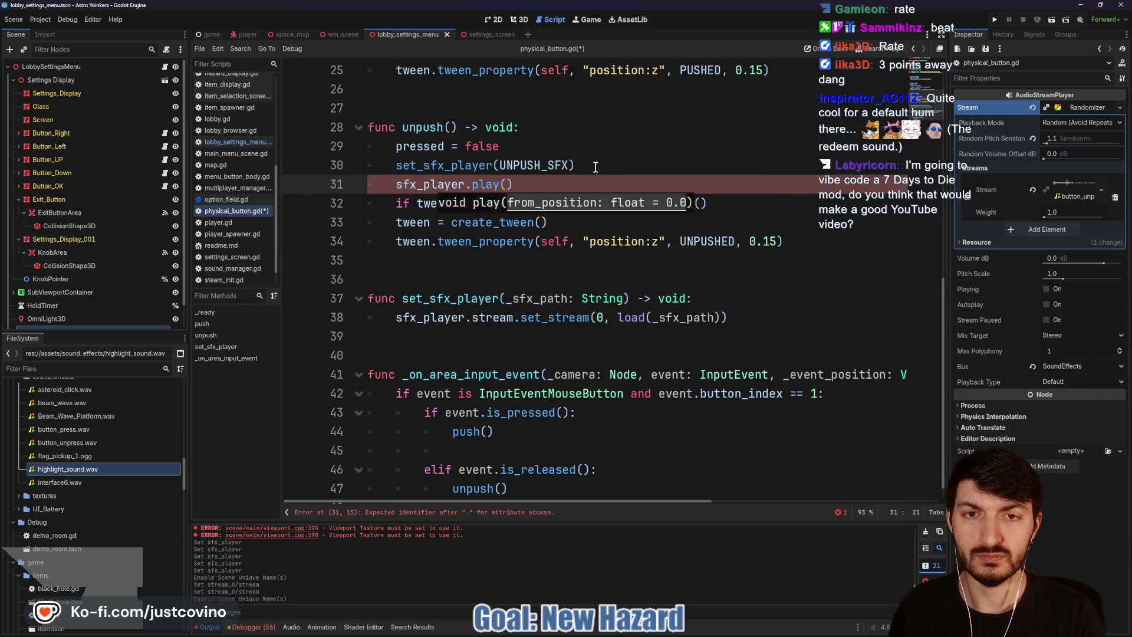
key("End")
key("ctrl+s")
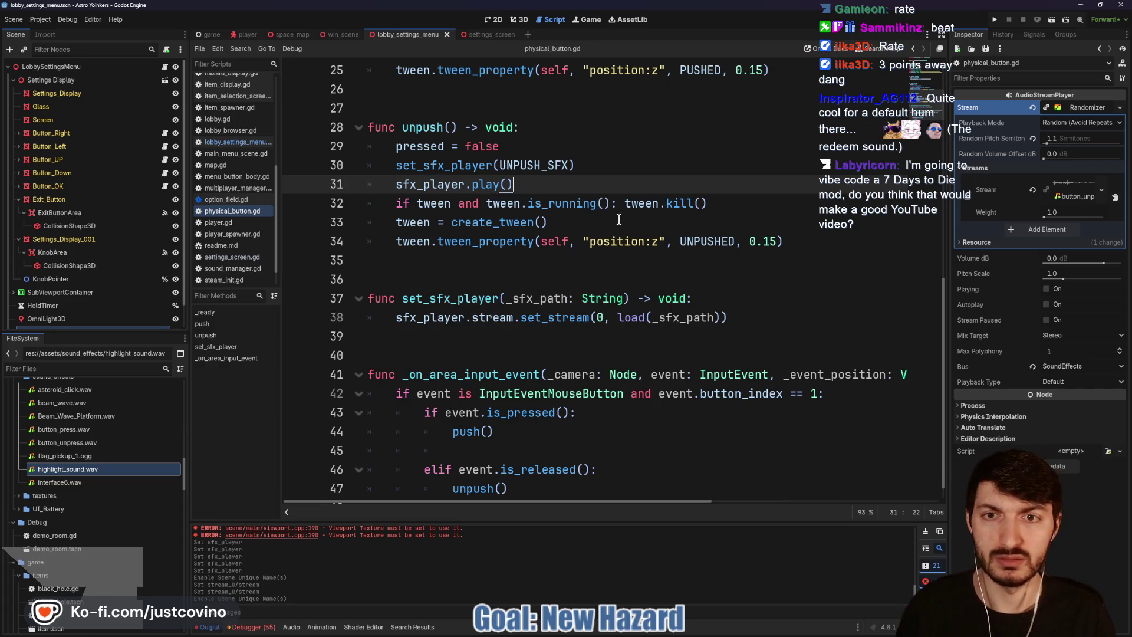
Step: Add sfx_player.play() after the set_sfx_player(PUSH_SFX) call, save, and return to lobby_settings_menu.gd
scroll(574, 265, "down", 1)
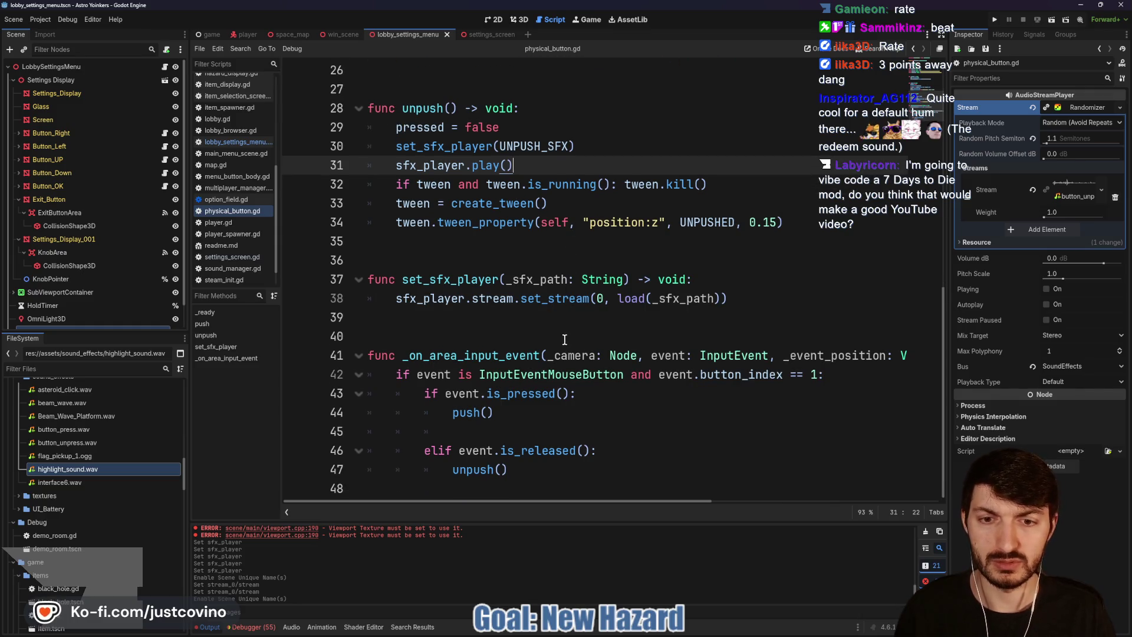
scroll(564, 339, "up", 3)
left_click(577, 167)
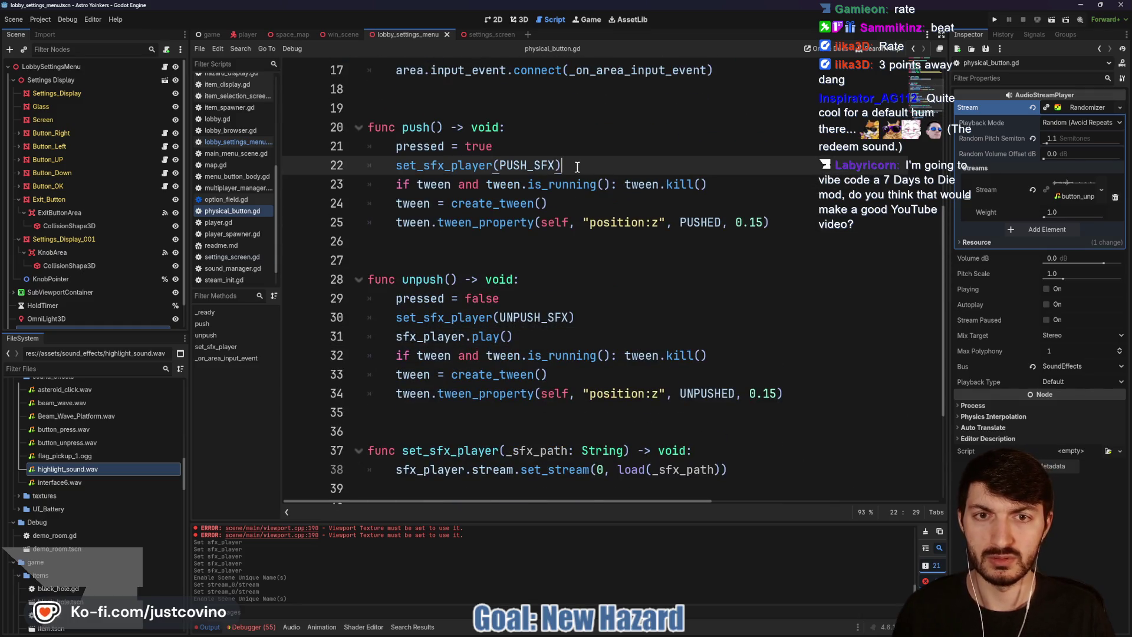
key("Return")
type("sfx_player.play(")
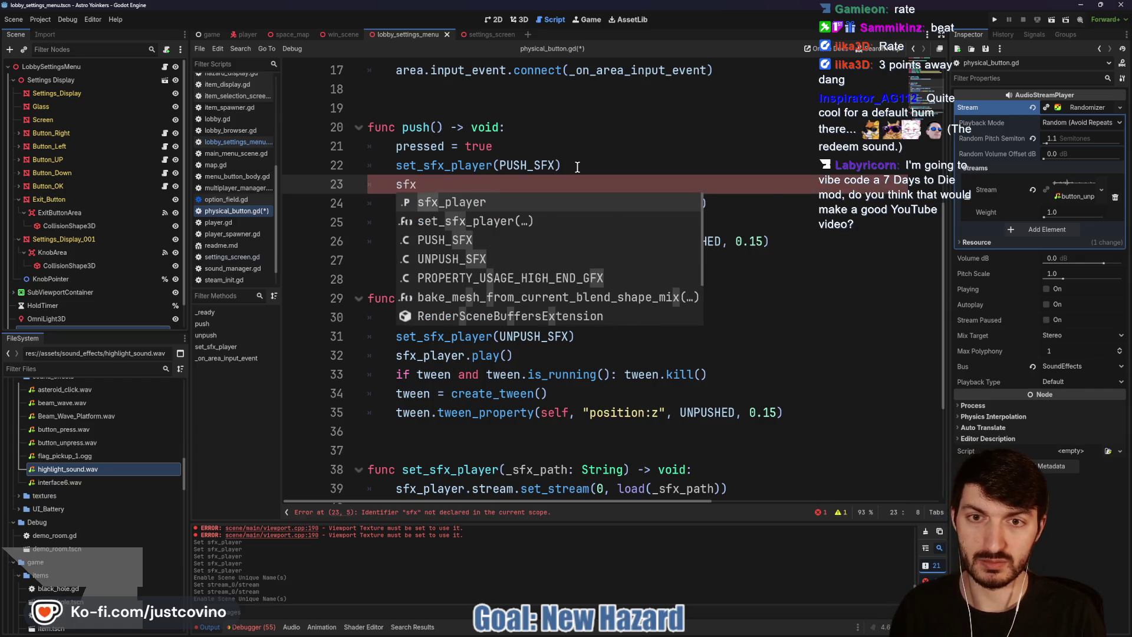
type(")")
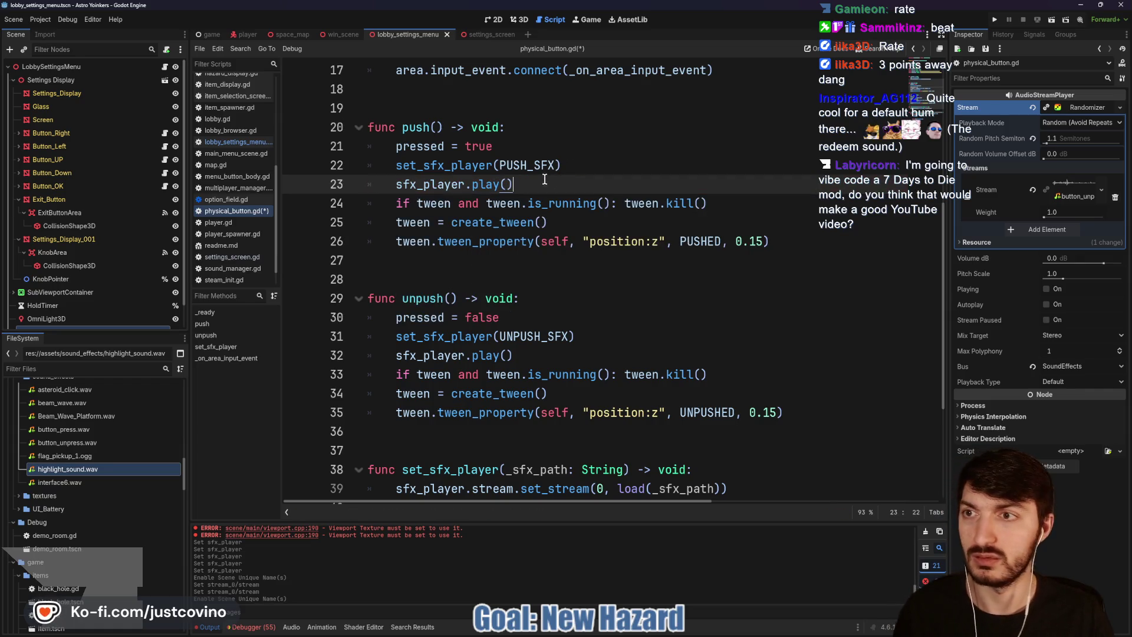
key("ctrl+s")
left_click(166, 67)
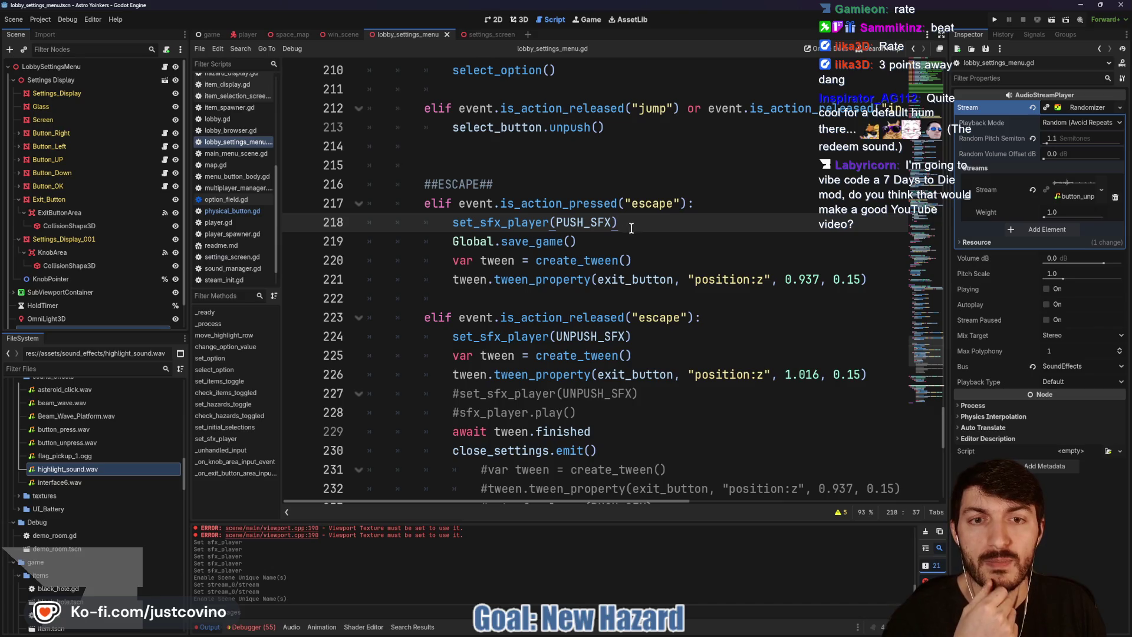
Step: Add button_sfx.play() after the PUSH_SFX call in the escape handler and copy that line
key("Return")
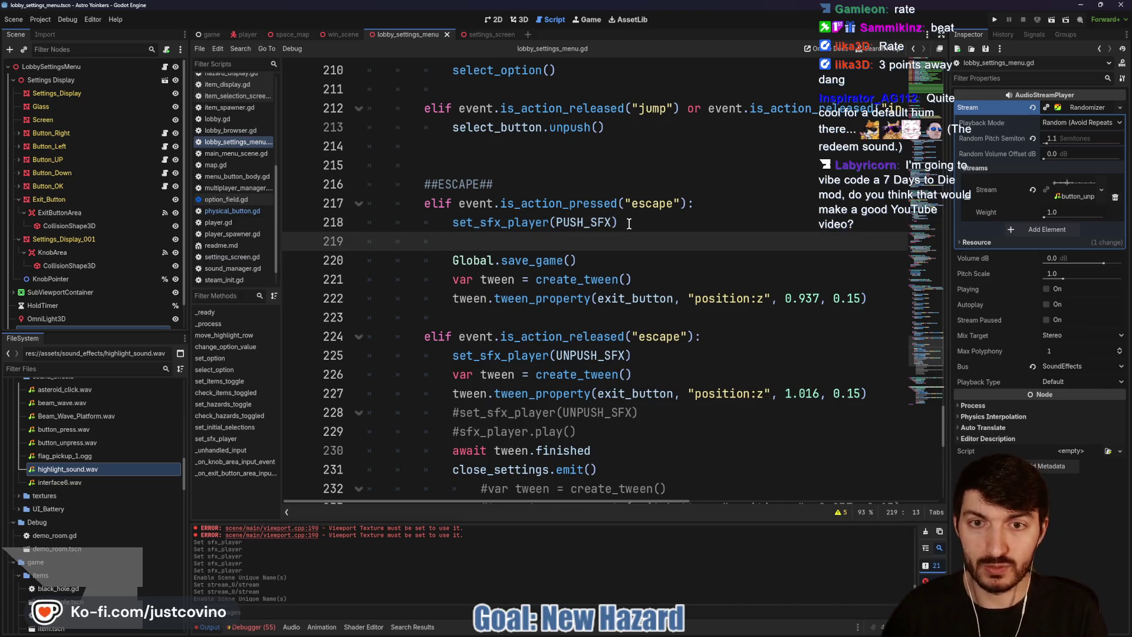
type("sfx")
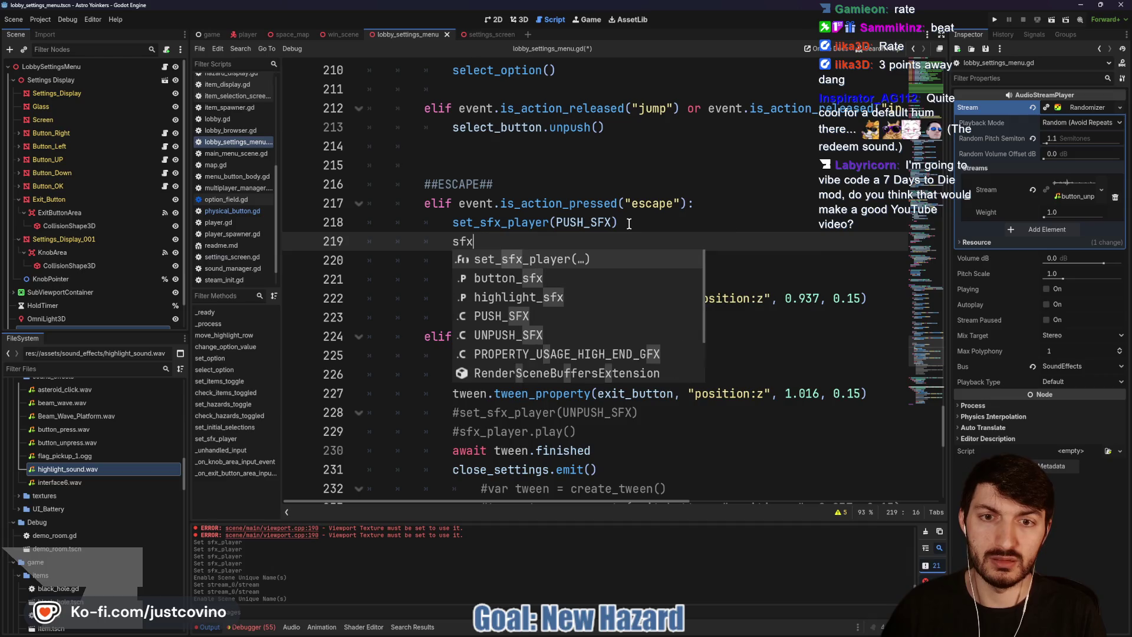
key("BackSpace")
key("BackSpace")
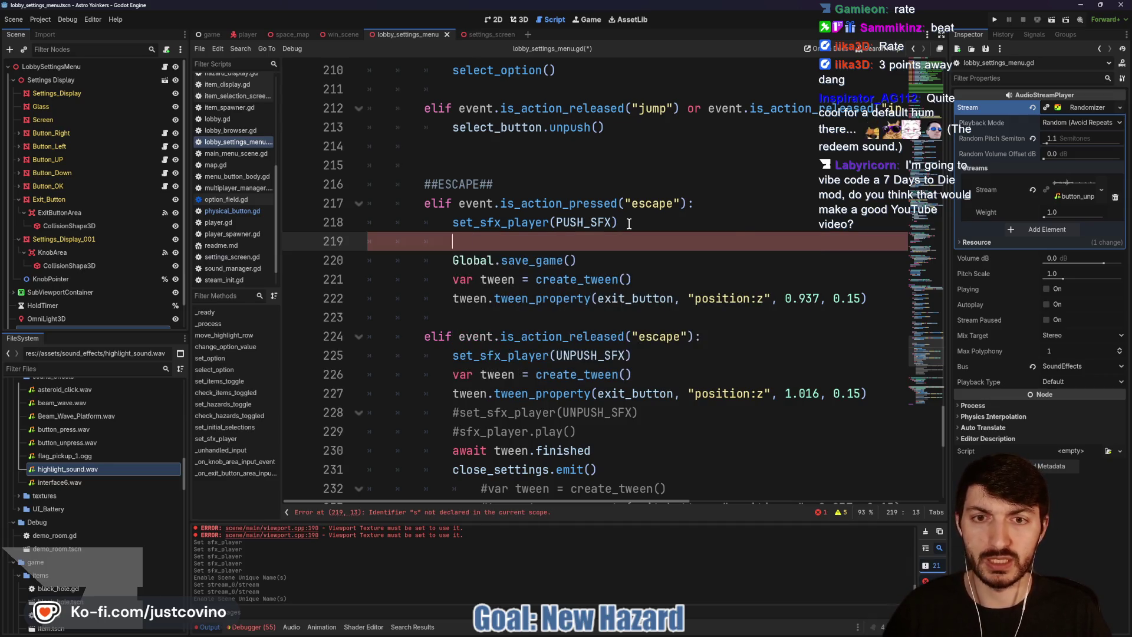
scroll(570, 253, "up", 15)
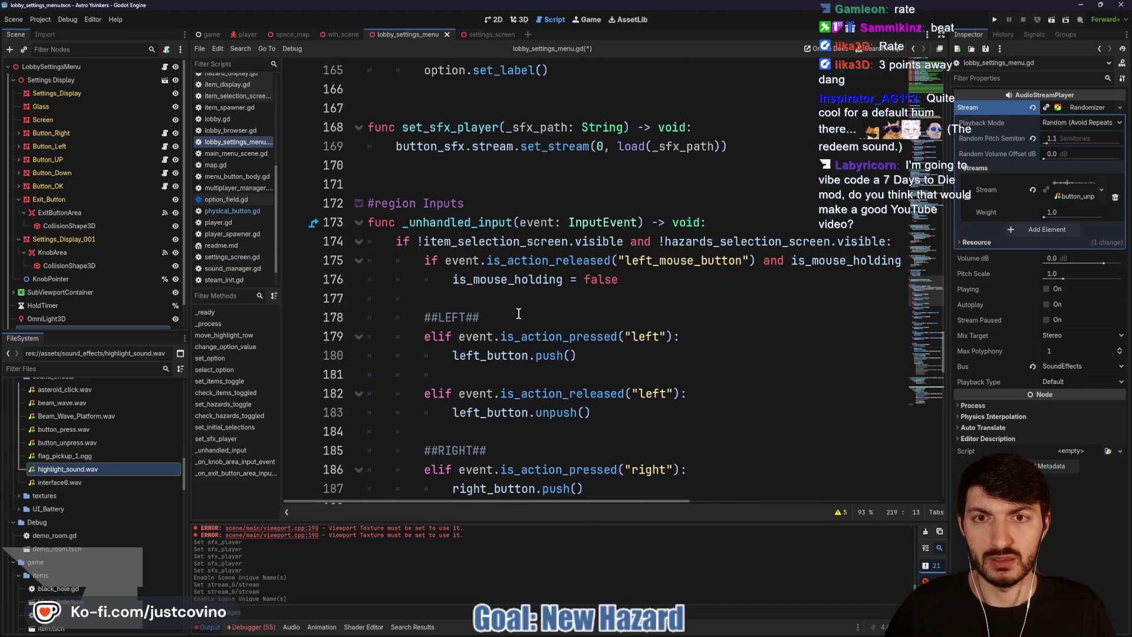
scroll(518, 309, "down", 12)
scroll(515, 312, "down", 1)
type("button_sfx")
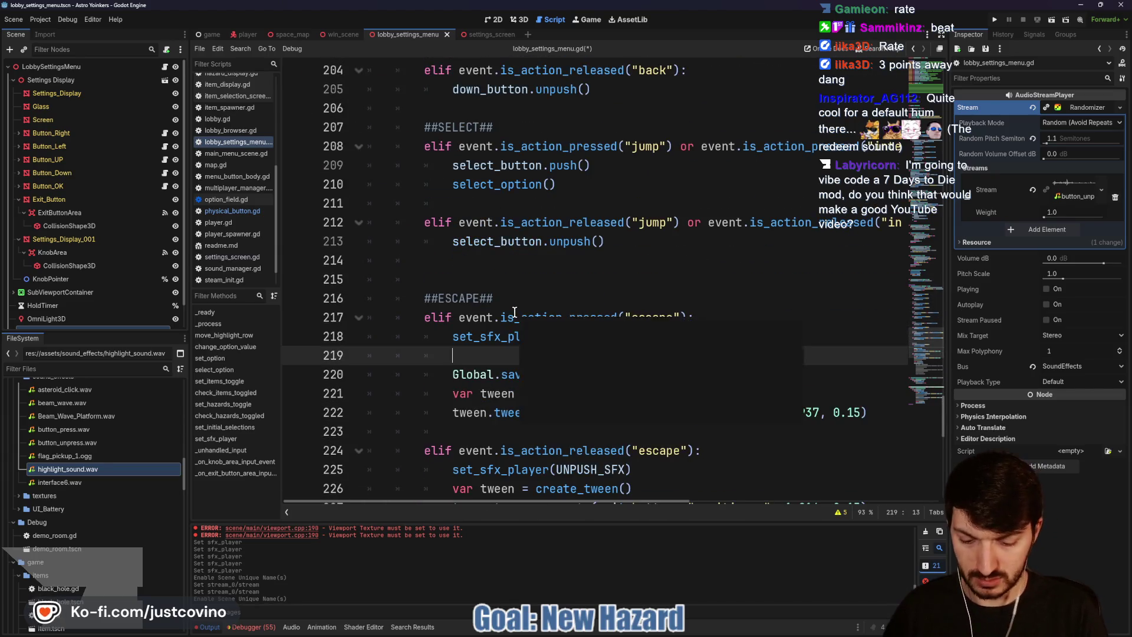
type(".pla")
key("Return")
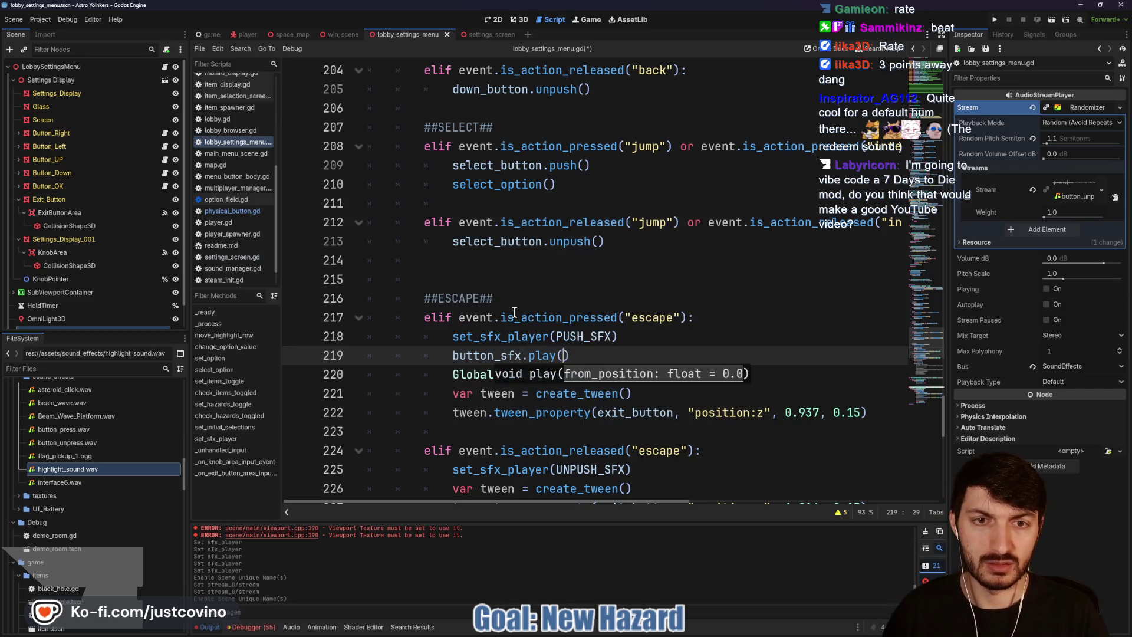
left_click(619, 355)
left_click_drag(570, 355, 452, 355)
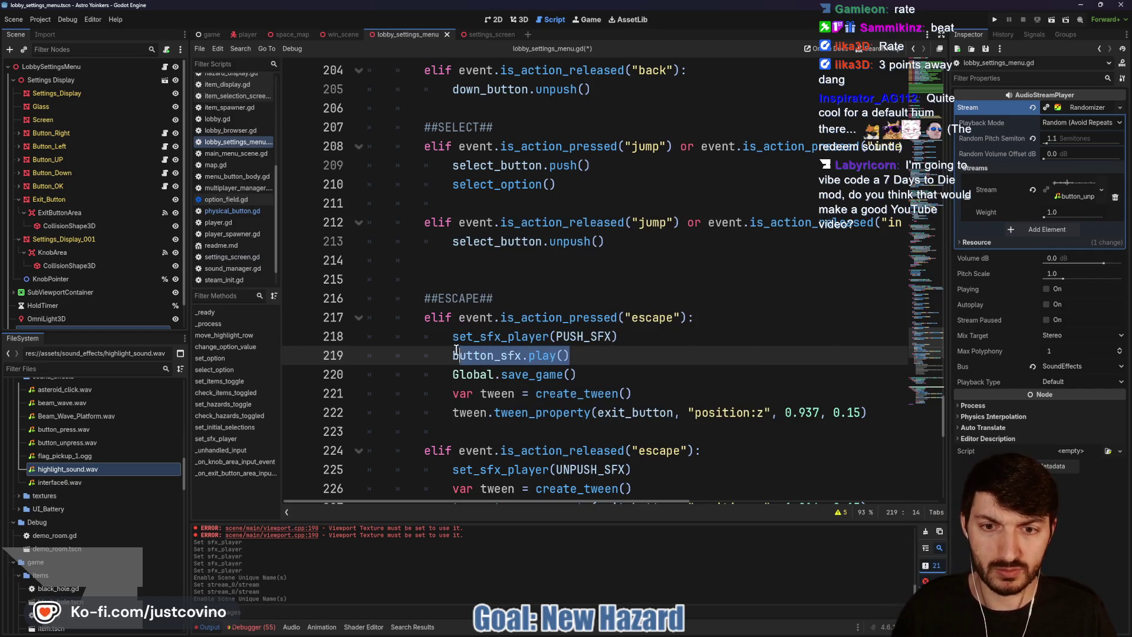
key("ctrl+c")
Step: Add button_sfx.play() after the UNPUSH_SFX call as well, and save the script
scroll(597, 349, "down", 2)
left_click(658, 355)
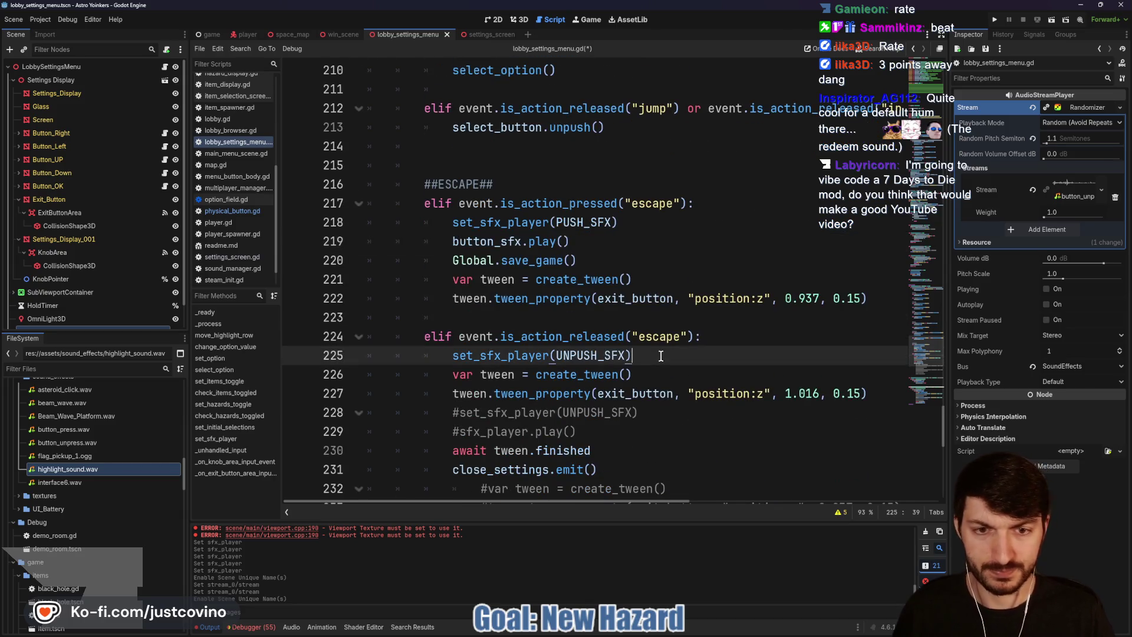
key("Return")
key("ctrl+v")
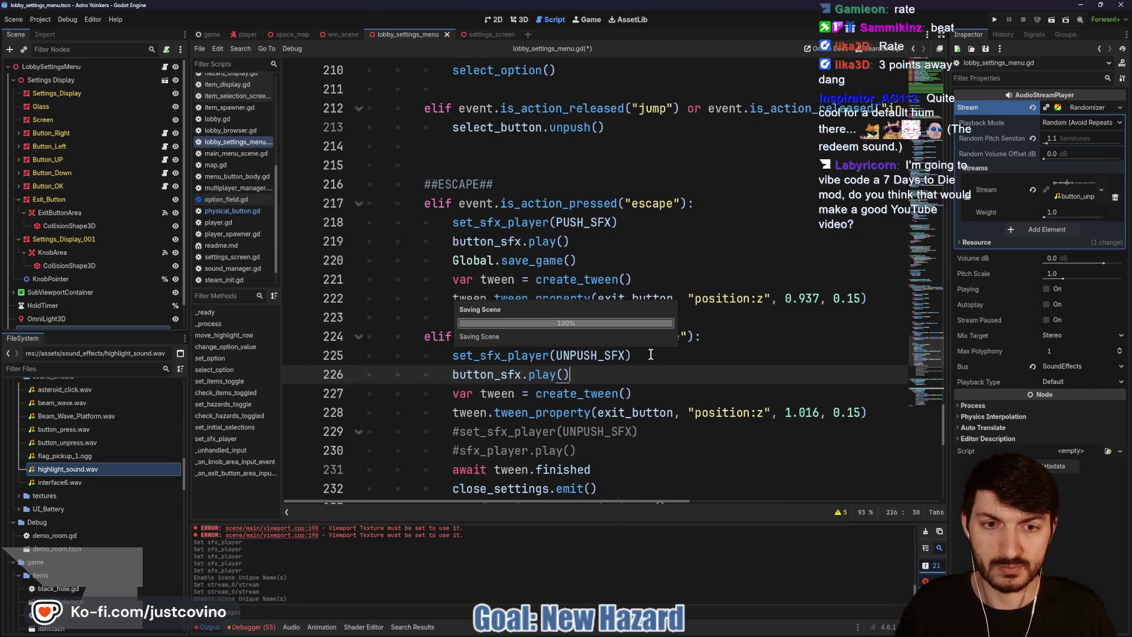
key("ctrl+s")
Step: Add set_sfx_player(UNPUSH_SFX) and button_sfx.play() to the exit button handler, fix indentation, save, and run the game
left_click(443, 362, "shift")
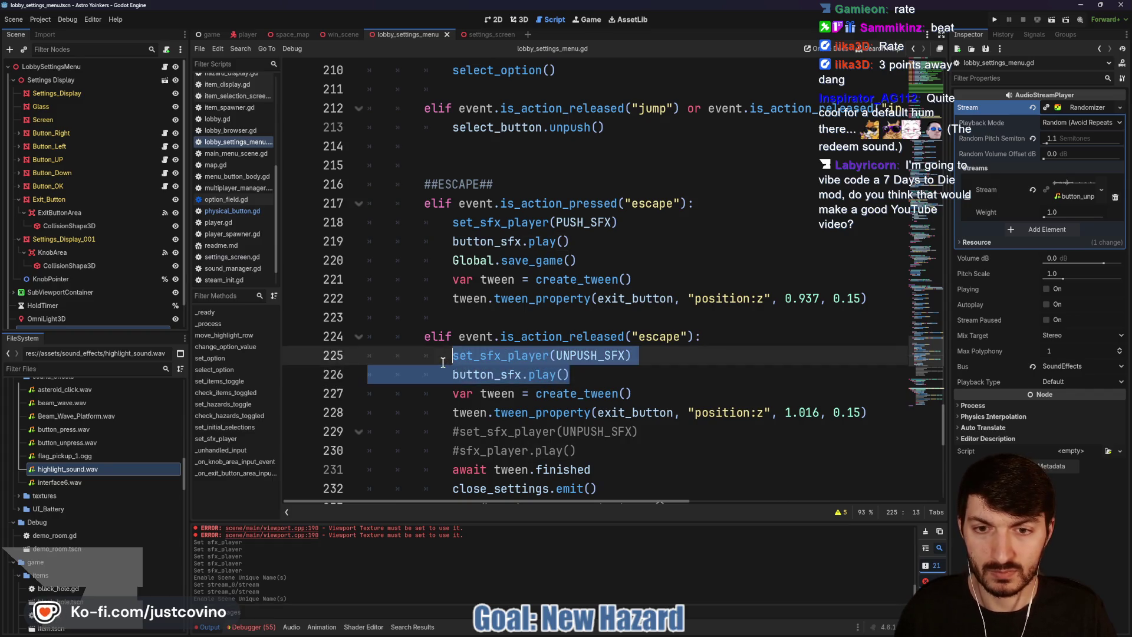
scroll(613, 369, "down", 10)
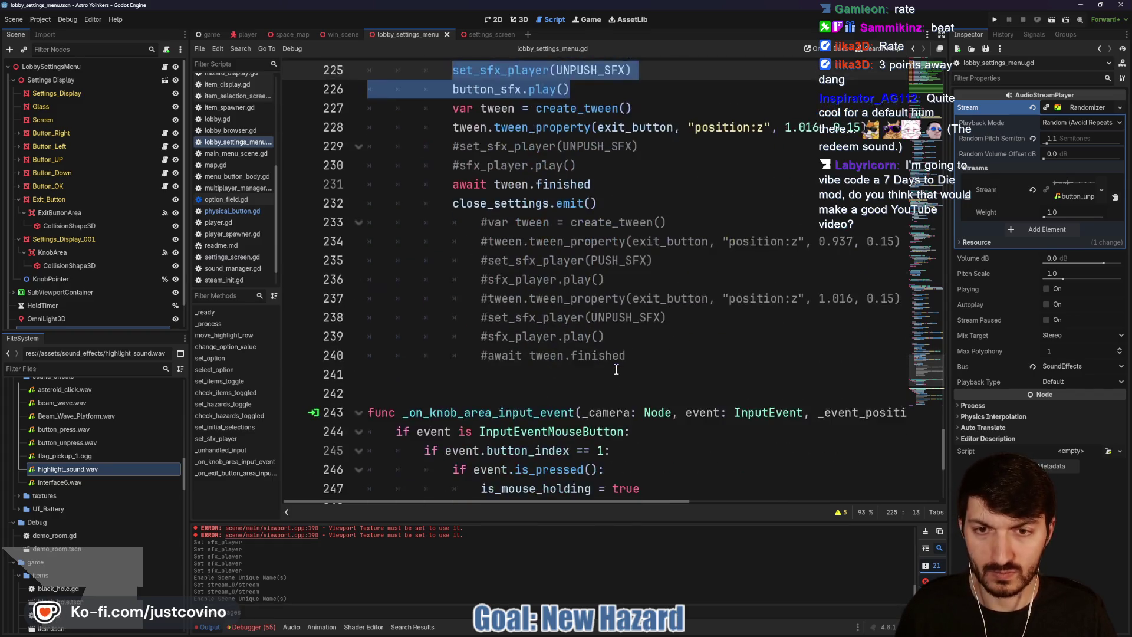
scroll(660, 324, "down", 1)
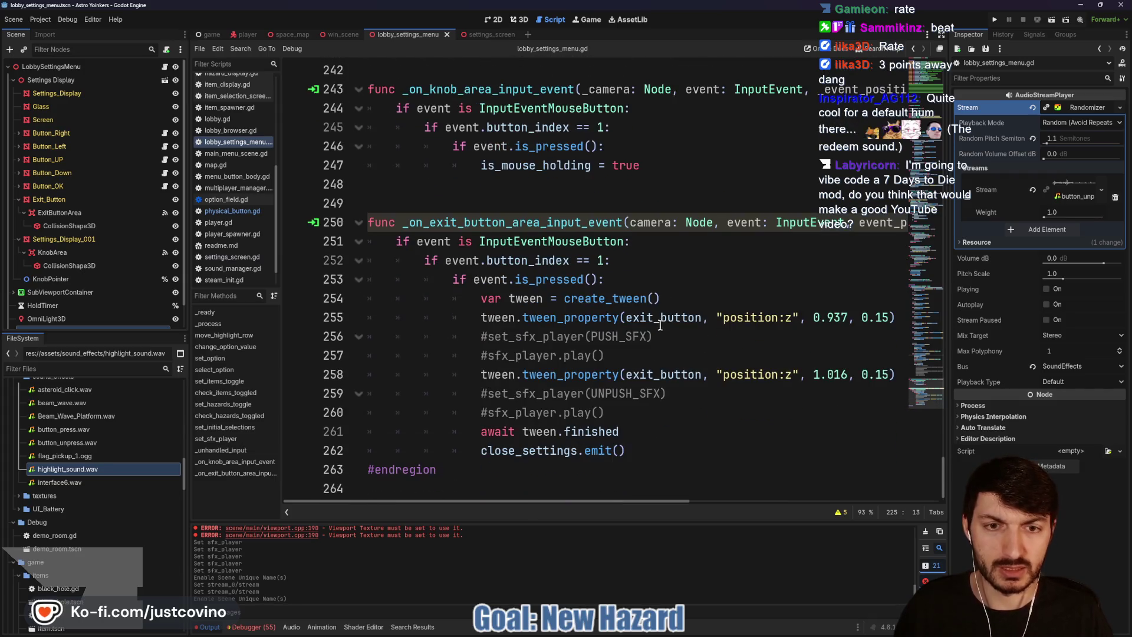
left_click(641, 282)
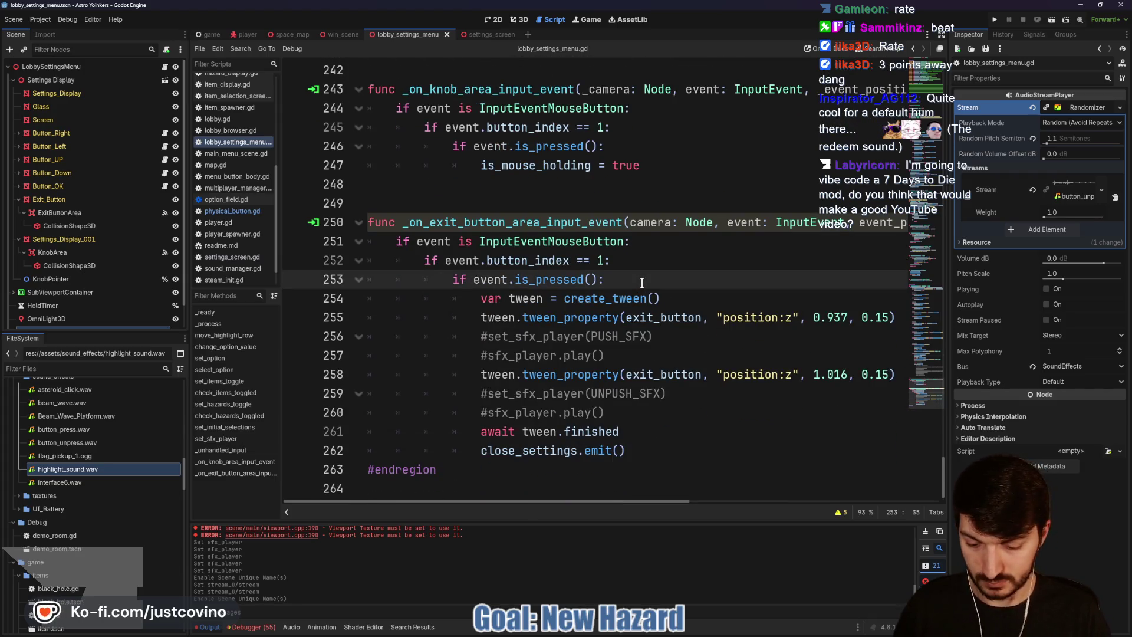
key("Return")
key("ctrl+v")
key("Tab")
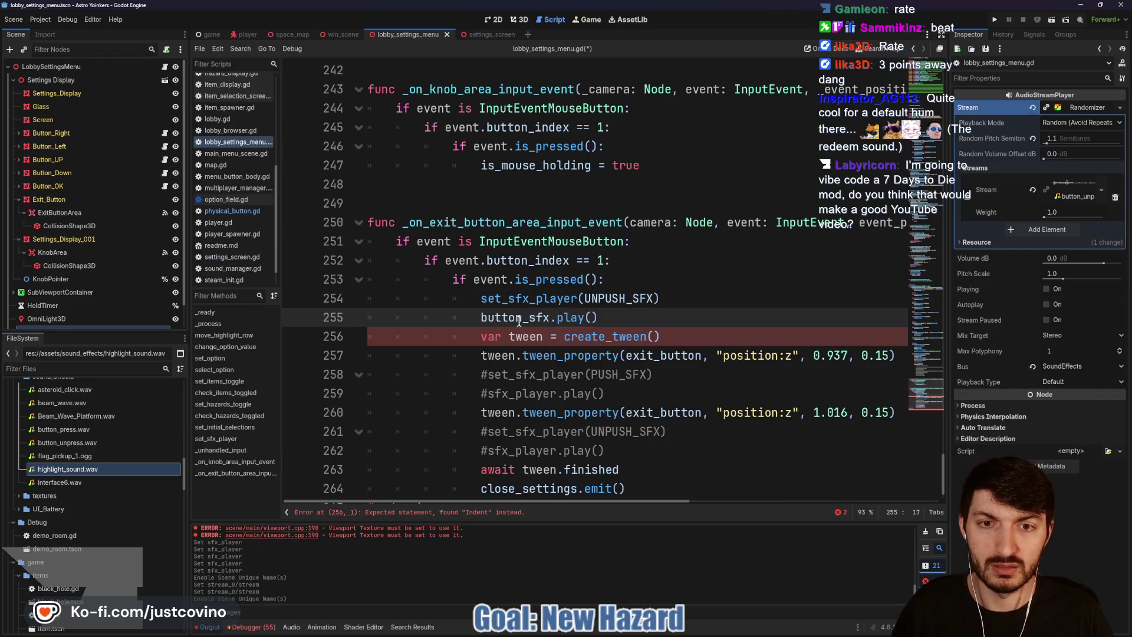
left_click(651, 314)
key("ctrl+s")
scroll(637, 305, "down", 1)
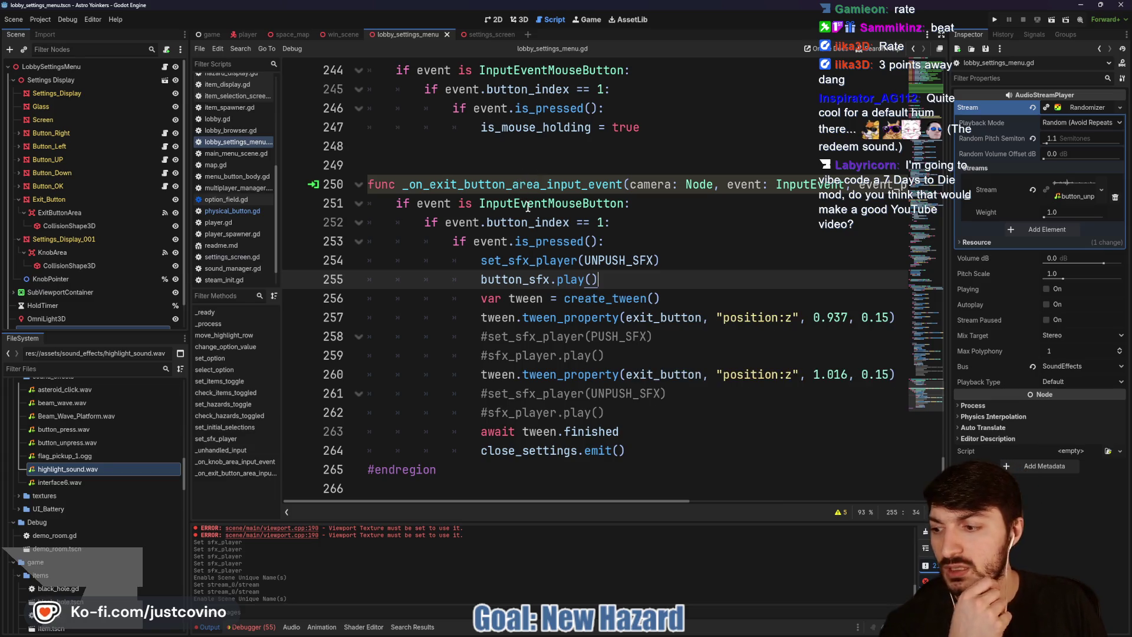
left_click(712, 142)
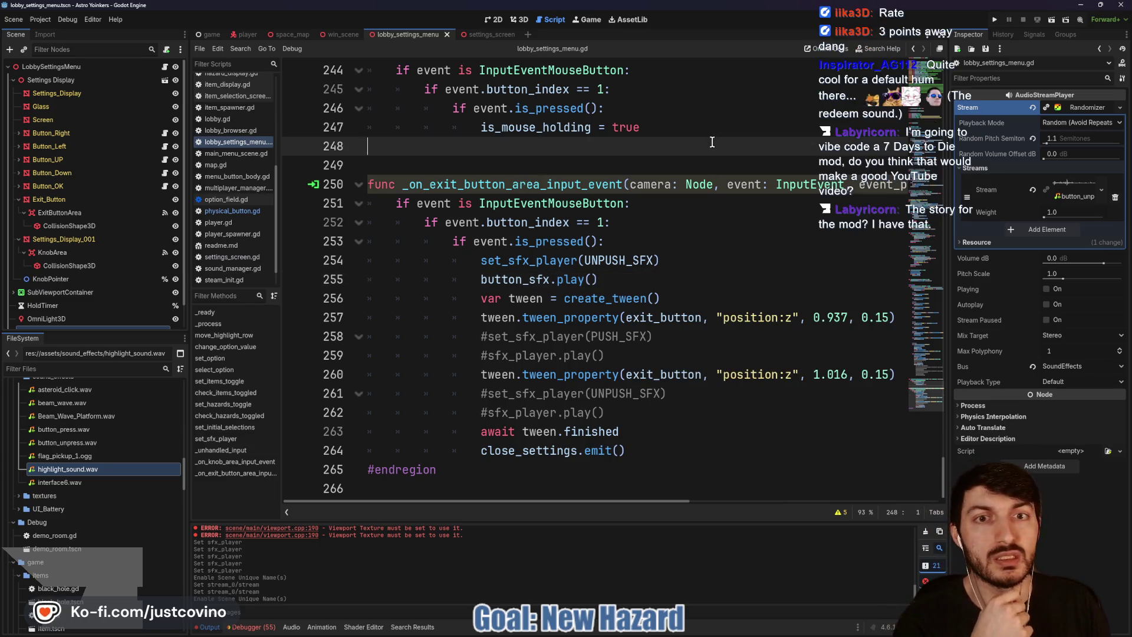
key("F5")
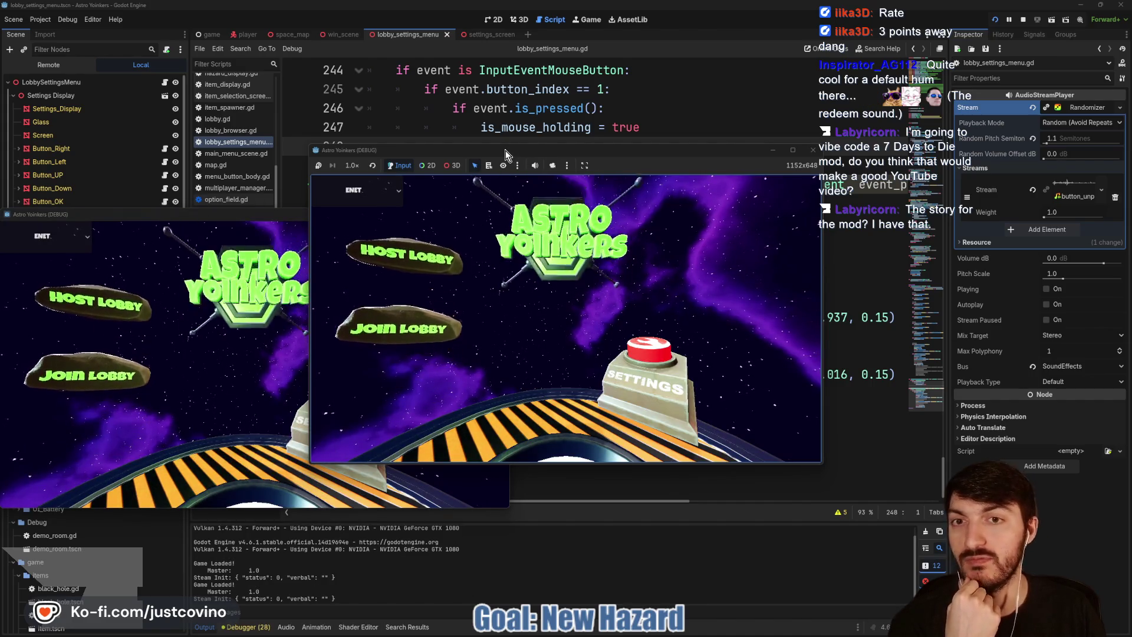
Step: Place the two Astro Yoinkers debug windows side by side and host a lobby in one
left_click_drag(507, 151, 737, 139)
mouse_move(370, 212)
left_mouse_down()
mouse_move(359, 195)
mouse_move(390, 160)
left_mouse_up()
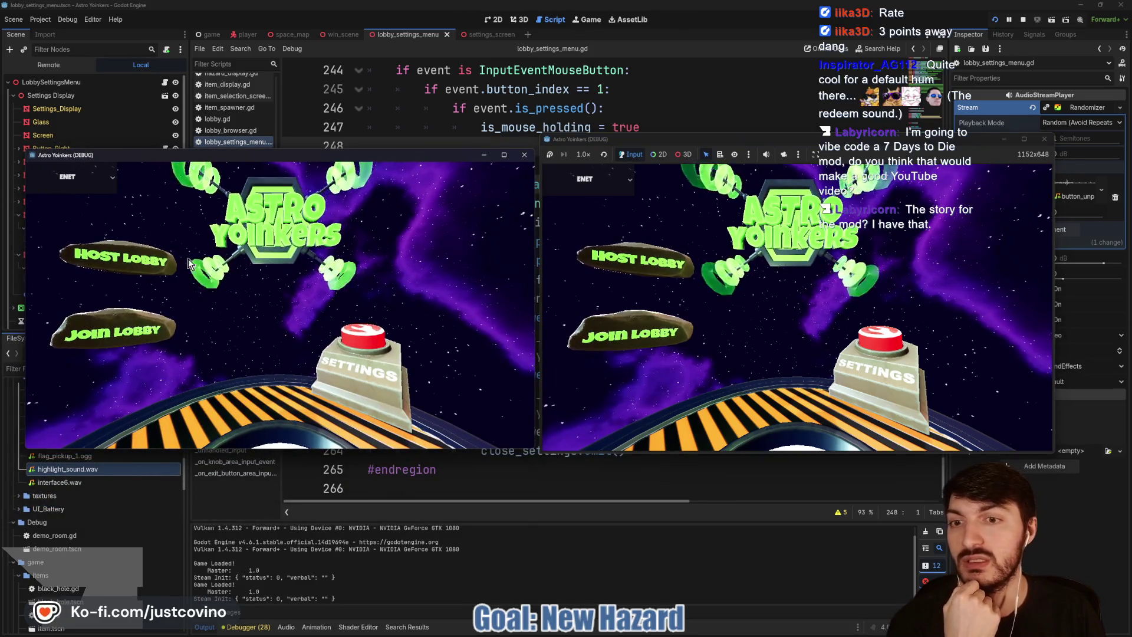
left_click(123, 244)
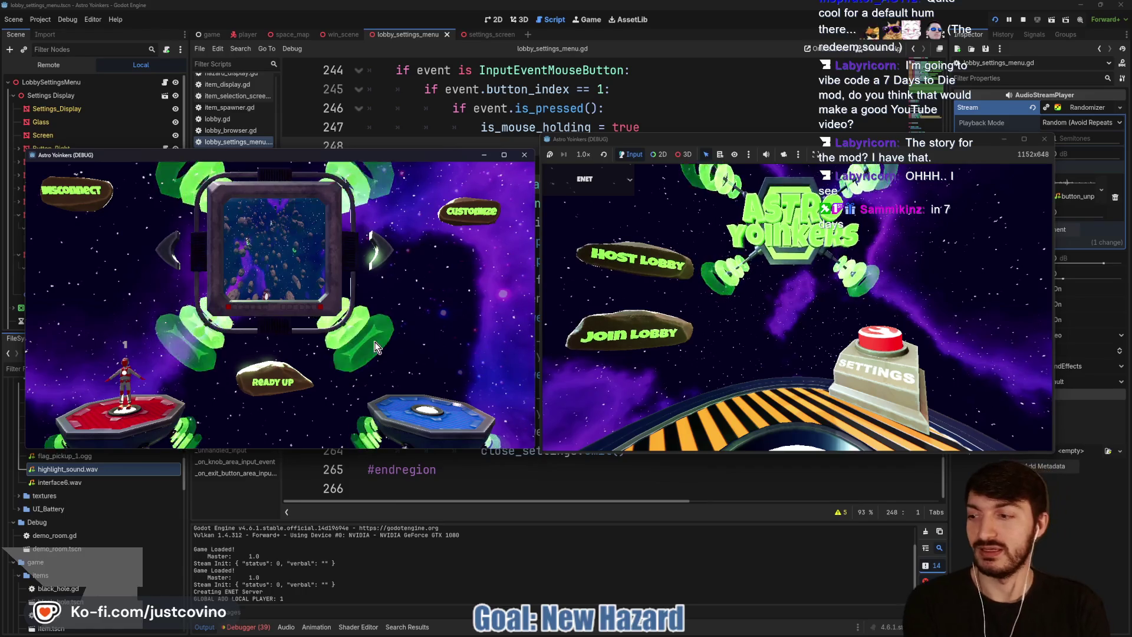
Step: Stop the Astro Yoinkers debug session with F8, closing both game windows
key("F8")
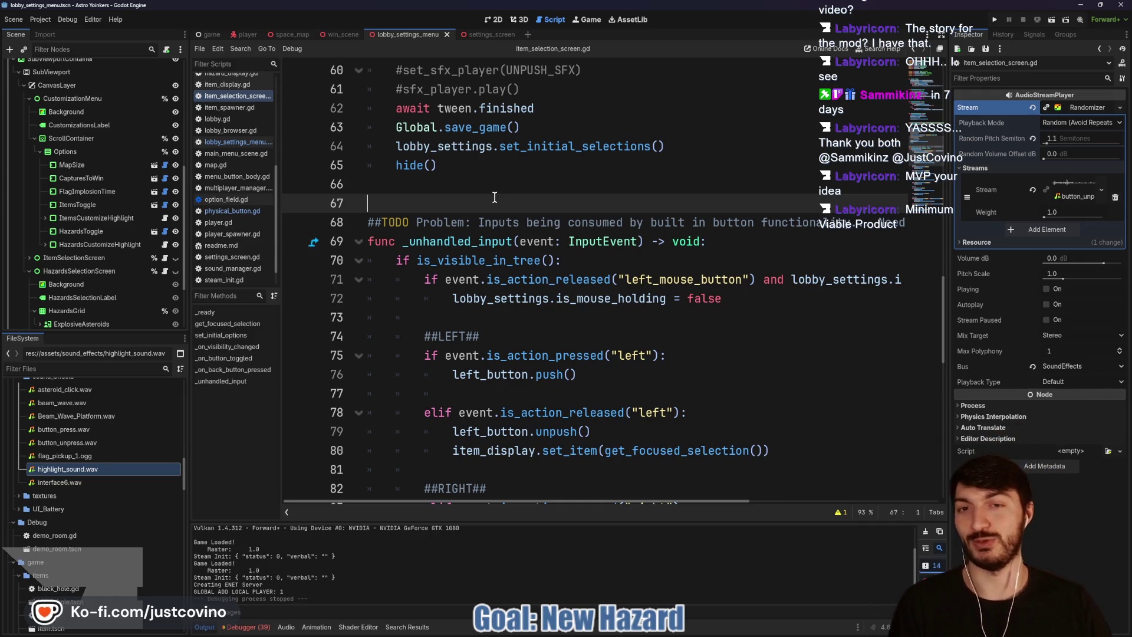
scroll(494, 197, "up", 3)
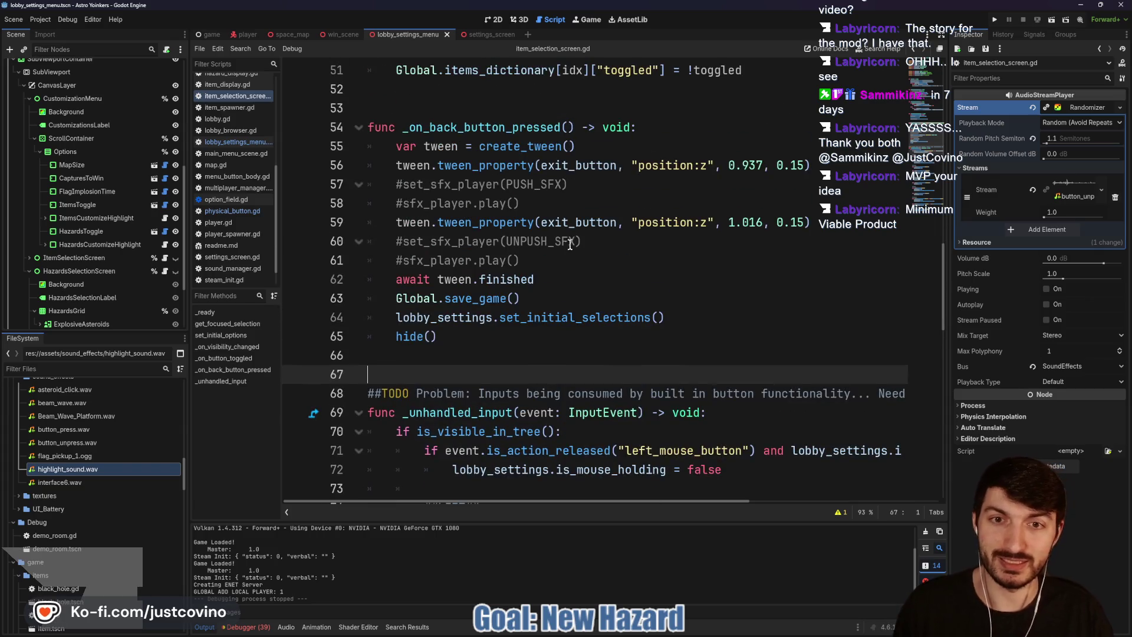
left_click(555, 257)
scroll(537, 251, "up", 8)
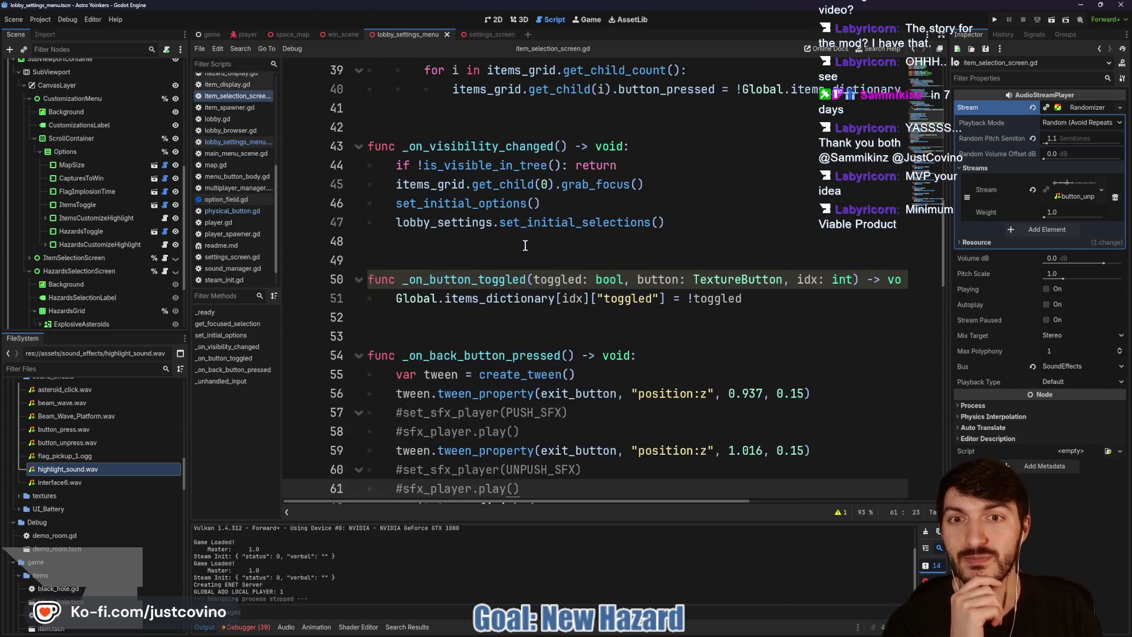
scroll(486, 293, "up", 7)
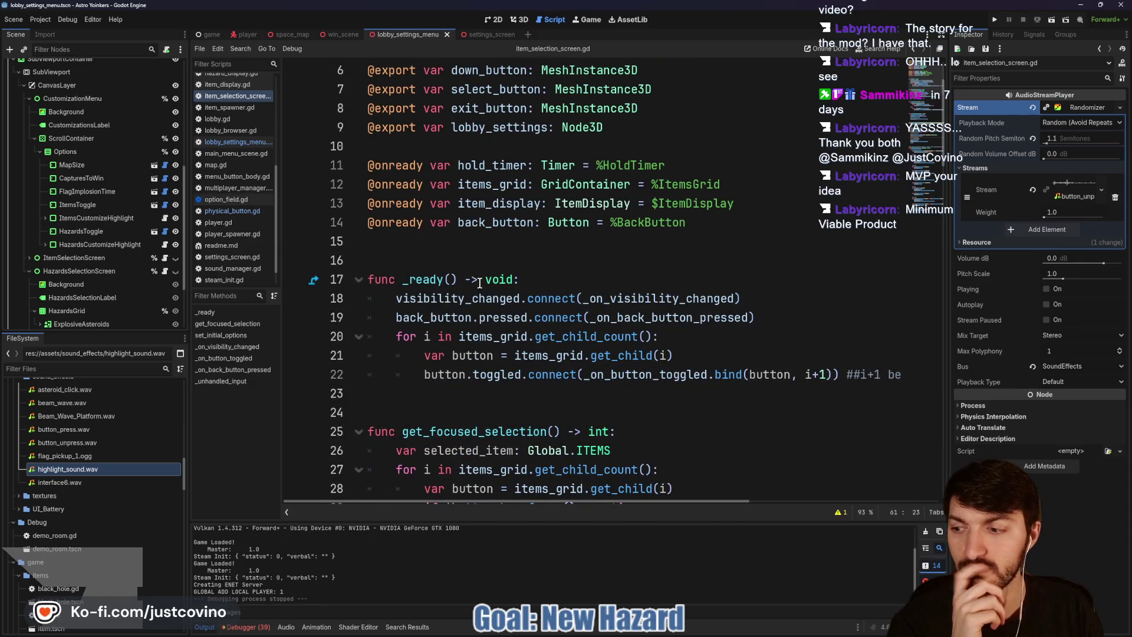
scroll(479, 283, "up", 2)
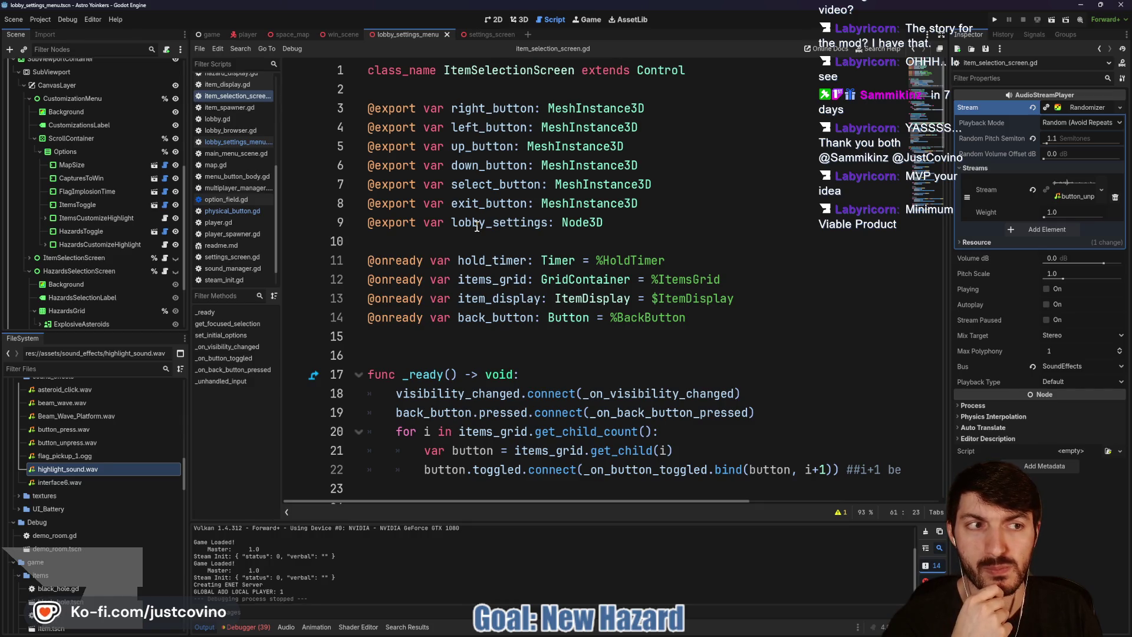
scroll(643, 238, "down", 5)
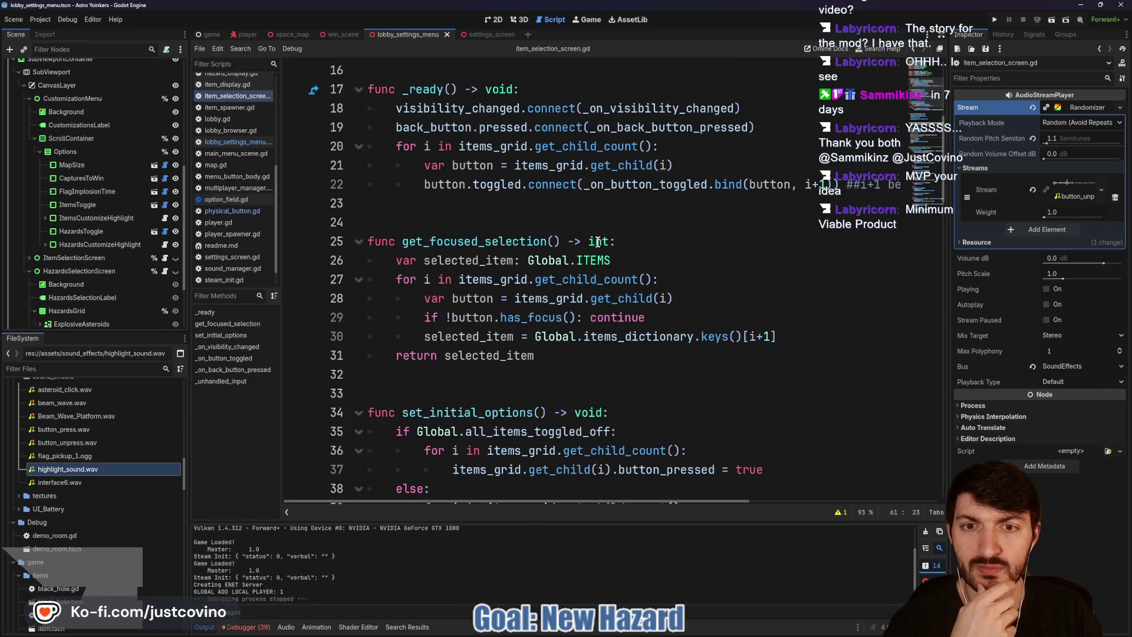
scroll(580, 238, "down", 1)
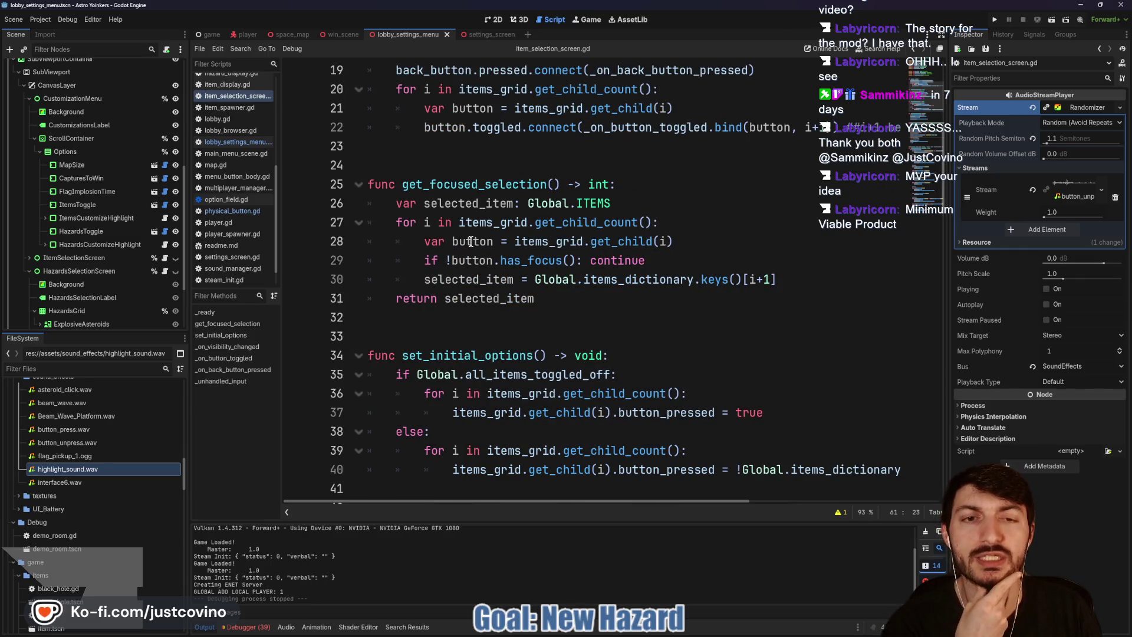
scroll(476, 242, "up", 1)
scroll(476, 242, "up", 1)
scroll(475, 242, "down", 4)
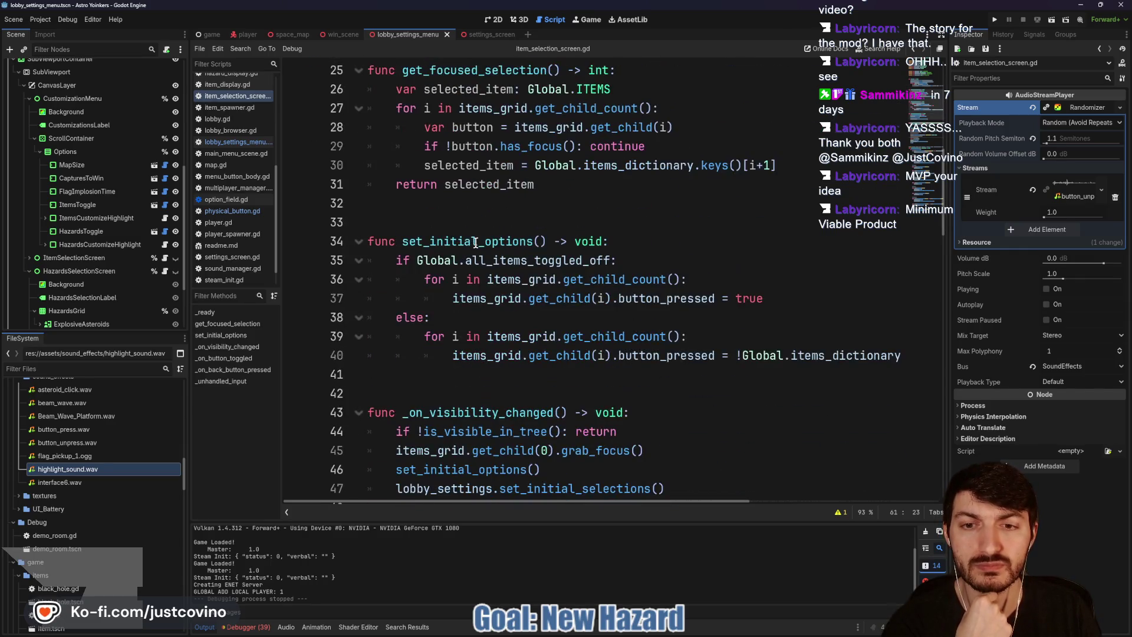
scroll(487, 231, "down", 3)
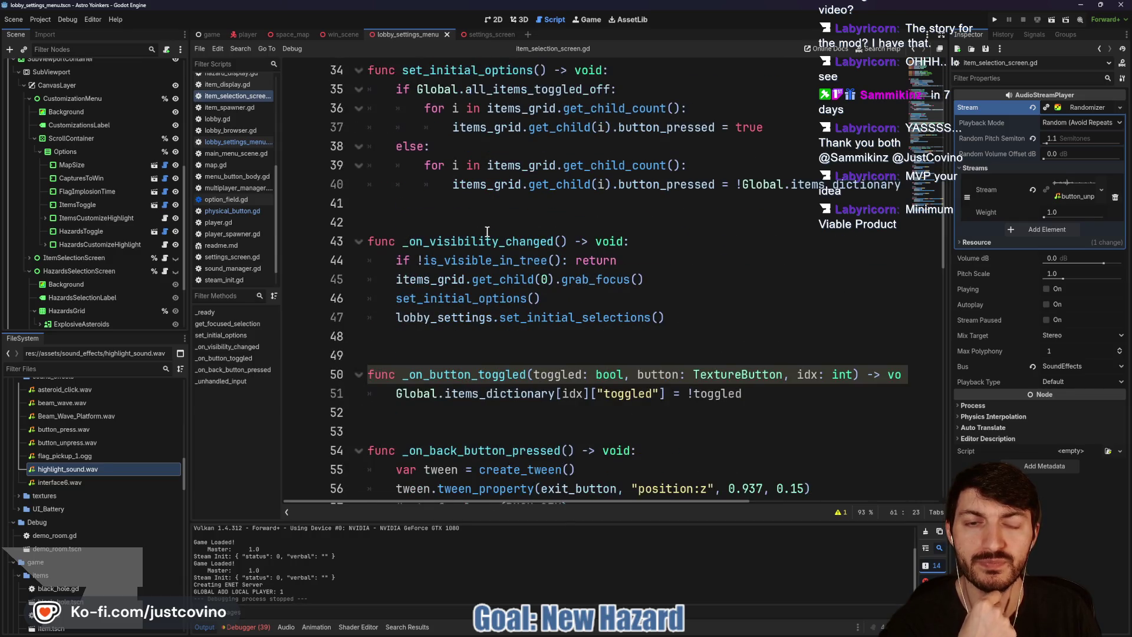
scroll(479, 228, "down", 2)
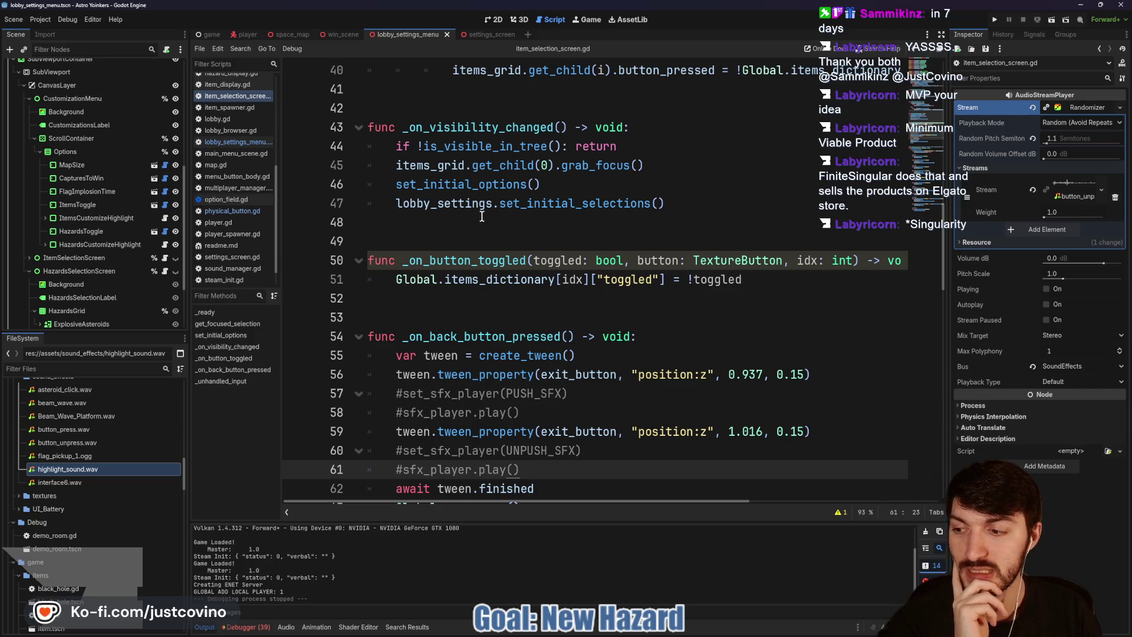
left_click(445, 227)
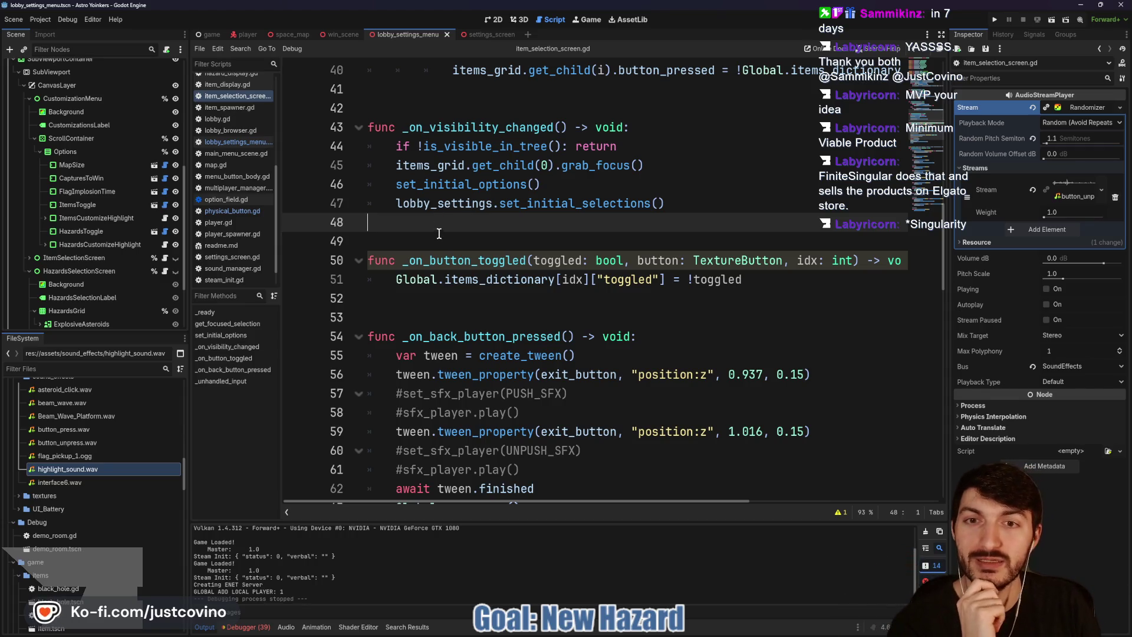
scroll(450, 235, "up", 2)
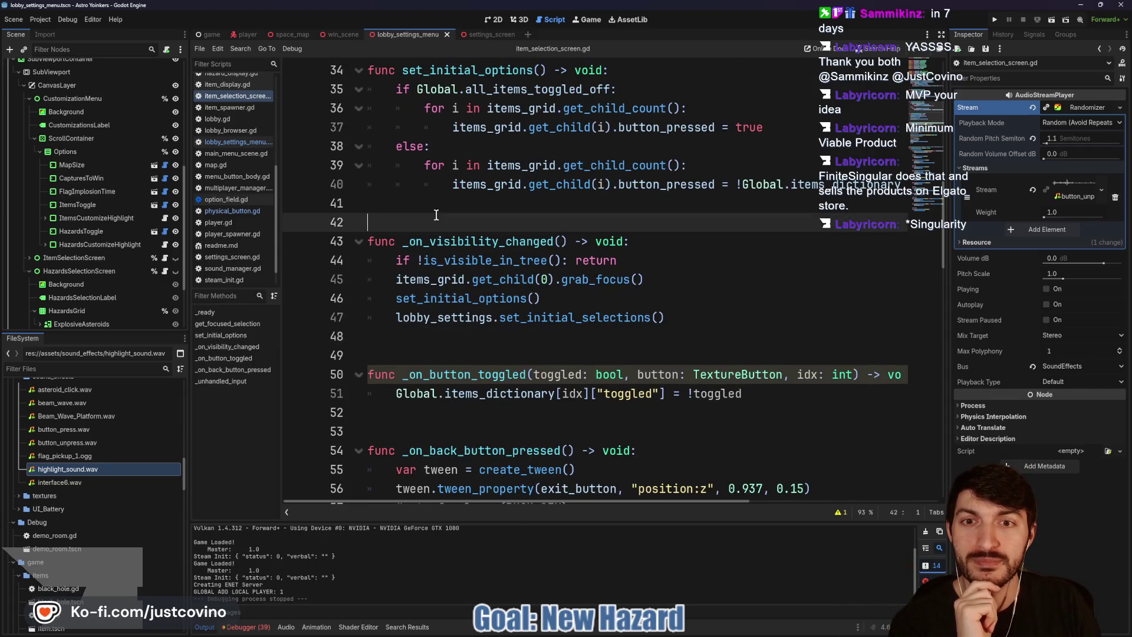
left_click(437, 203)
scroll(438, 205, "down", 2)
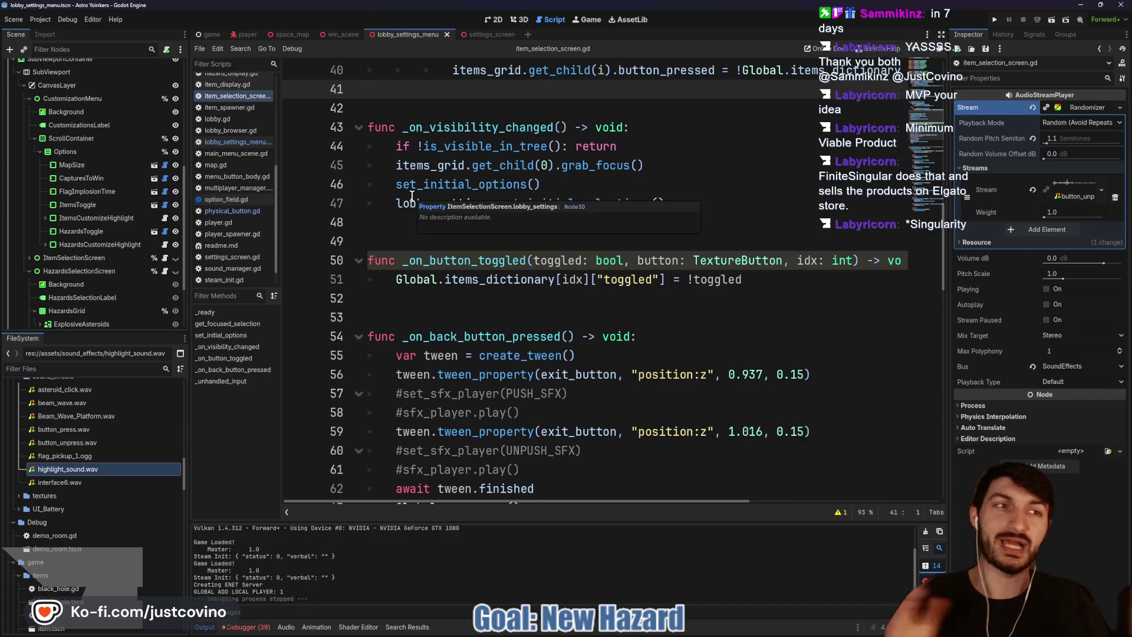
left_click(422, 238)
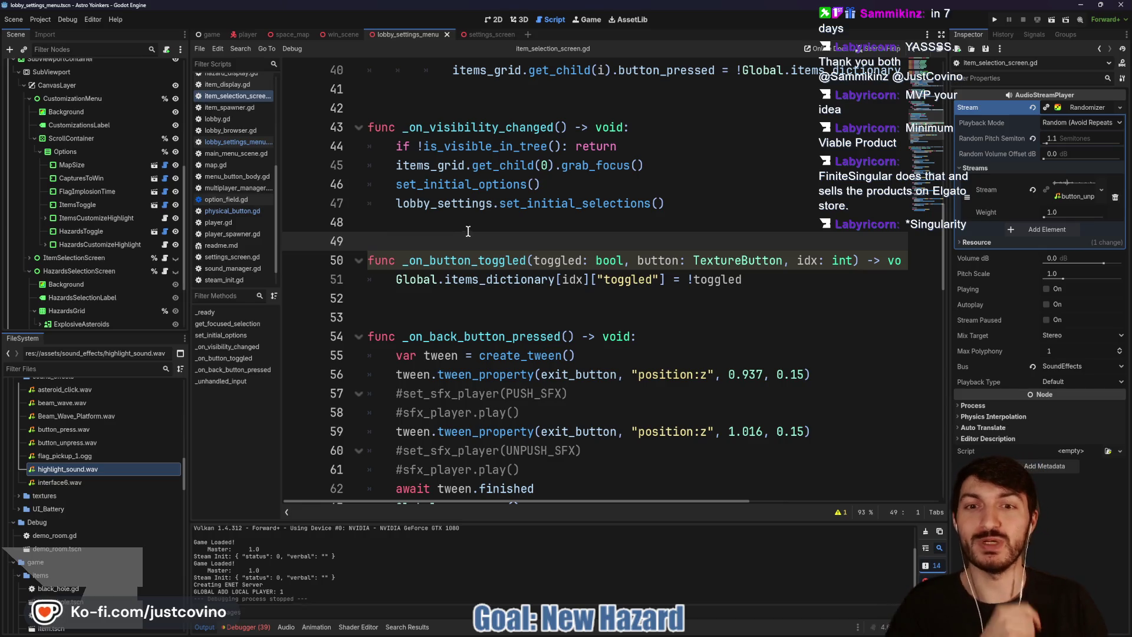
Step: Browse through the open script's code, placing the caret on empty line 66
scroll(472, 235, "down", 1)
scroll(511, 218, "down", 2)
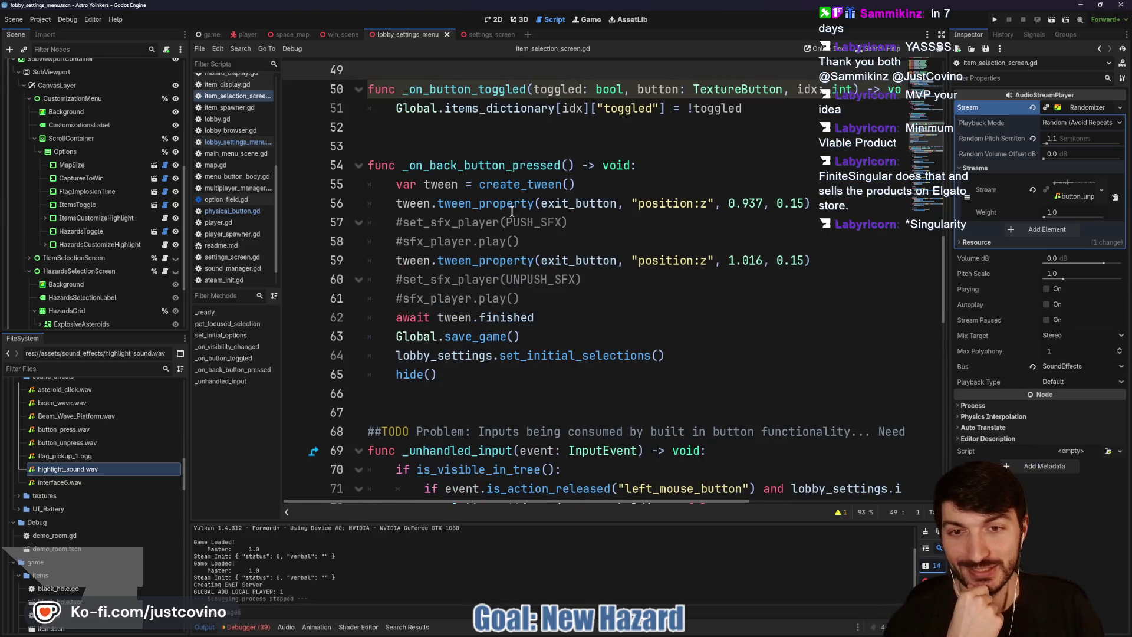
scroll(567, 211, "down", 4)
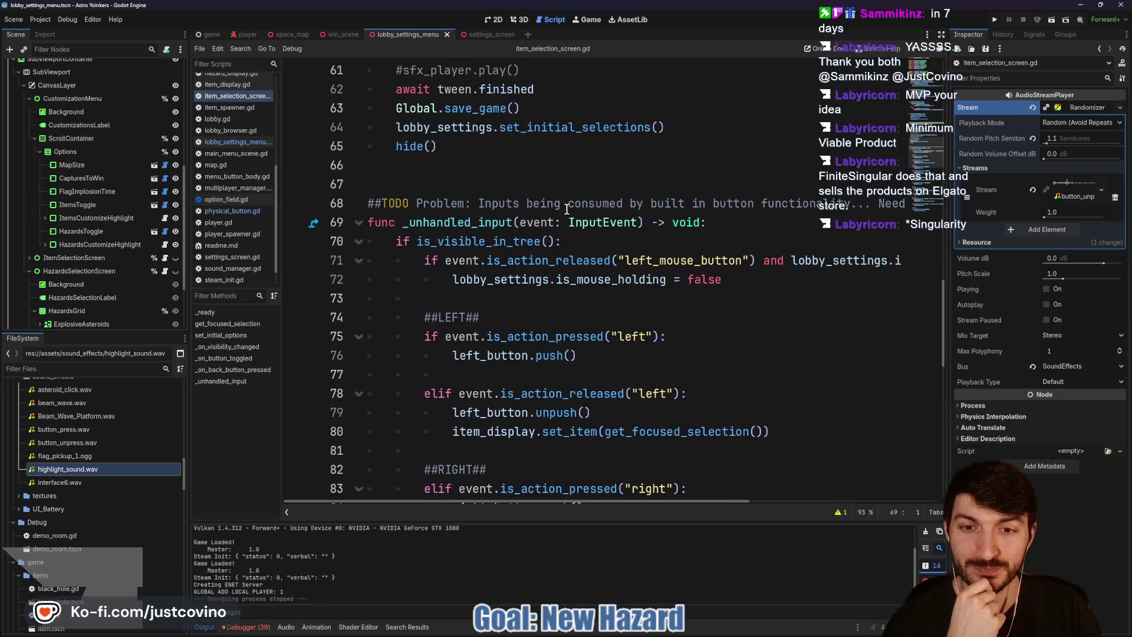
scroll(566, 207, "down", 1)
scroll(530, 198, "up", 2)
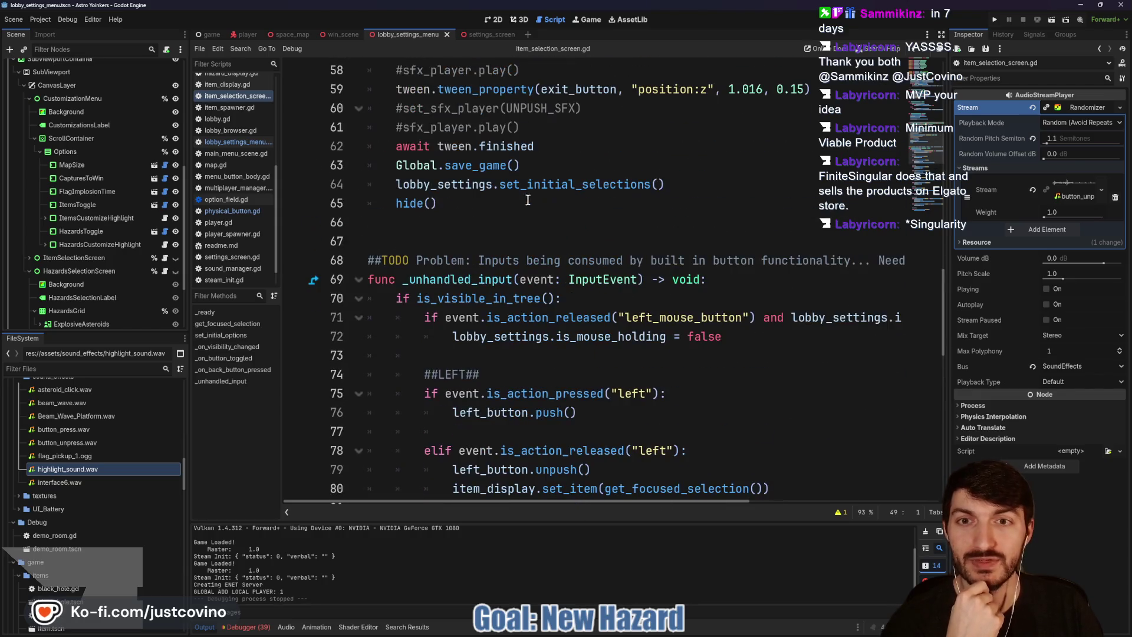
left_click(449, 224)
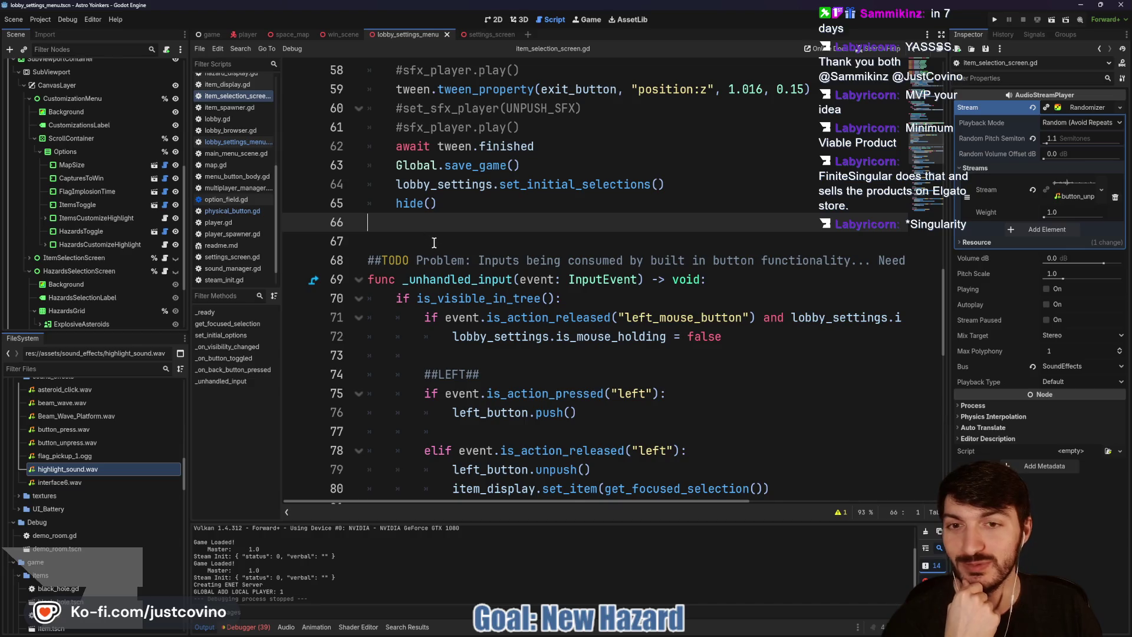
scroll(434, 239, "down", 1)
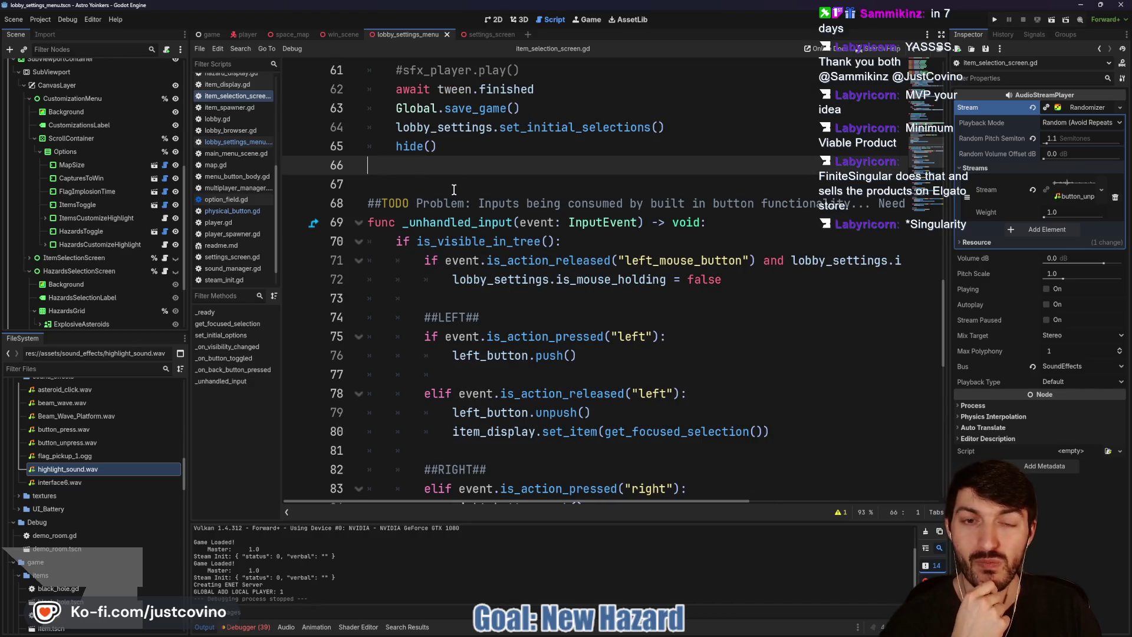
scroll(451, 189, "down", 1)
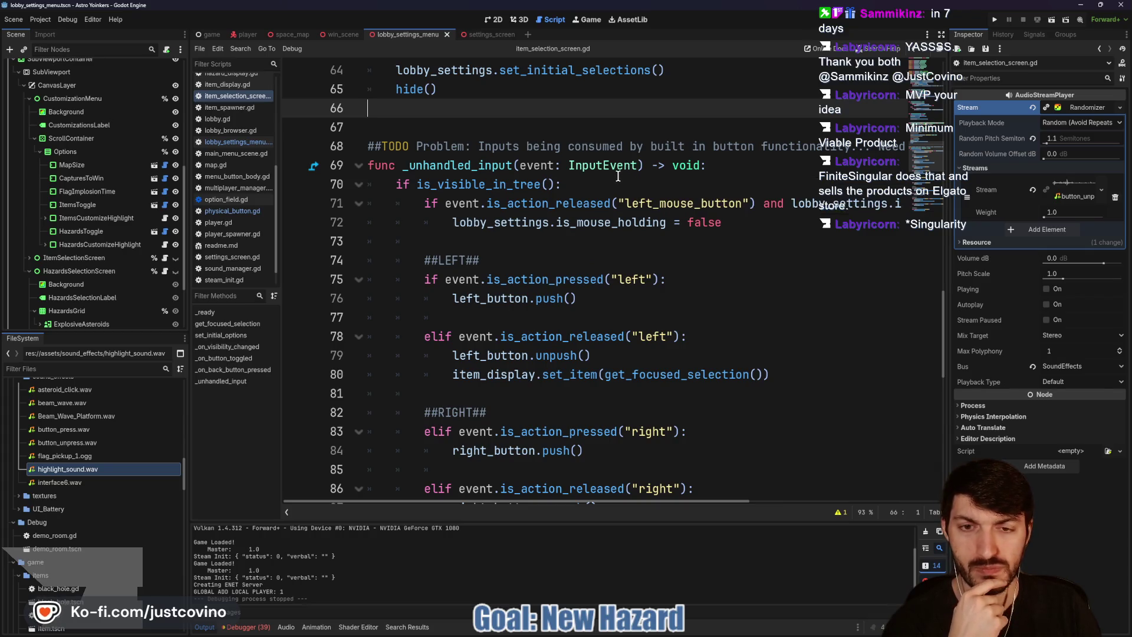
scroll(613, 176, "down", 1)
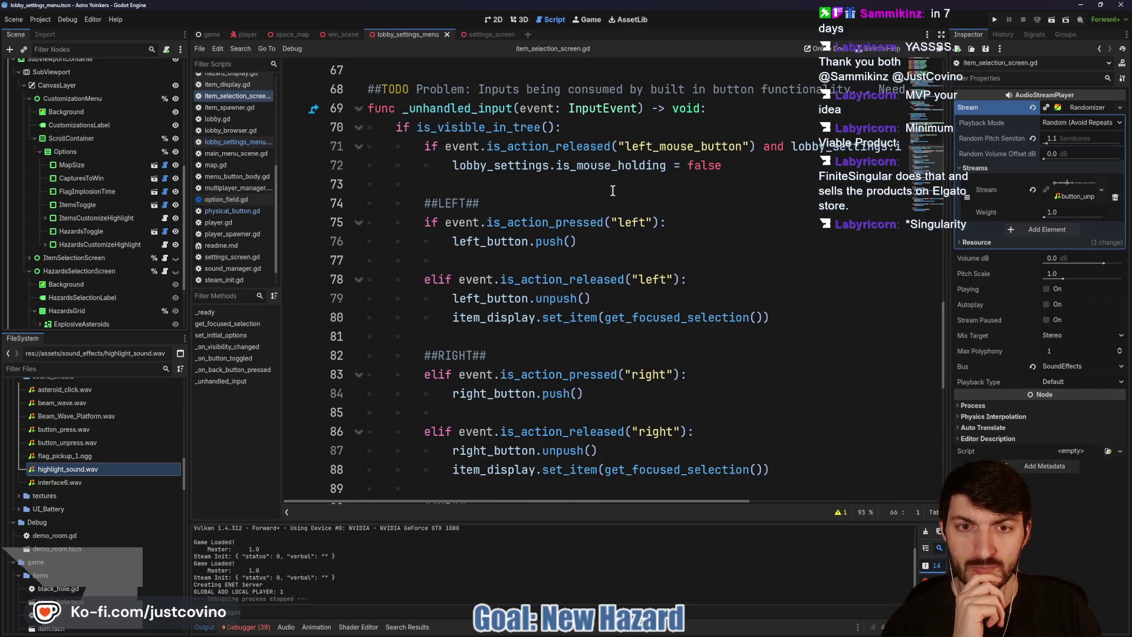
scroll(612, 190, "down", 1)
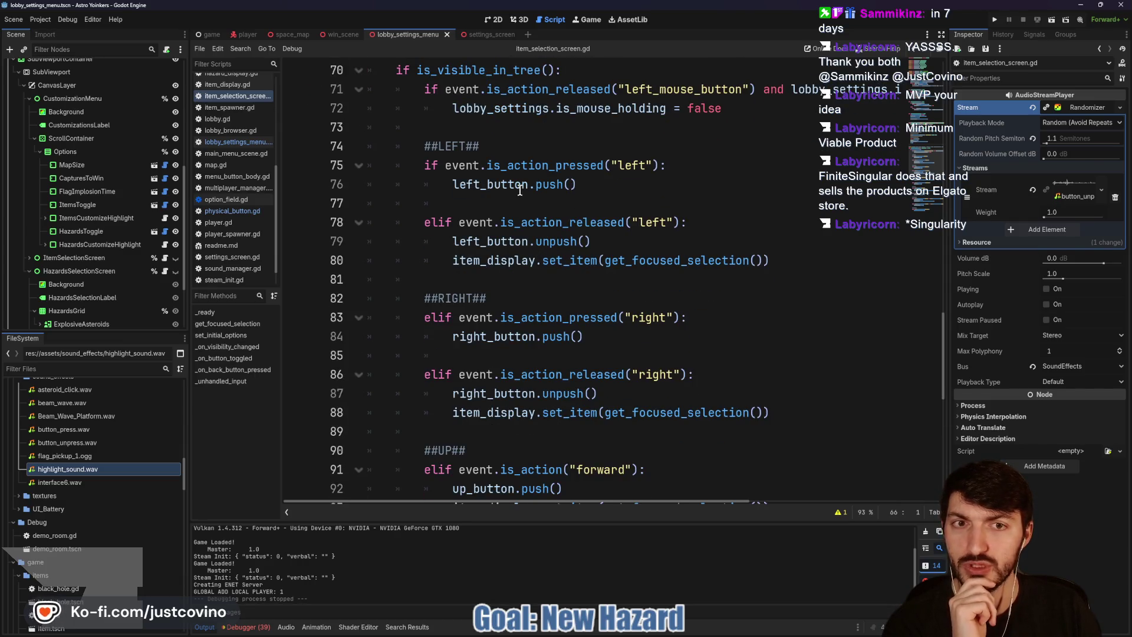
mouse_move(520, 190)
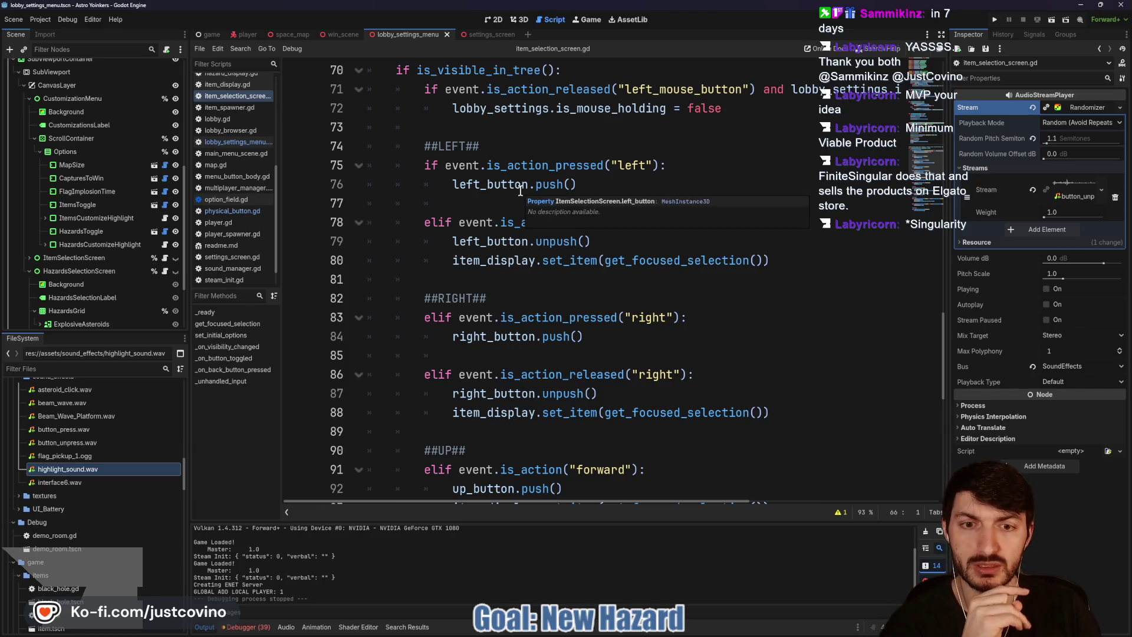
scroll(520, 190, "down", 3)
scroll(520, 189, "down", 6)
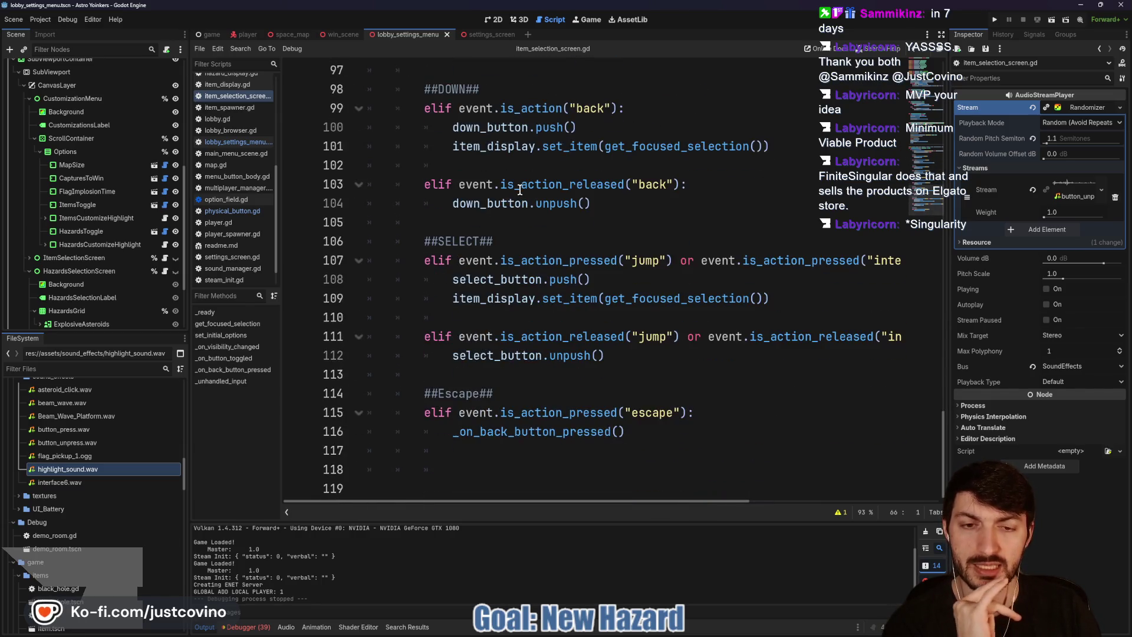
scroll(520, 190, "up", 14)
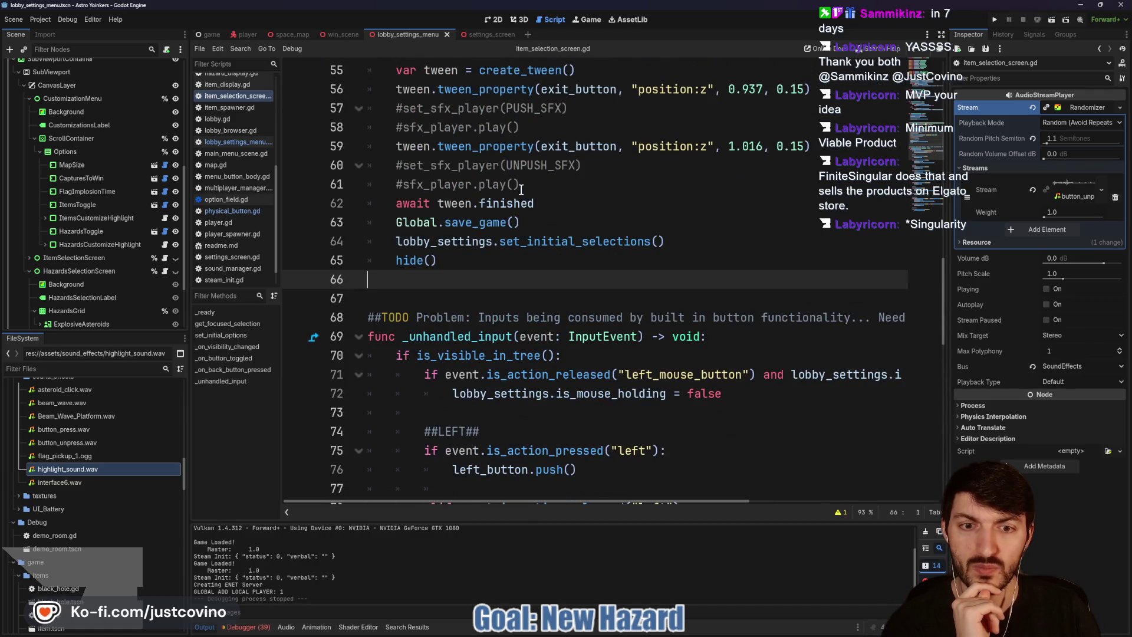
scroll(565, 225, "up", 2)
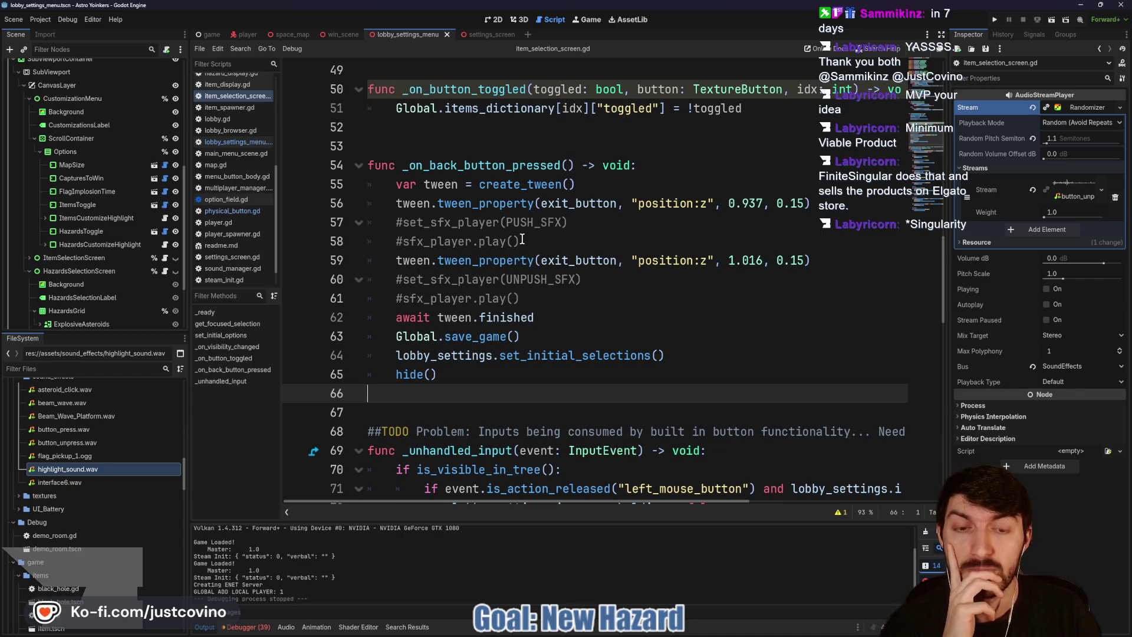
scroll(520, 237, "up", 3)
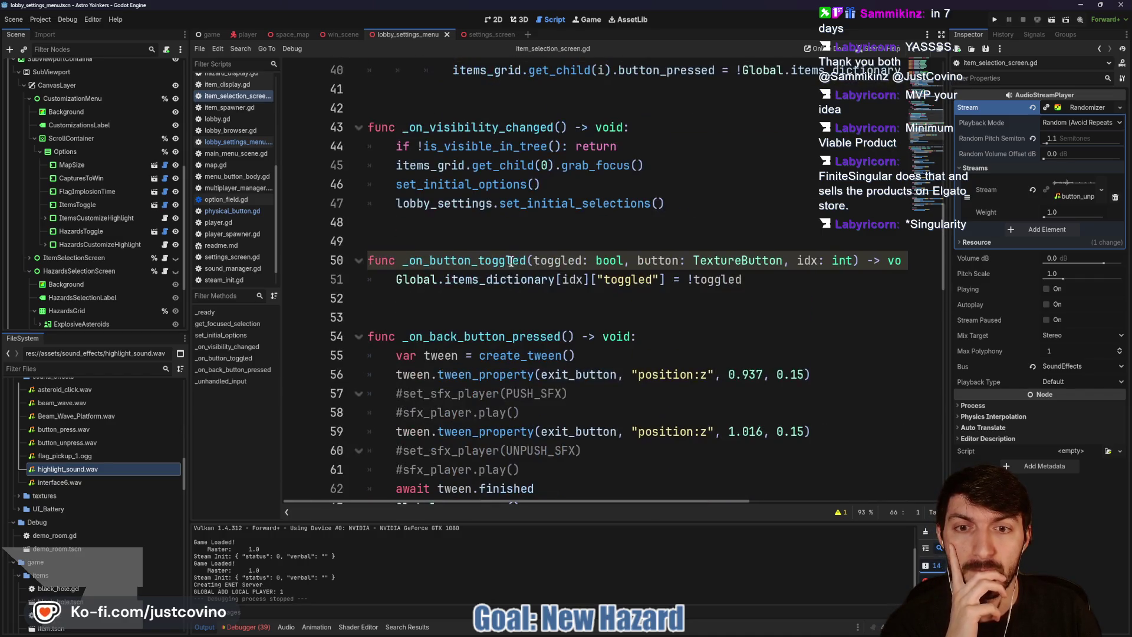
Step: Select the _on_back_button_pressed name on line 54, then switch to lobby_settings_menu.gd
double_click(440, 333)
scroll(588, 289, "up", 6)
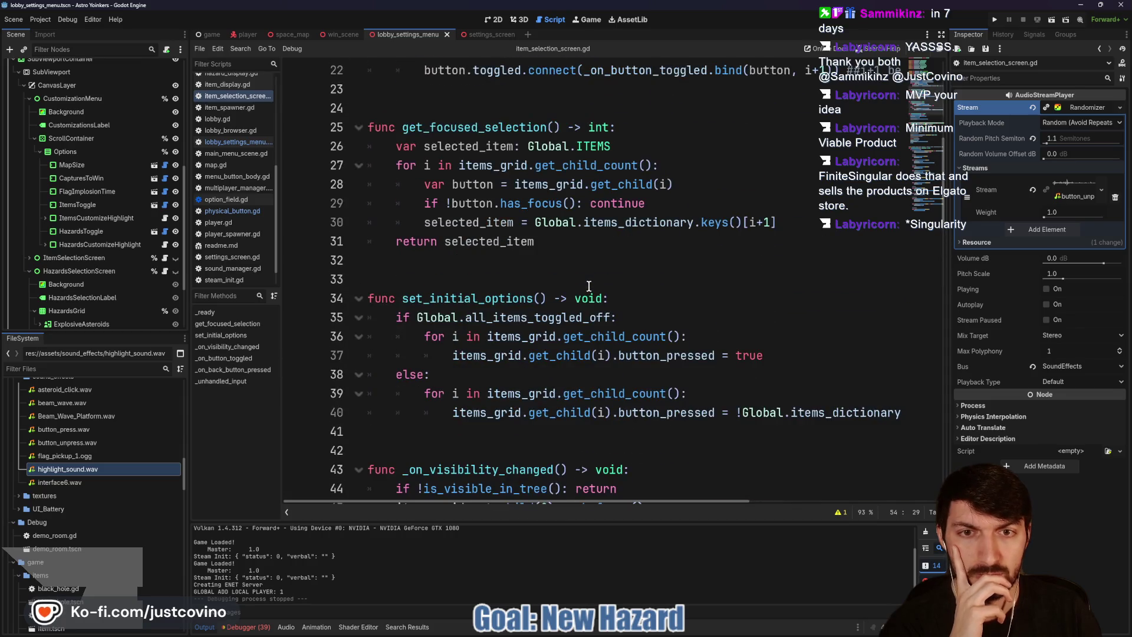
scroll(587, 286, "up", 5)
scroll(587, 286, "down", 3)
scroll(587, 284, "up", 2)
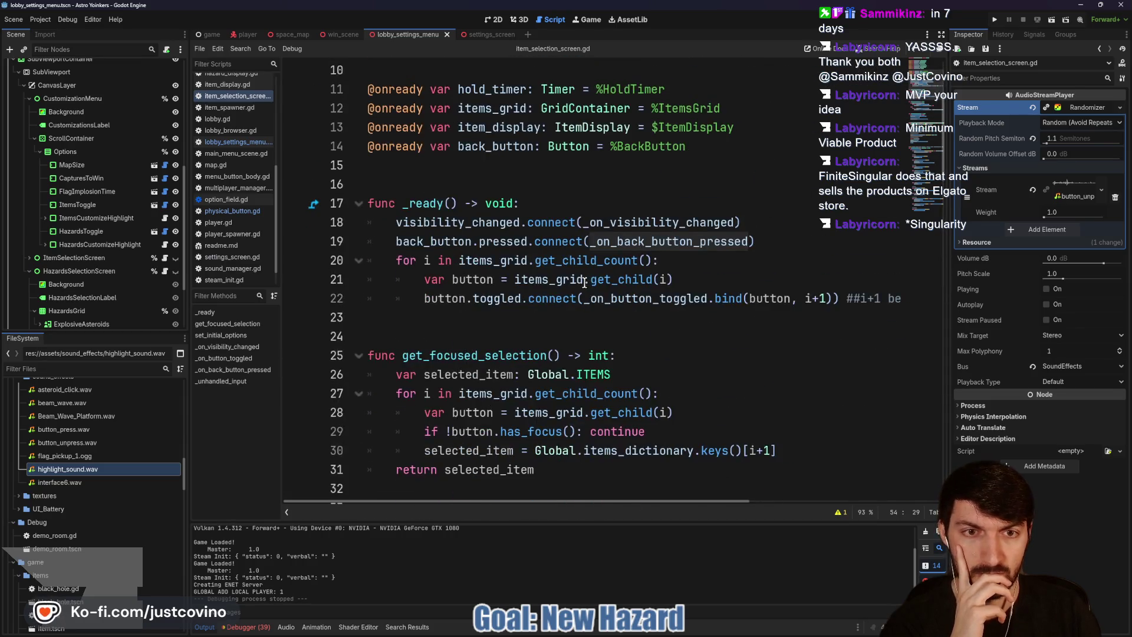
scroll(487, 228, "down", 5)
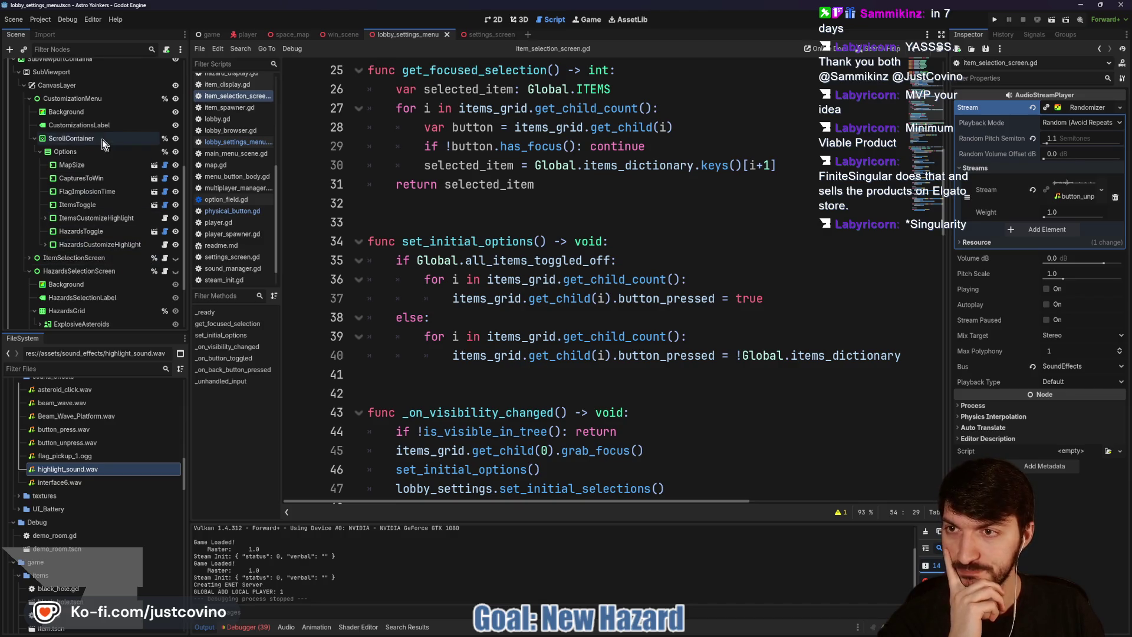
scroll(102, 139, "up", 5)
scroll(134, 170, "down", 2)
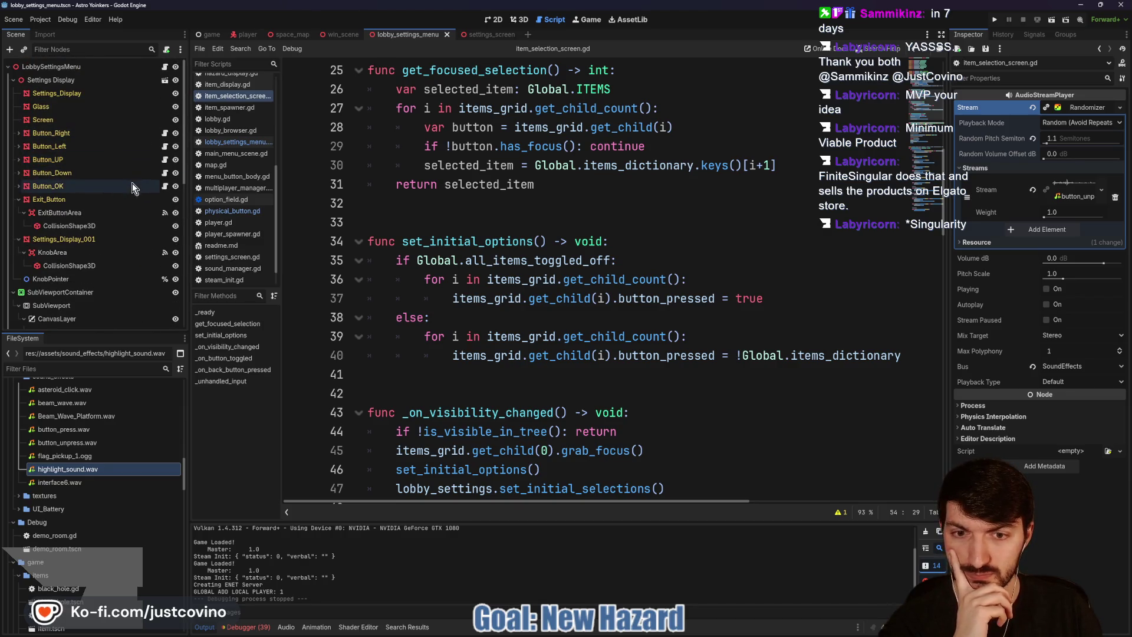
scroll(132, 184, "down", 2)
scroll(131, 184, "up", 8)
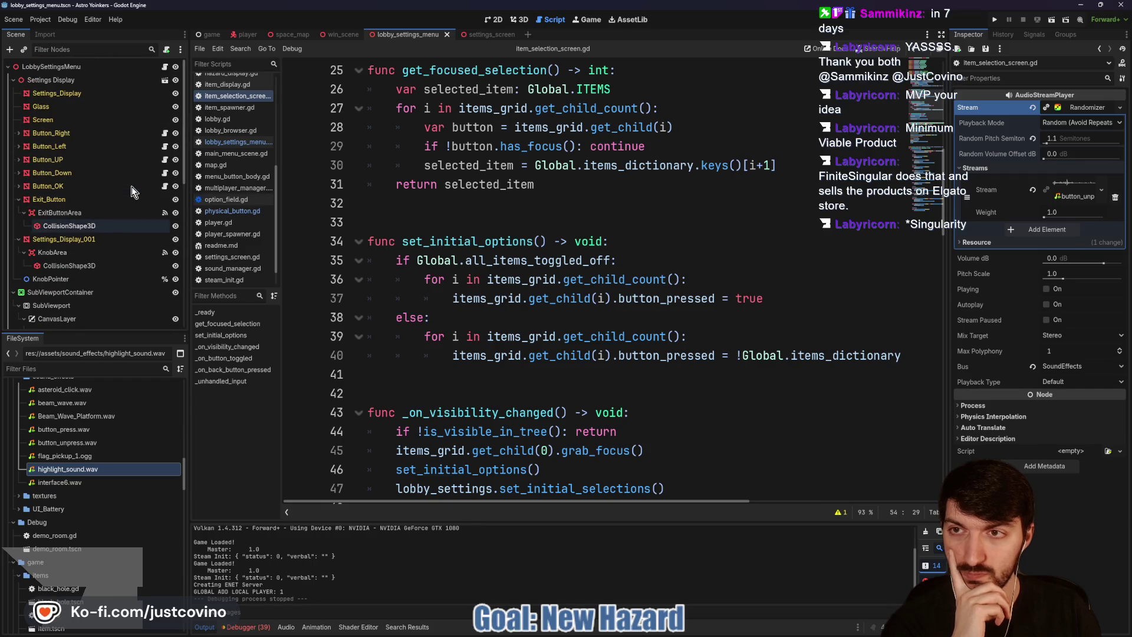
scroll(132, 177, "down", 5)
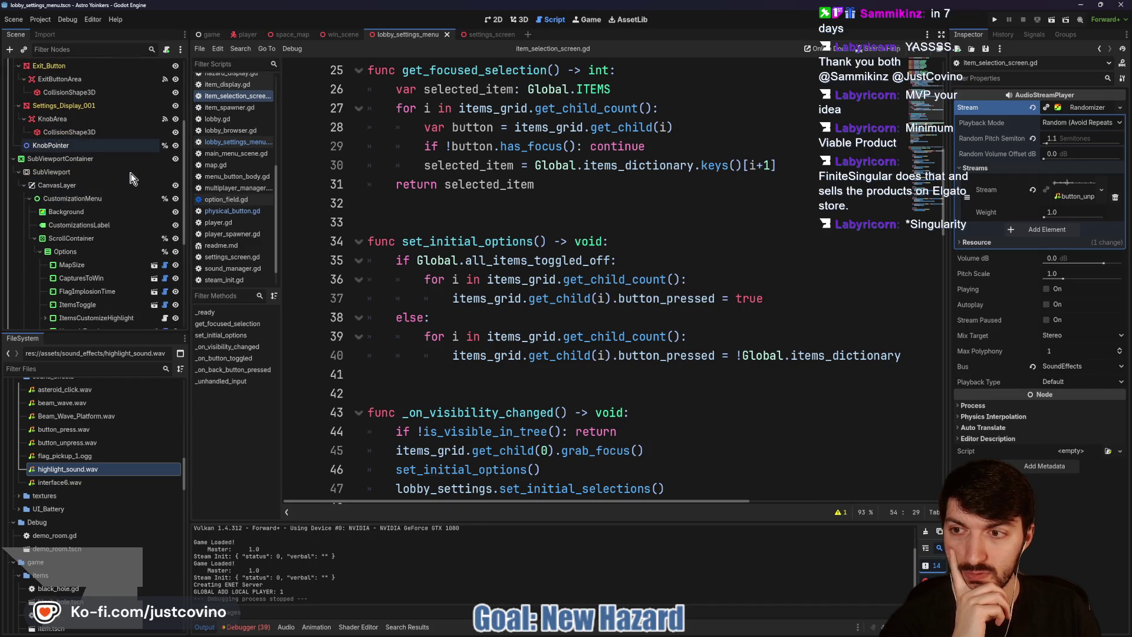
scroll(527, 260, "down", 5)
scroll(528, 257, "down", 2)
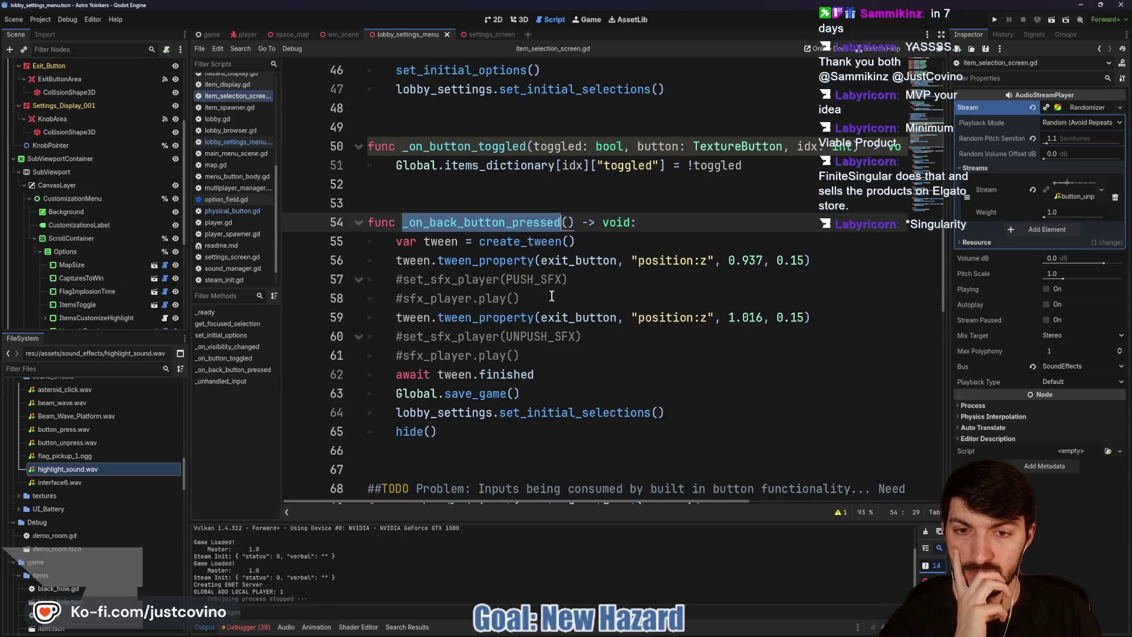
scroll(143, 175, "up", 5)
left_click(164, 66)
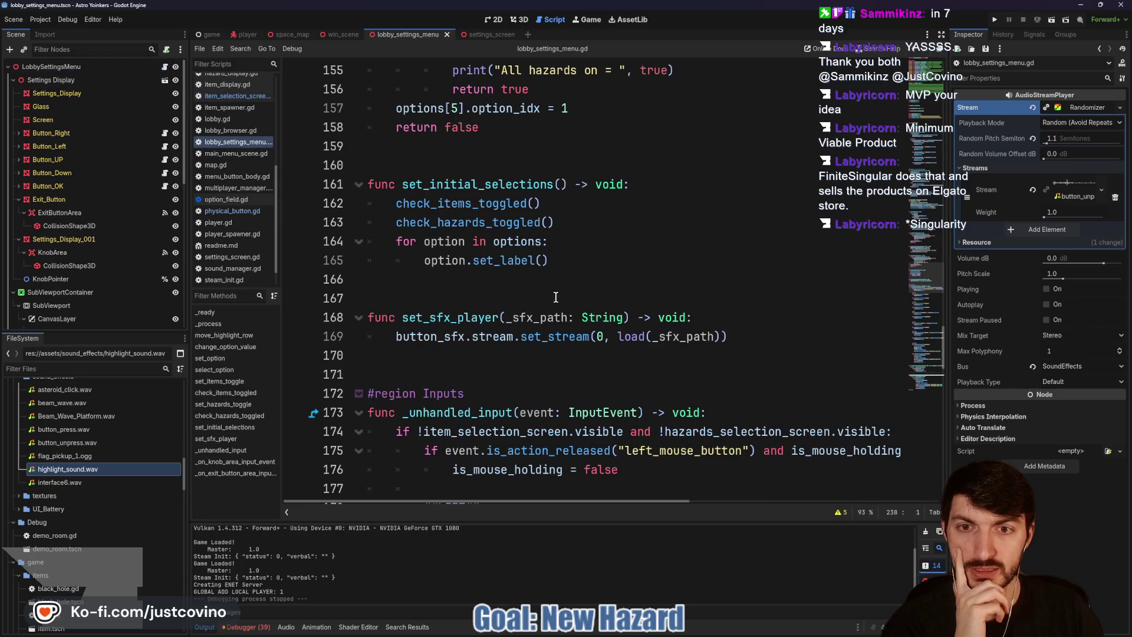
Step: Select the set_sfx_player function in lobby_settings_menu.gd for copying
scroll(536, 308, "down", 2)
scroll(536, 308, "down", 17)
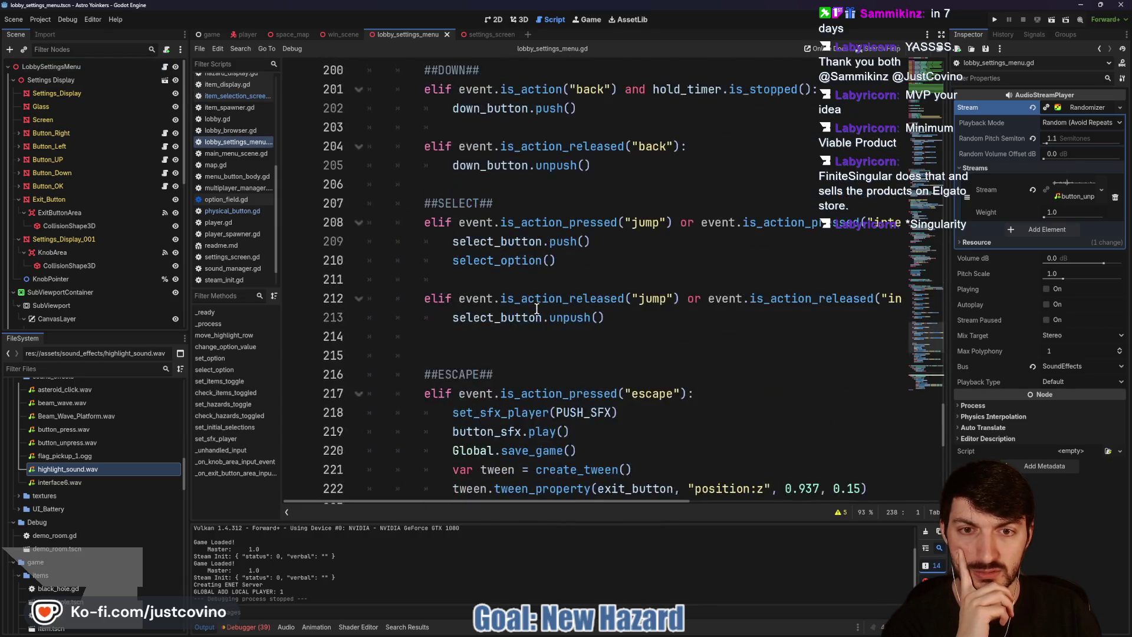
mouse_move(569, 260)
left_mouse_down()
mouse_move(407, 260)
mouse_move(395, 241)
left_mouse_up()
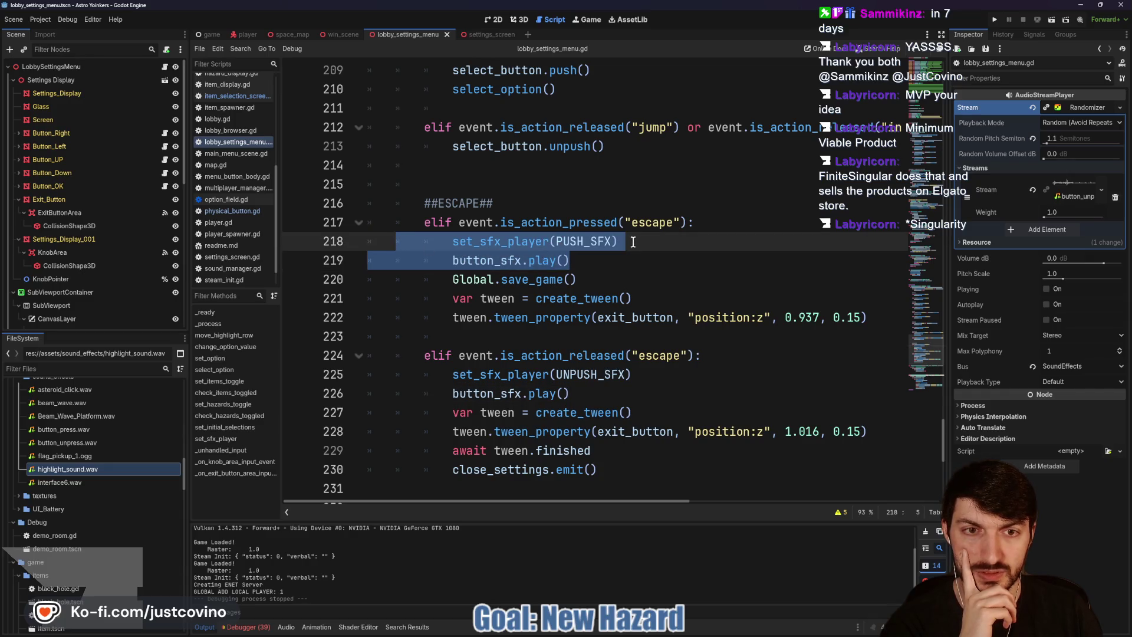
scroll(627, 244, "up", 16)
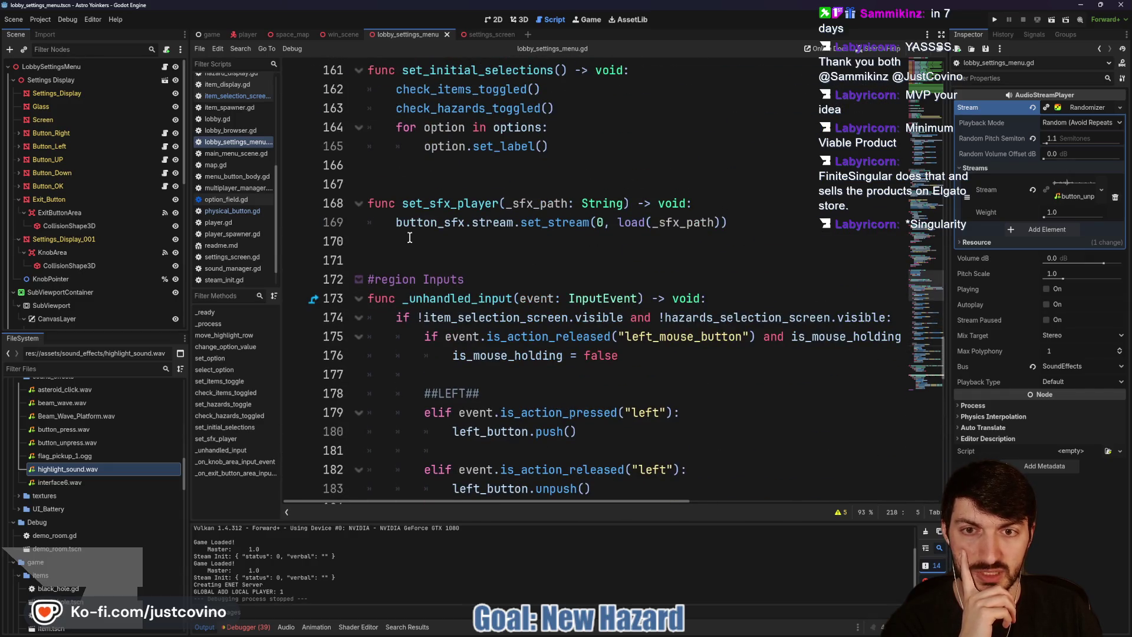
left_click_drag(387, 241, 368, 203)
key("ctrl+c")
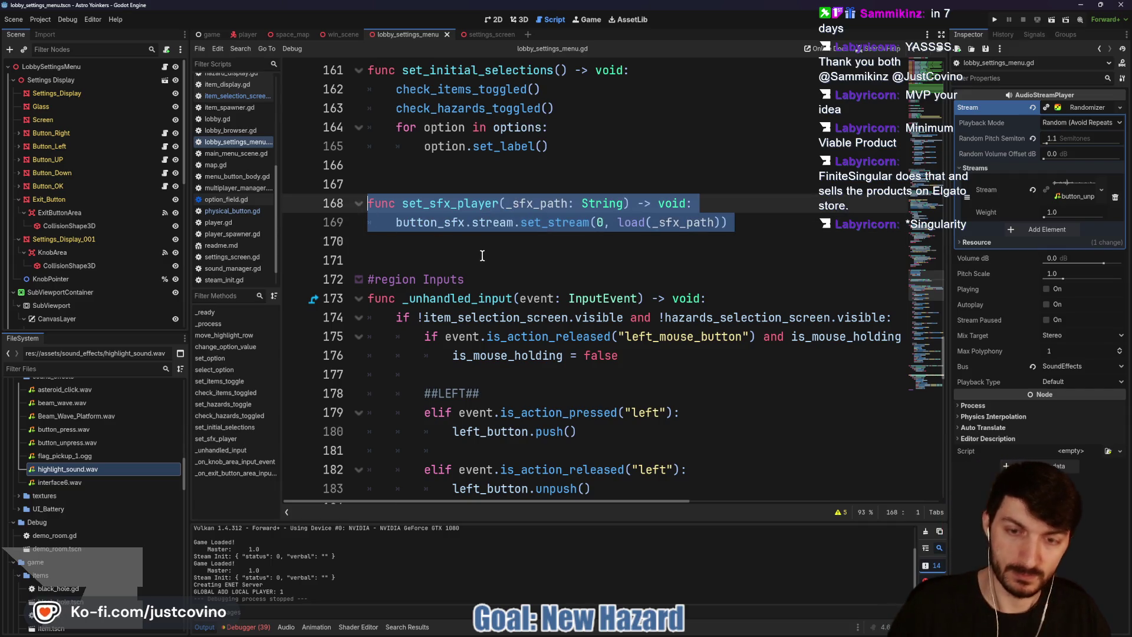
scroll(129, 262, "down", 5)
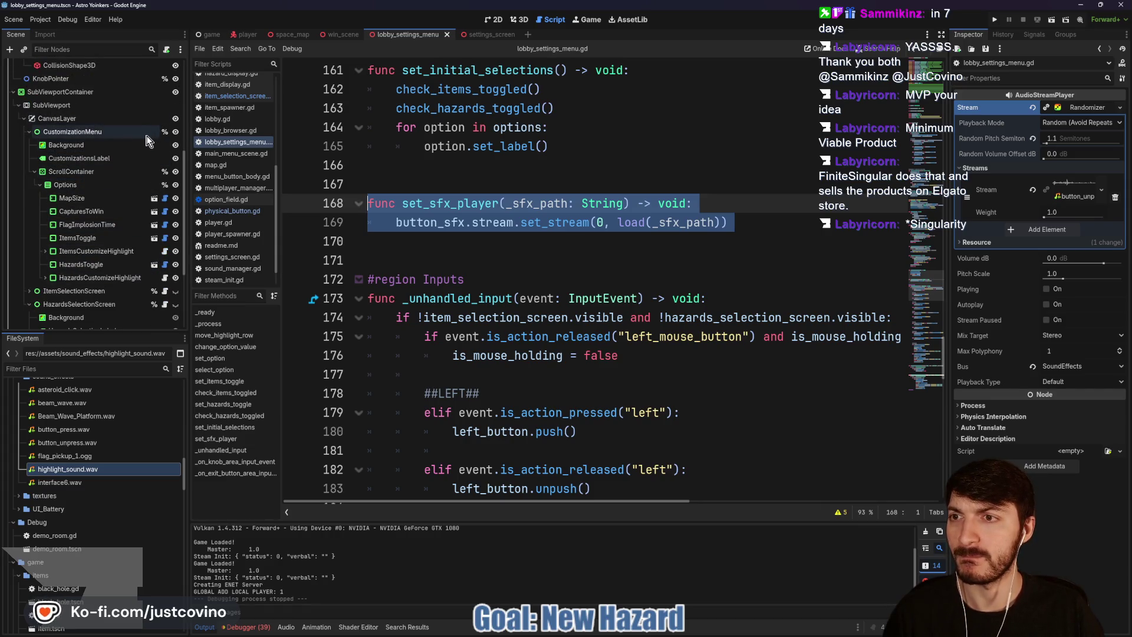
Step: Paste set_sfx_player into item_selection_screen.gd below _on_visibility_changed
left_click(165, 292)
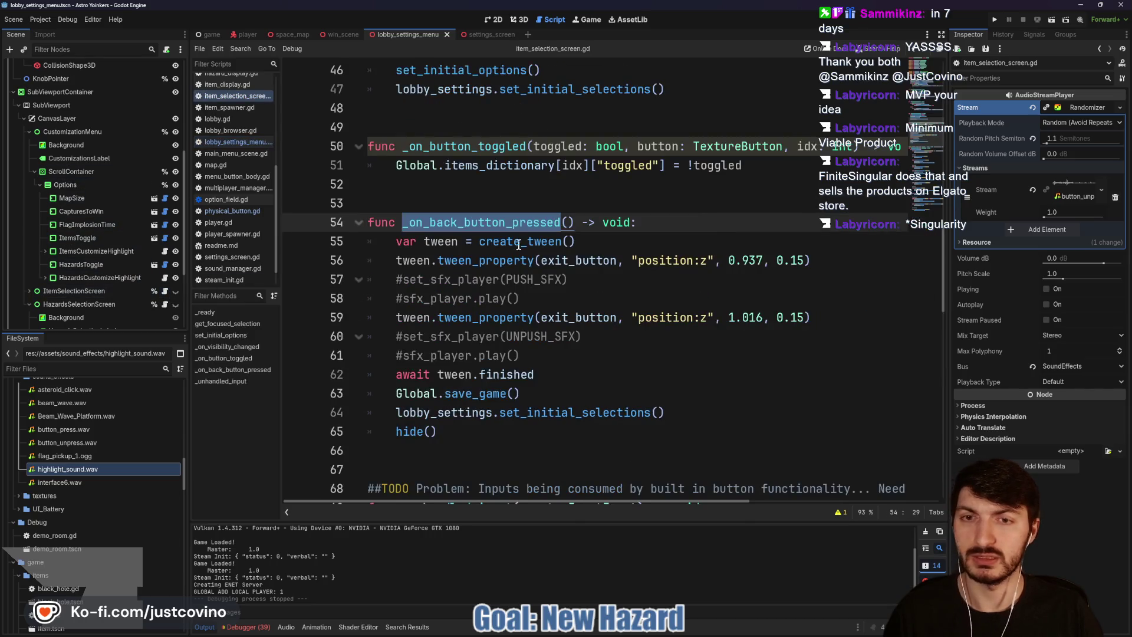
scroll(462, 227, "up", 5)
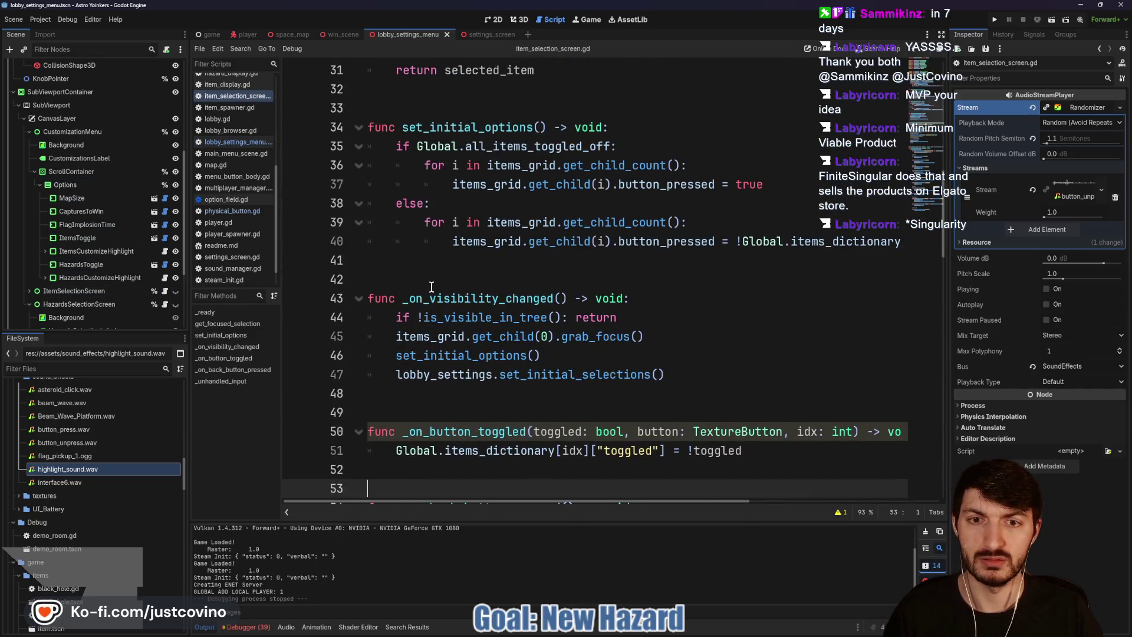
left_click(392, 398)
key("Return")
key("Return")
key("Return")
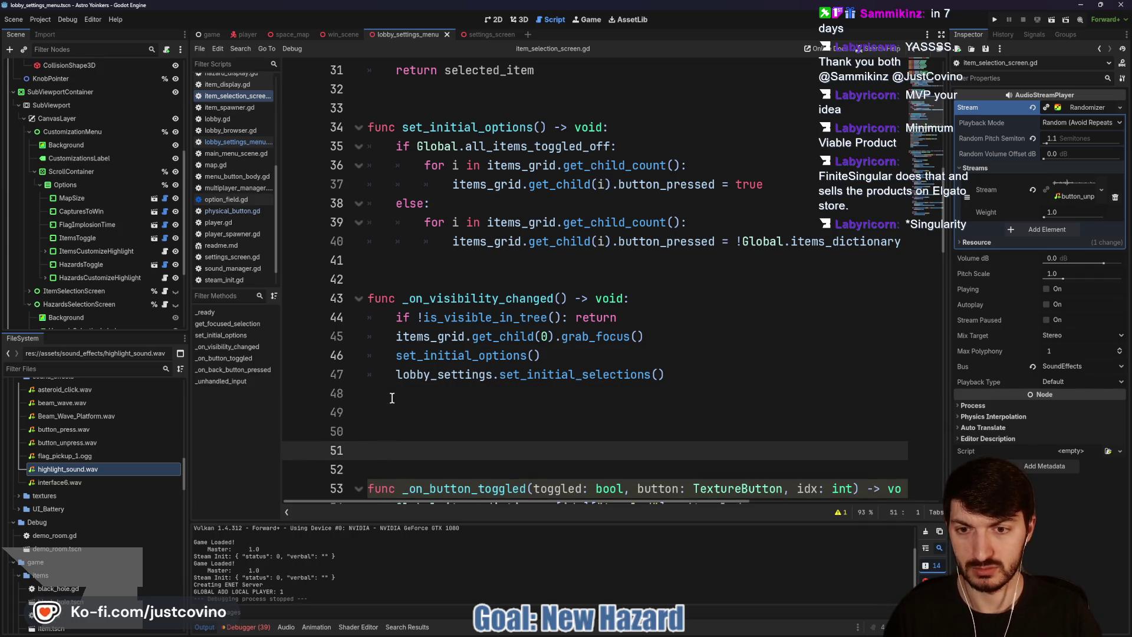
key("Up")
key("Up")
key("ctrl+v")
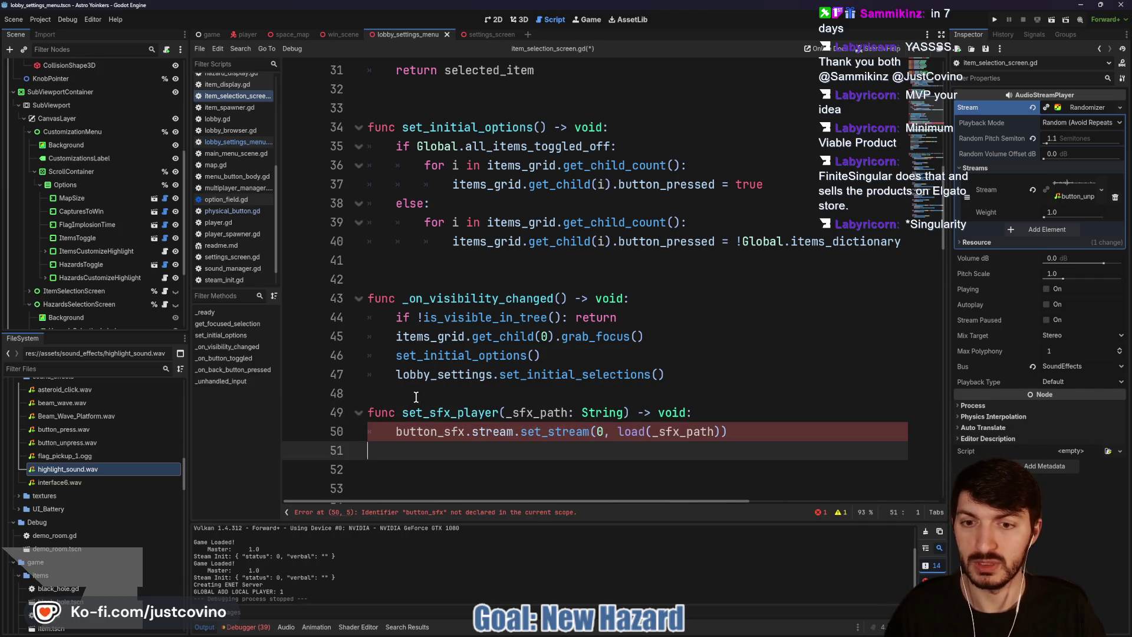
scroll(436, 294, "up", 10)
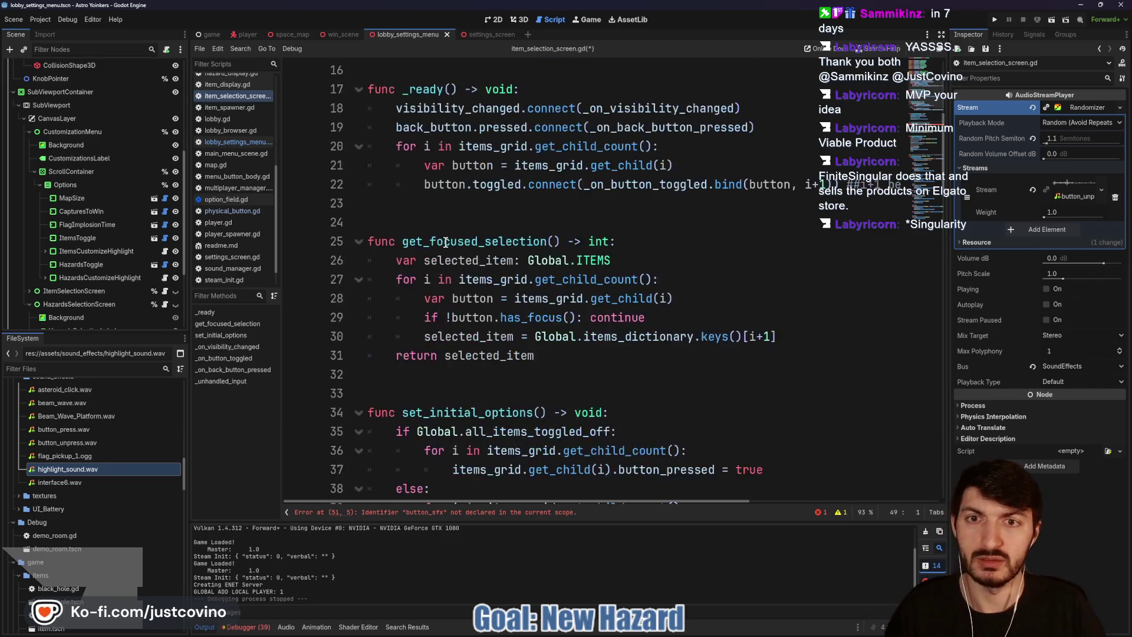
left_click(454, 227)
left_click(449, 241)
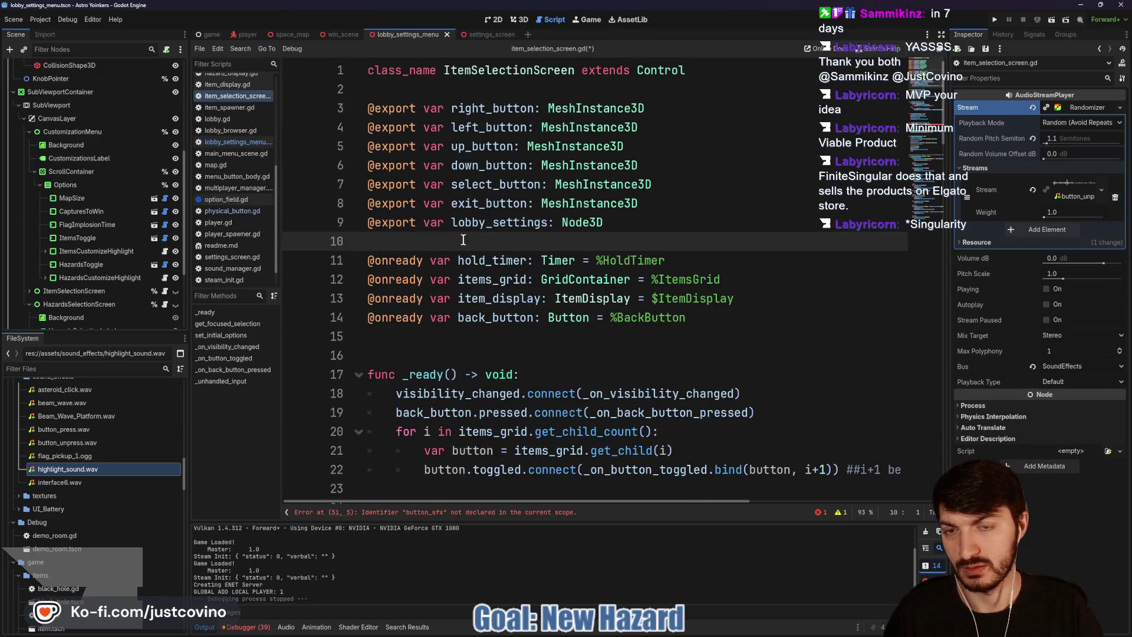
key("Return")
key("Up")
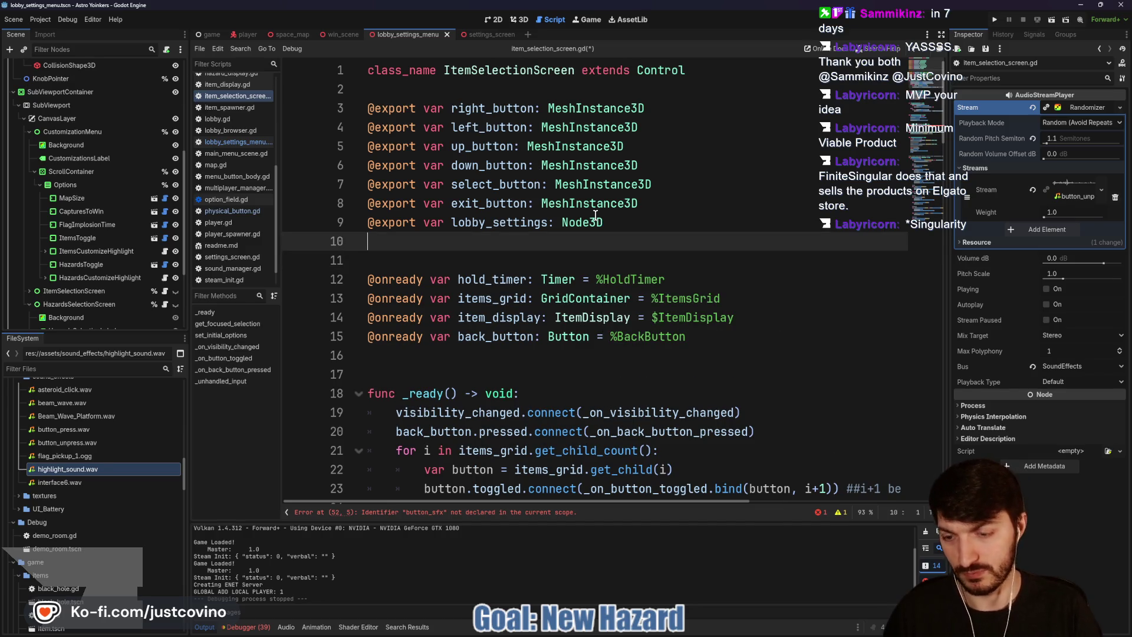
type("@export var button")
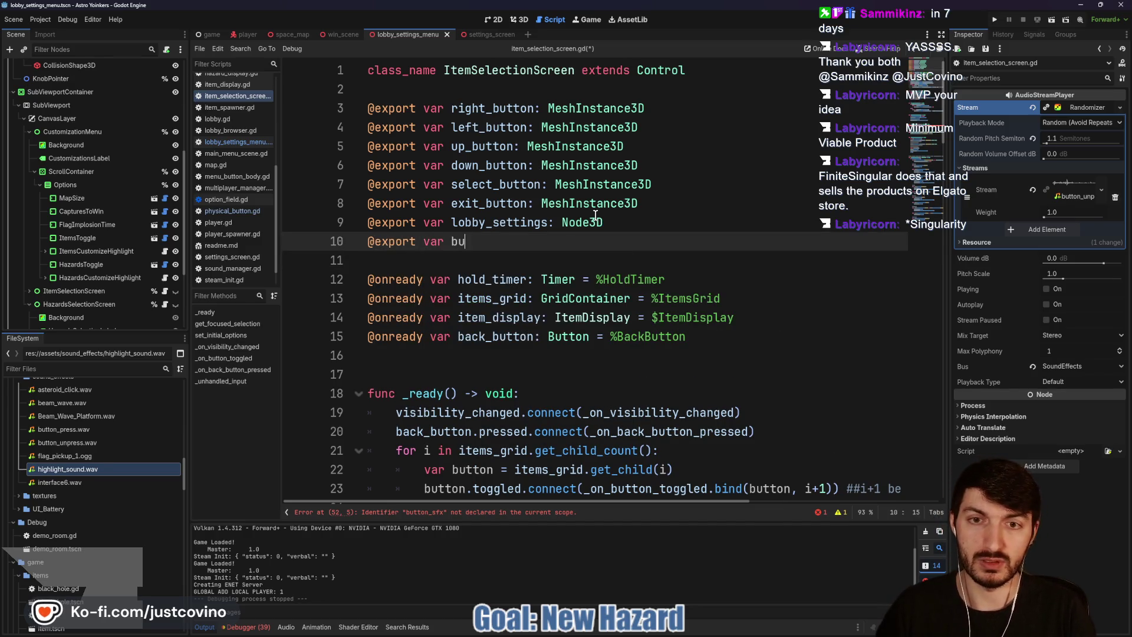
type("_sfx: A")
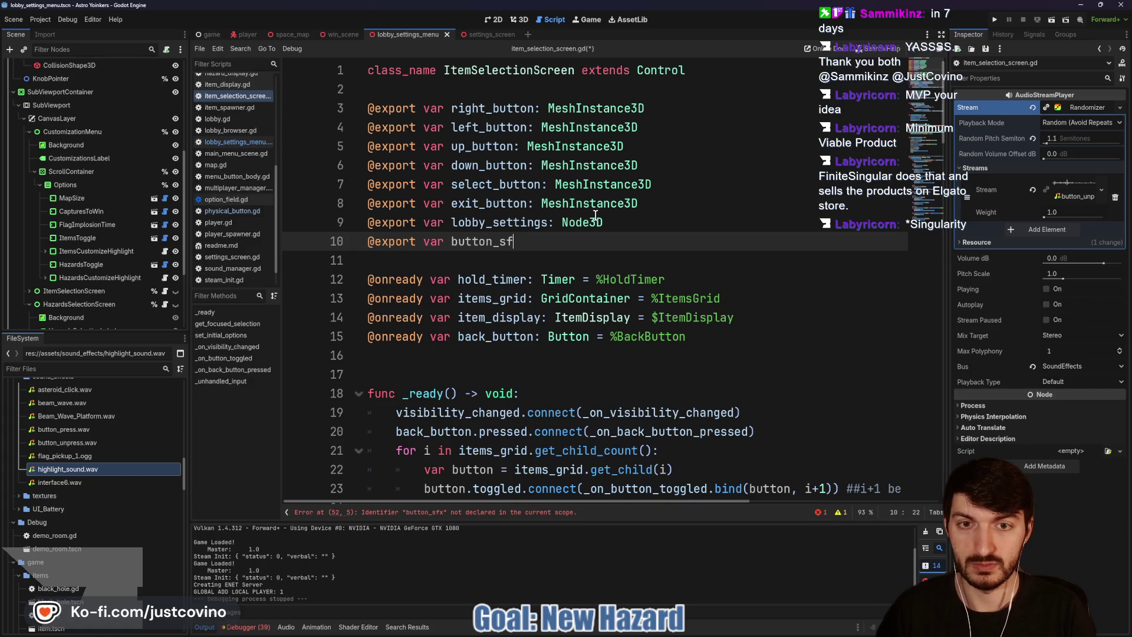
type("udioStreamPlayer")
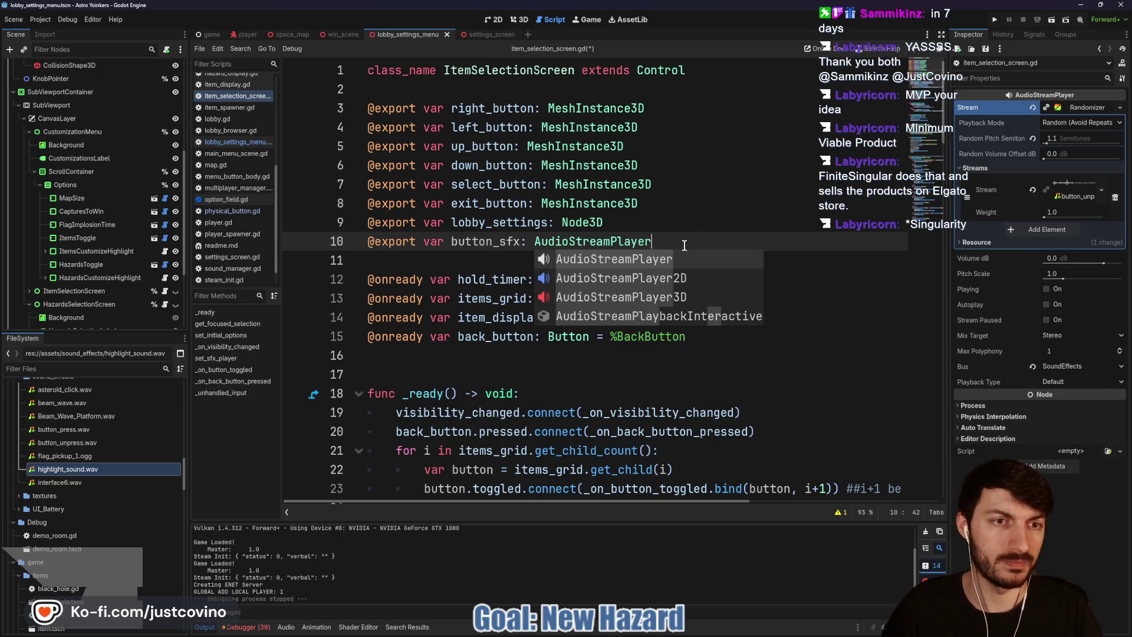
Step: Save the button_sfx declaration and assign the ButtonSFX node to ItemSelectionScreen's Button Sfx property
key("Escape")
key("ctrl+s")
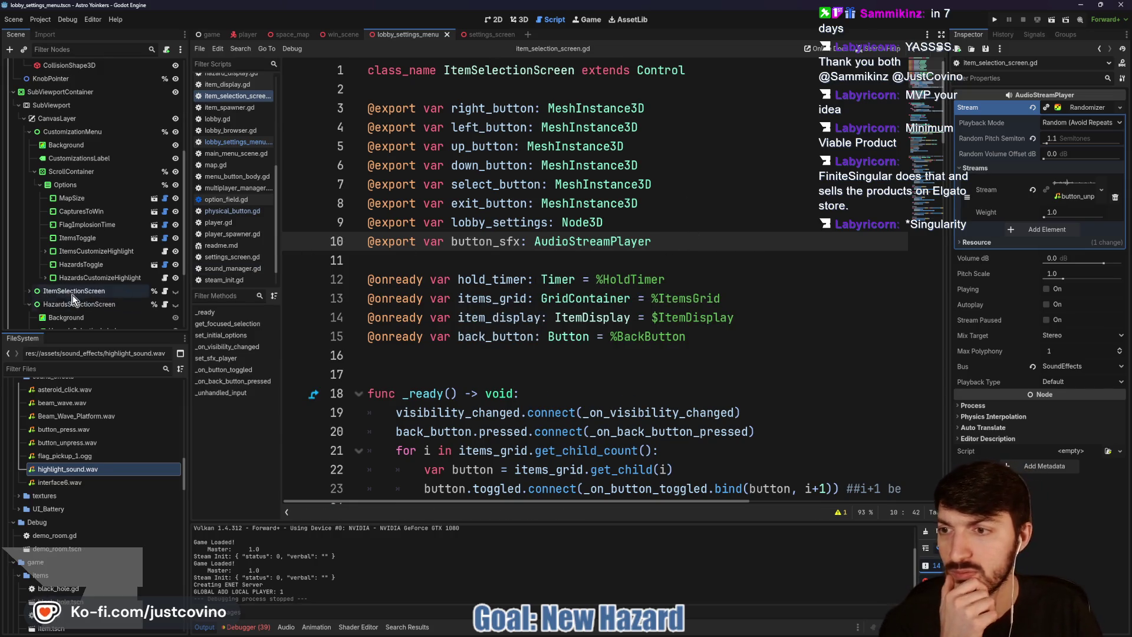
left_click(74, 291)
left_click(1067, 215)
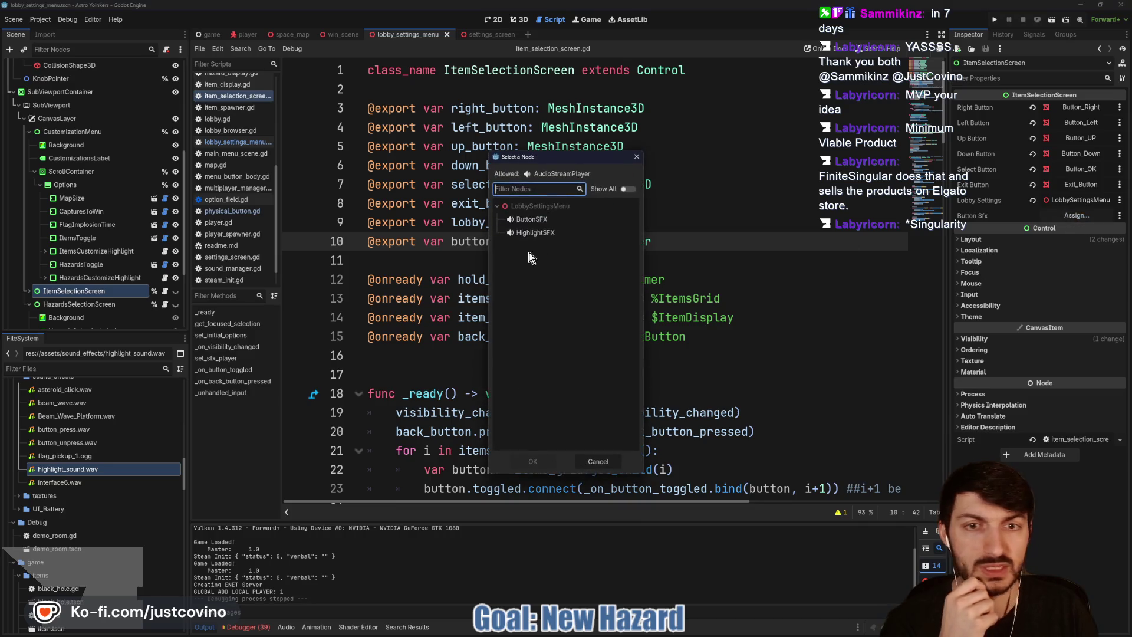
left_click(521, 219)
key("Return")
scroll(460, 300, "down", 12)
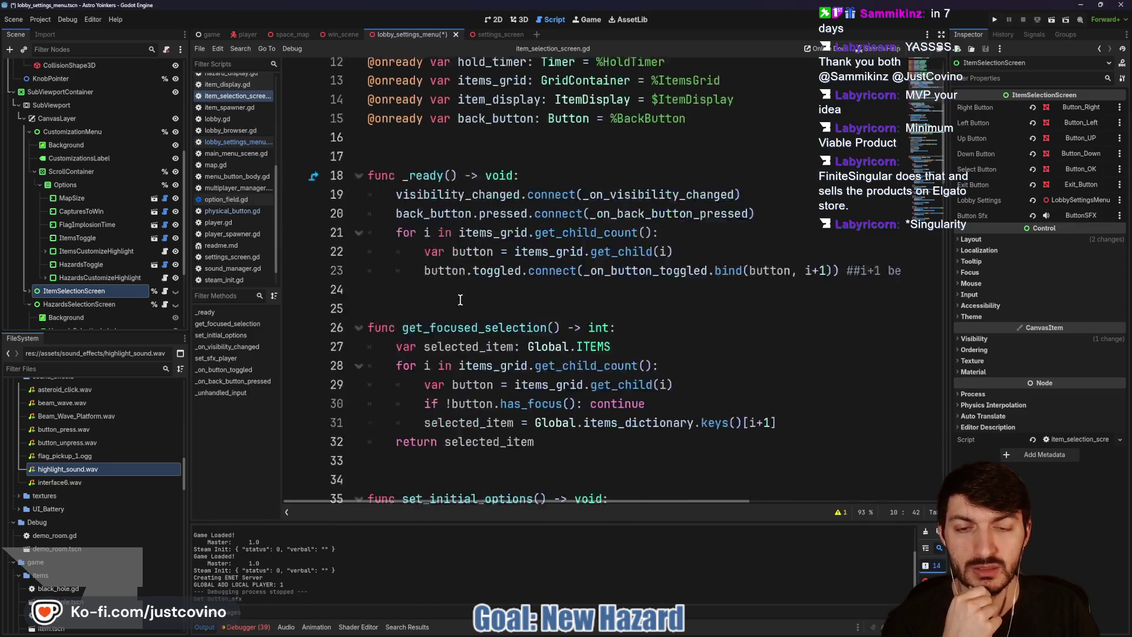
Step: Select the PUSH_SFX and UNPUSH_SFX constant lines in lobby_settings_menu.gd, then return to the item selection script
scroll(460, 299, "down", 2)
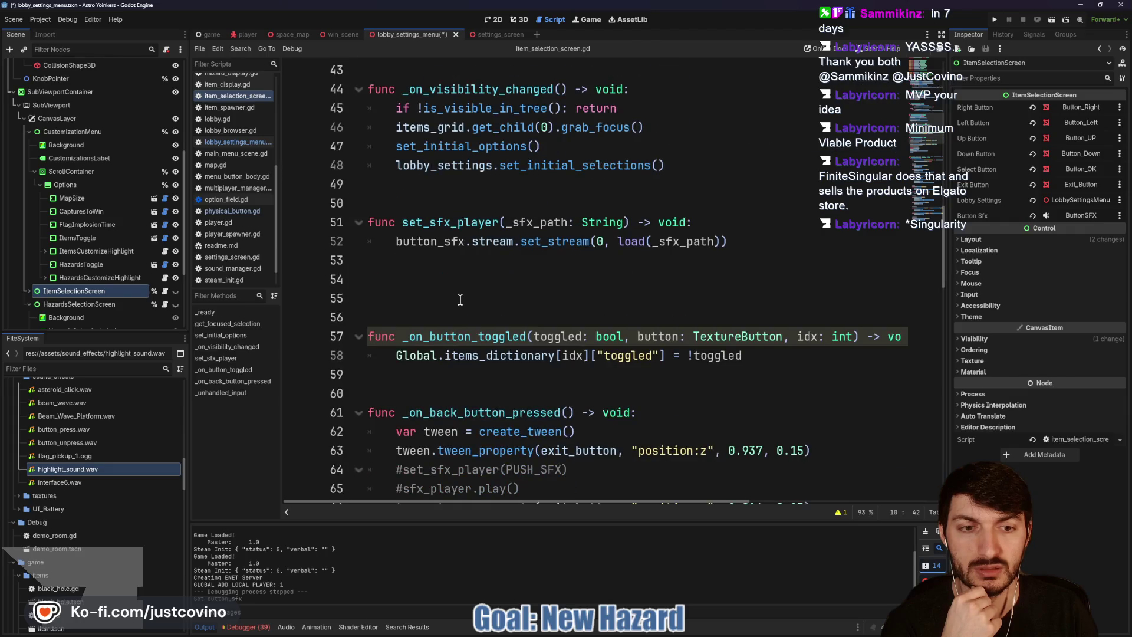
scroll(460, 299, "up", 3)
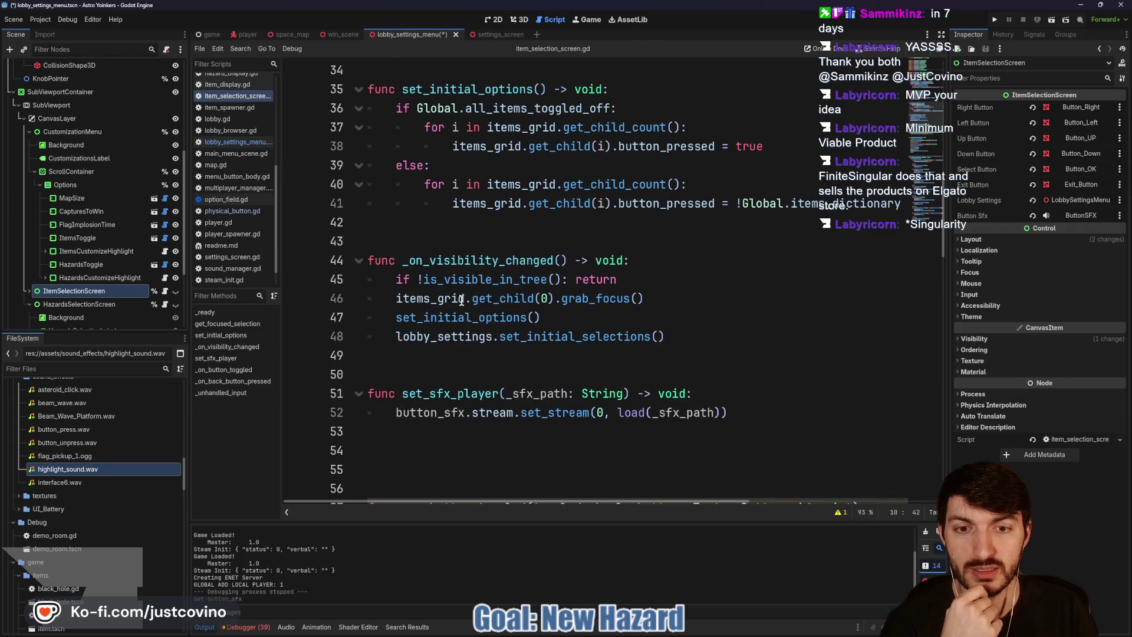
scroll(125, 264, "up", 5)
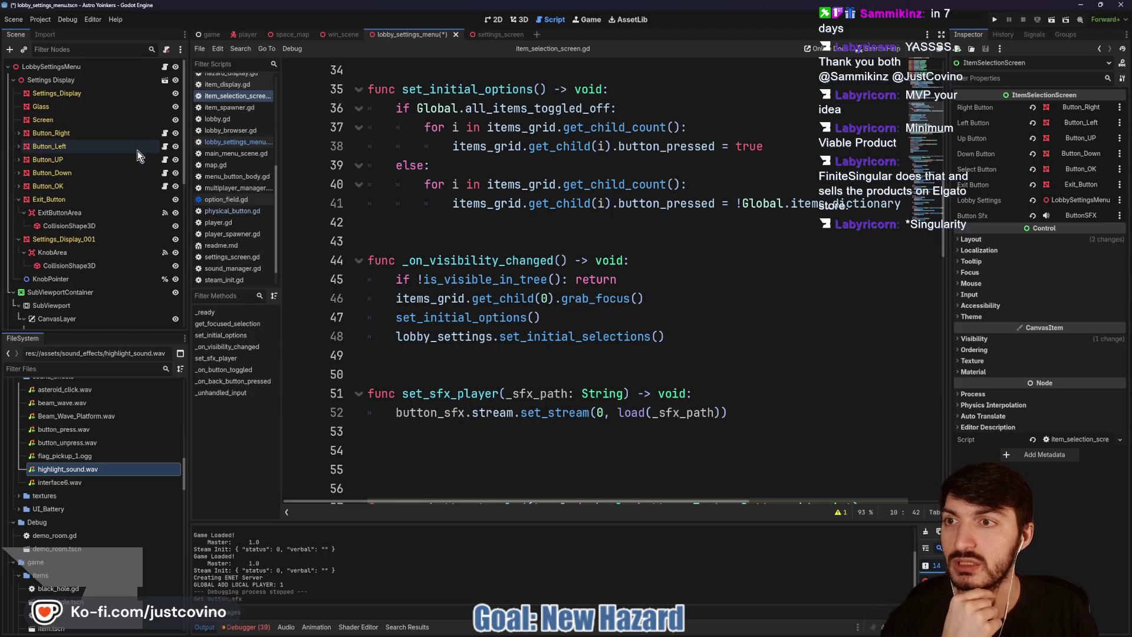
left_click(236, 141)
scroll(539, 263, "up", 4)
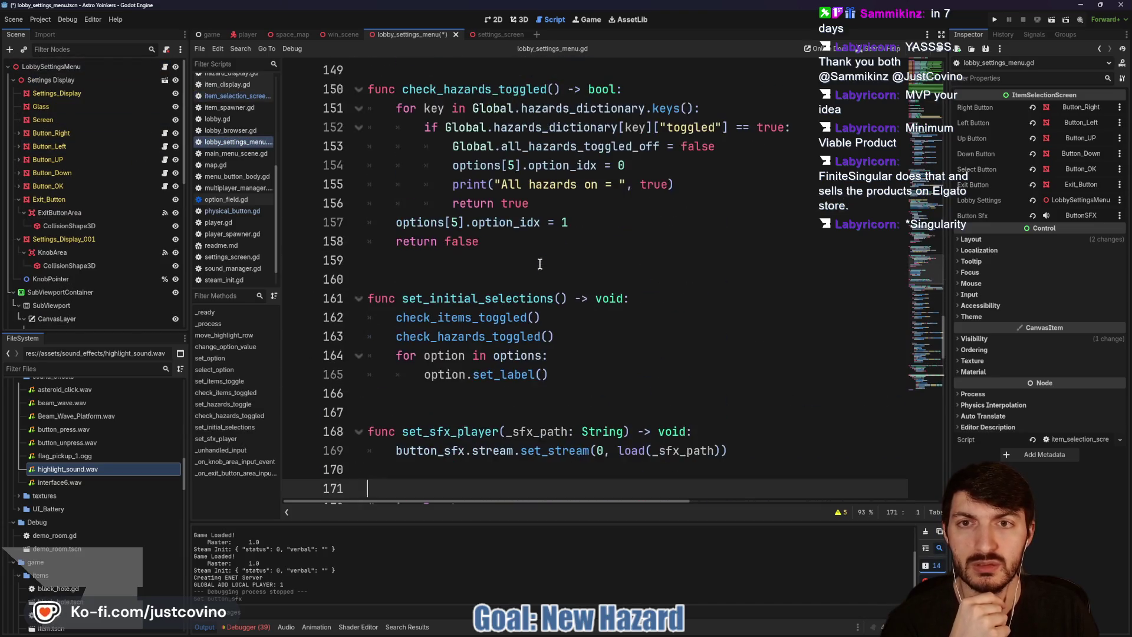
scroll(539, 264, "up", 11)
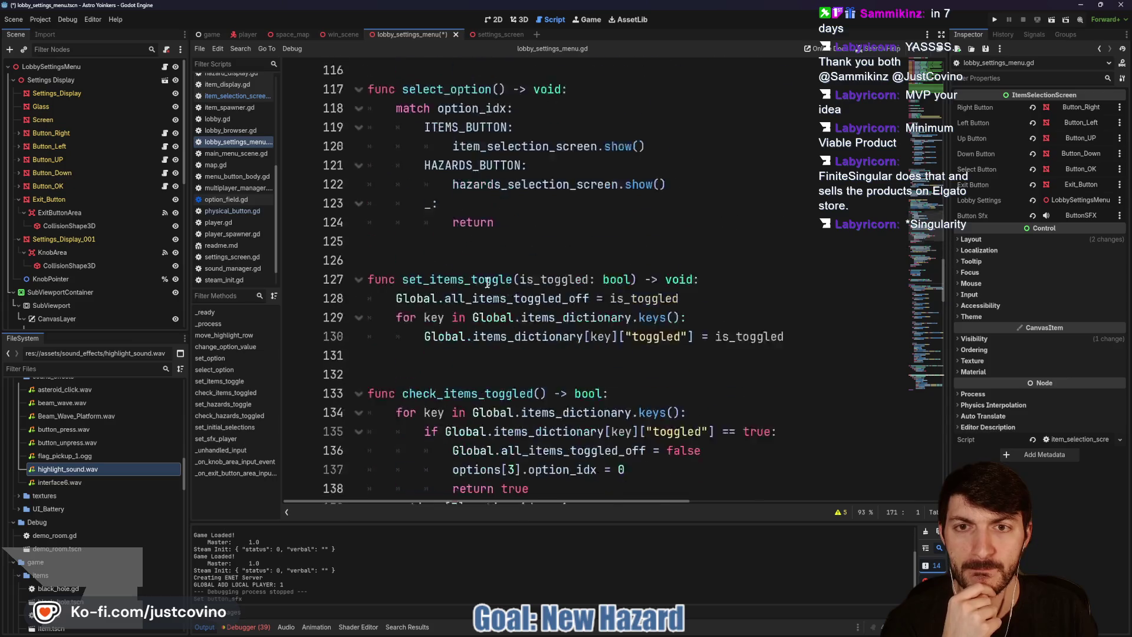
scroll(487, 282, "up", 8)
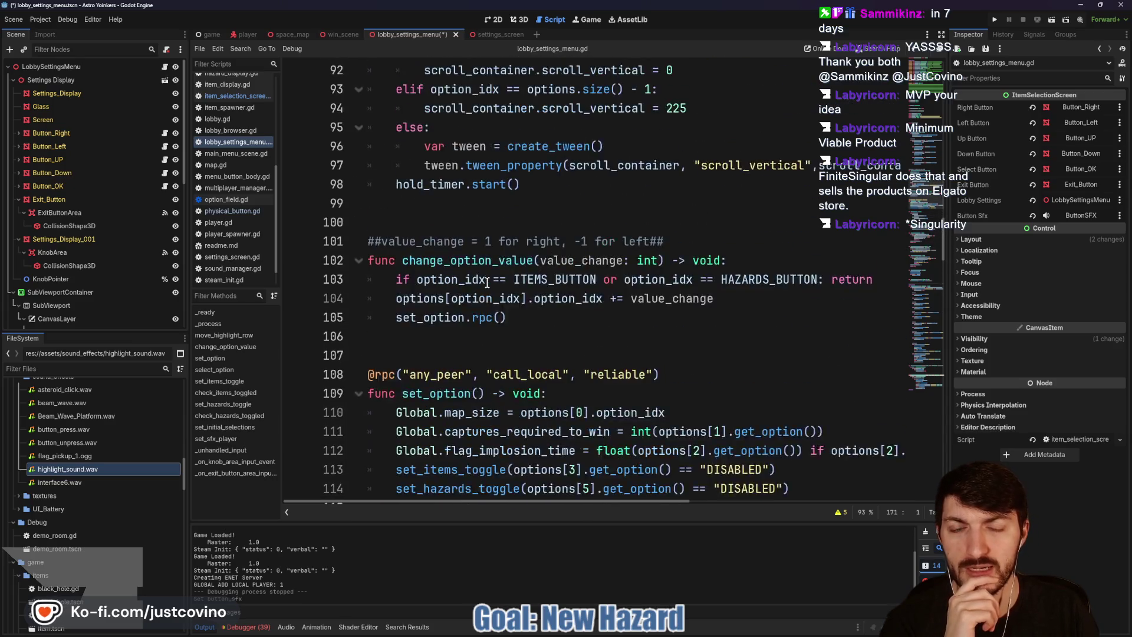
scroll(487, 282, "up", 6)
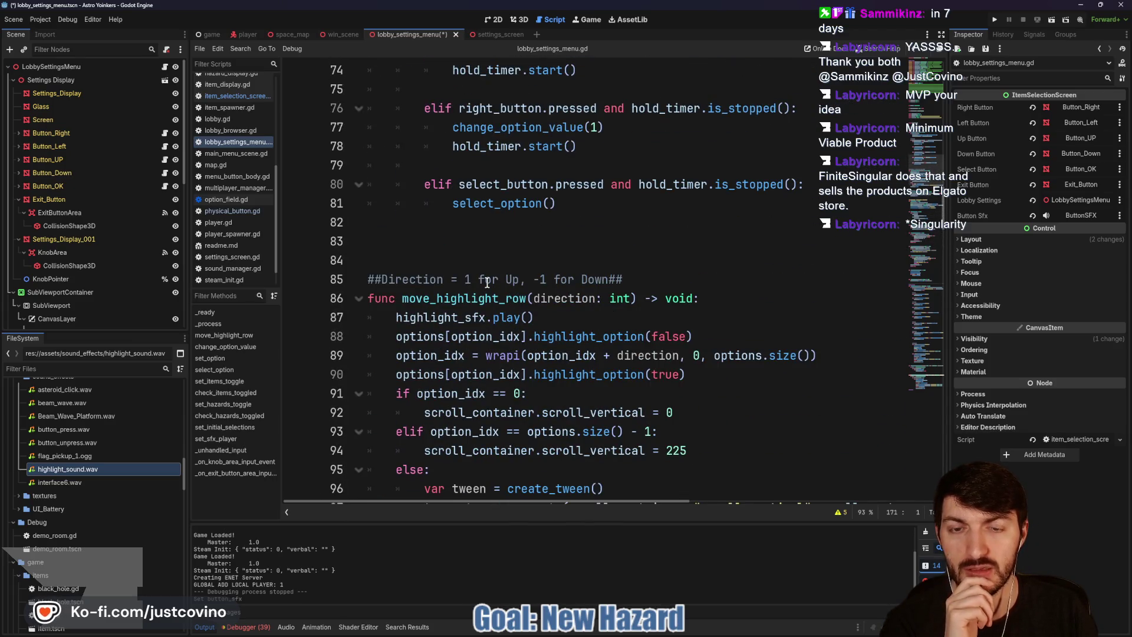
scroll(487, 282, "up", 8)
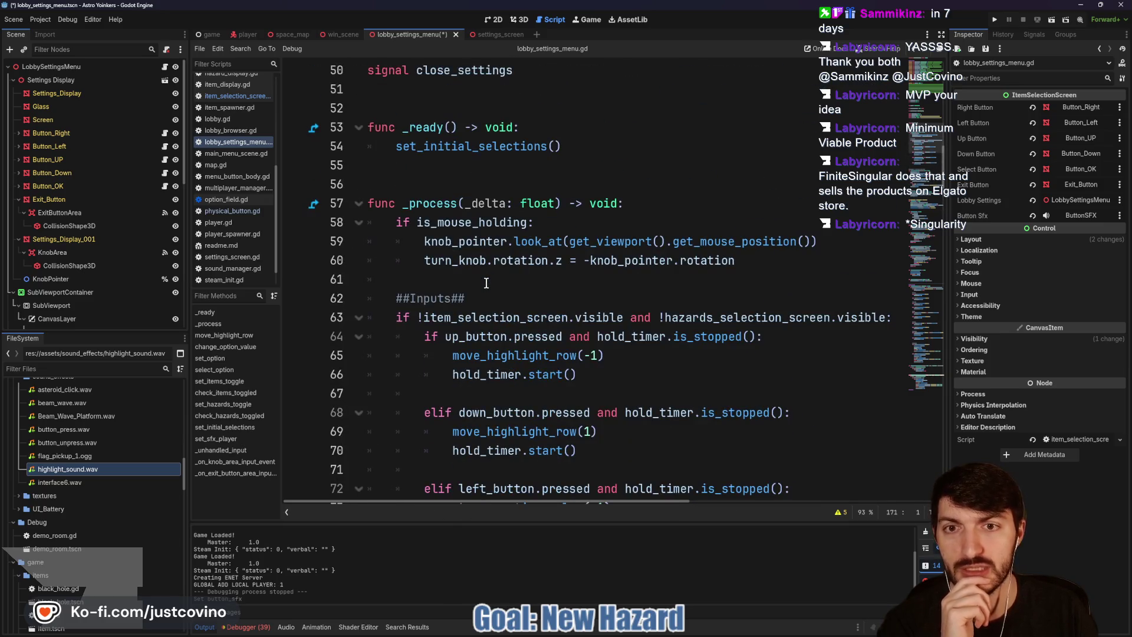
scroll(487, 283, "up", 3)
scroll(487, 283, "up", 3)
left_click(386, 297)
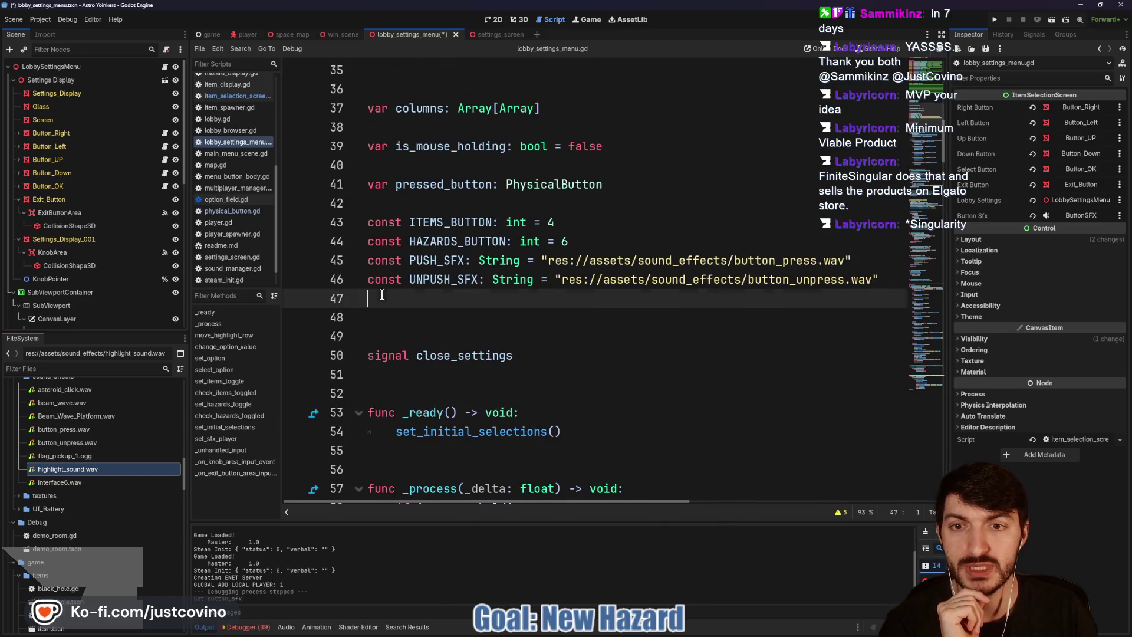
key("shift+Up")
key("shift+Up")
key("ctrl+c")
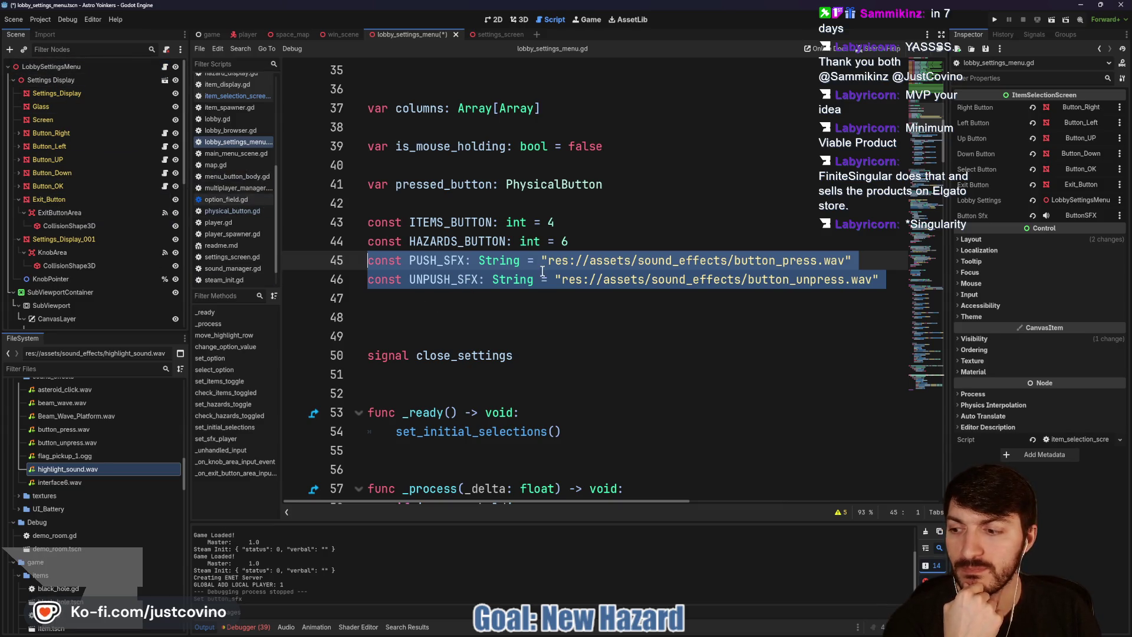
scroll(115, 258, "down", 5)
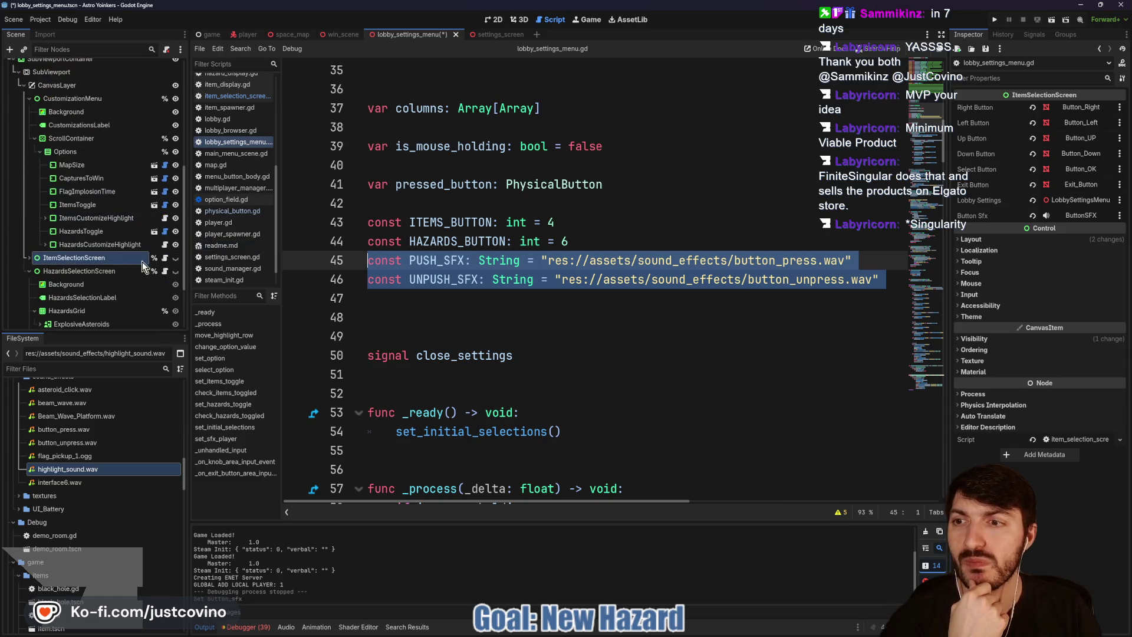
left_click(164, 259)
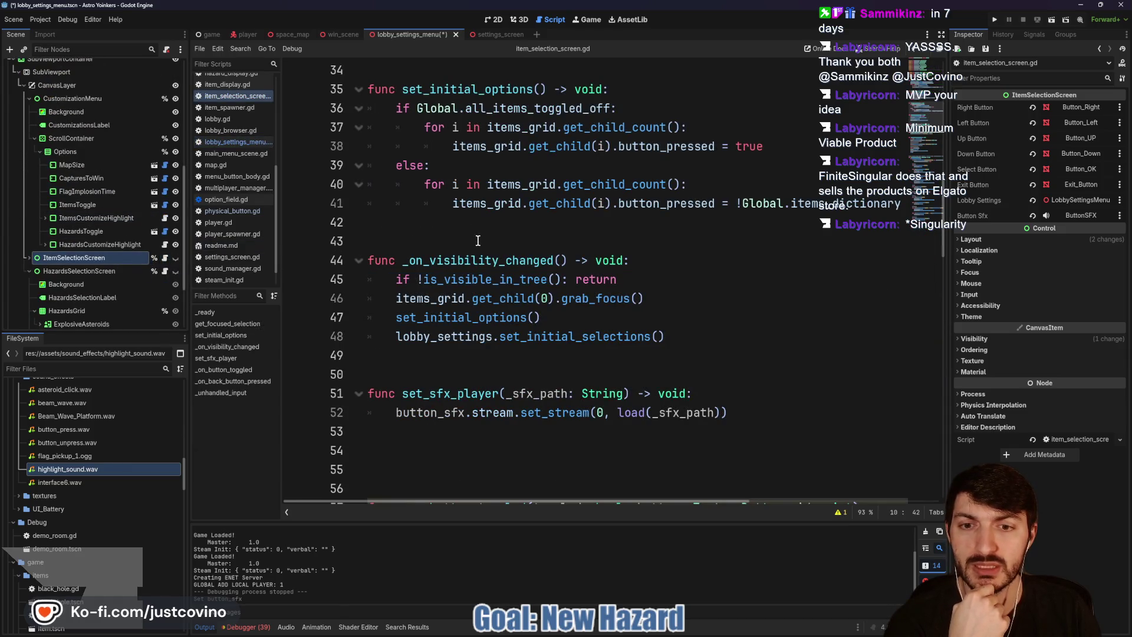
Step: Paste the PUSH_SFX and UNPUSH_SFX constants on line 17 of item_selection_screen.gd
scroll(417, 336, "down", 1)
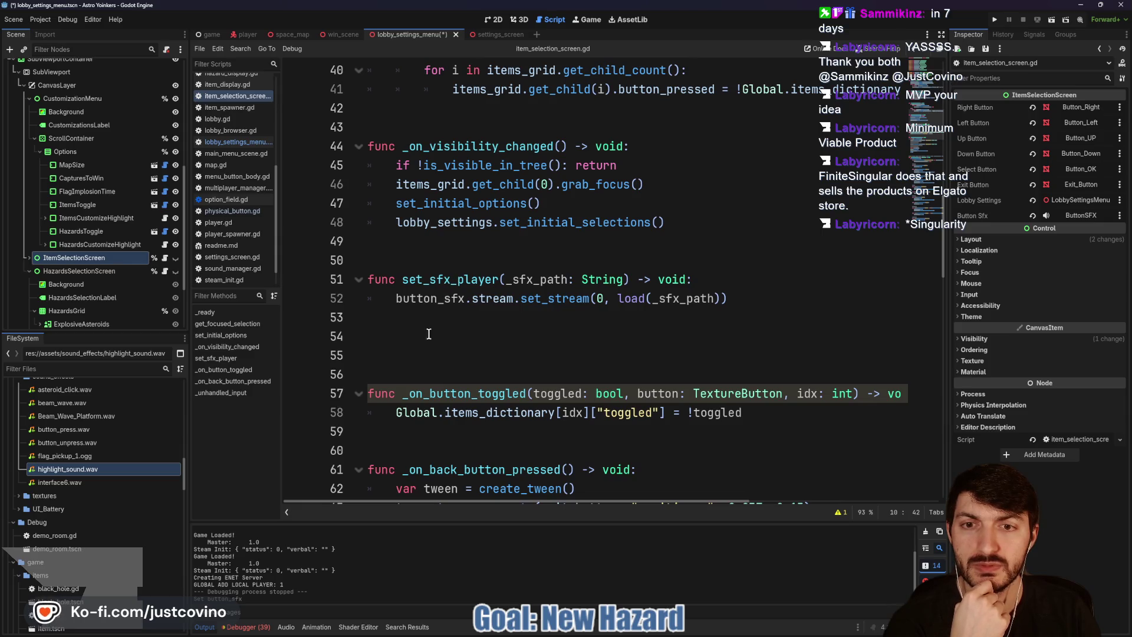
scroll(428, 333, "up", 11)
left_click(404, 255)
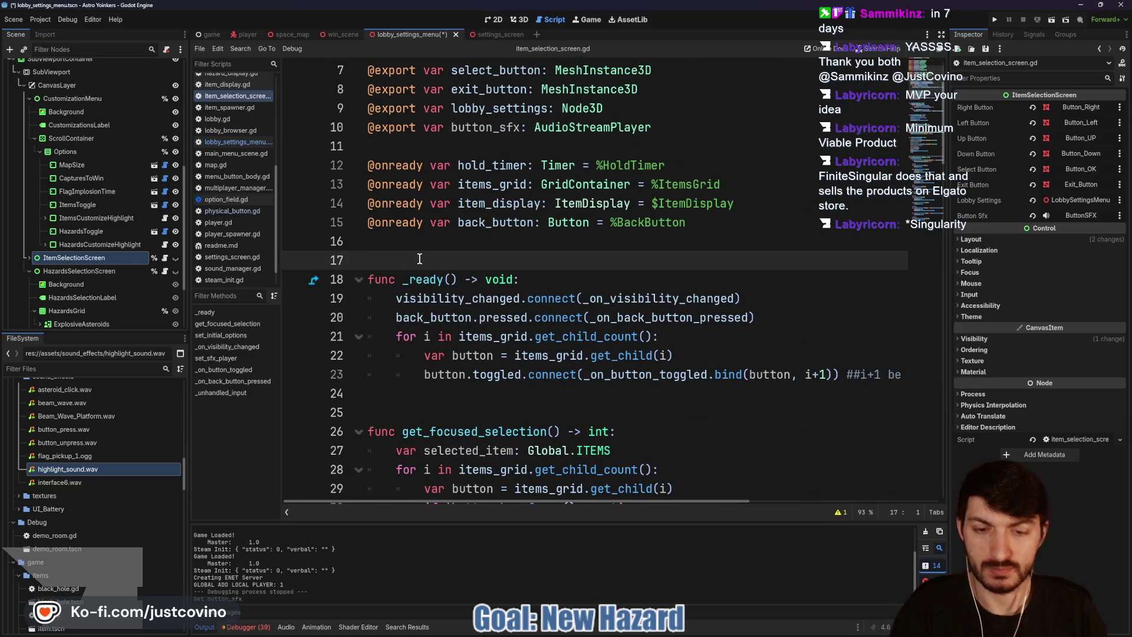
key("Return")
key("Return")
key("Up")
key("Up")
key("ctrl+v")
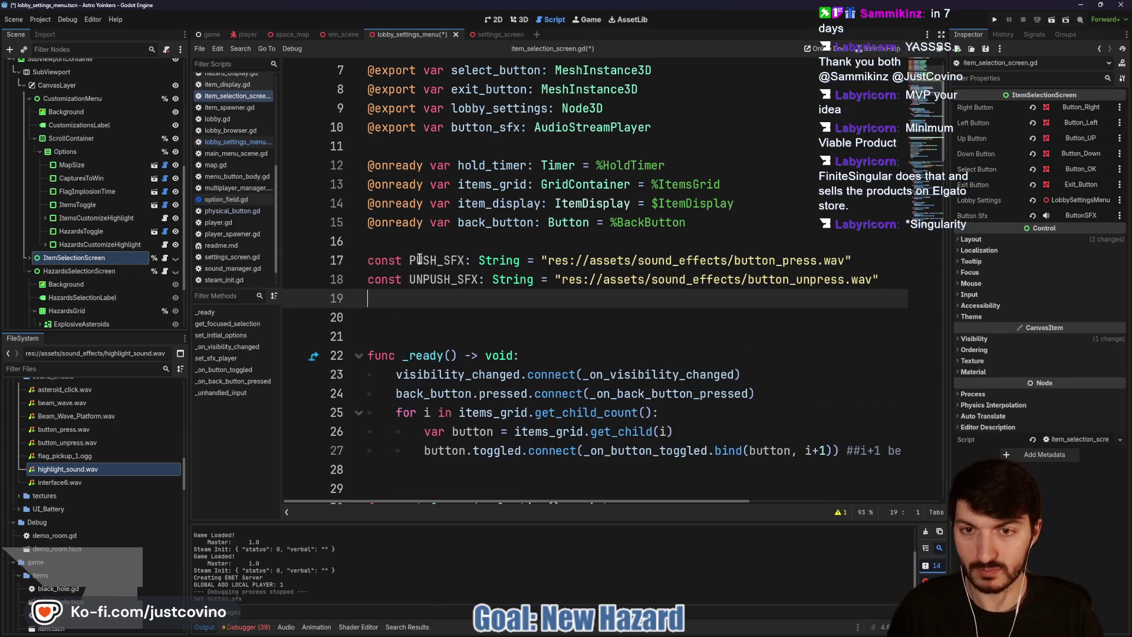
scroll(415, 303, "down", 10)
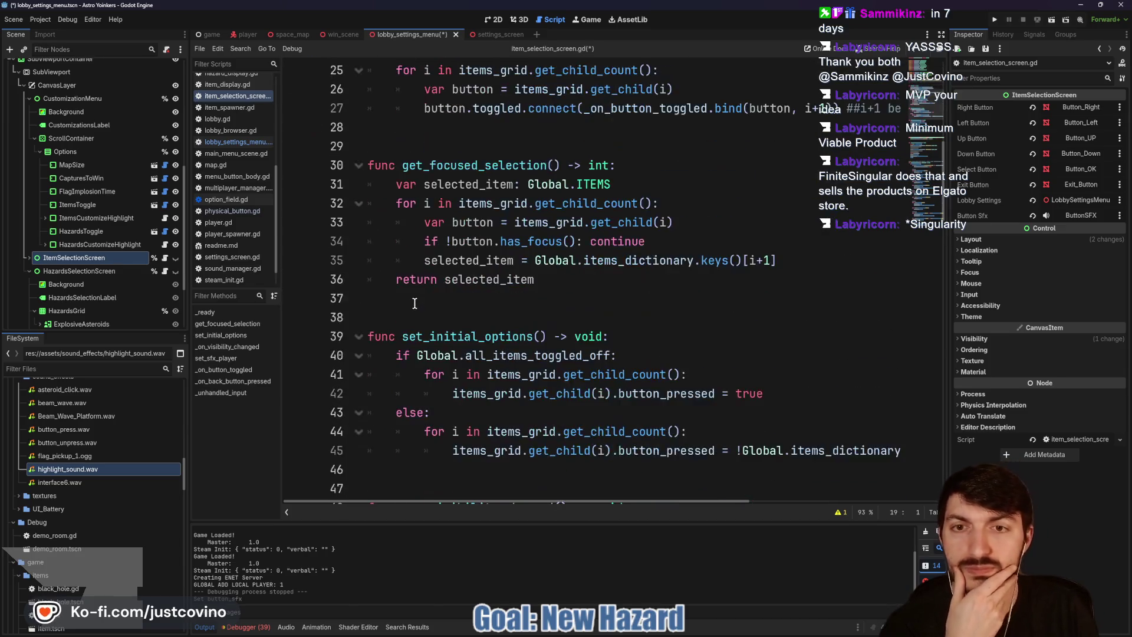
scroll(412, 302, "down", 6)
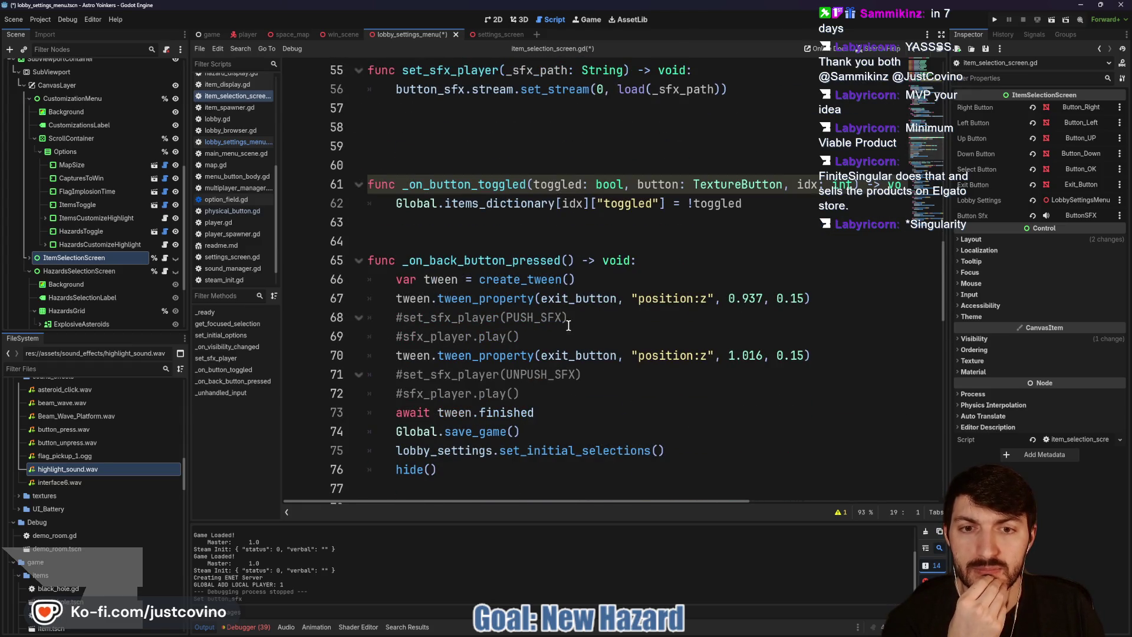
Step: Uncomment the push-sound lines 68–69 and change sfx_player to button_sfx on line 69
left_click_drag(539, 339, 353, 319)
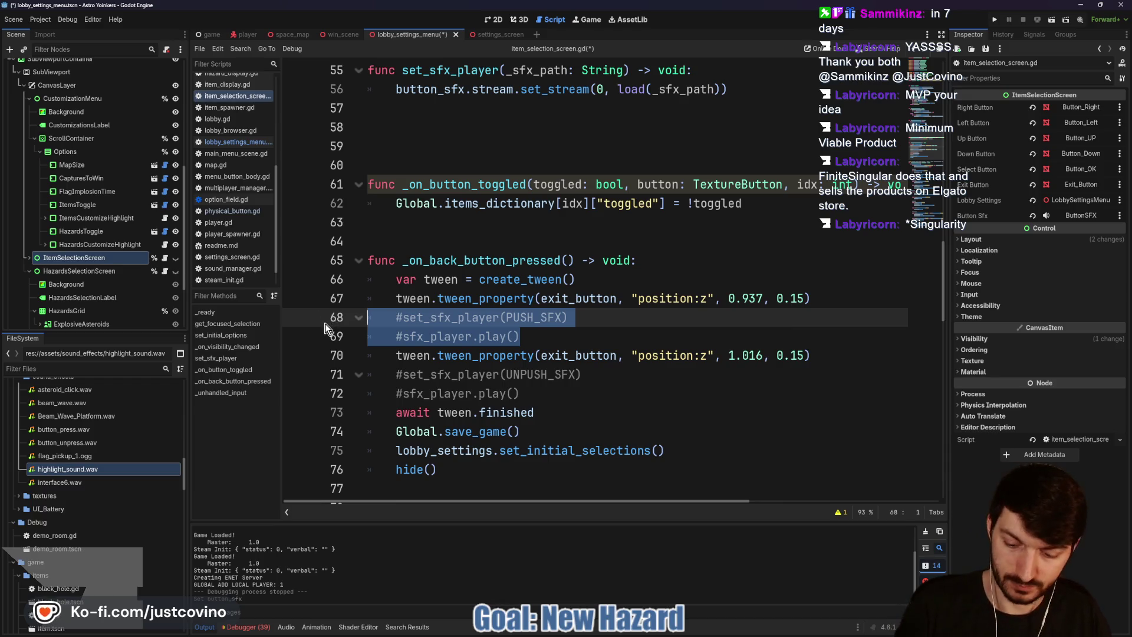
key("ctrl+k")
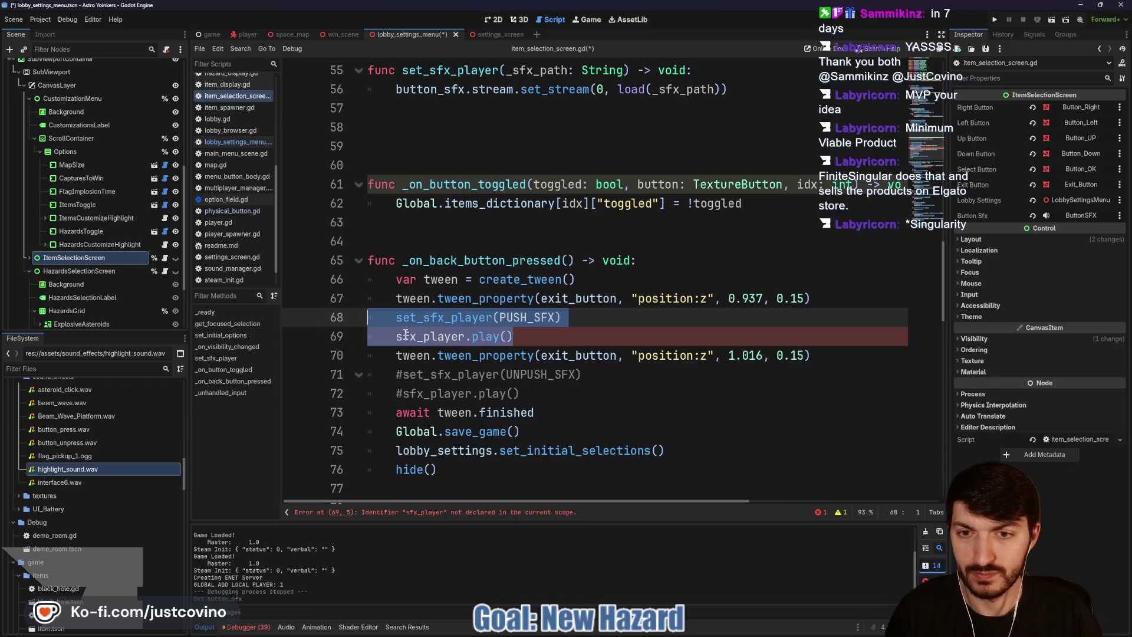
left_click(422, 336)
scroll(442, 328, "up", 2)
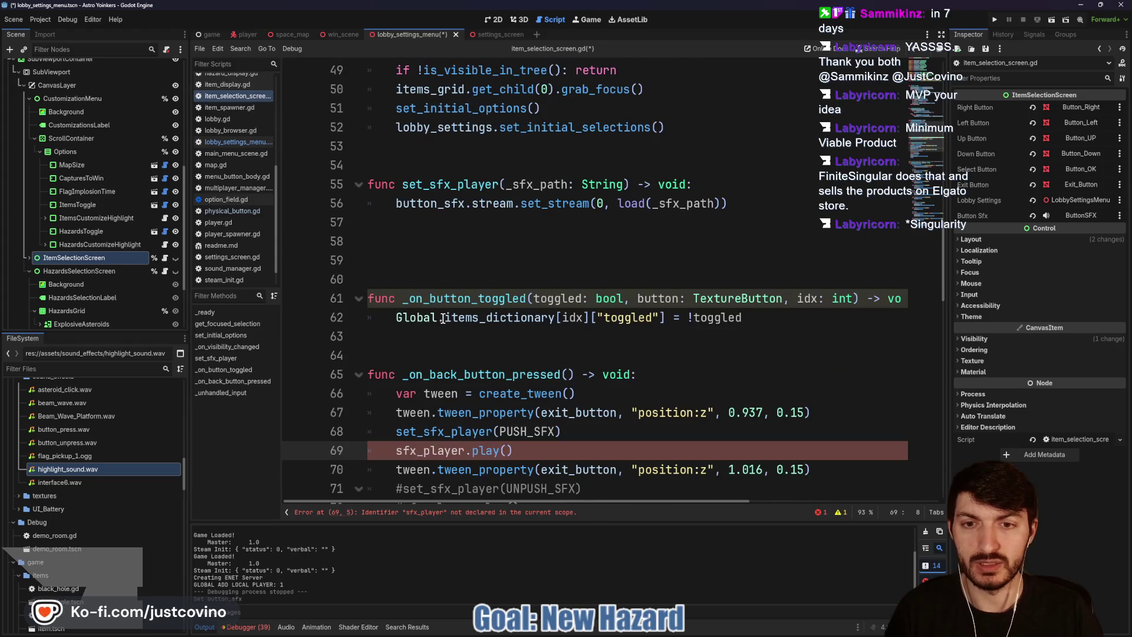
scroll(428, 352, "down", 2)
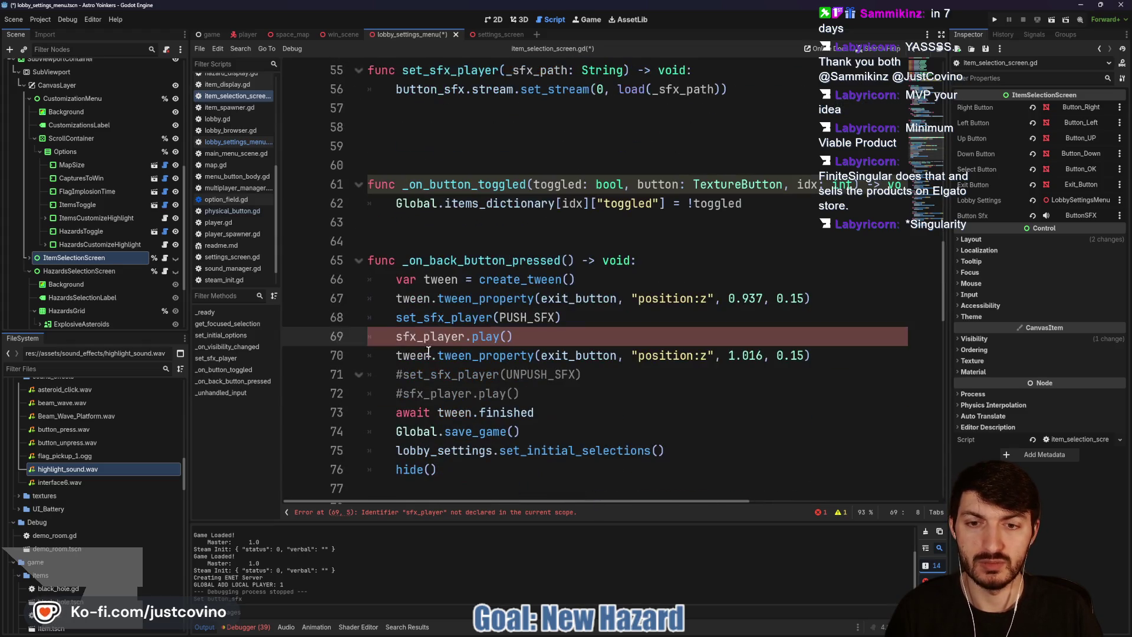
left_click_drag(460, 336, 395, 336)
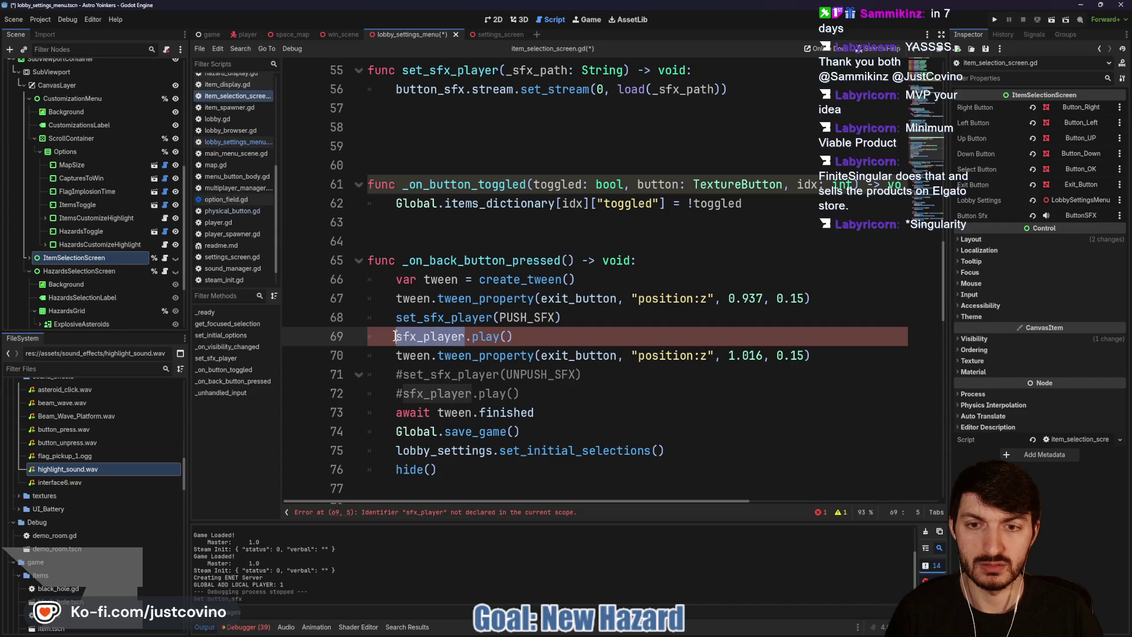
type("button")
key("Return")
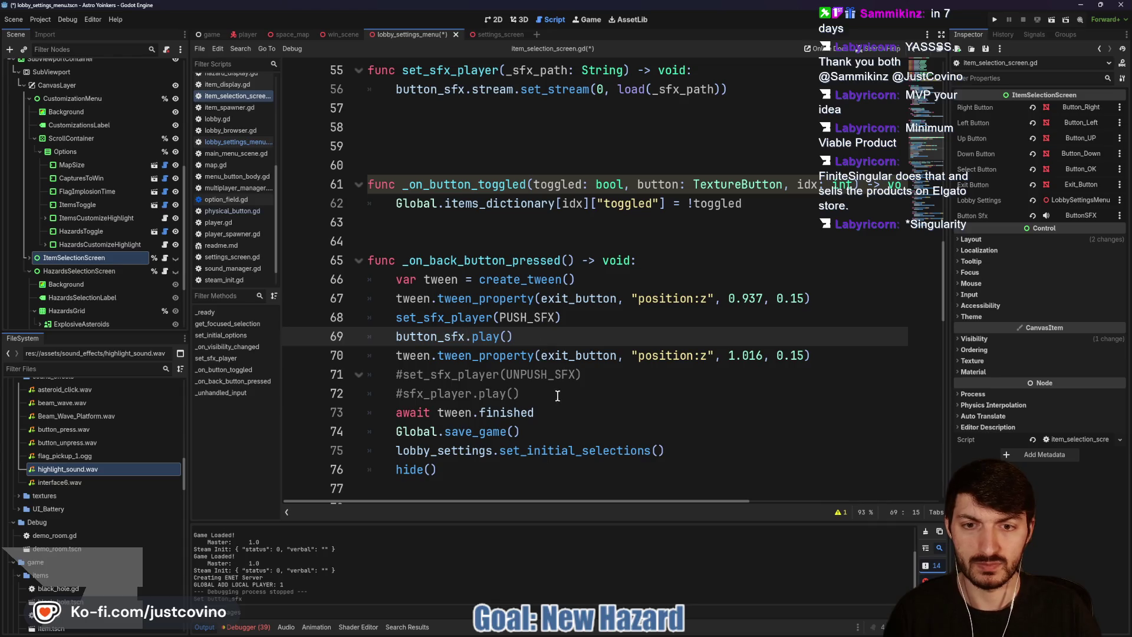
Step: Change sfx_player to button_sfx on line 72, uncomment lines 71–72, and save
left_click_drag(471, 392, 401, 393)
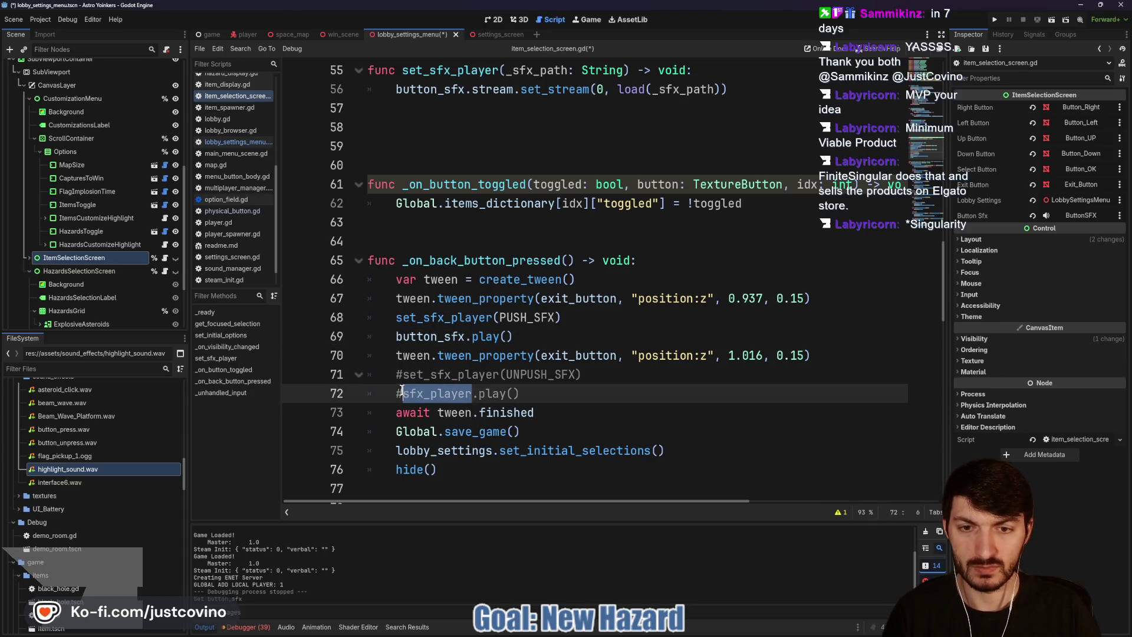
type("button_sfx")
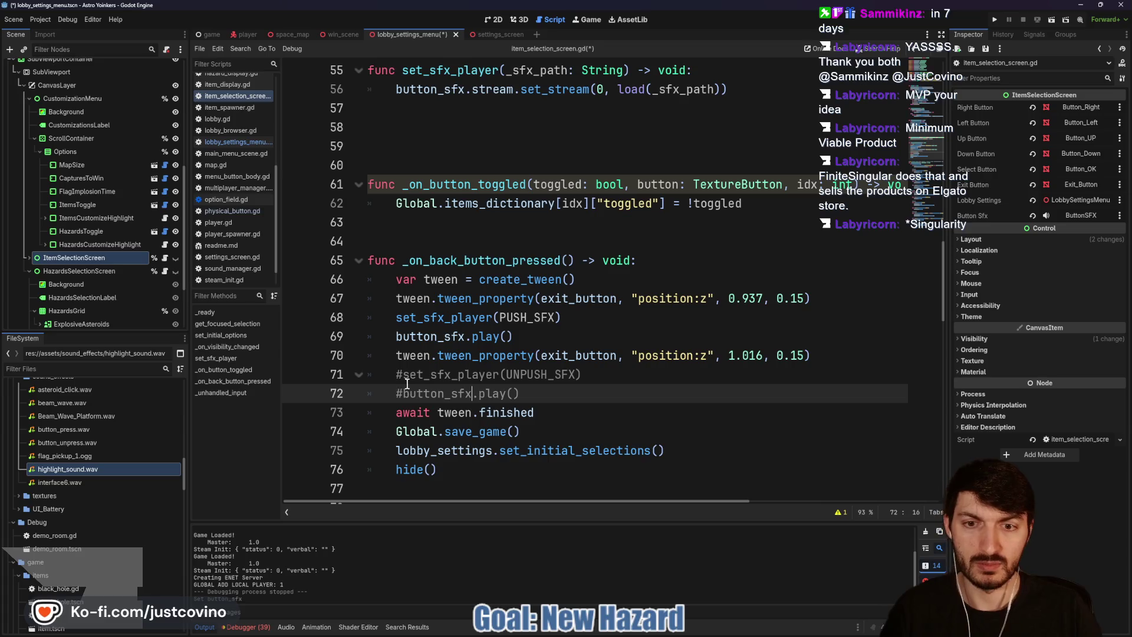
key("shift+Up")
key("ctrl+k")
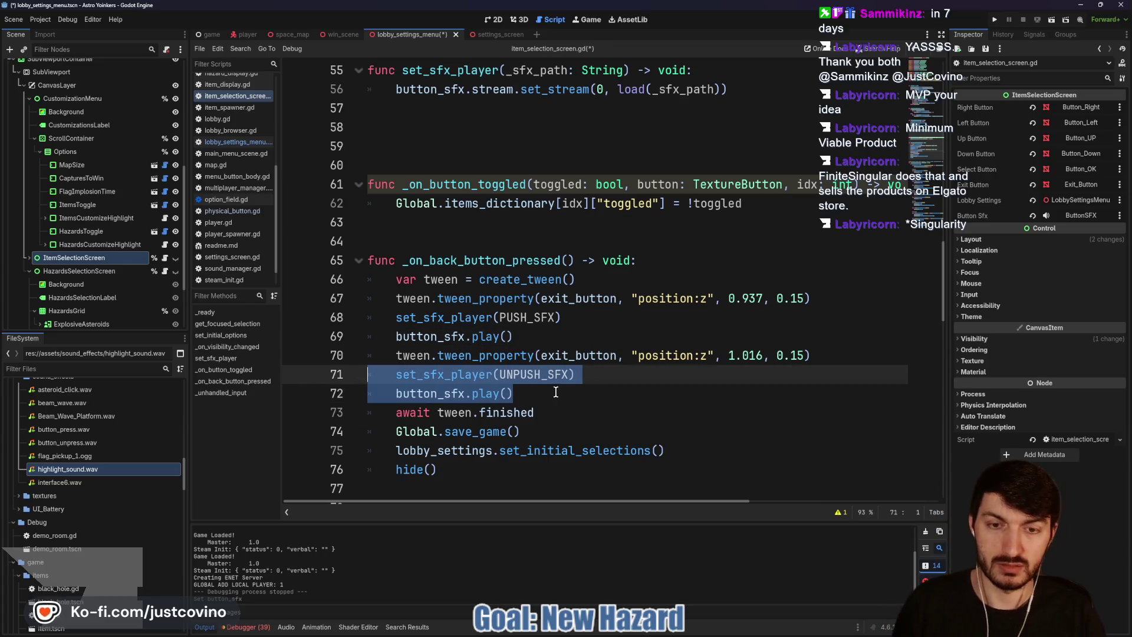
left_click(552, 390)
key("ctrl+s")
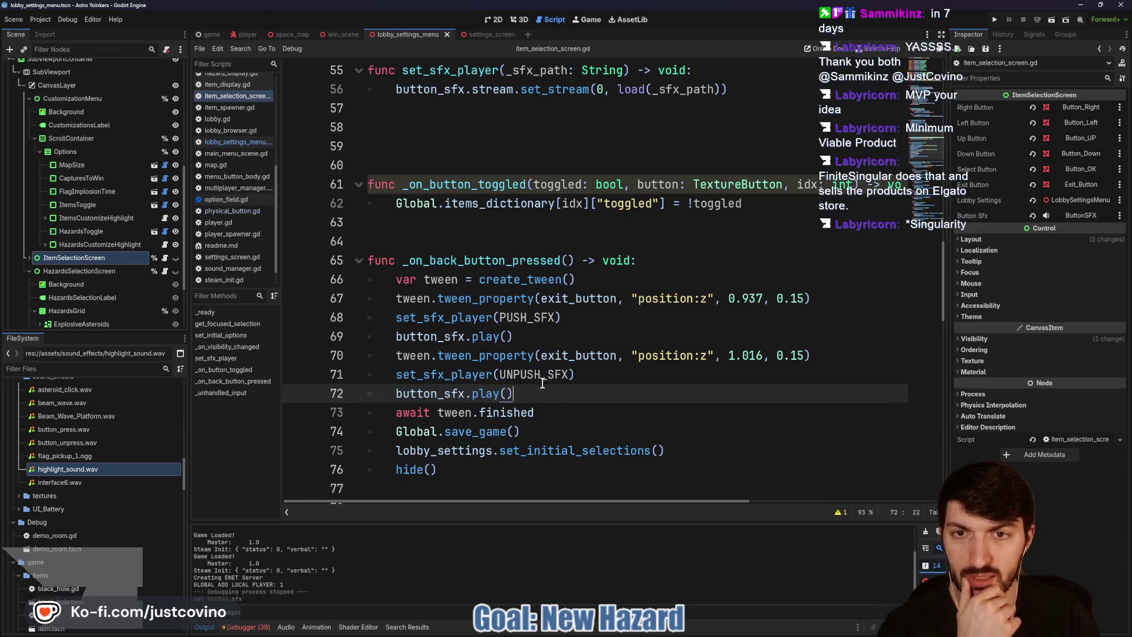
scroll(542, 384, "down", 3)
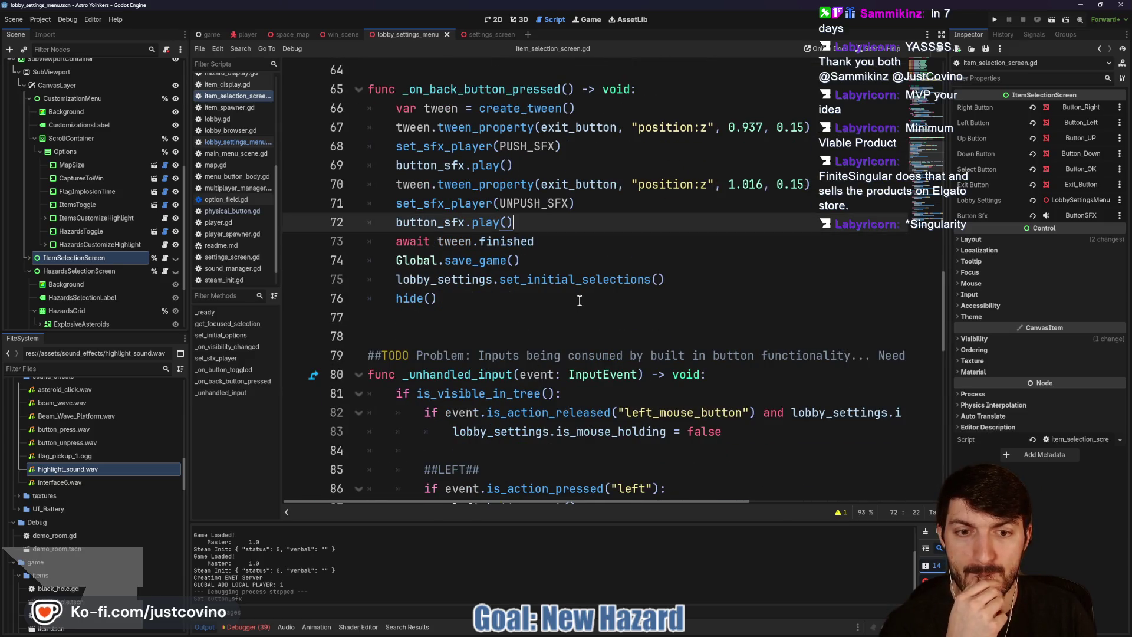
key("Up")
key("Up")
key("Up")
key("Down")
key("Down")
key("Down")
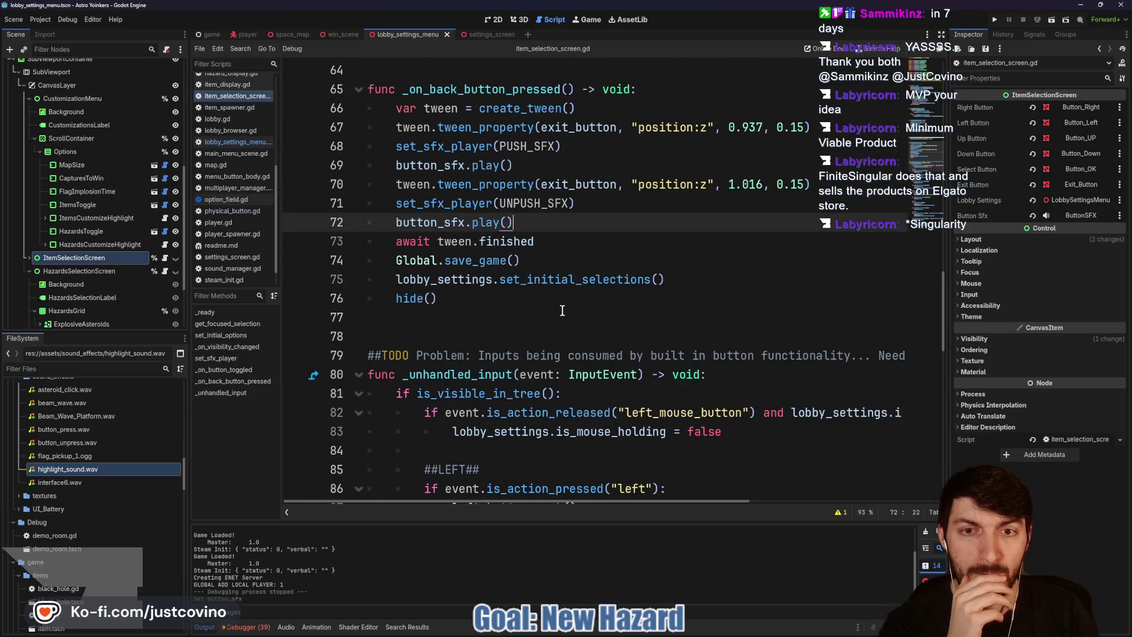
scroll(496, 359, "up", 1)
scroll(497, 347, "down", 15)
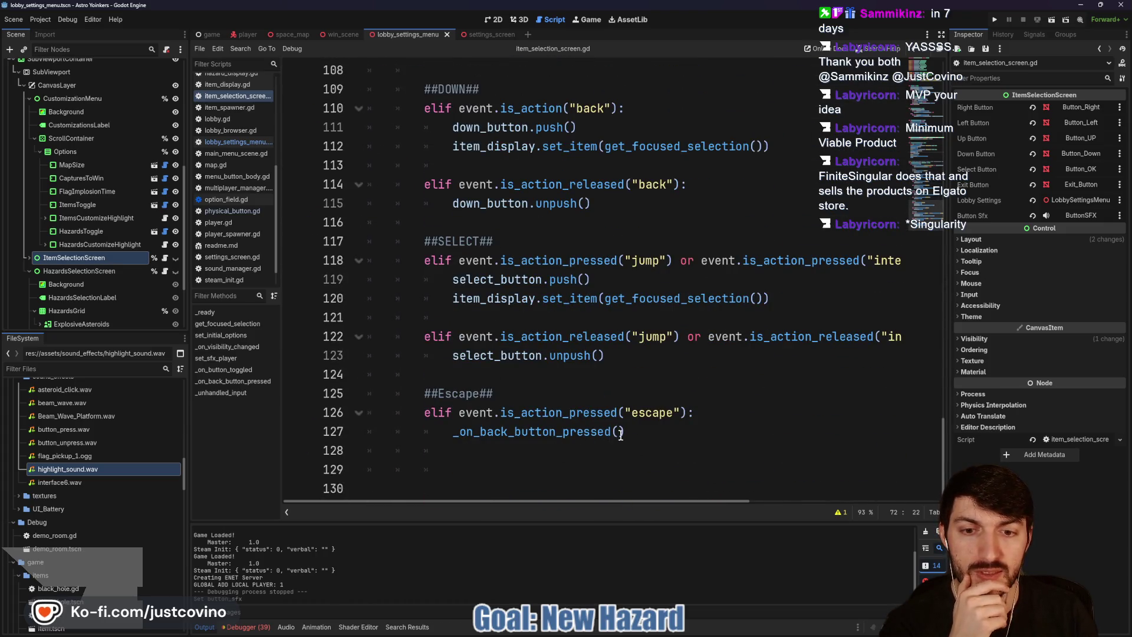
double_click(534, 433)
scroll(589, 406, "up", 16)
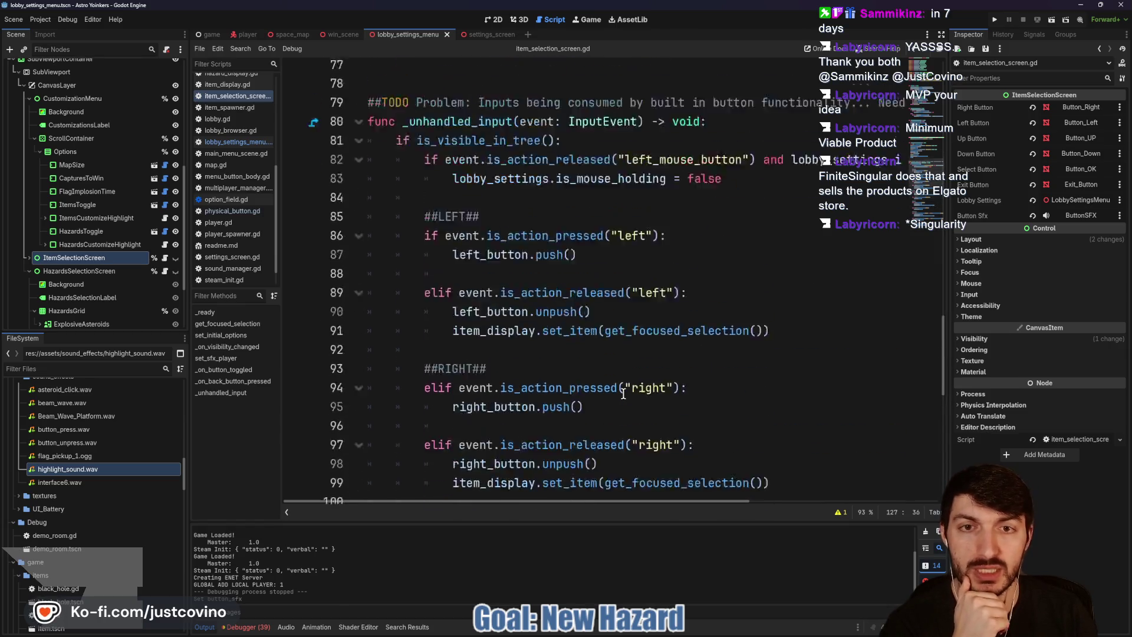
scroll(623, 394, "up", 2)
scroll(622, 392, "down", 2)
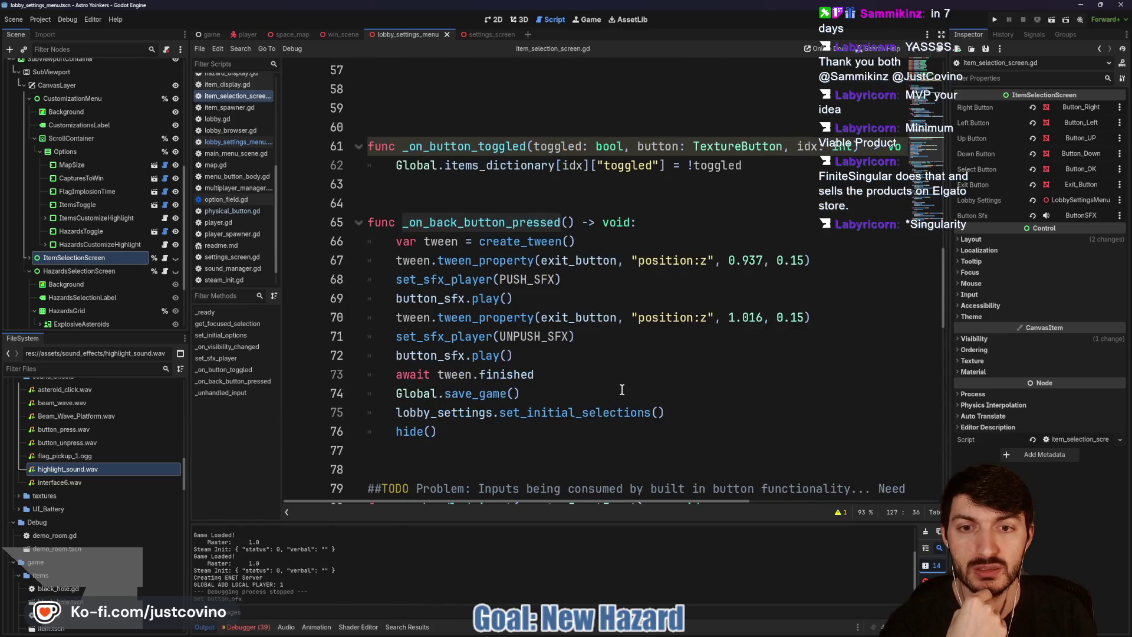
scroll(611, 375, "up", 3)
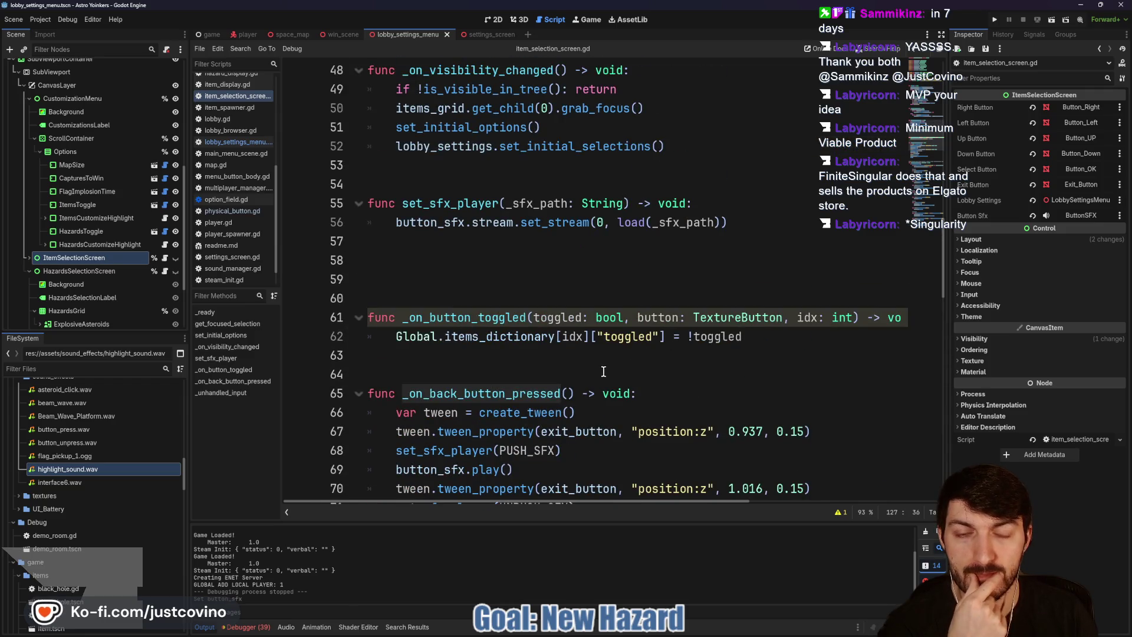
scroll(576, 361, "up", 3)
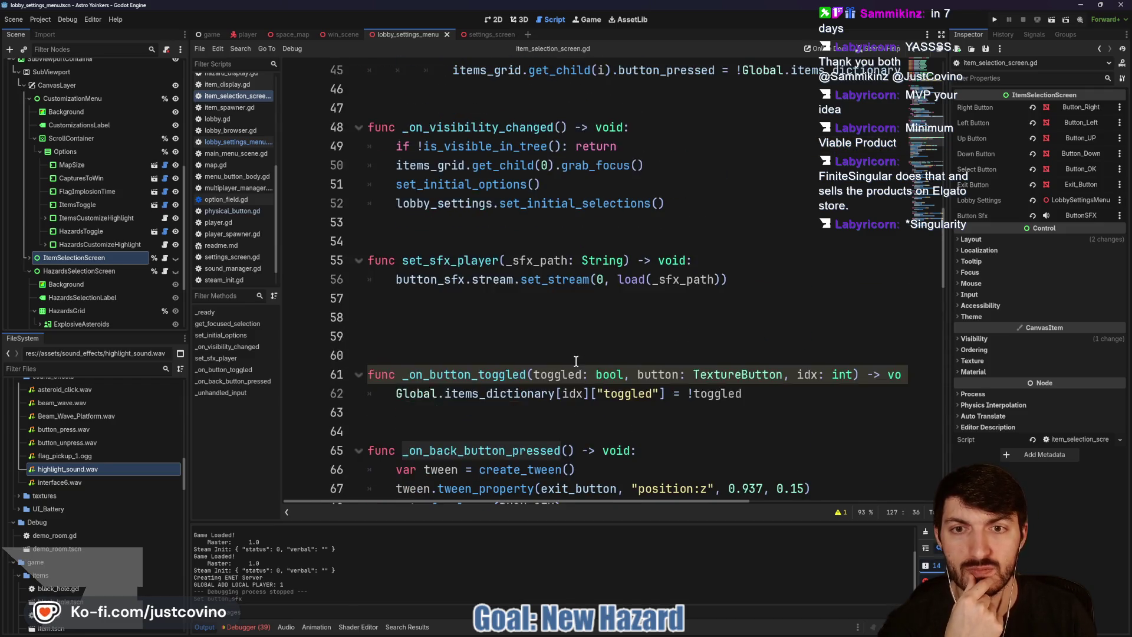
scroll(575, 359, "up", 2)
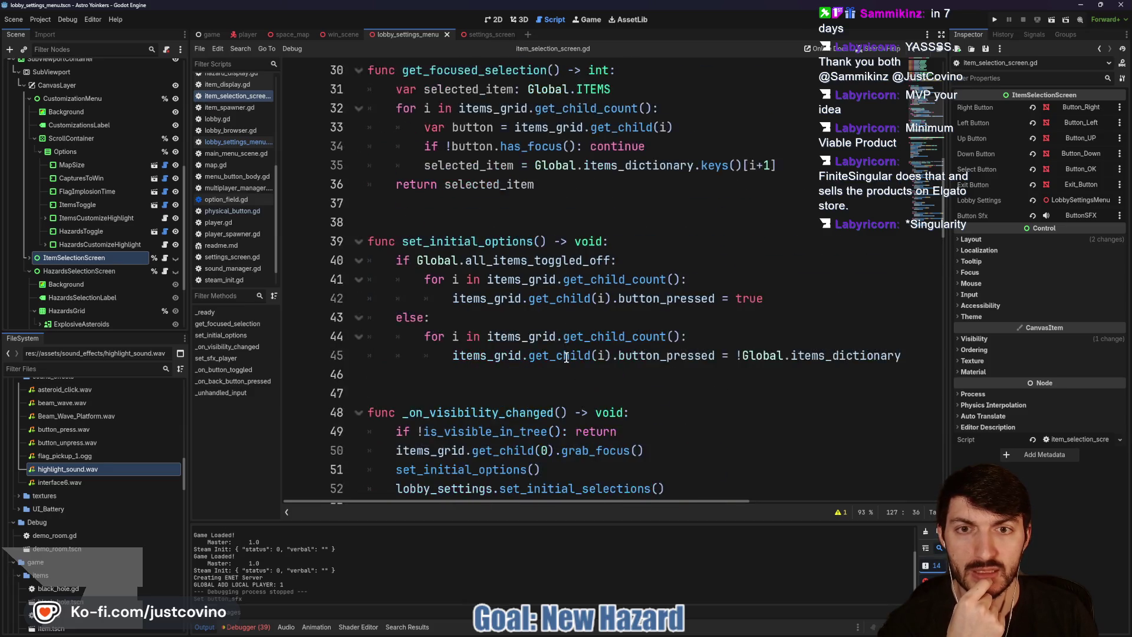
scroll(565, 357, "down", 1)
scroll(566, 357, "up", 3)
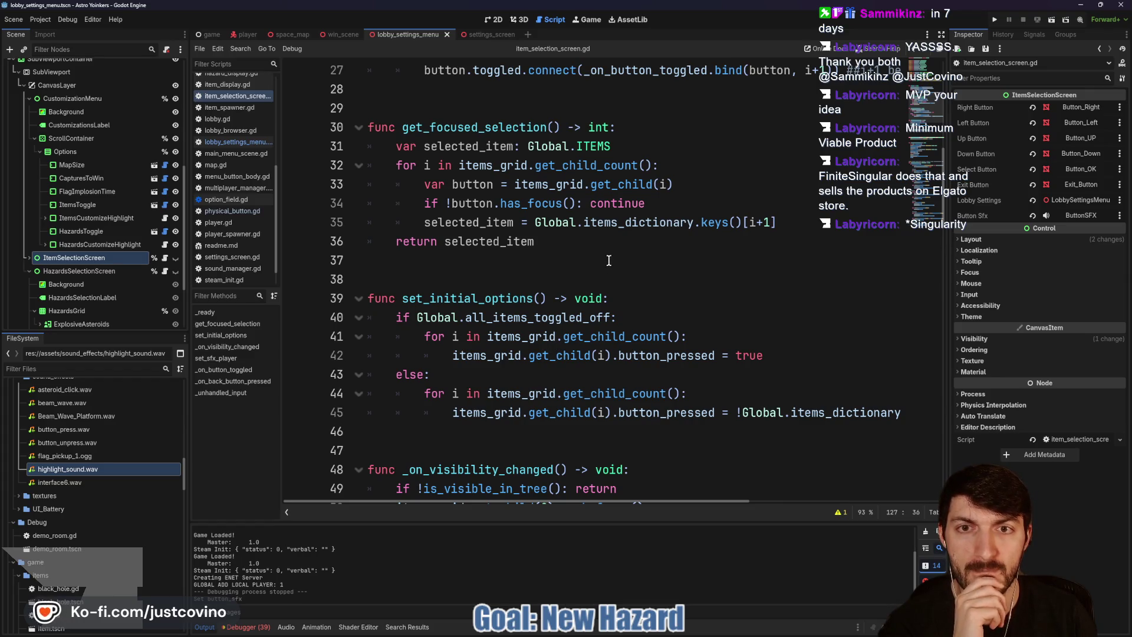
double_click(481, 127)
scroll(598, 259, "up", 4)
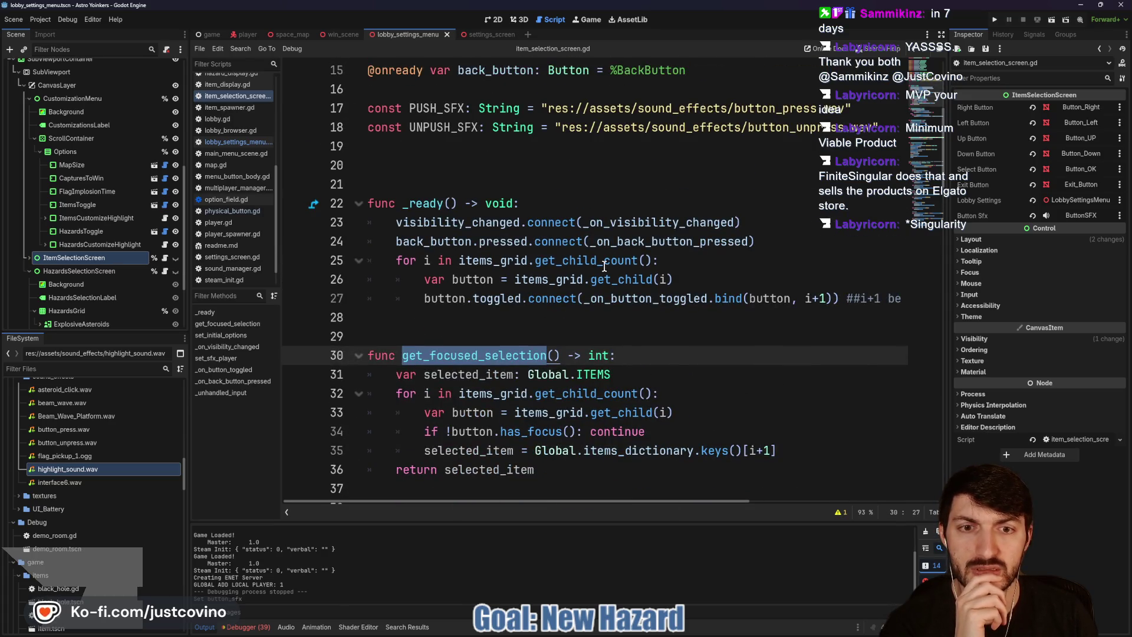
scroll(604, 266, "up", 4)
scroll(604, 266, "down", 16)
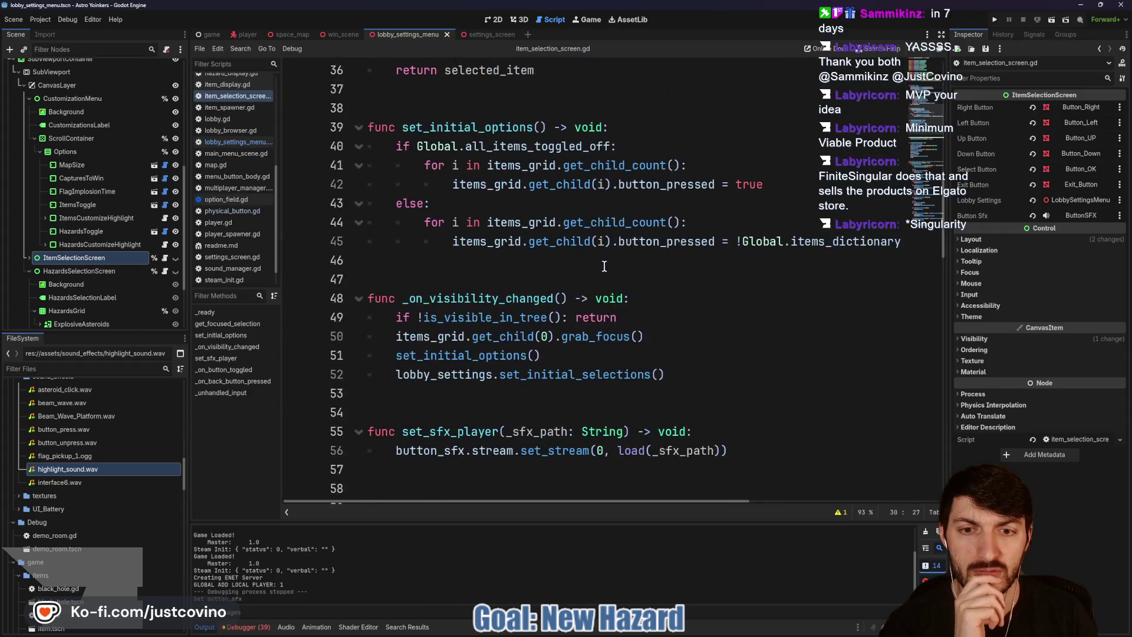
scroll(604, 266, "down", 6)
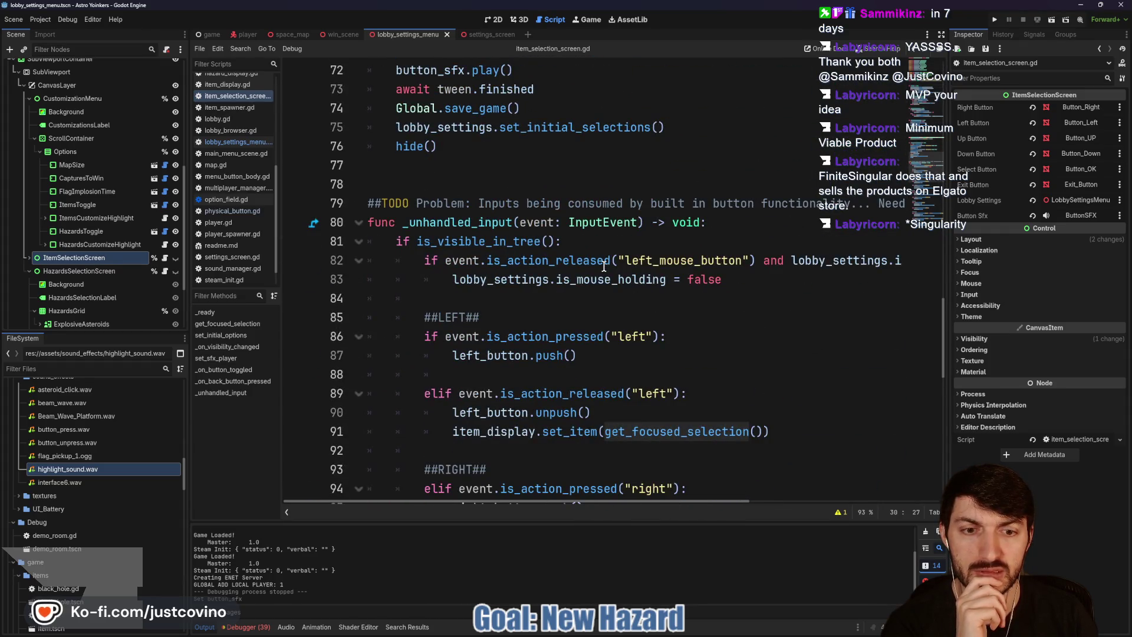
scroll(603, 266, "down", 2)
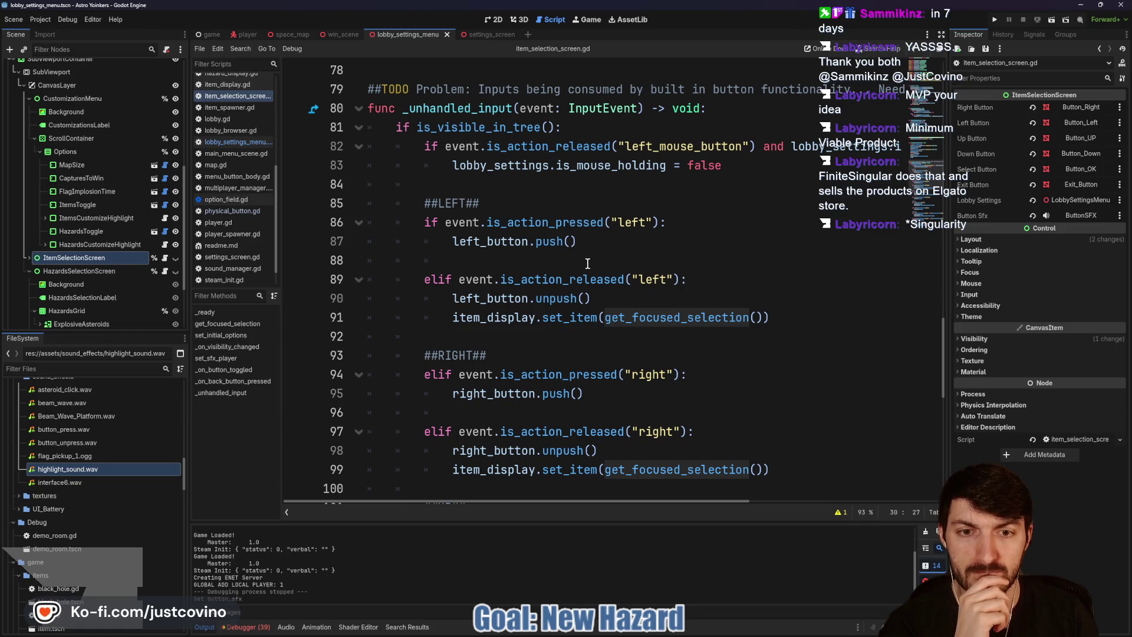
scroll(587, 262, "up", 11)
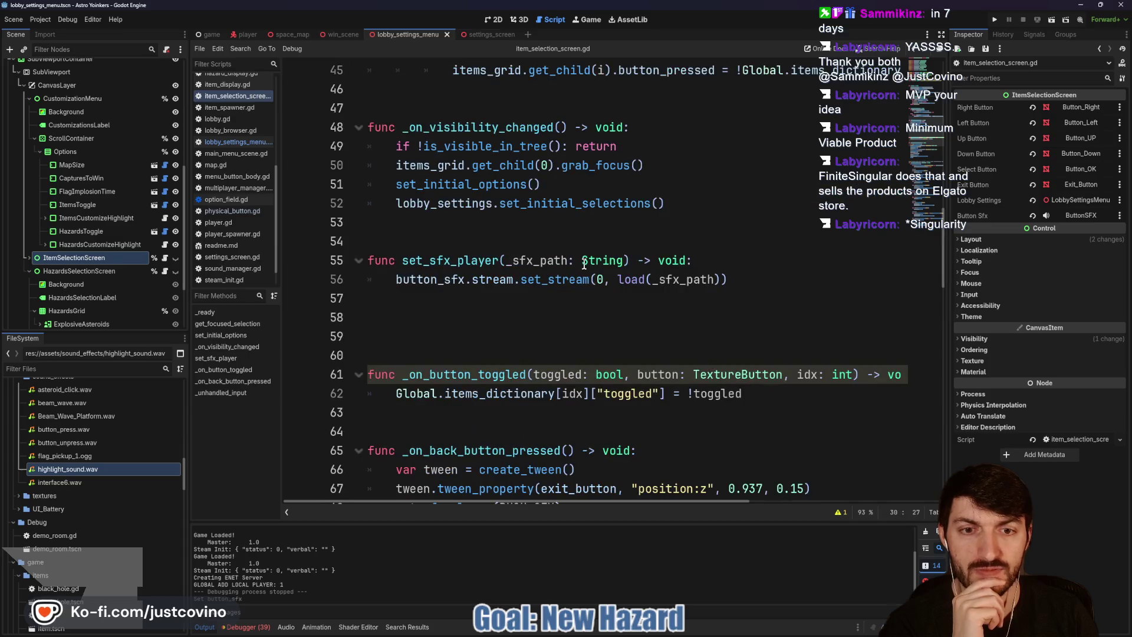
scroll(579, 267, "down", 1)
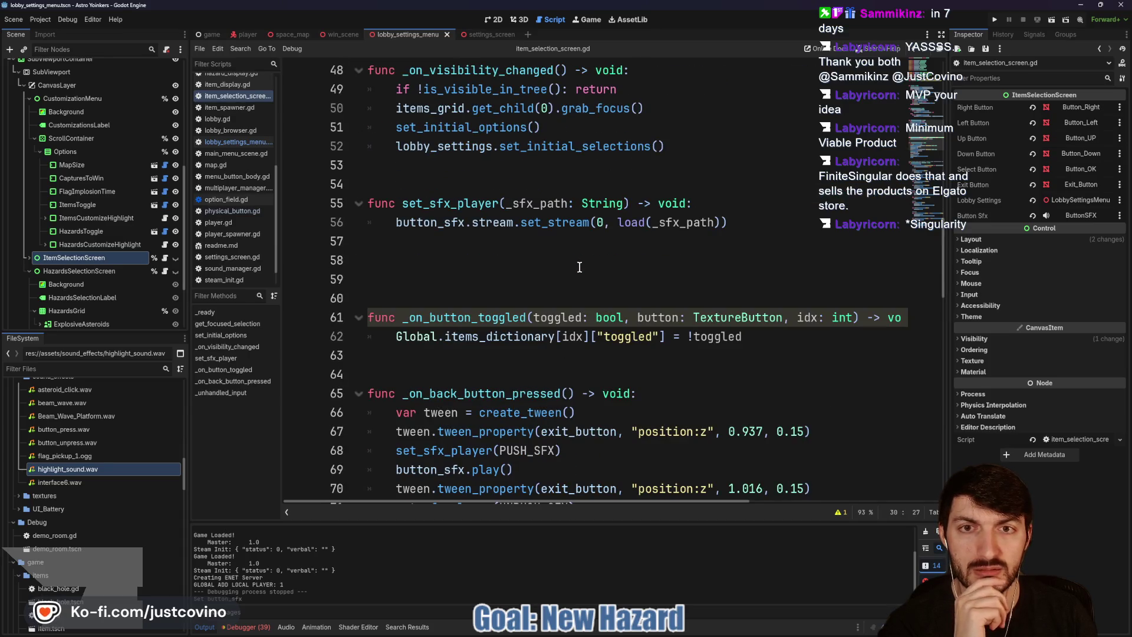
scroll(579, 267, "up", 2)
scroll(579, 267, "down", 18)
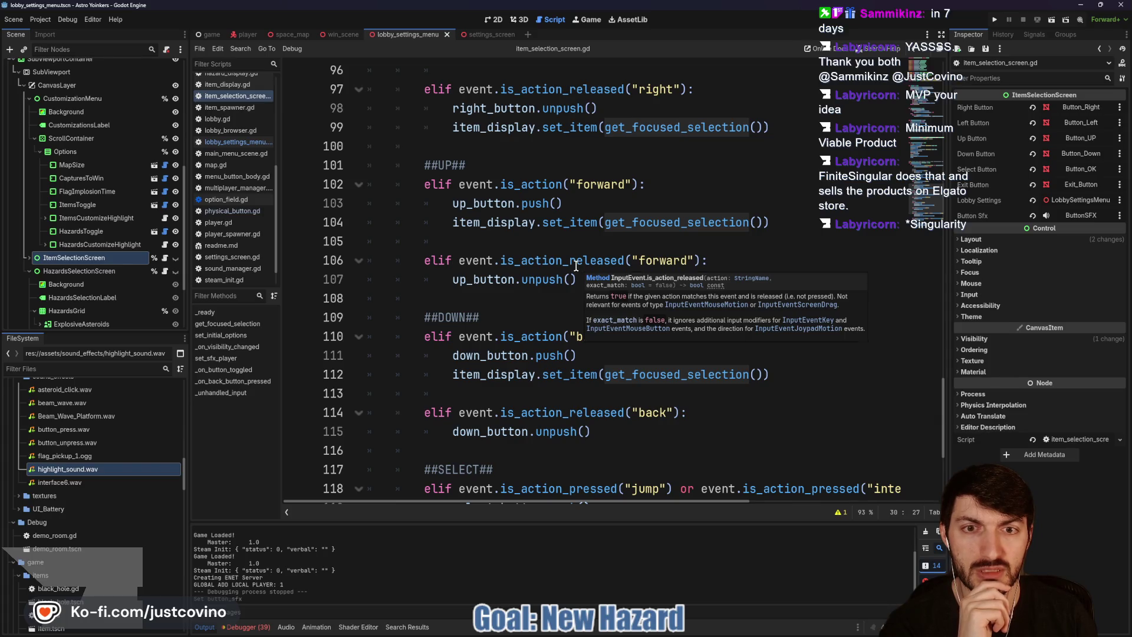
scroll(576, 265, "up", 15)
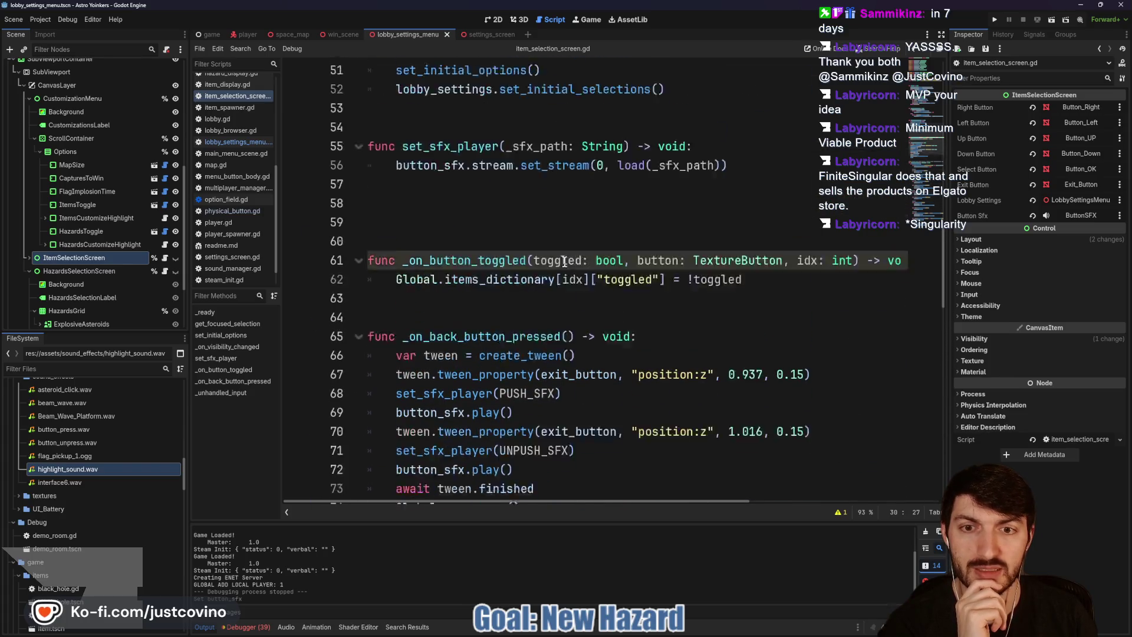
scroll(564, 261, "up", 8)
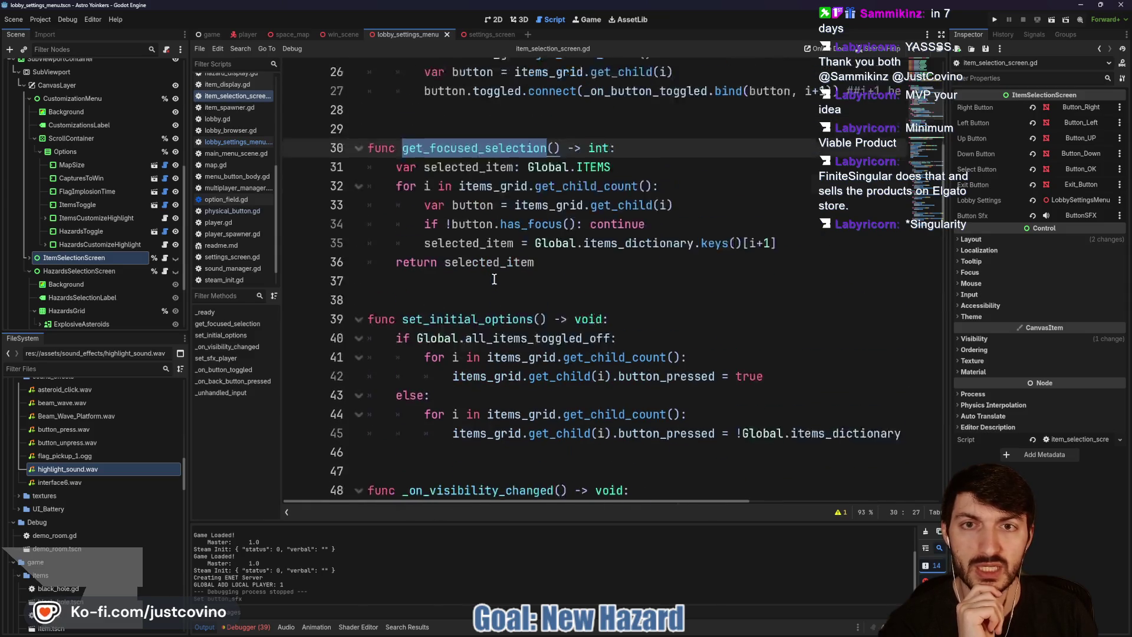
scroll(494, 279, "up", 1)
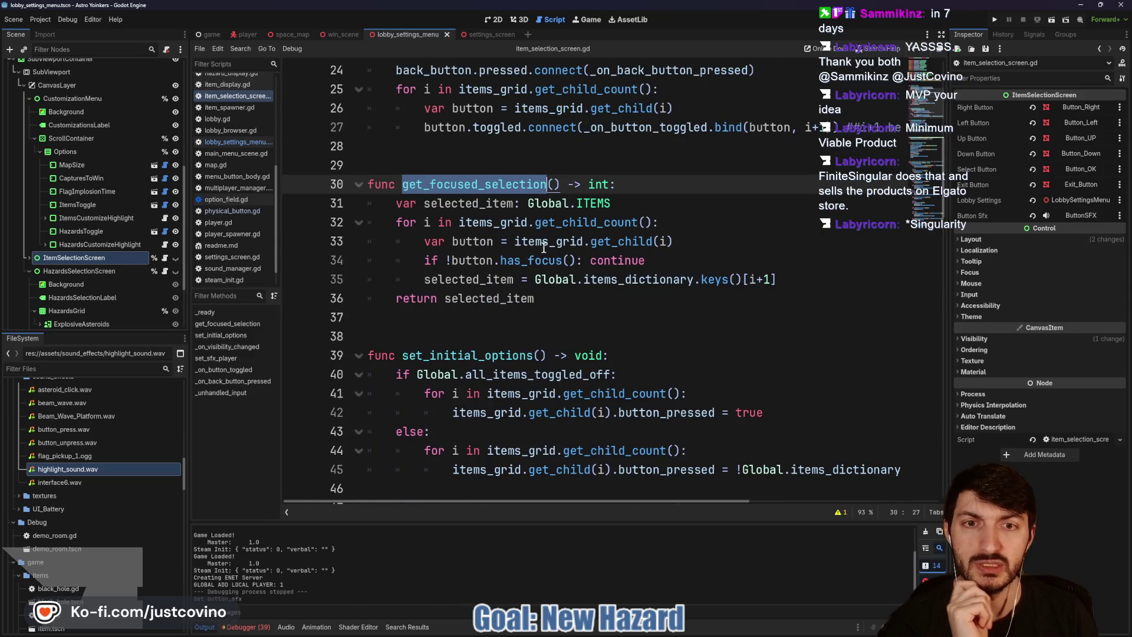
scroll(75, 317, "down", 3)
left_click(83, 320)
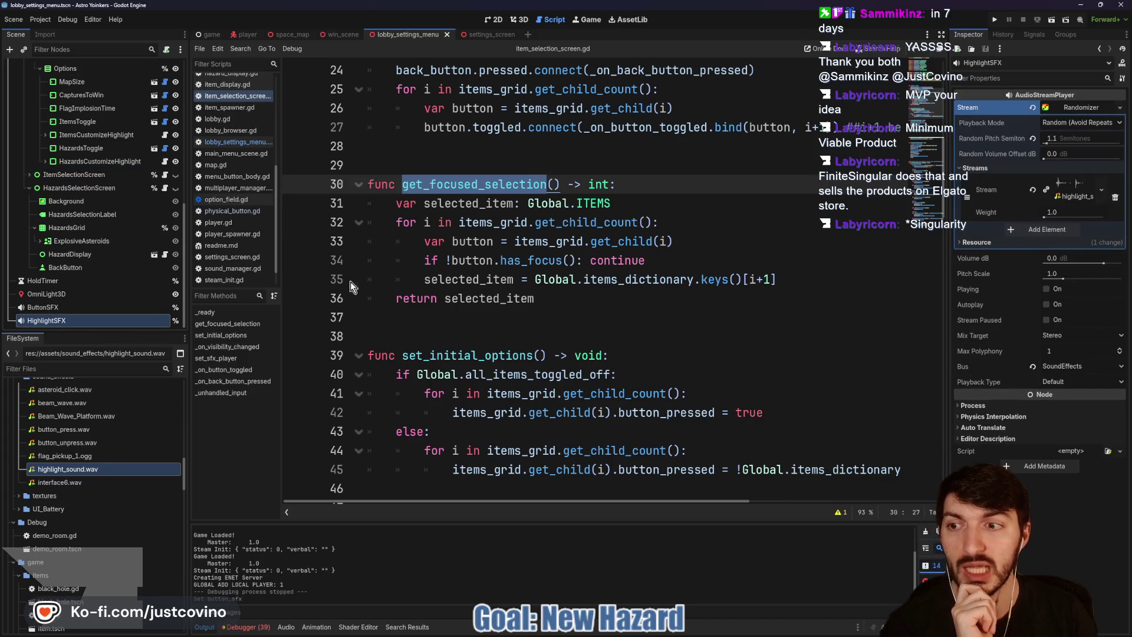
scroll(350, 282, "up", 6)
scroll(435, 283, "down", 3)
scroll(435, 283, "up", 4)
scroll(435, 283, "up", 1)
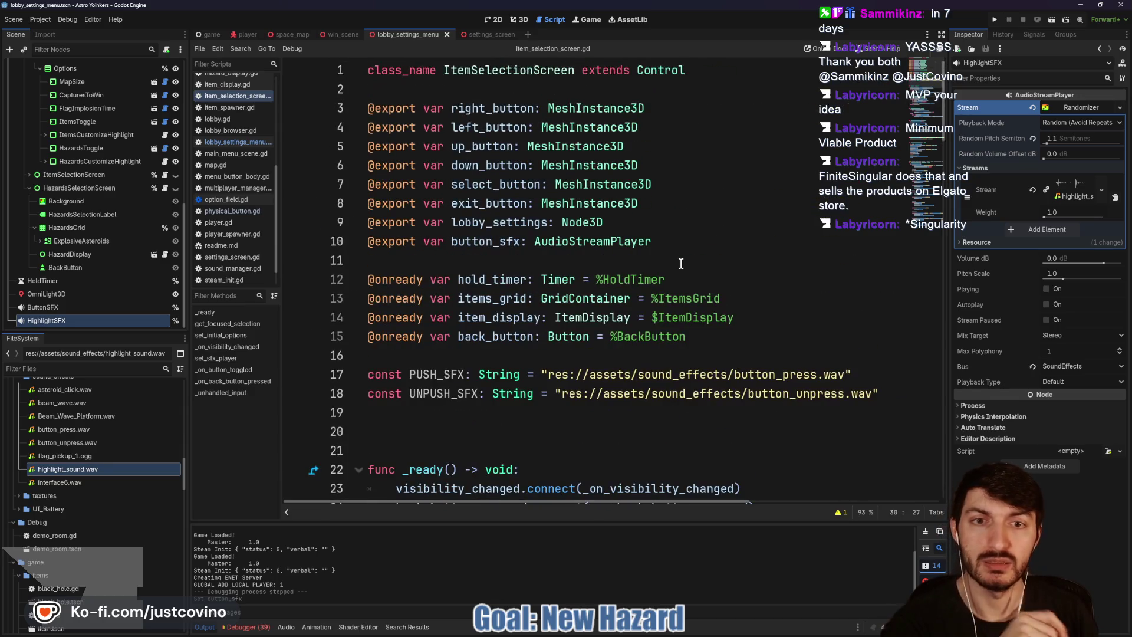
left_click(699, 240)
key("Return")
type("@export var highl")
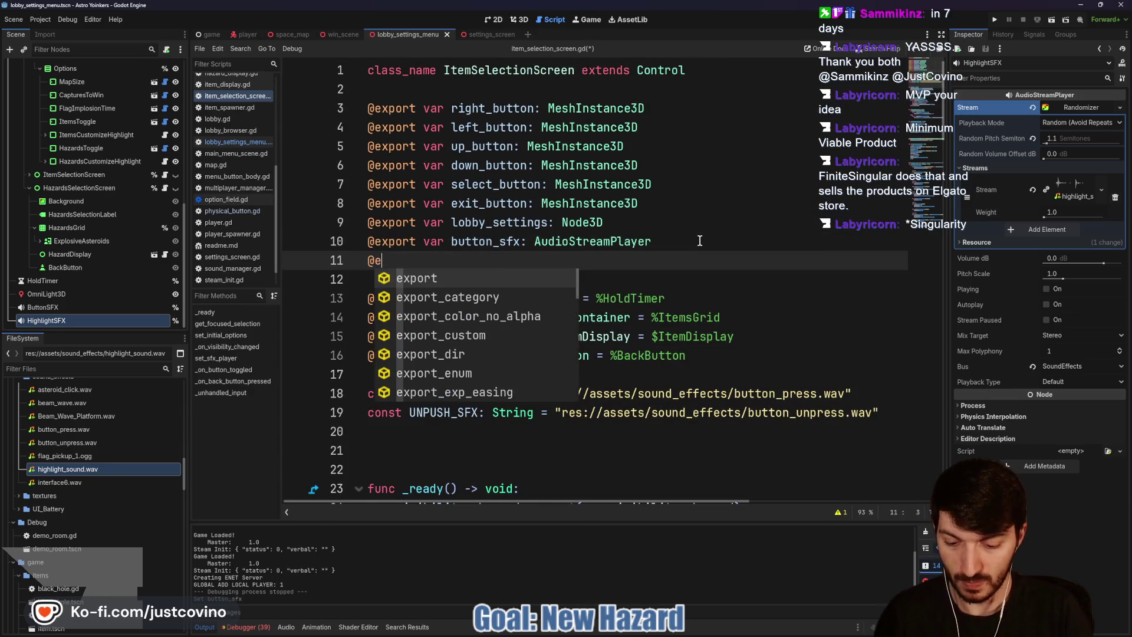
type("igh")
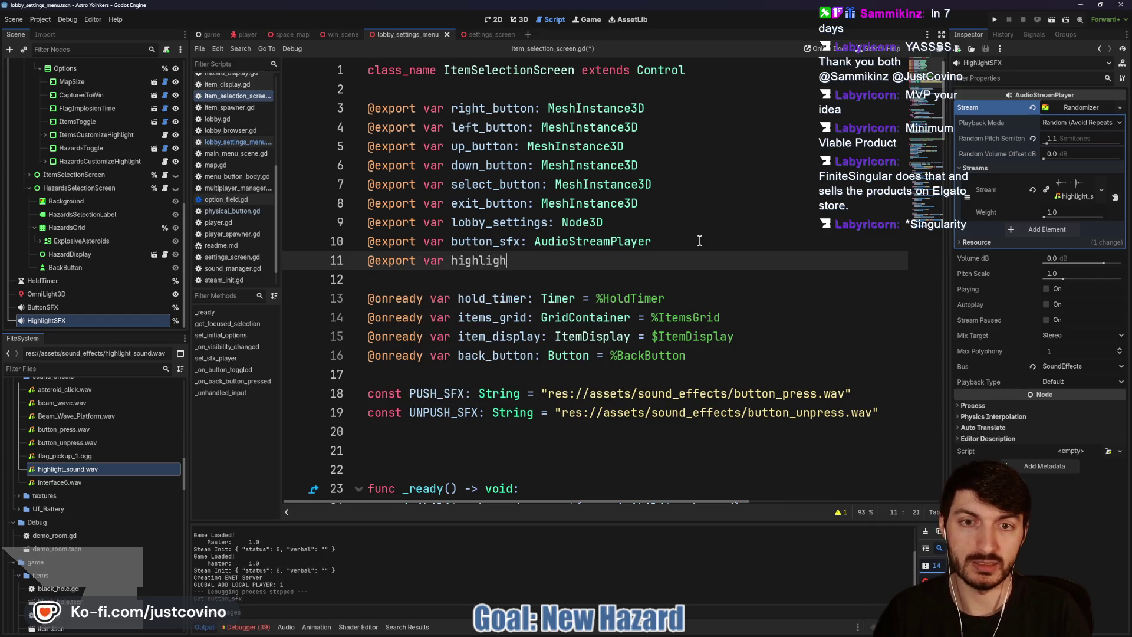
key("BackSpace")
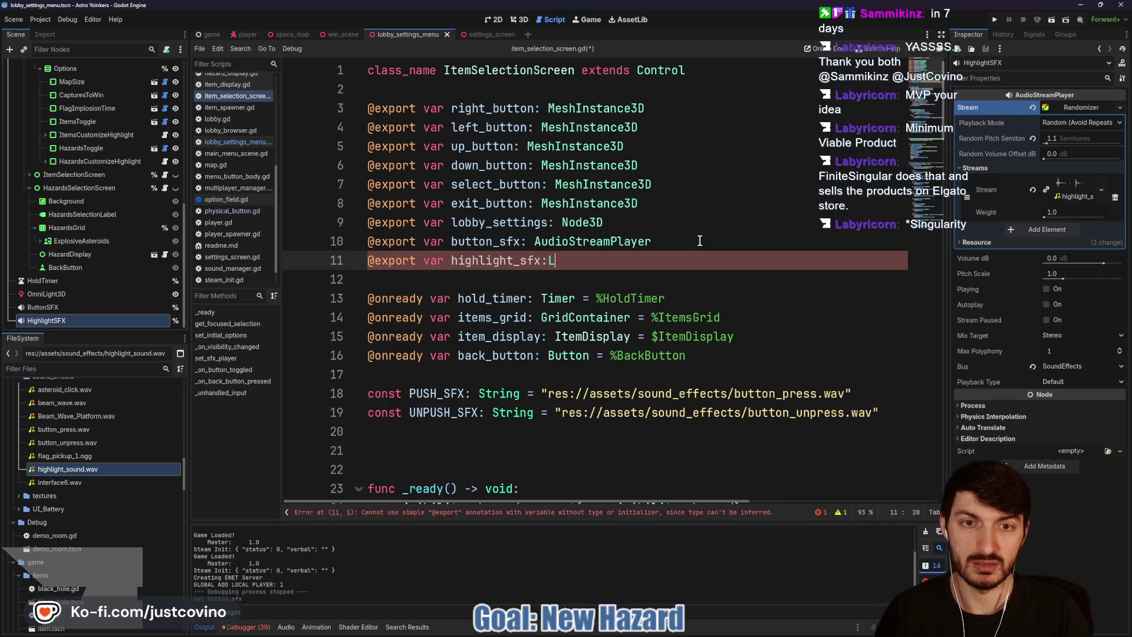
key("BackSpace")
type("AudioStre")
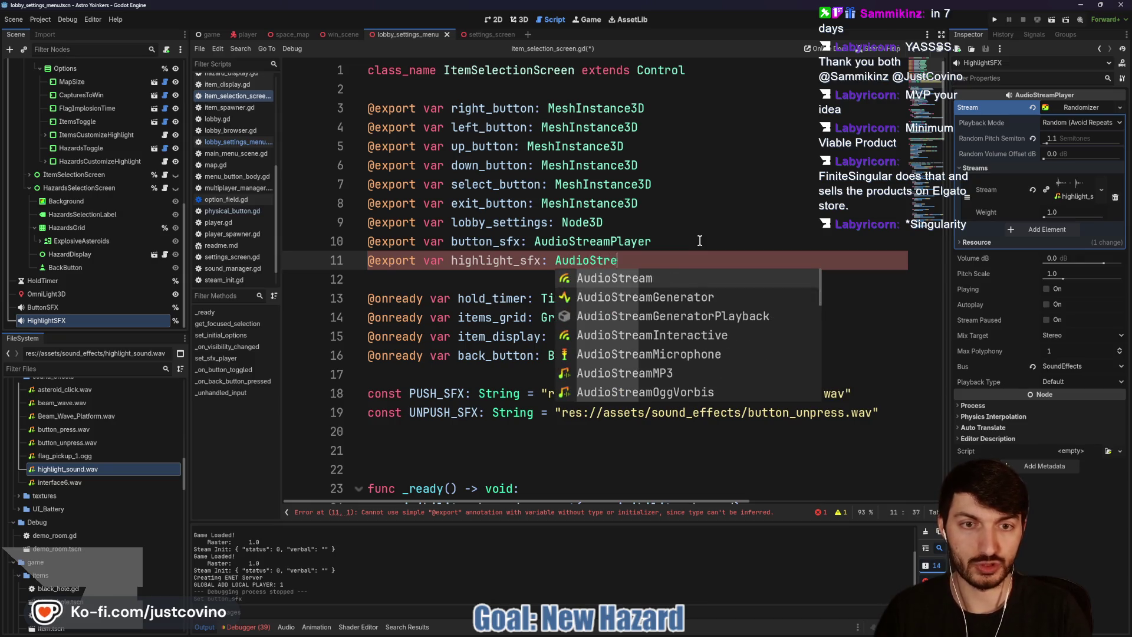
type("amPlayer")
key("Return")
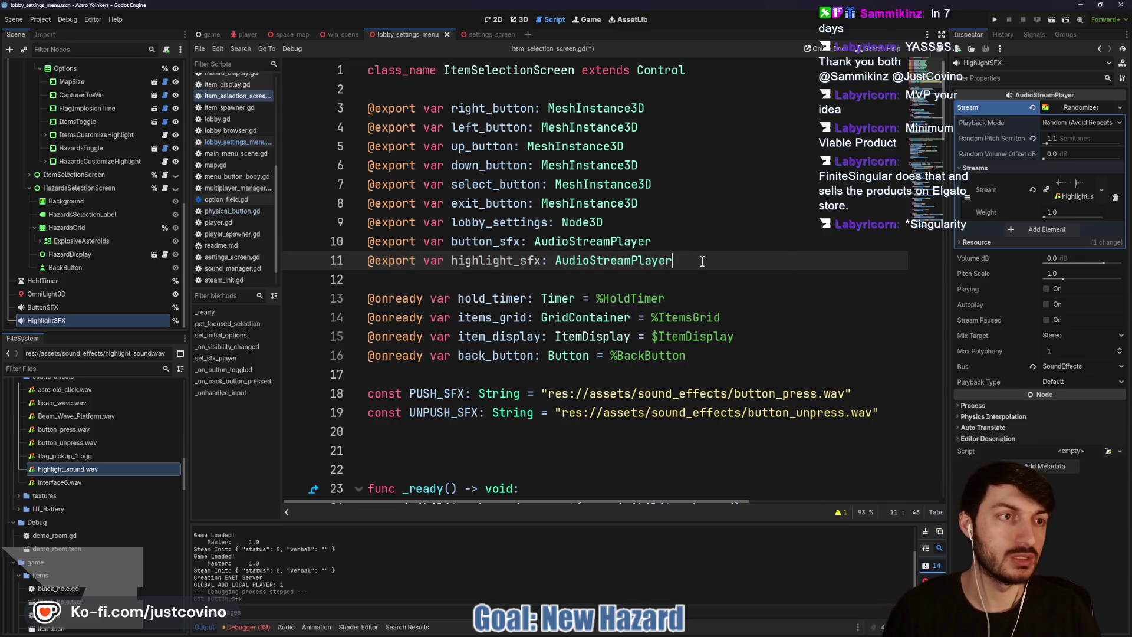
key("ctrl+s")
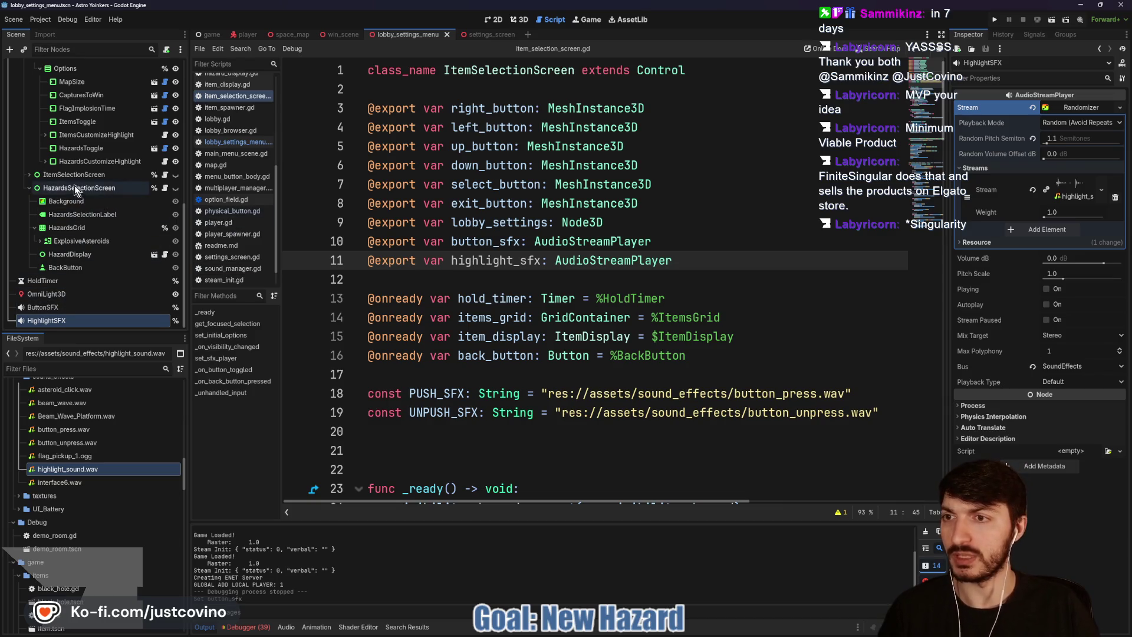
Step: Assign HighlightSFX to the ItemSelectionScreen node's Highlight Sfx property in the Inspector
left_click(73, 175)
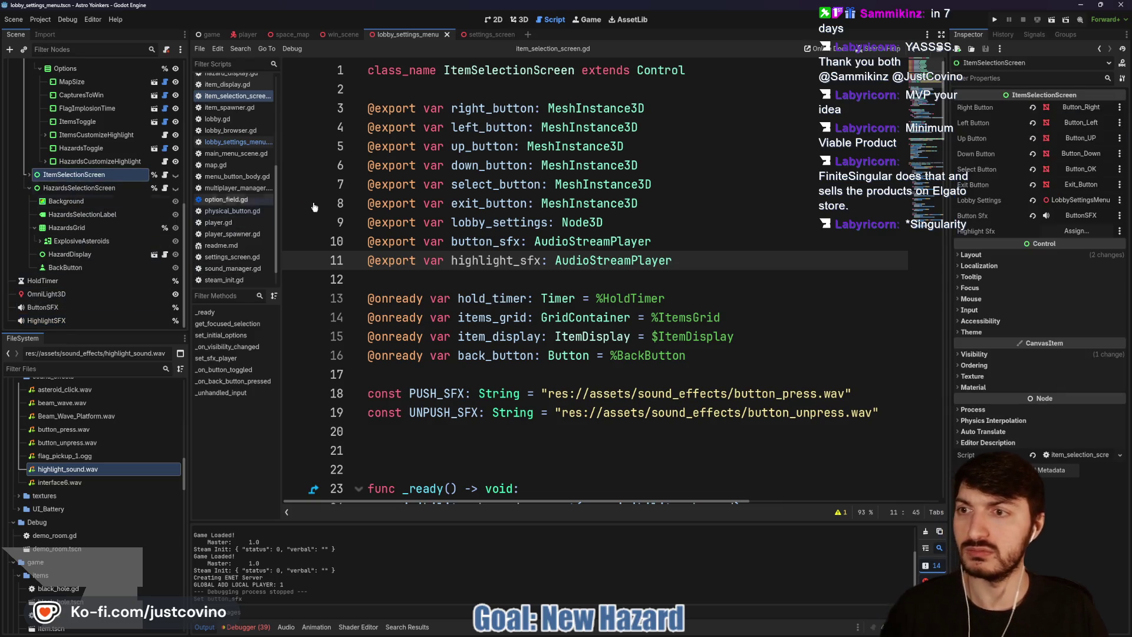
left_click(1076, 231)
left_click(528, 235)
left_click(531, 461)
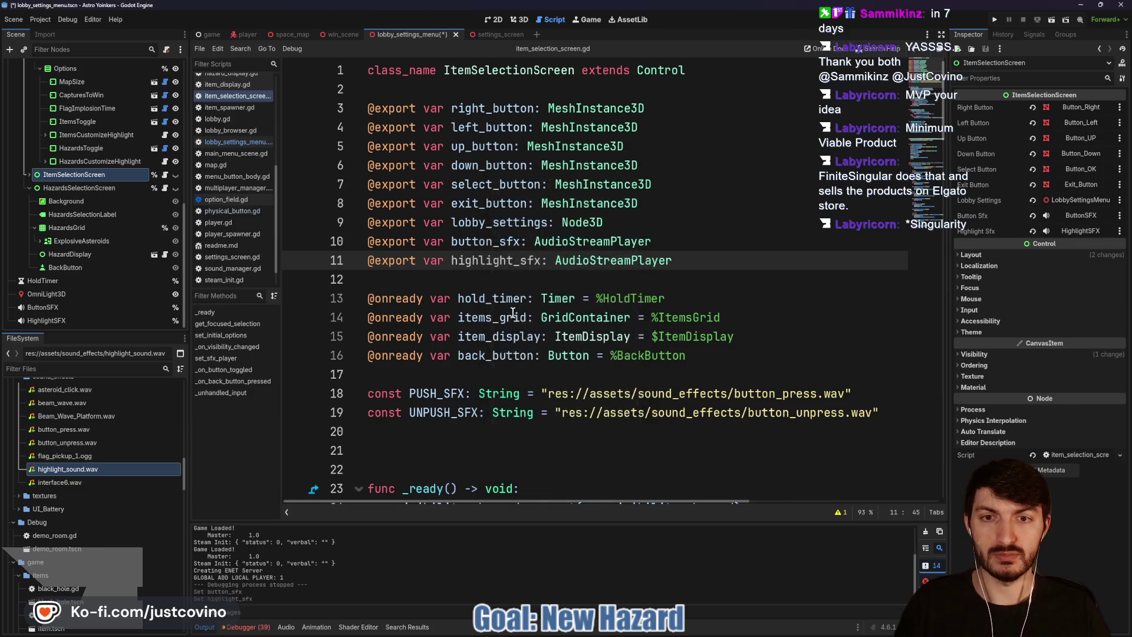
Step: Insert highlight_sfx.play() at the top of get_focused_selection and save the script
scroll(513, 313, "down", 7)
left_click(660, 241)
key("Return")
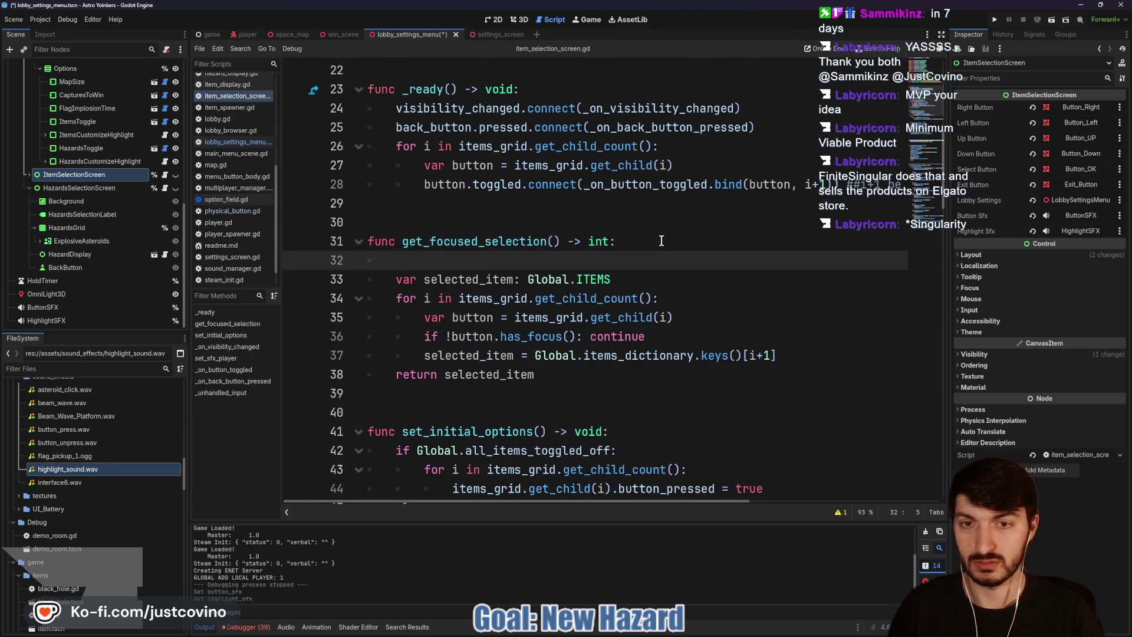
type("highlight_sfx.play")
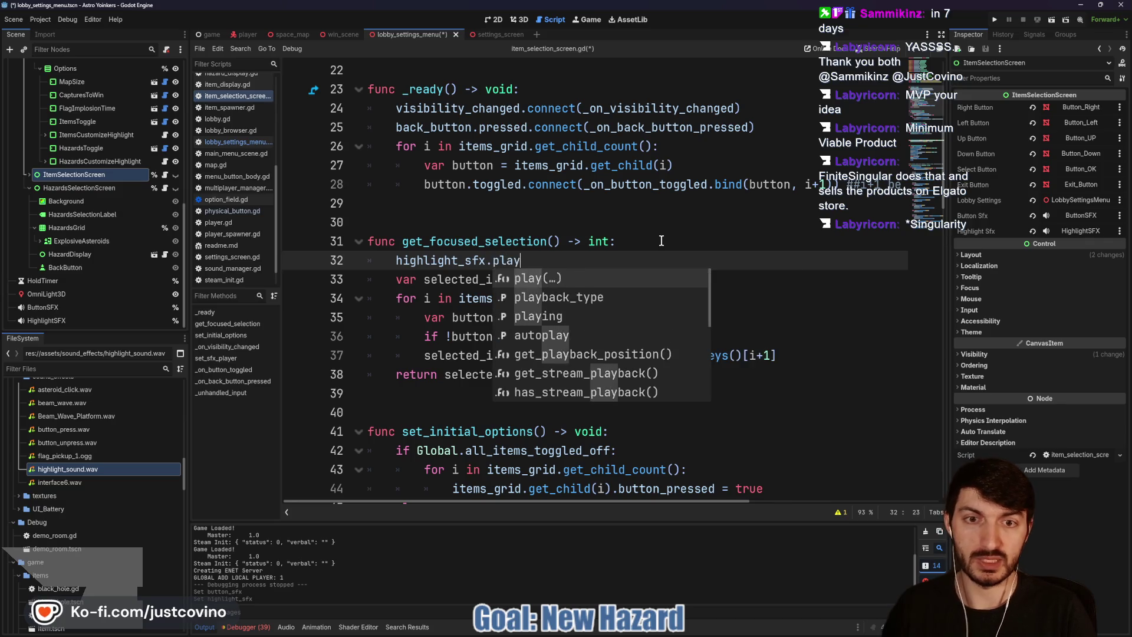
key("Return")
key("ctrl+s")
type(")")
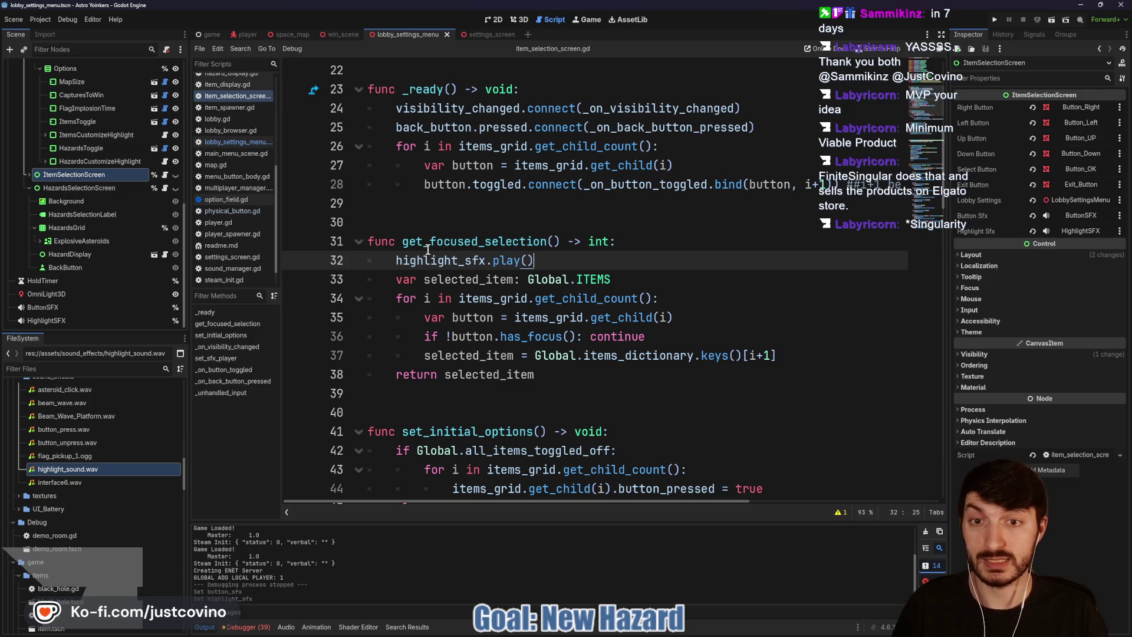
left_click(166, 188)
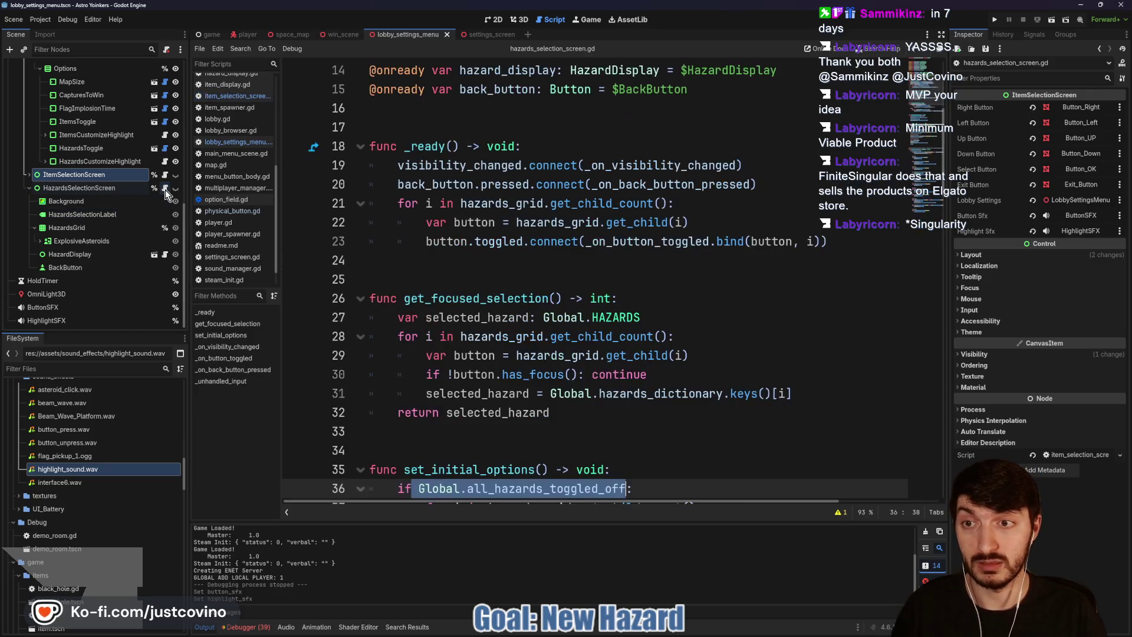
Step: Declare exported button_sfx and highlight_sfx AudioStreamPlayer variables after lobby_settings in hazards_selection_screen.gd, then save
scroll(523, 204, "up", 5)
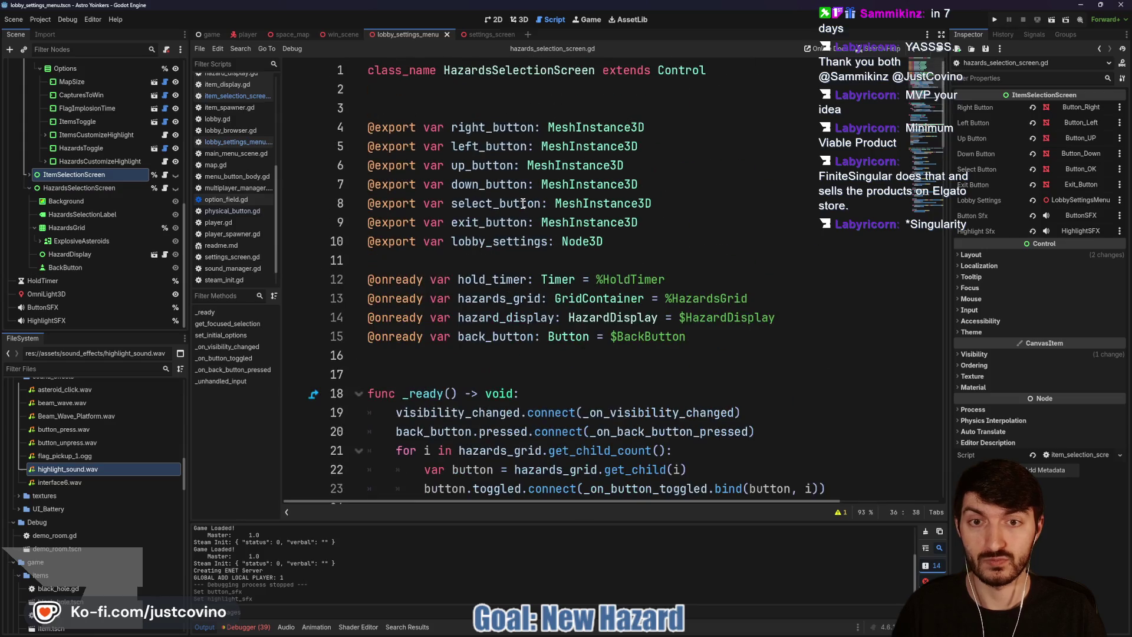
left_click(656, 238)
key("Return")
type("@expo")
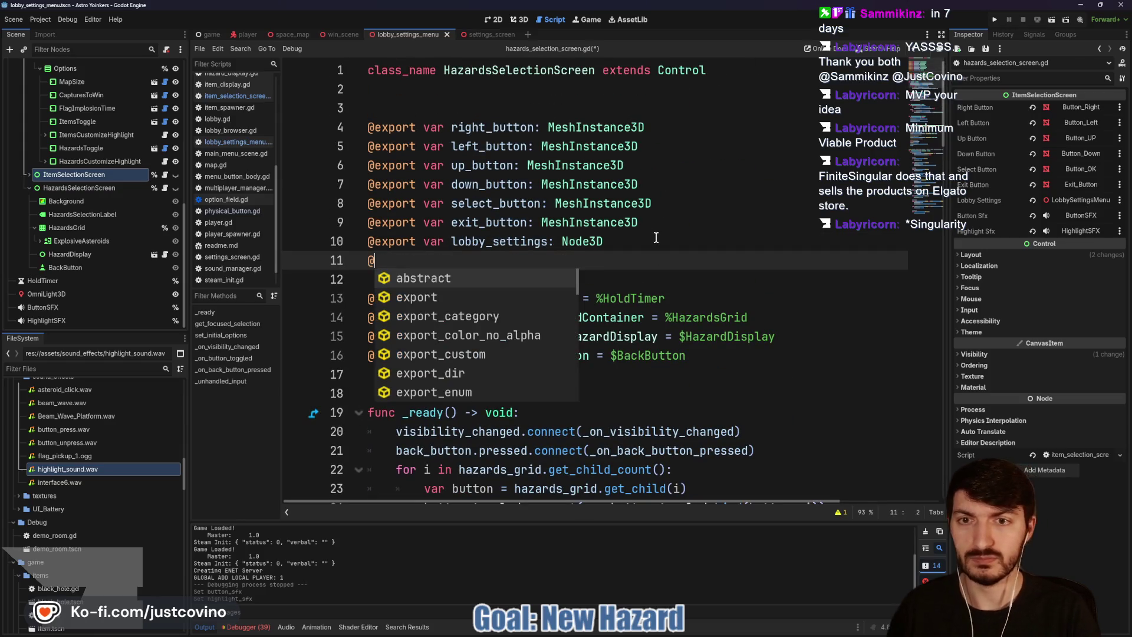
type("rt var ")
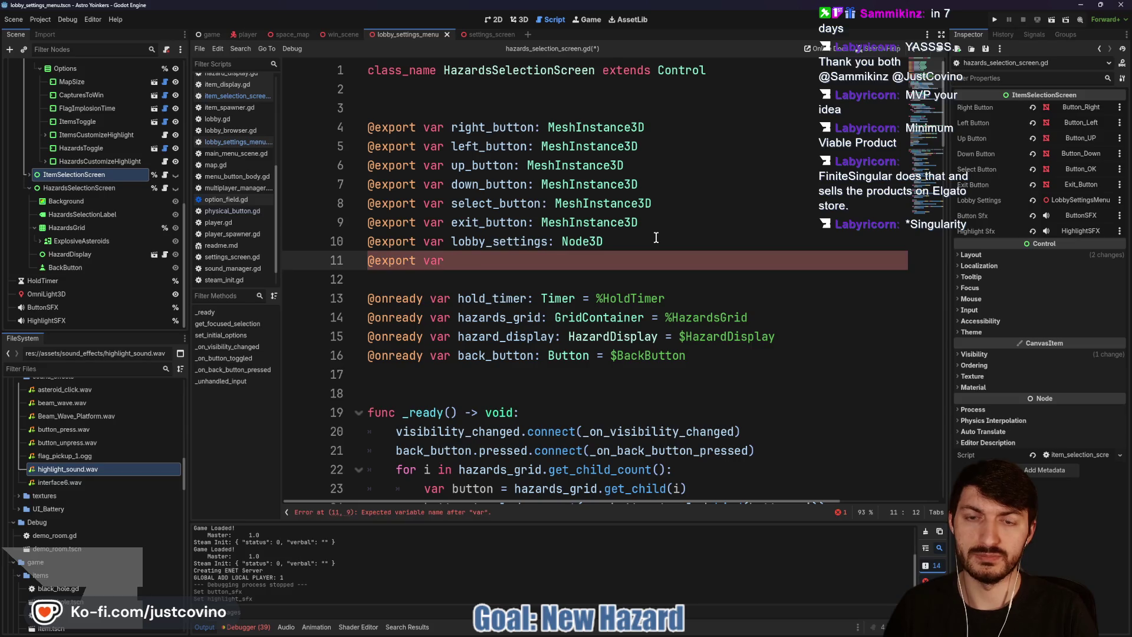
type("button_sfx: A")
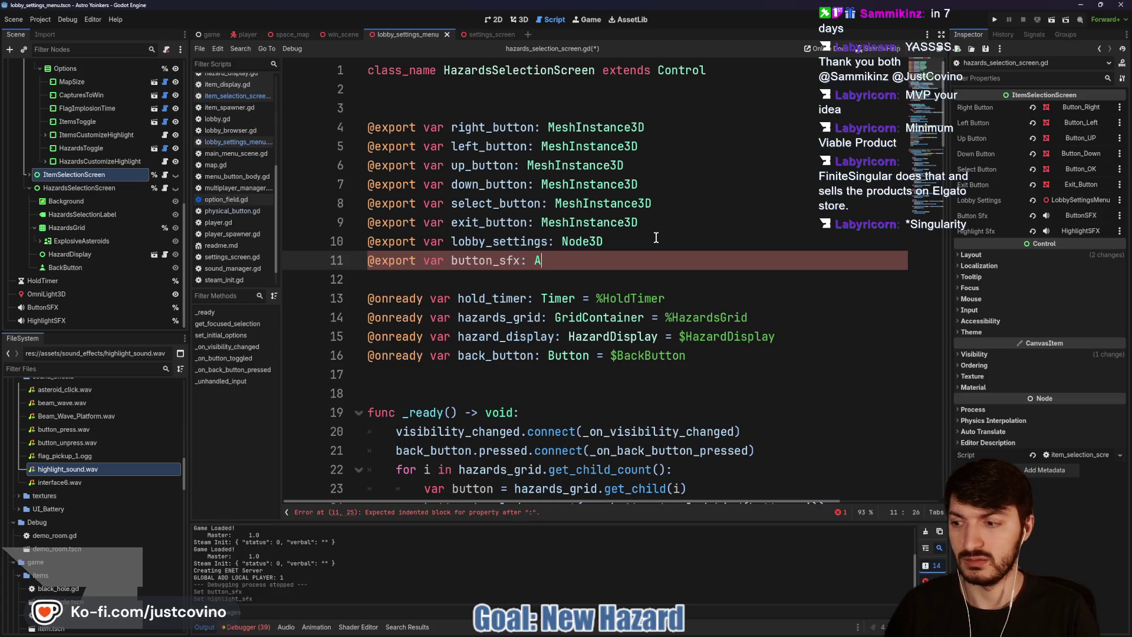
type("udioStreamPlayer")
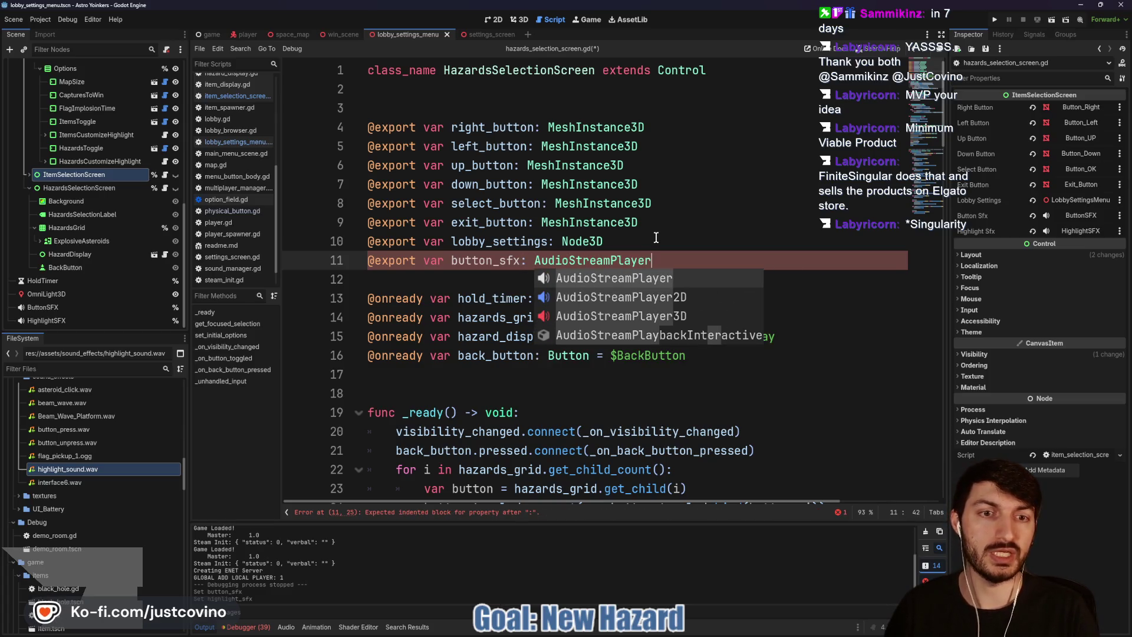
key("Return")
key("Return")
type("@e")
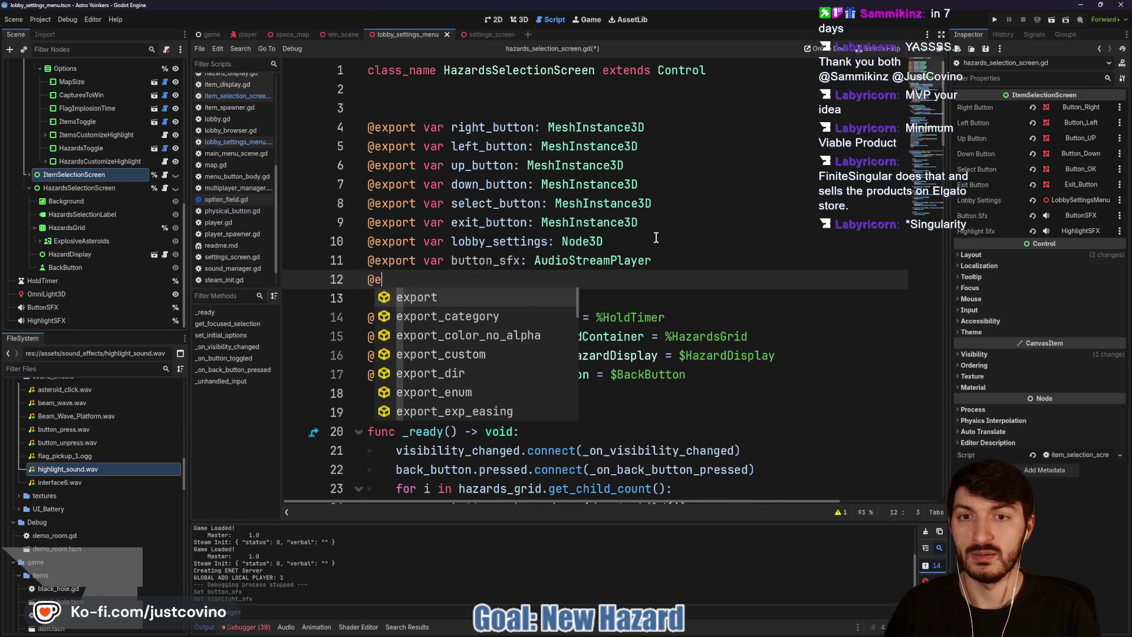
type("xport var highlight_sf")
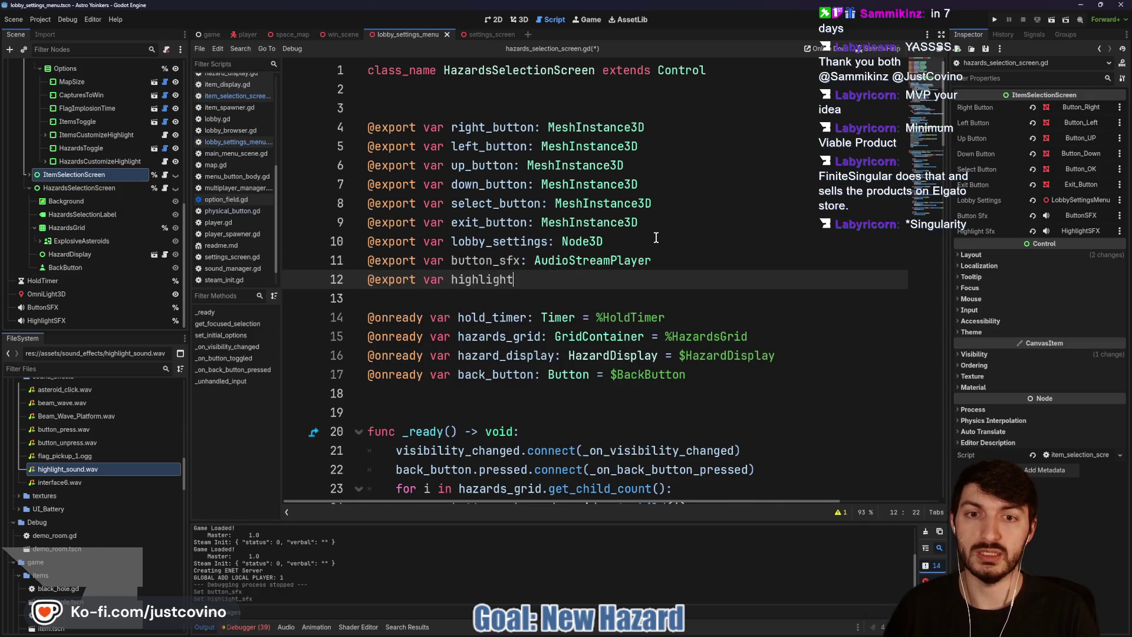
type("x: Aud")
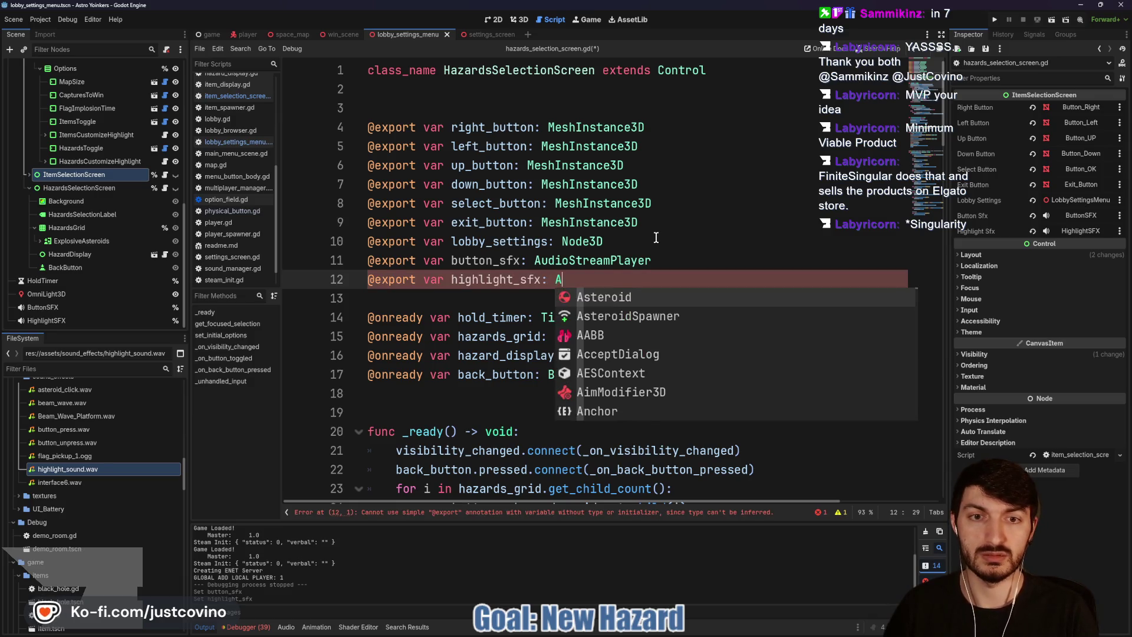
type("ioStreamPlayer")
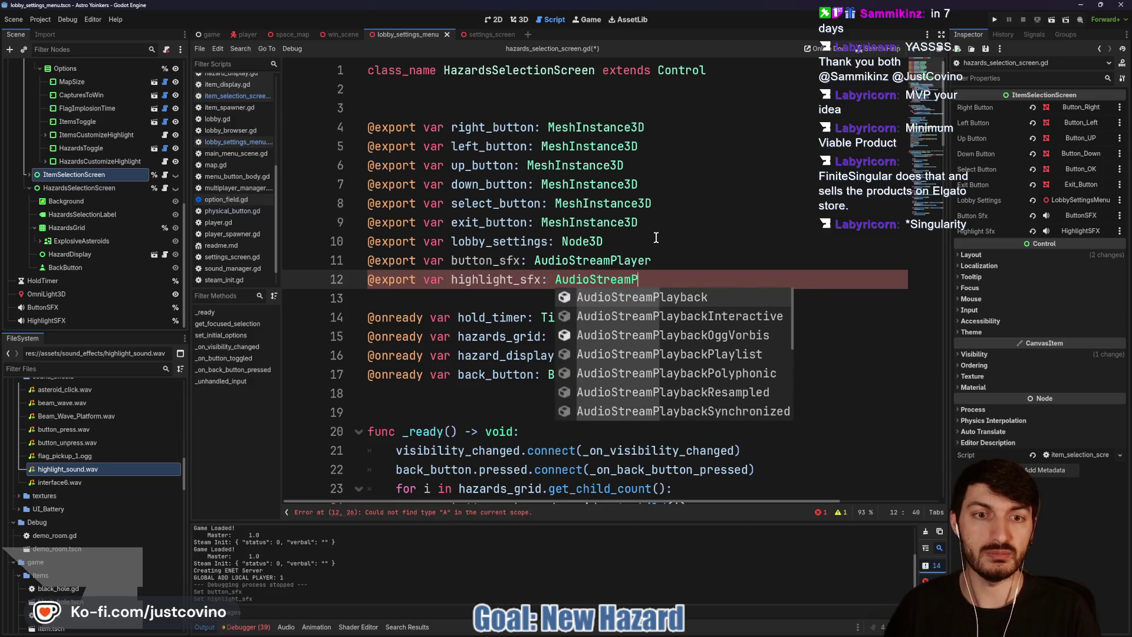
left_click(698, 283)
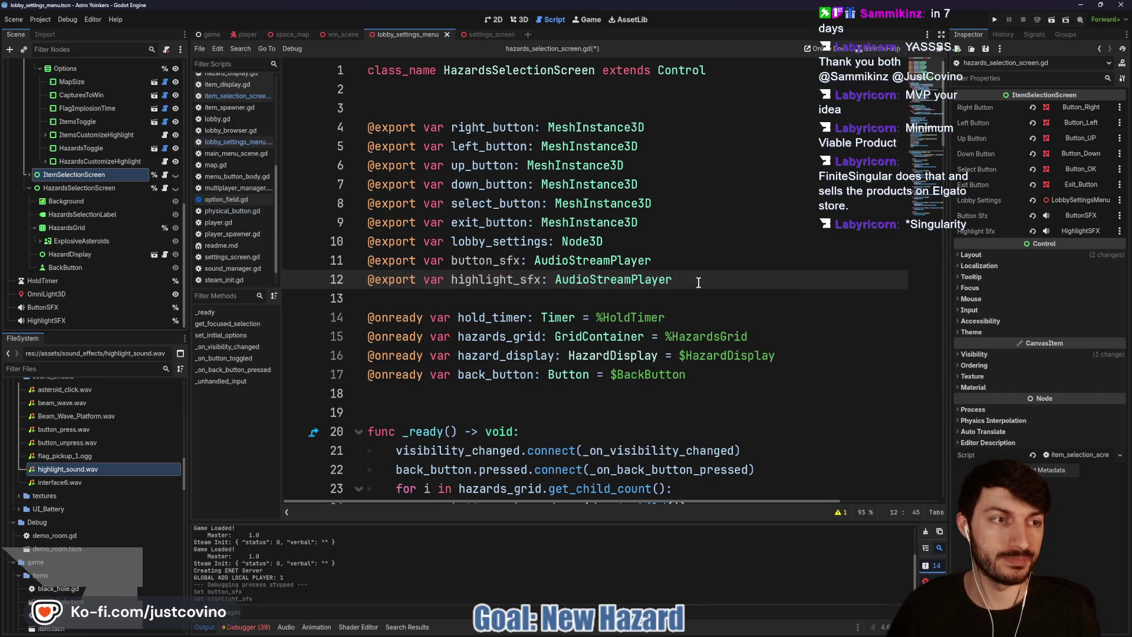
key("ctrl+s")
Step: Assign ButtonSFX to Button Sfx and HighlightSFX to Highlight Sfx on HazardsSelectionScreen, then save
left_click(82, 188)
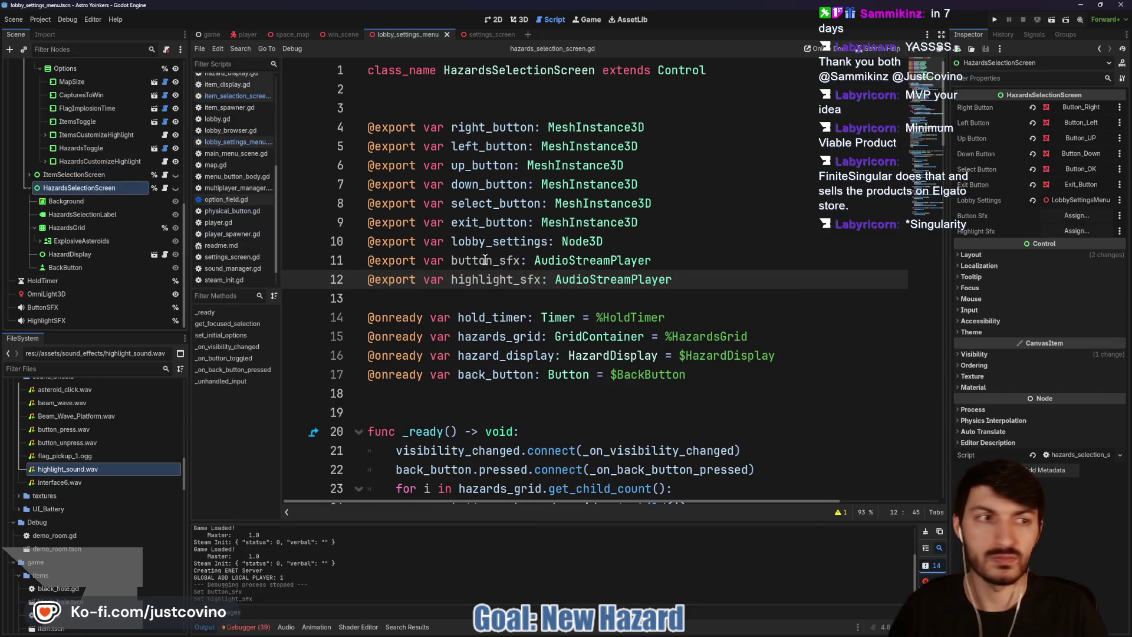
left_click(1077, 215)
left_click(530, 218)
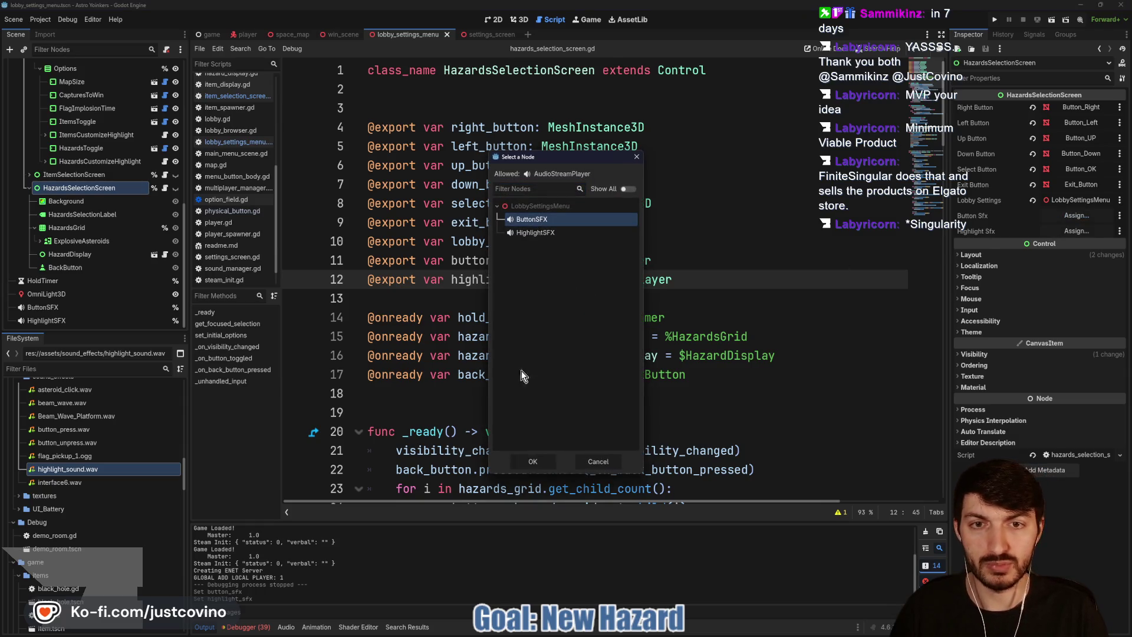
left_click(529, 462)
left_click(1076, 230)
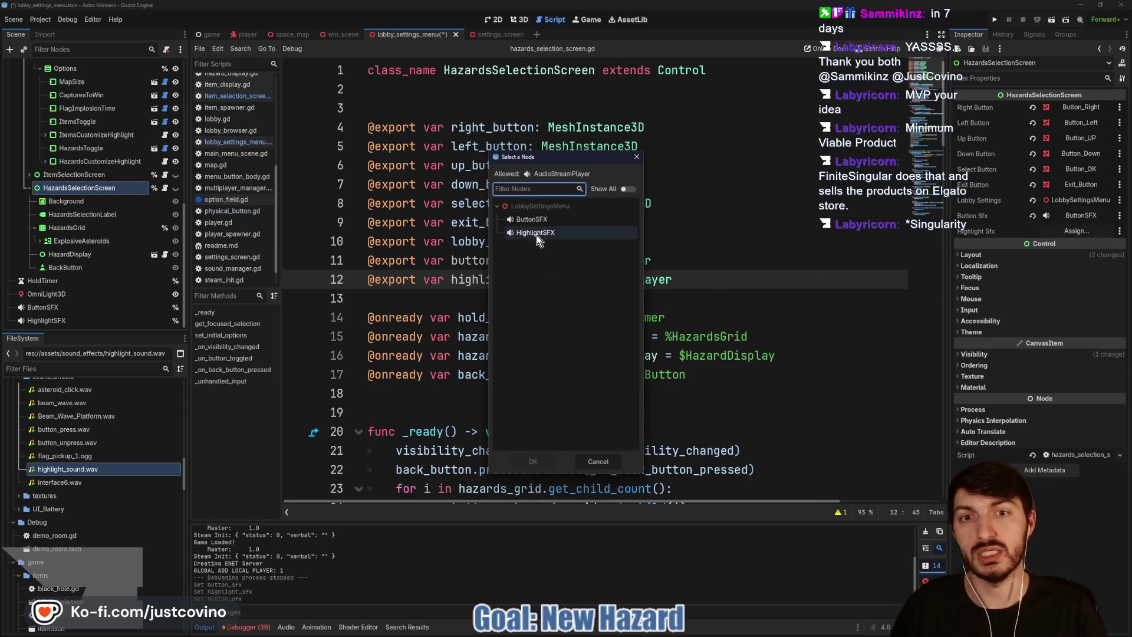
left_click(535, 233)
left_click(544, 455)
key("ctrl+s")
Step: Add highlight_sfx.play() as the first line of get_focused_selection in the hazards script
left_click(526, 299)
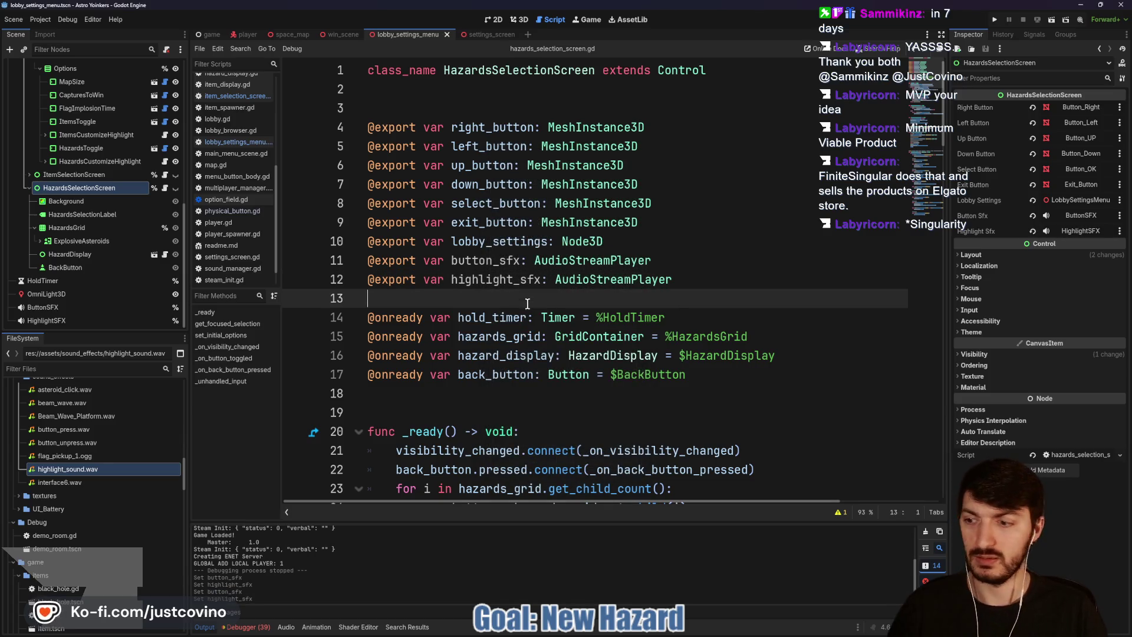
scroll(513, 312, "down", 5)
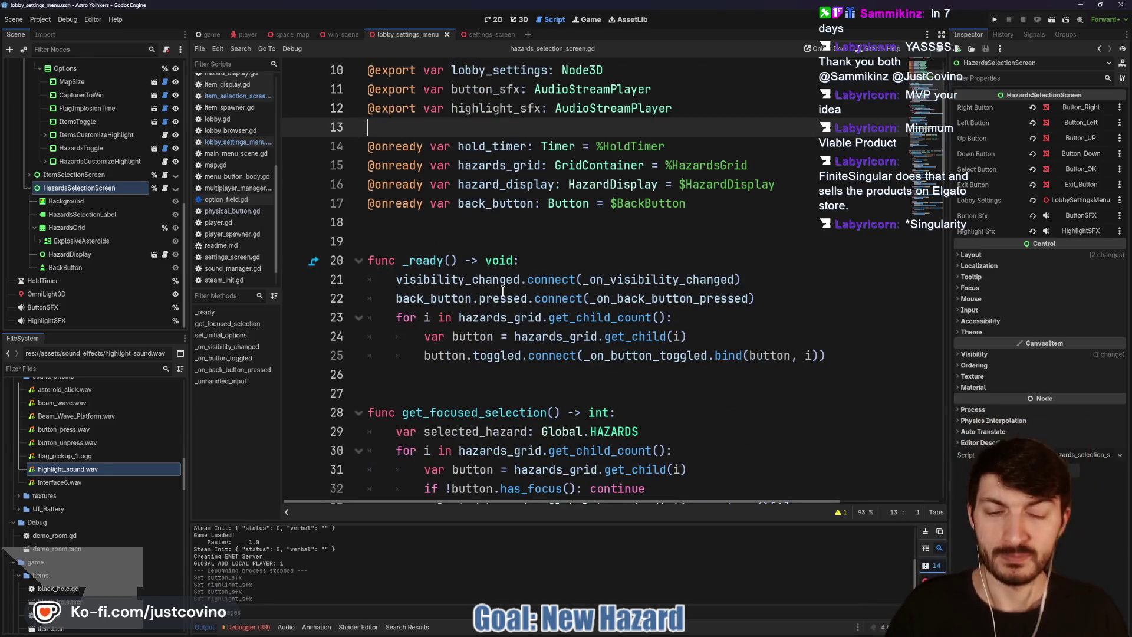
left_click(666, 299)
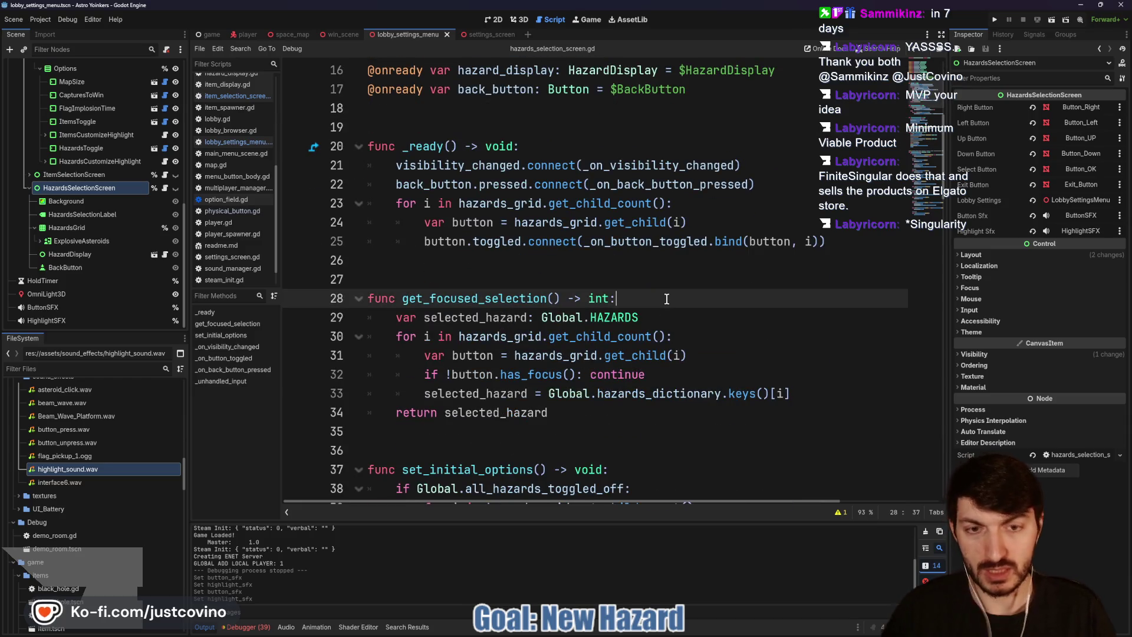
key("Return")
type("highl")
key("Return")
type(".")
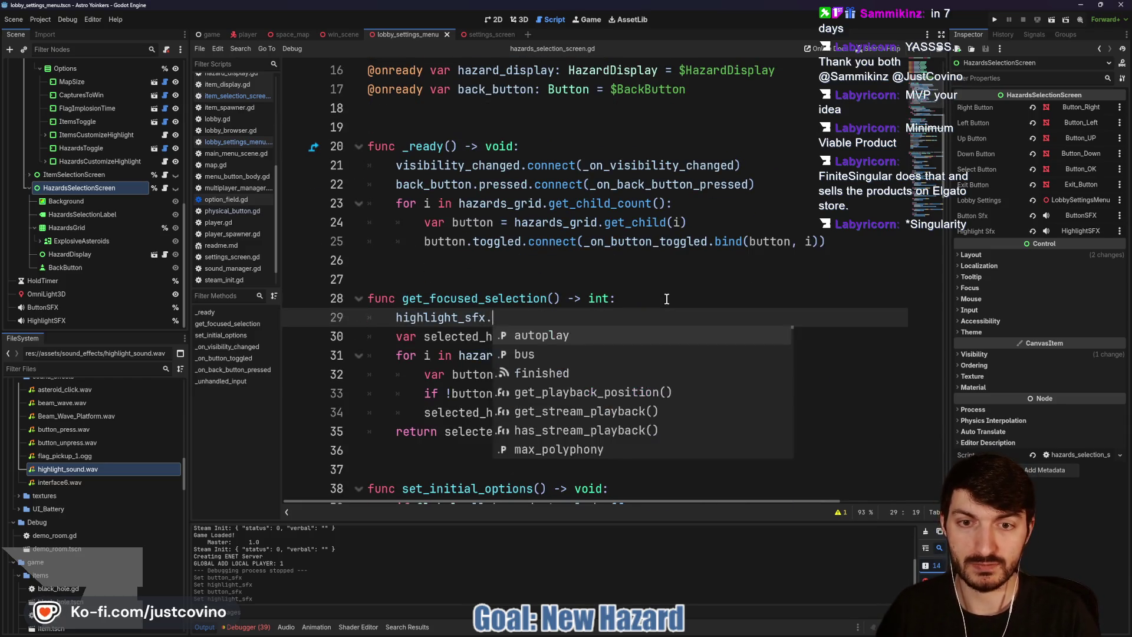
type("play")
key("Return")
key("End")
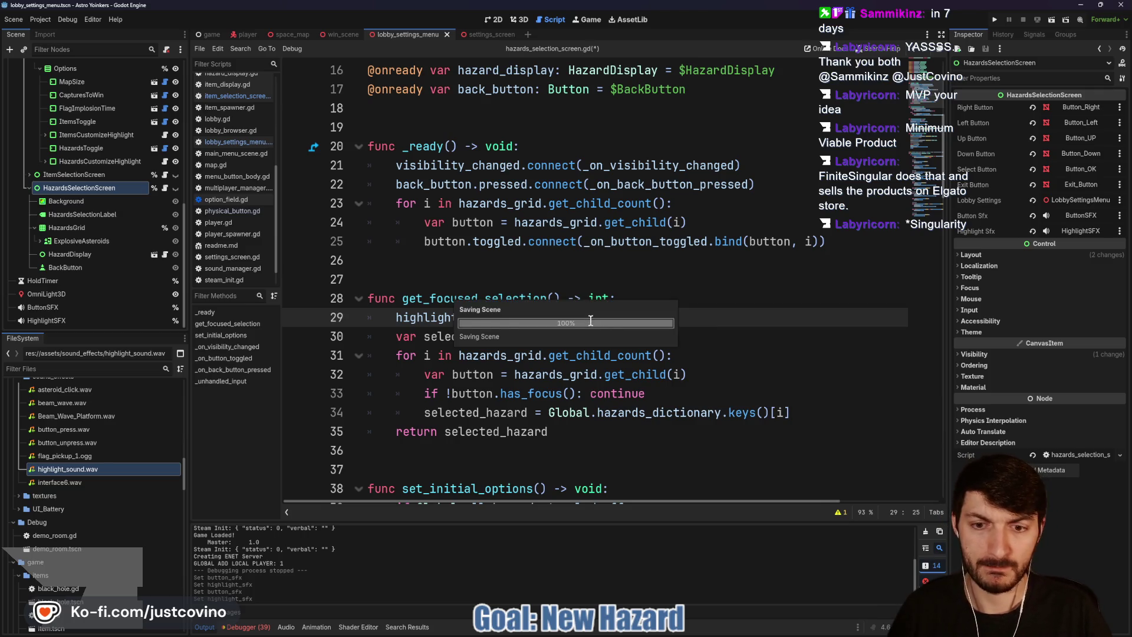
scroll(588, 320, "down", 4)
scroll(572, 326, "down", 3)
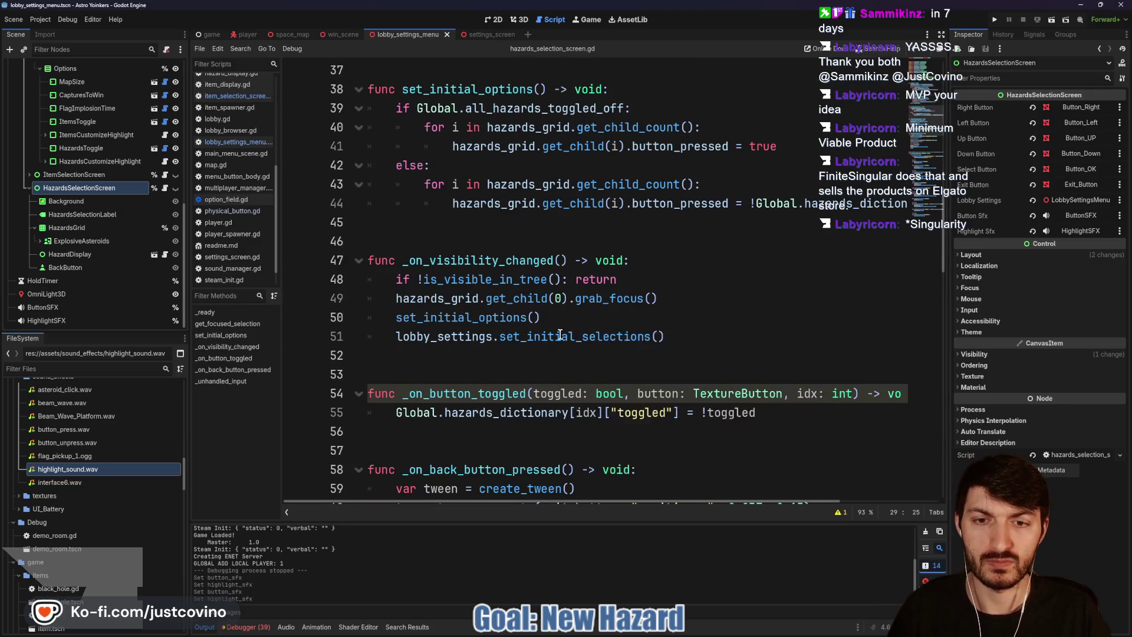
Step: Copy the set_sfx_player function from item_selection_screen.gd, tidying its trailing blank lines
scroll(515, 325, "down", 2)
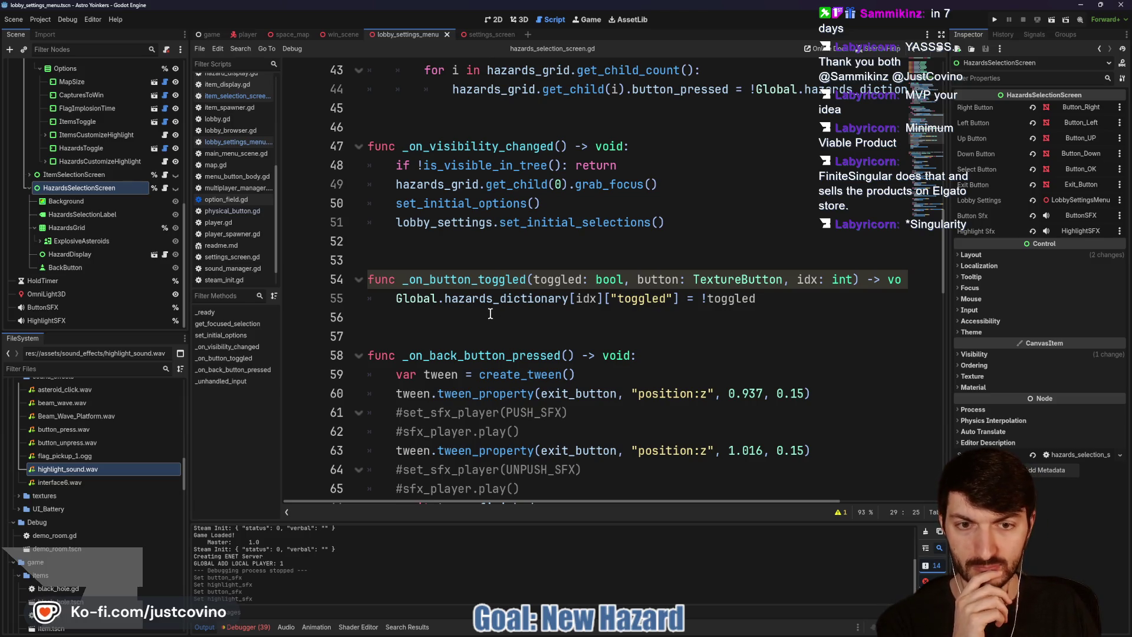
scroll(490, 313, "down", 2)
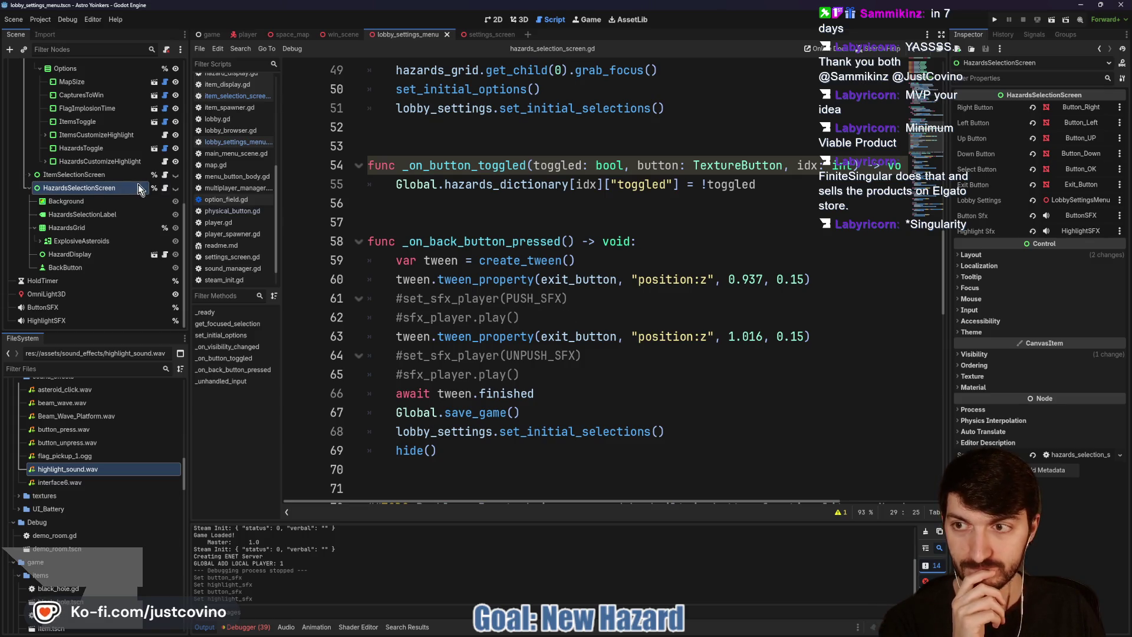
left_click(165, 174)
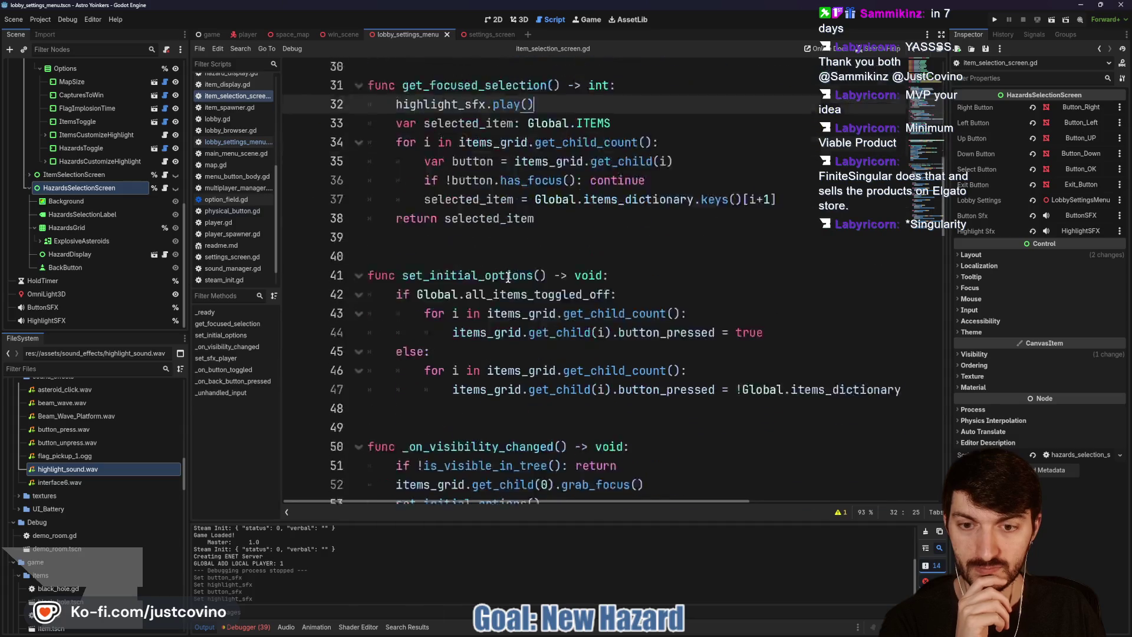
scroll(508, 277, "down", 4)
left_click_drag(412, 372, 349, 336)
key("ctrl+c")
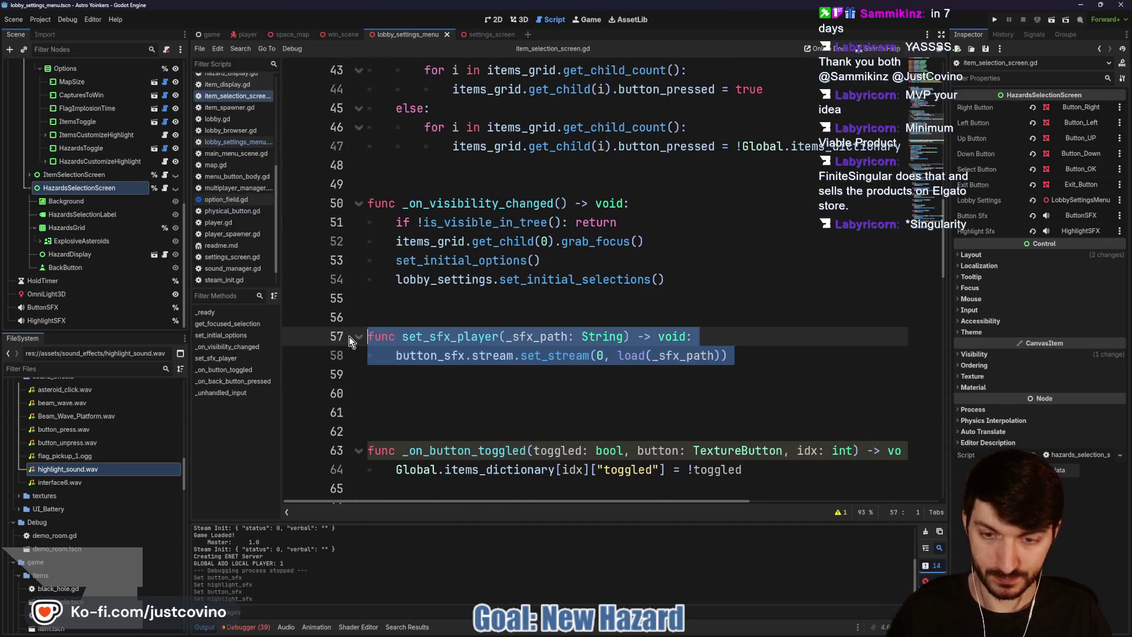
left_click(402, 417)
key("BackSpace")
key("BackSpace")
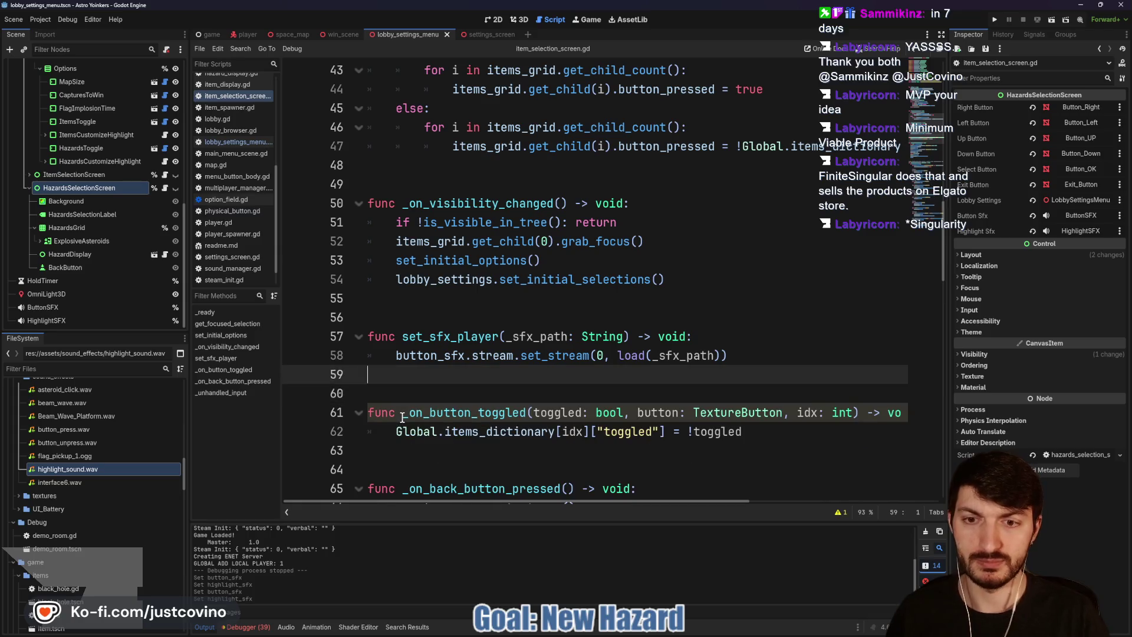
Step: Paste set_sfx_player into hazards_selection_screen.gd after set_initial_options, above _on_visibility_changed
left_click(165, 188)
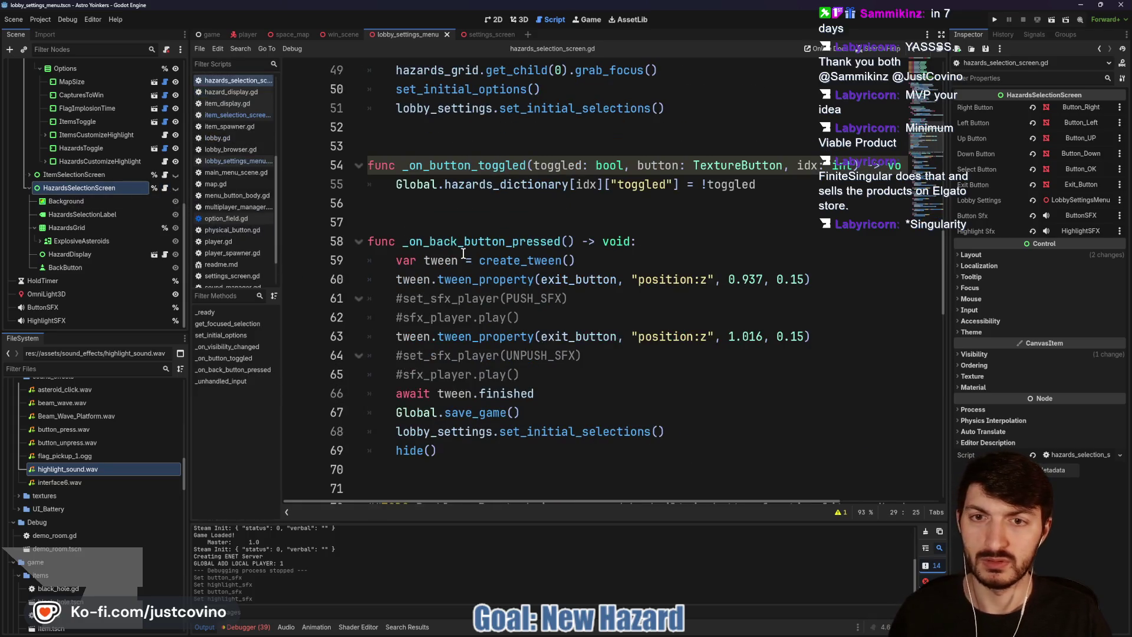
scroll(402, 208, "up", 3)
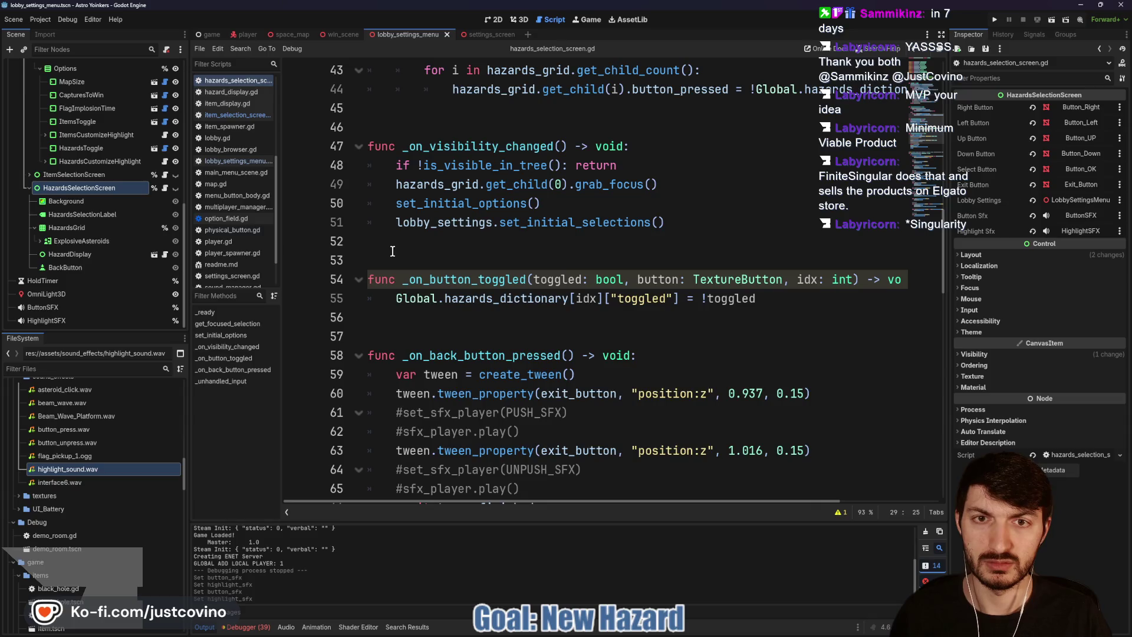
scroll(392, 247, "up", 2)
left_click(389, 236)
key("Return")
key("Return")
key("Return")
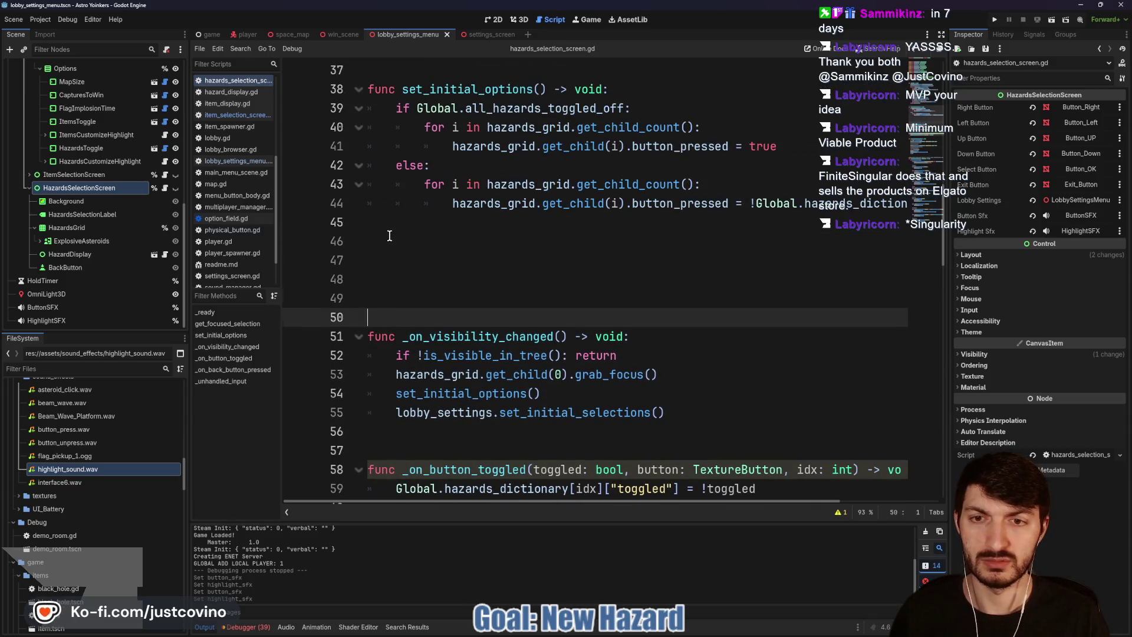
key("Up")
key("Up")
key("Up")
key("ctrl+v")
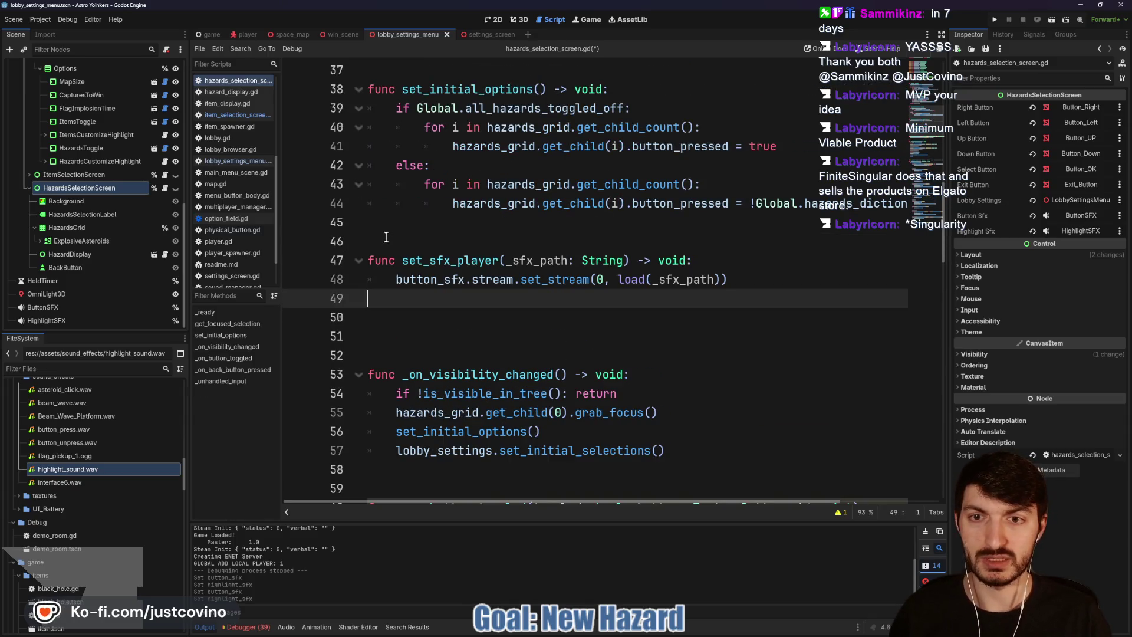
left_click(393, 334)
key("BackSpace")
key("BackSpace")
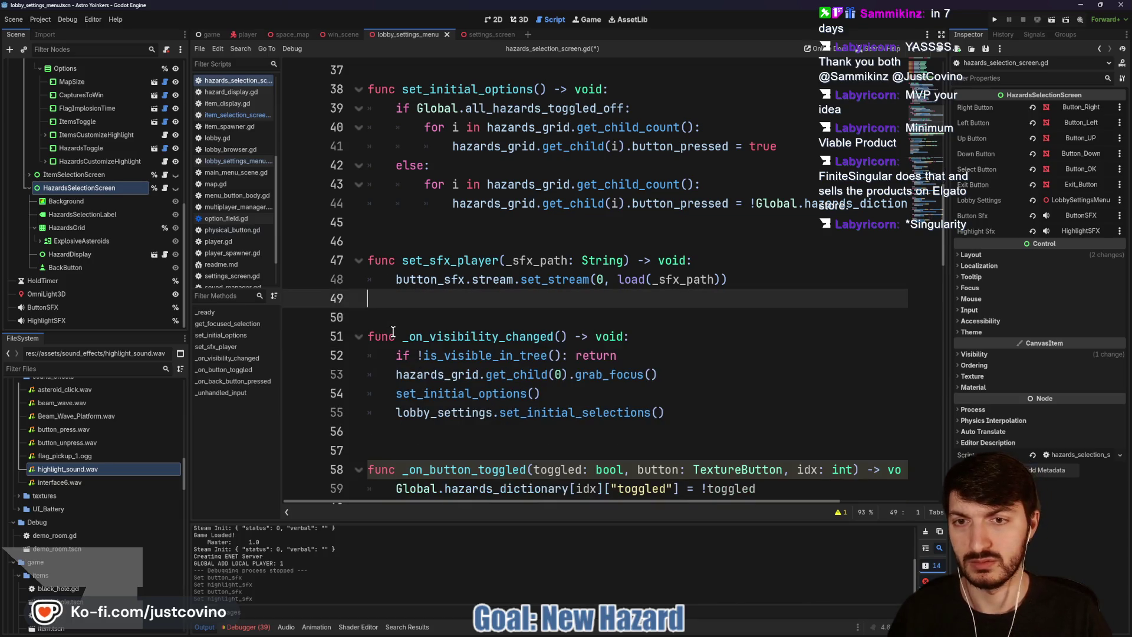
key("Up")
key("Up")
key("Up")
scroll(427, 321, "down", 3)
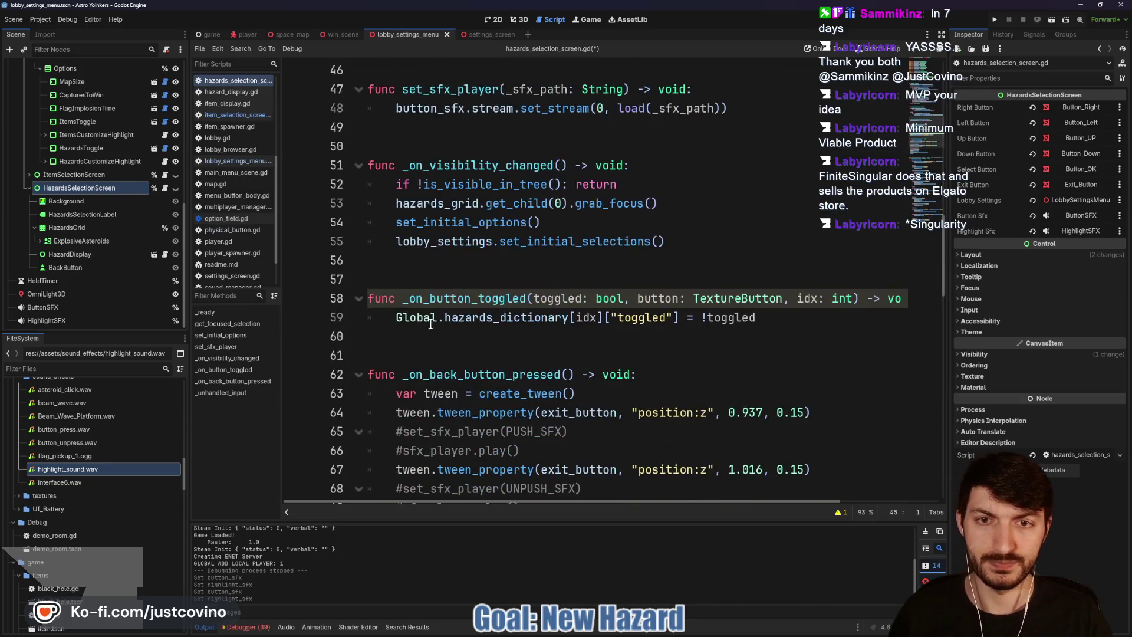
Step: Copy the PUSH_SFX and UNPUSH_SFX constants and paste them below the back_button variable
left_click(166, 176)
scroll(501, 299, "up", 12)
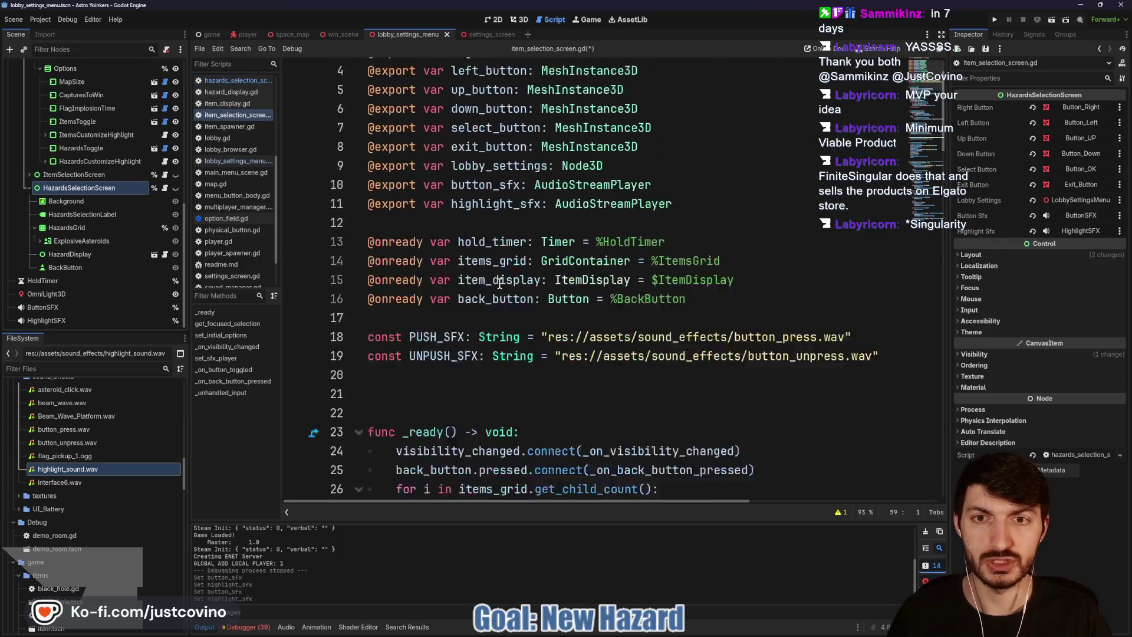
mouse_move(899, 298)
left_mouse_down()
mouse_move(319, 290)
mouse_move(321, 278)
left_mouse_up()
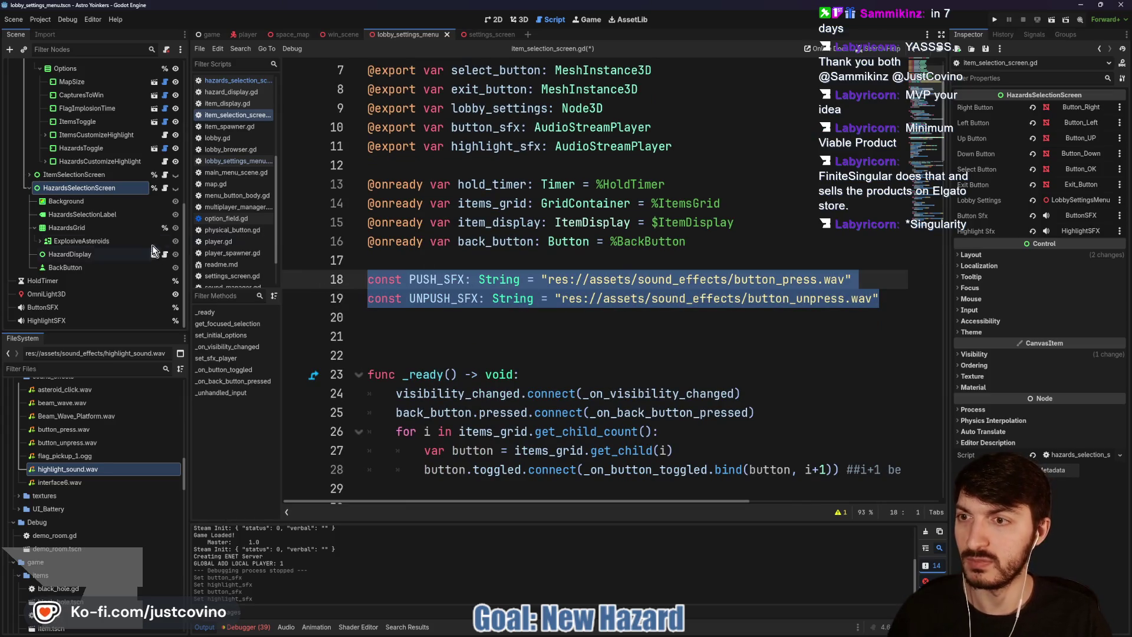
left_click(164, 187)
scroll(503, 270, "up", 14)
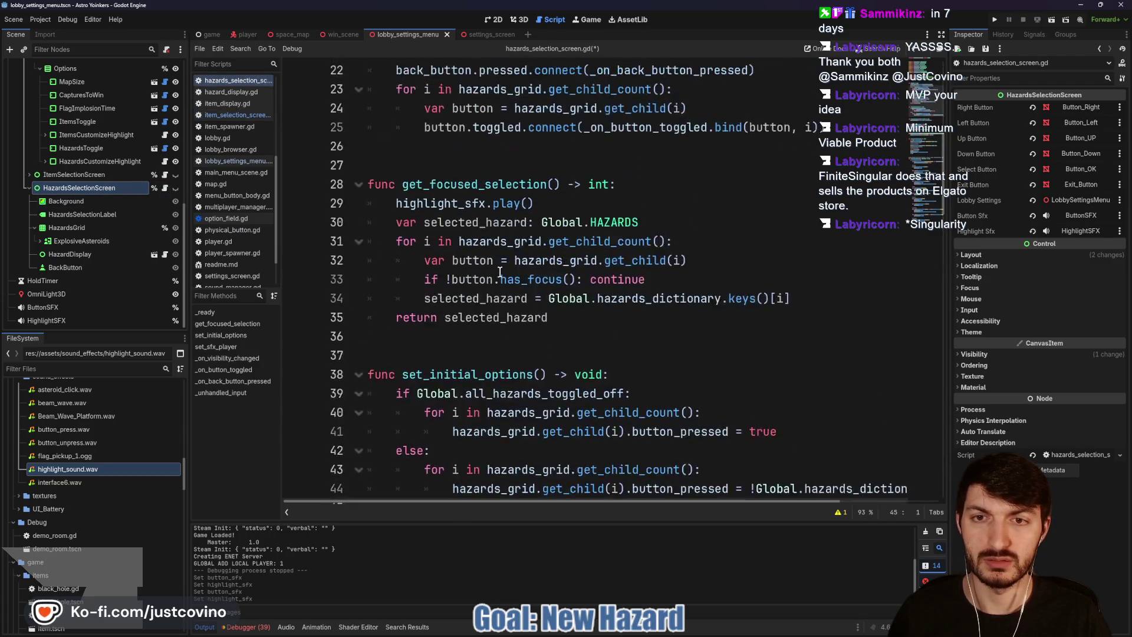
left_click(413, 341)
key("Return")
key("Return")
key("Return")
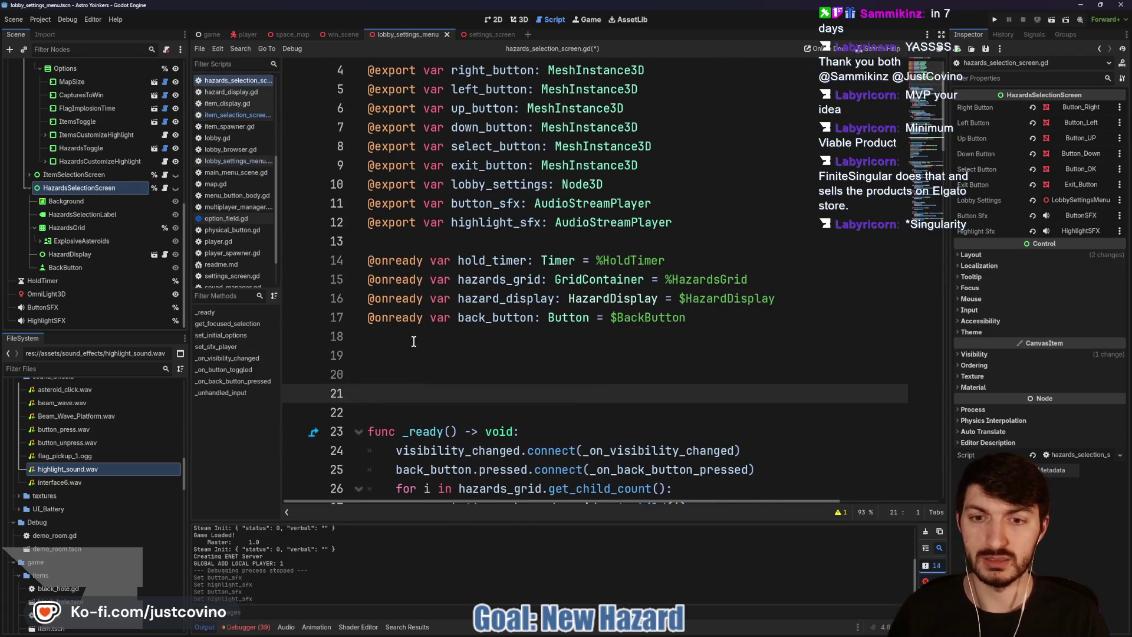
key("Up")
type("const PUSH_SFX: String = \"res://assets/sound_effects/button_press.wav\" const UNPUSH_SFX: String = \"res://assets/sound_effects/button_unpress.wav\"")
left_click(413, 342)
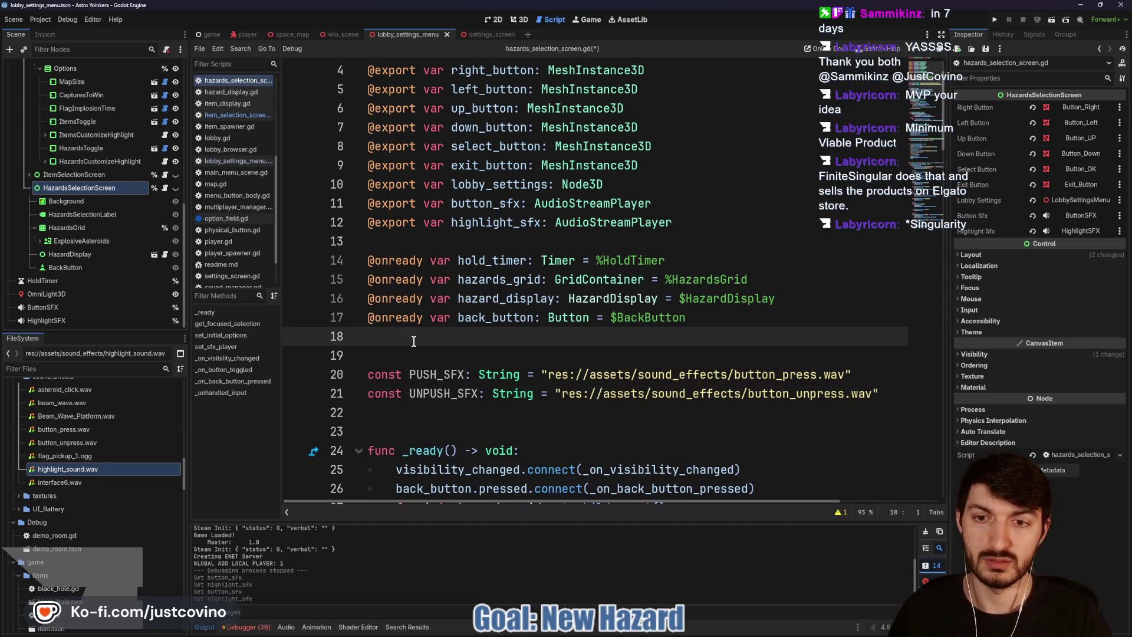
left_click(415, 412)
Step: Uncomment the unpush sound lines 72–73 and replace sfx_player with button_sfx on line 73
scroll(485, 377, "down", 19)
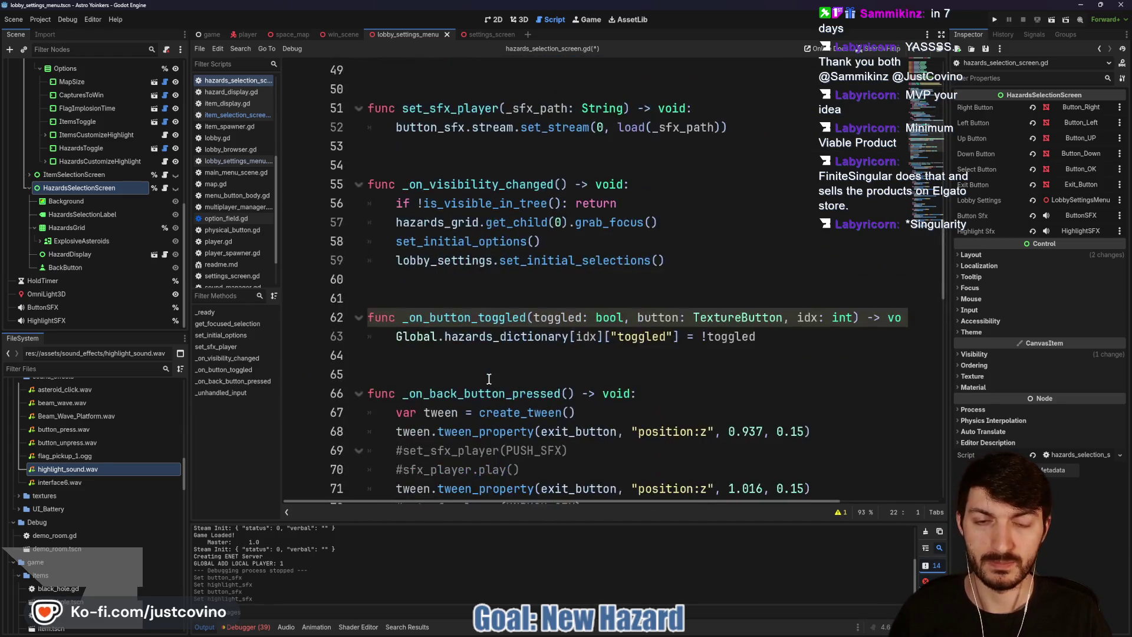
scroll(484, 374, "down", 2)
scroll(471, 310, "up", 2)
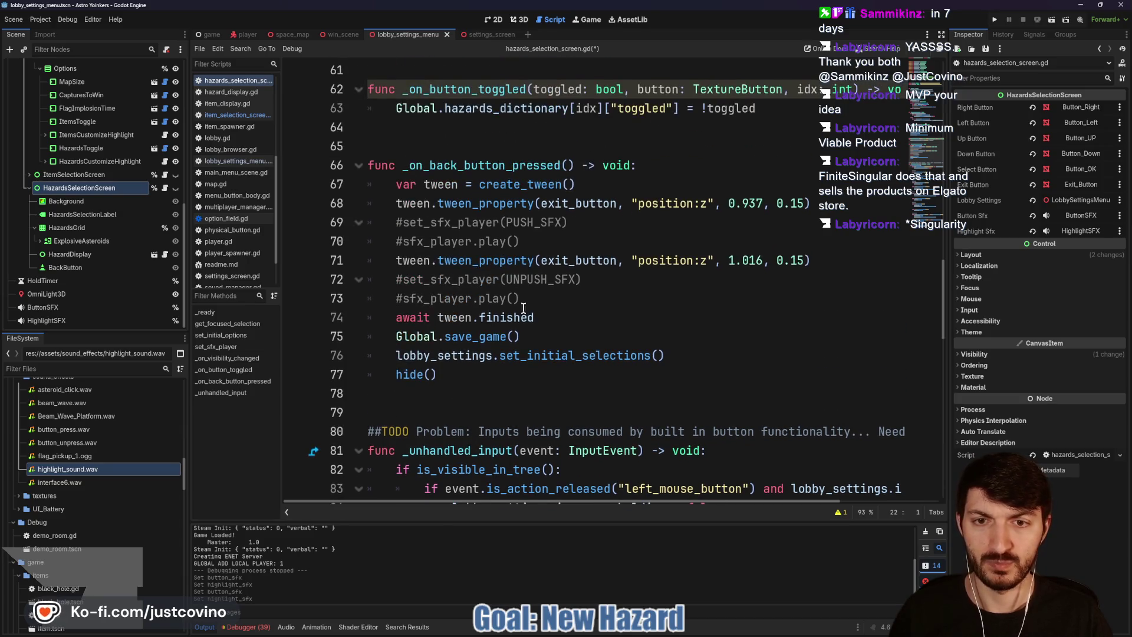
left_click_drag(544, 296, 347, 282)
key("ctrl+k")
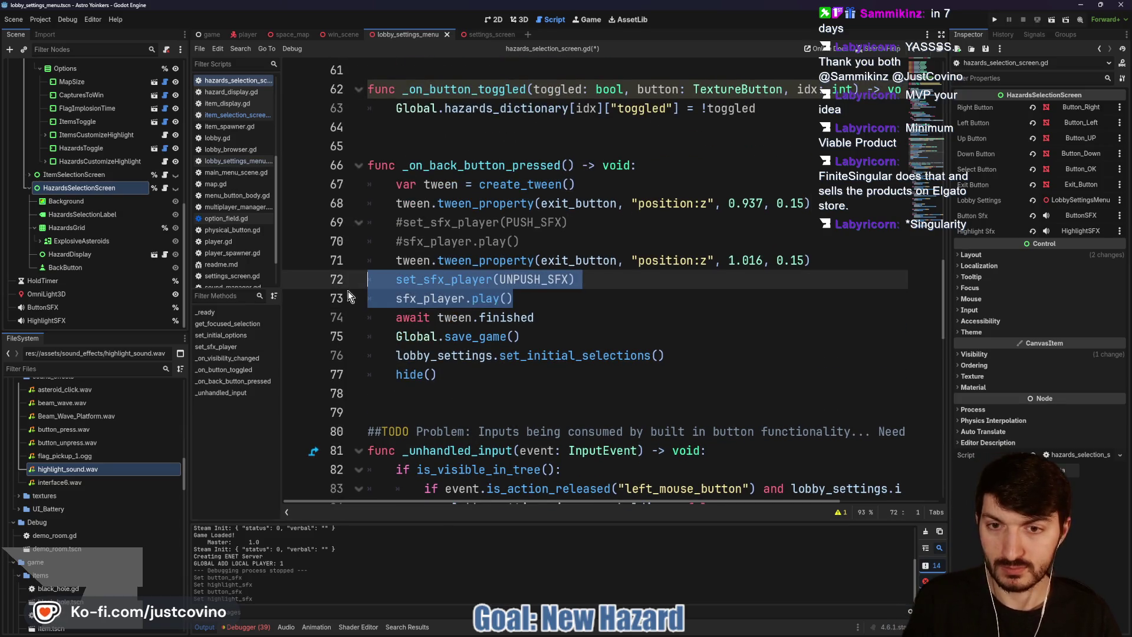
left_click(450, 302)
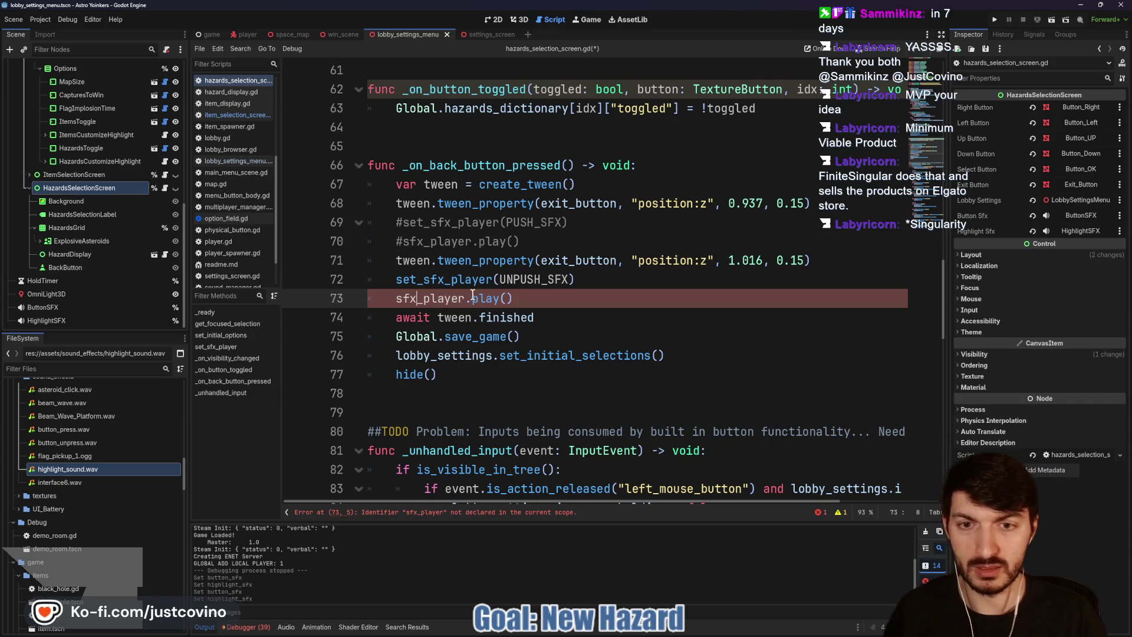
left_click_drag(465, 298, 397, 294)
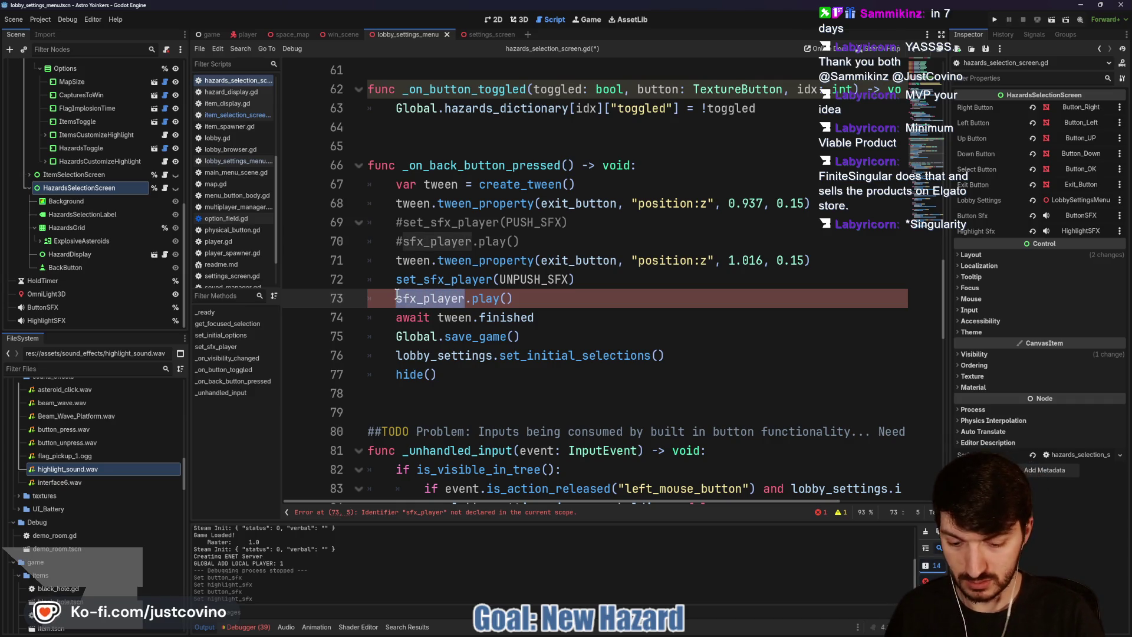
type("button")
key("Return")
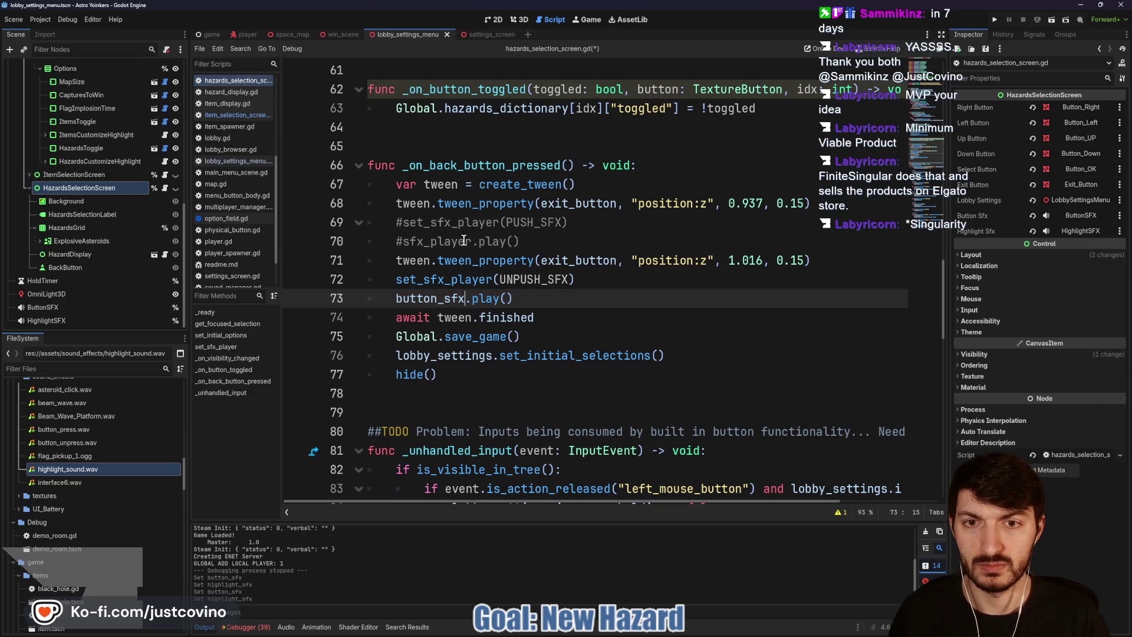
Step: Change sfx_player to button_sfx on line 70, uncomment the push setup on line 69, and save
left_click_drag(471, 241, 397, 242)
type("butt")
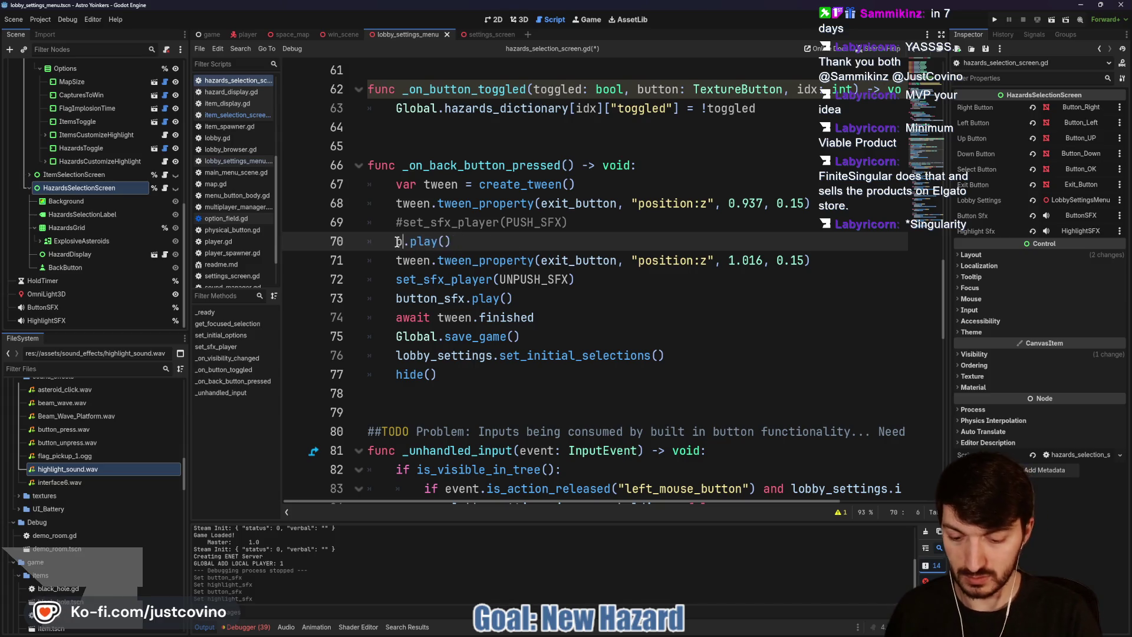
key("Return")
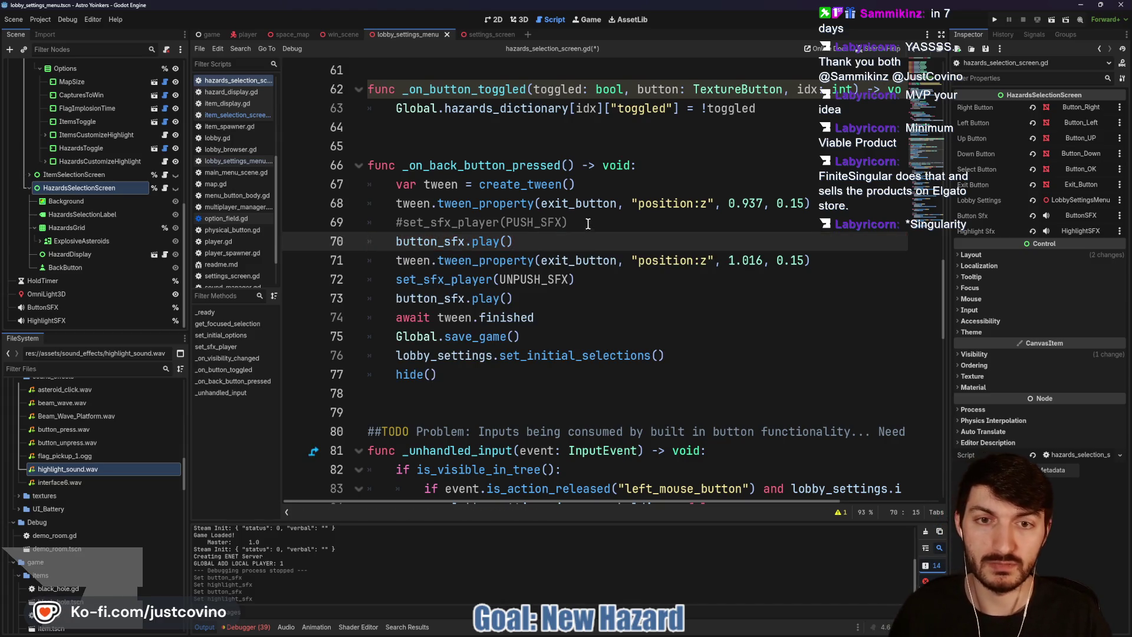
left_click(356, 220)
key("ctrl+k")
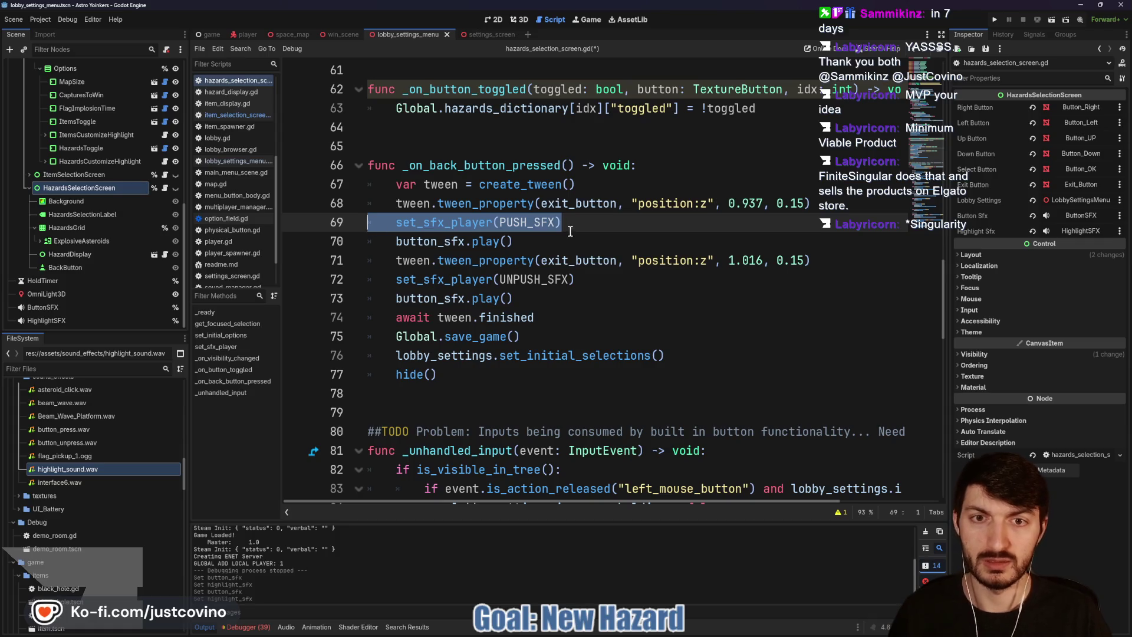
left_click(498, 228)
key("ctrl+s")
Step: Review the hazards script, checking the set_hazard call on line 92
scroll(540, 236, "down", 5)
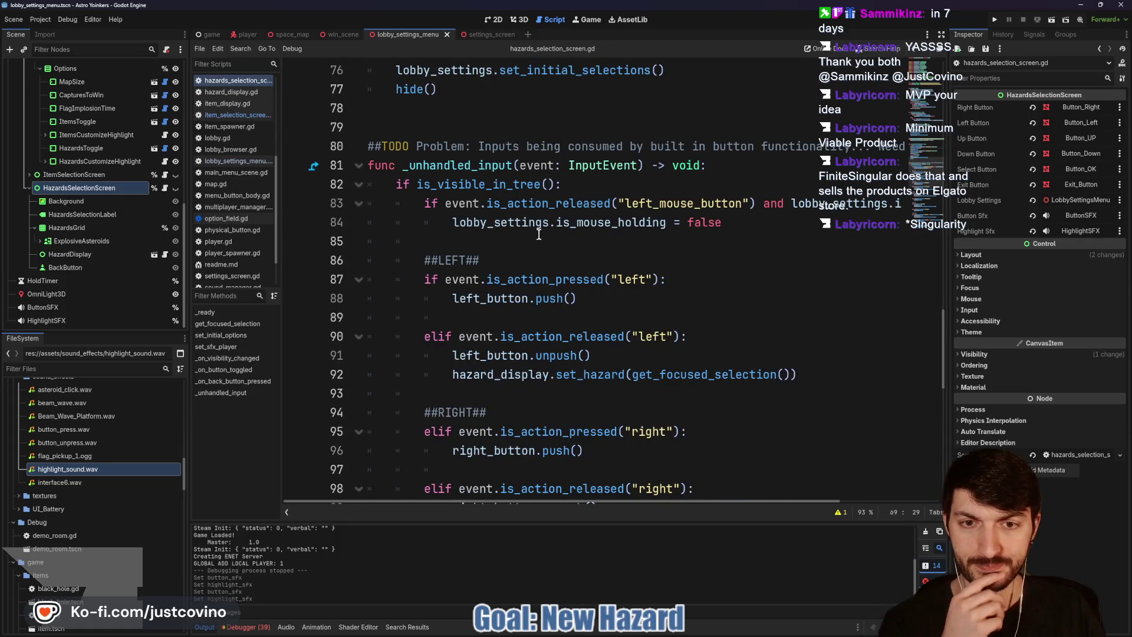
scroll(540, 235, "down", 11)
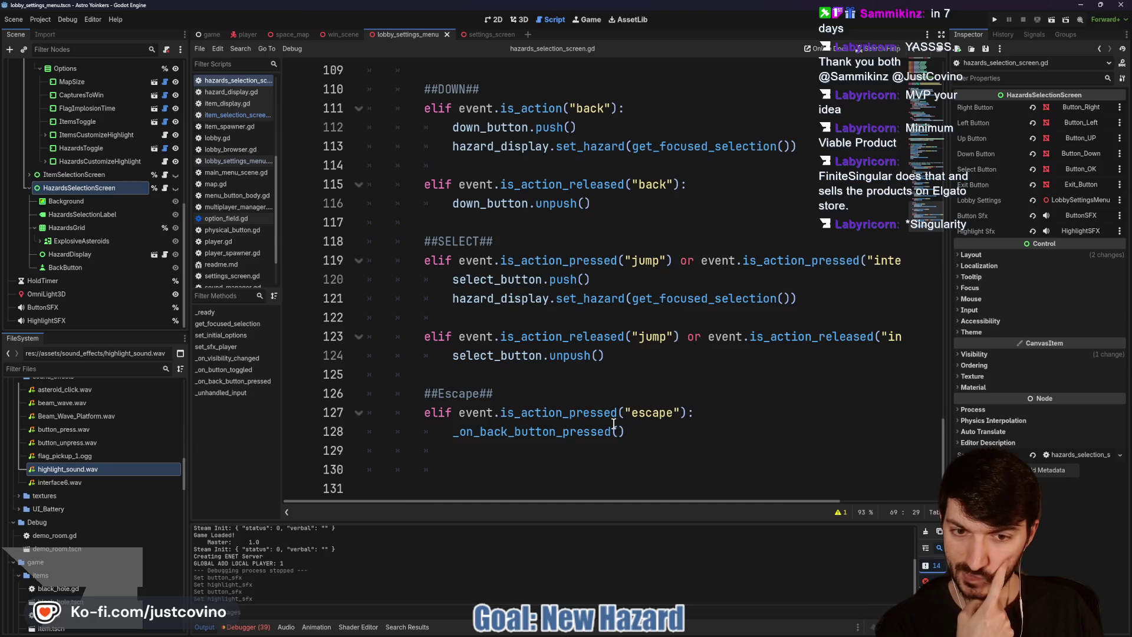
scroll(664, 433, "up", 11)
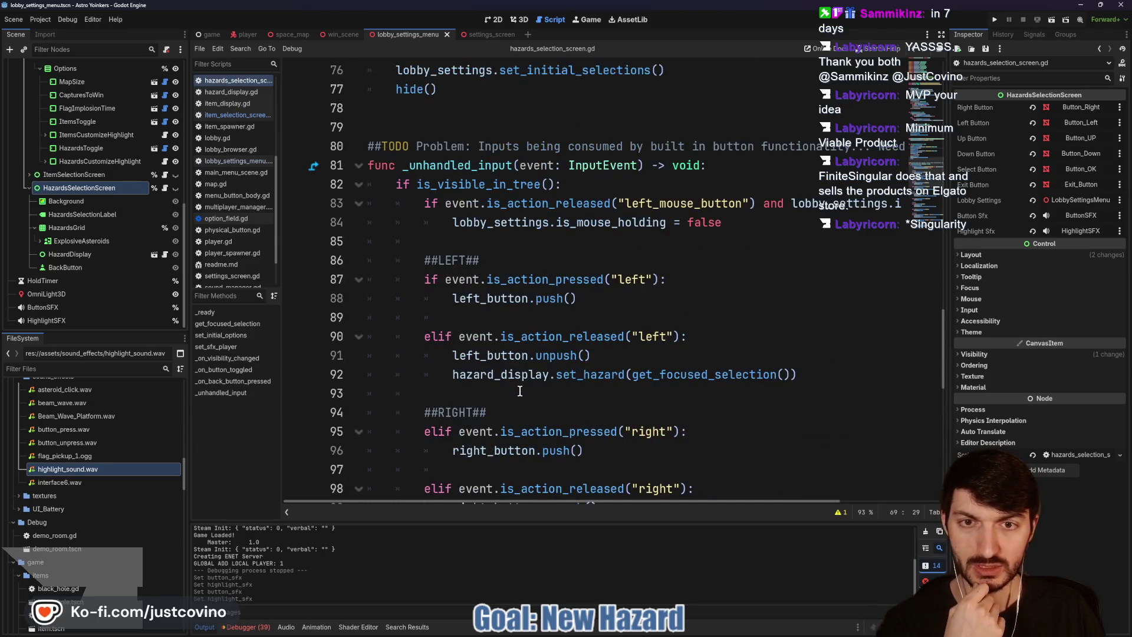
left_click(628, 376)
scroll(519, 382, "up", 6)
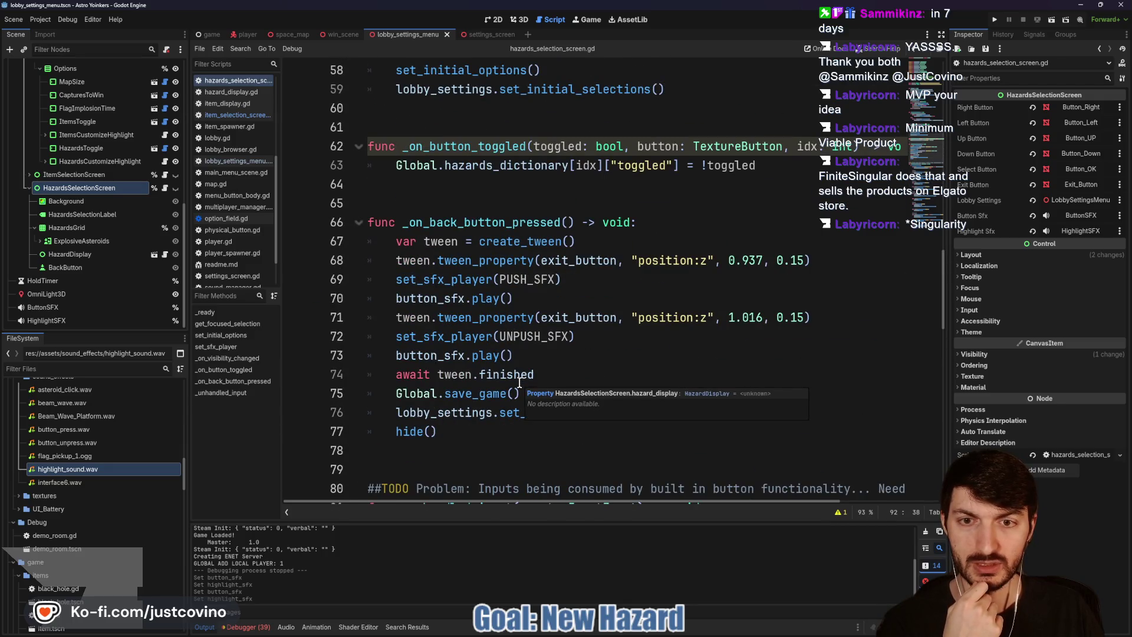
scroll(512, 275, "up", 7)
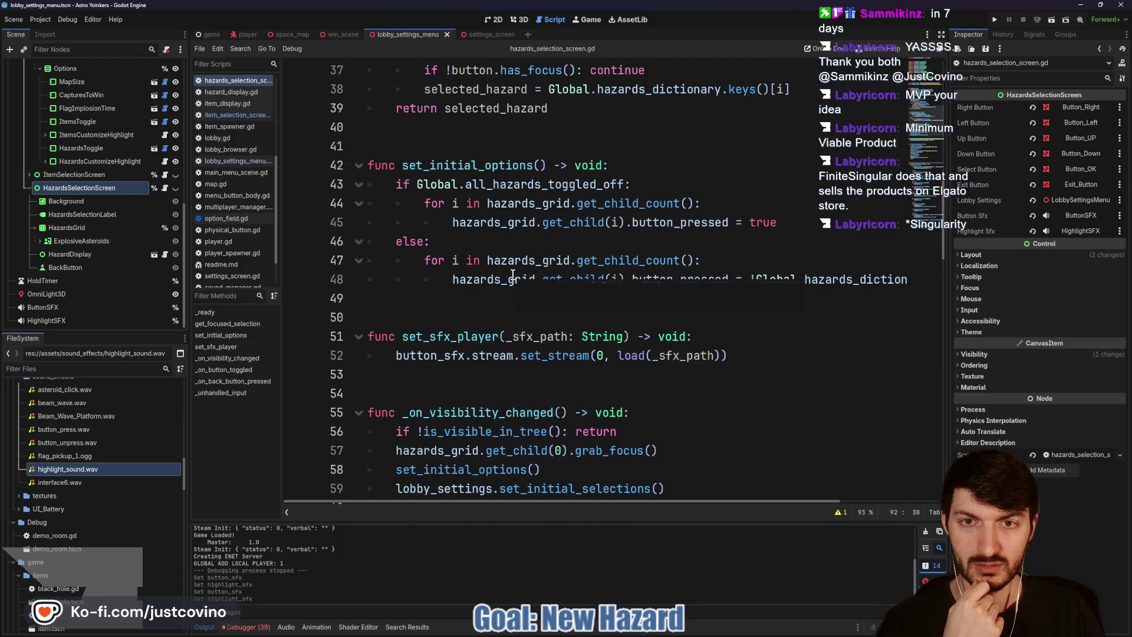
scroll(512, 275, "up", 7)
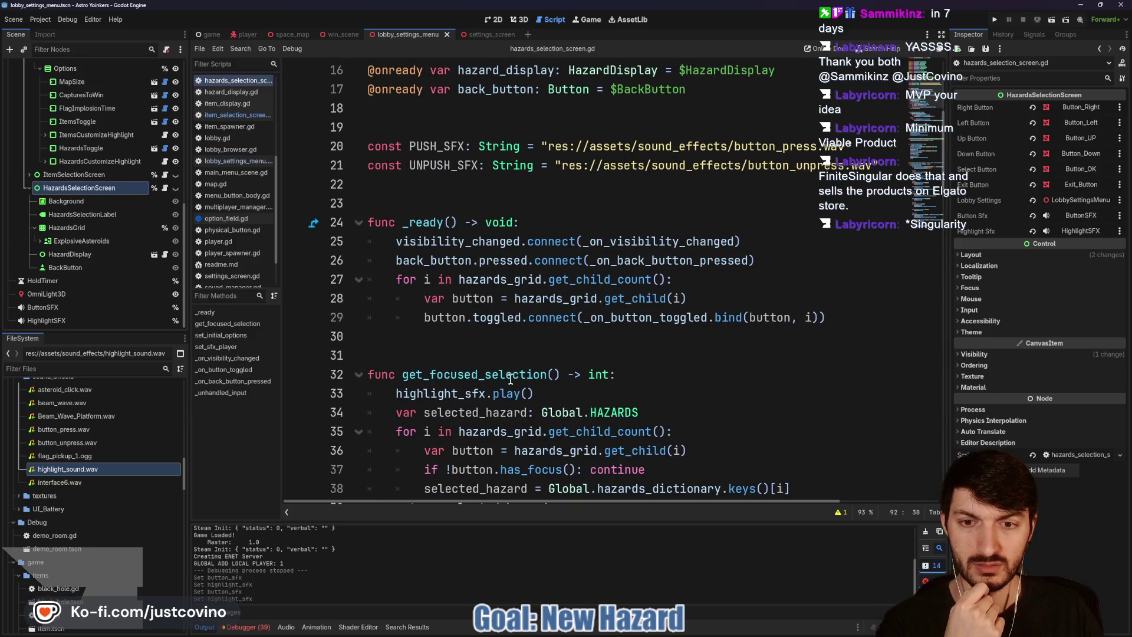
scroll(510, 378, "down", 3)
Step: Trace every use of get_focused_selection, then run the project to test the sounds
double_click(470, 203)
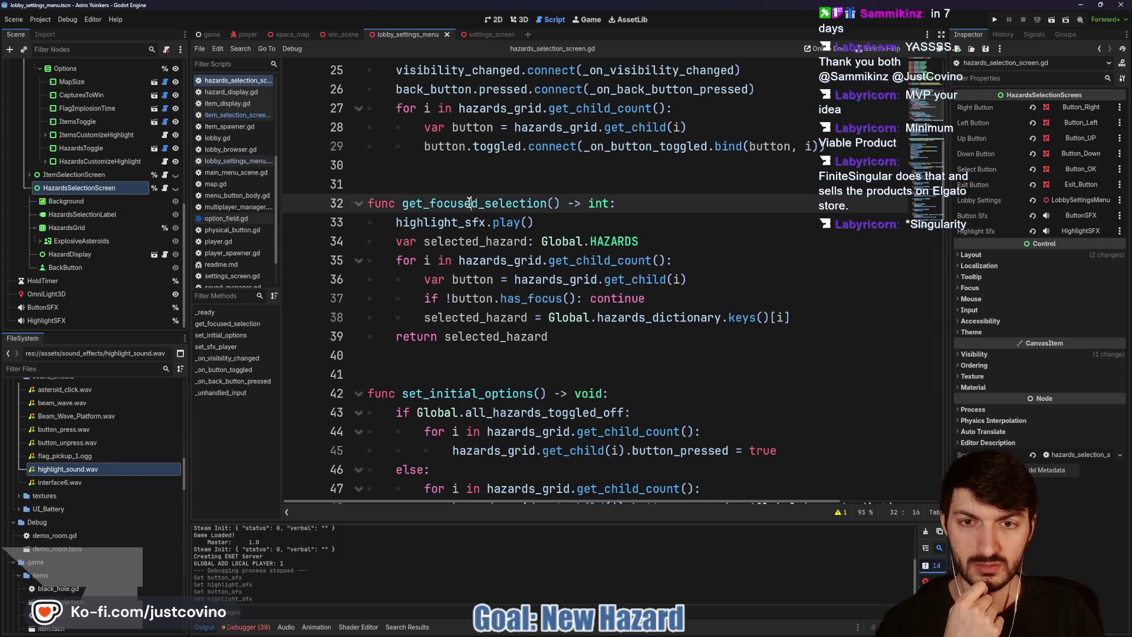
scroll(551, 326, "down", 10)
scroll(551, 326, "down", 5)
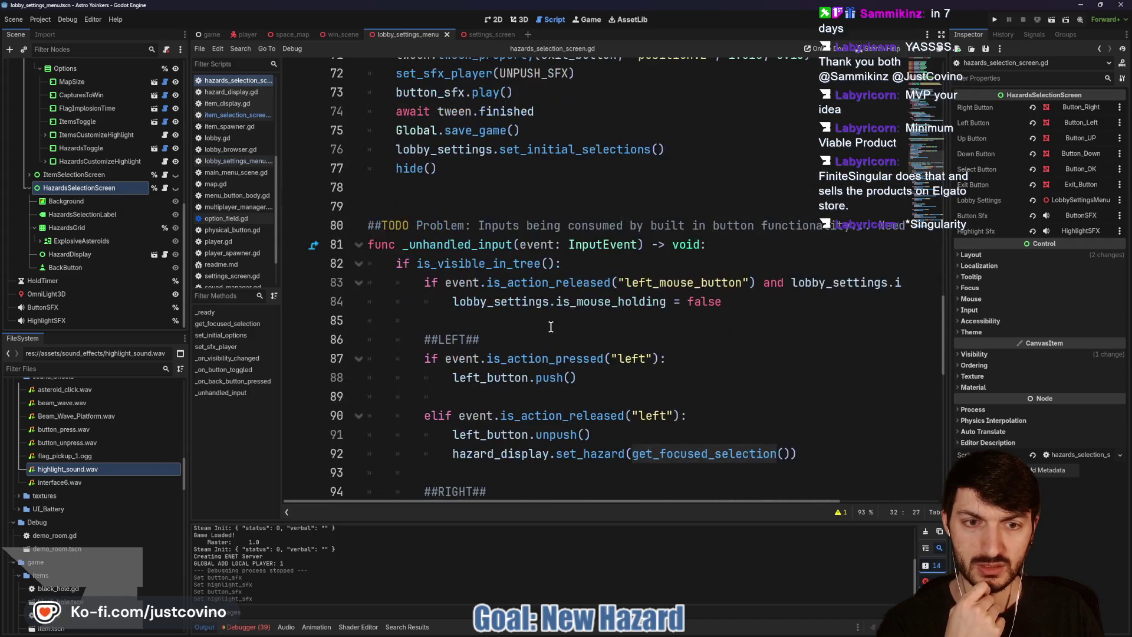
scroll(550, 326, "up", 6)
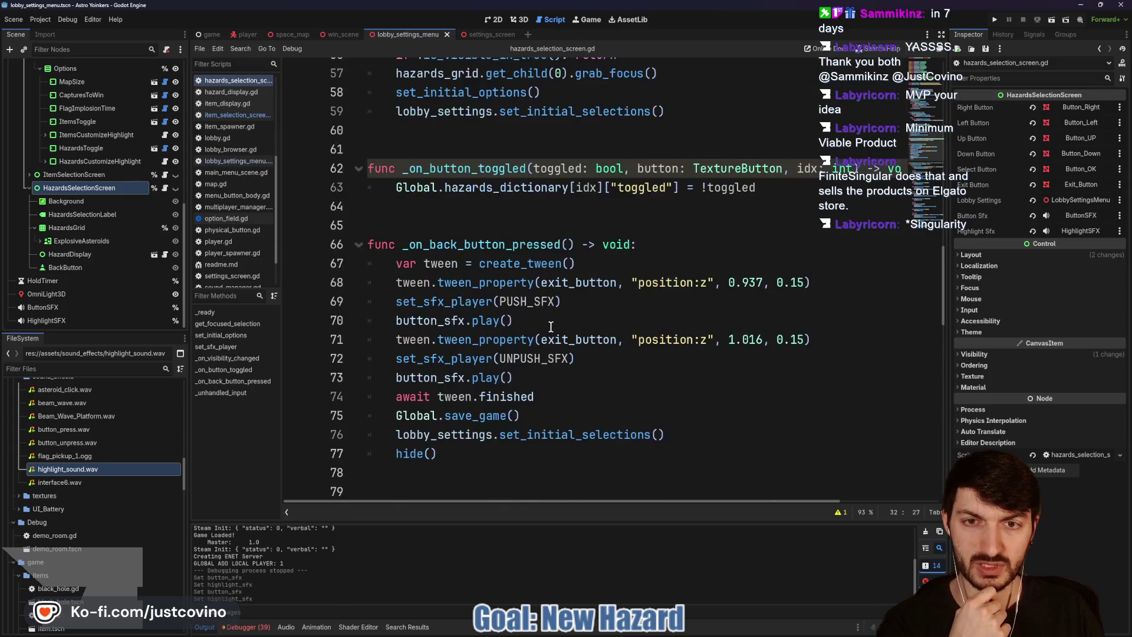
scroll(550, 327, "up", 2)
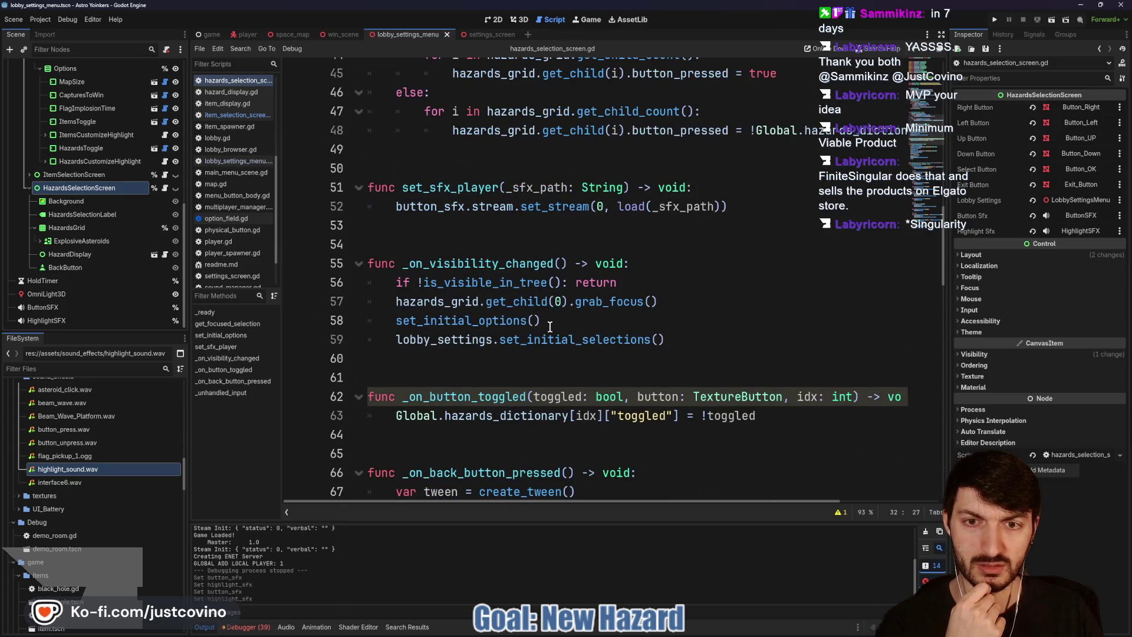
scroll(549, 327, "up", 3)
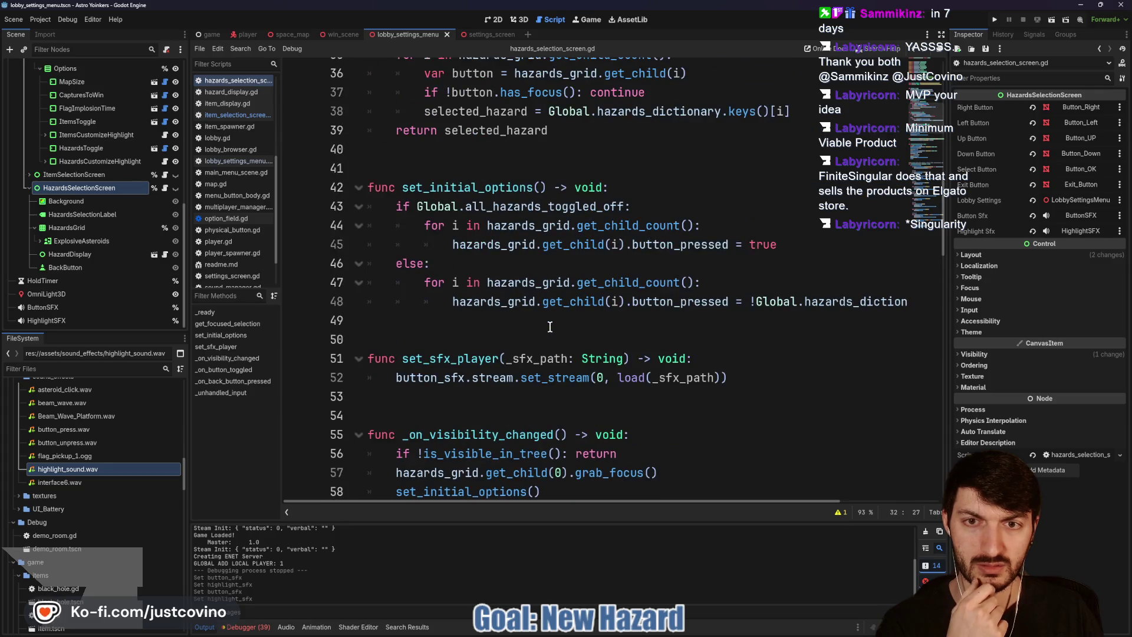
scroll(550, 327, "up", 9)
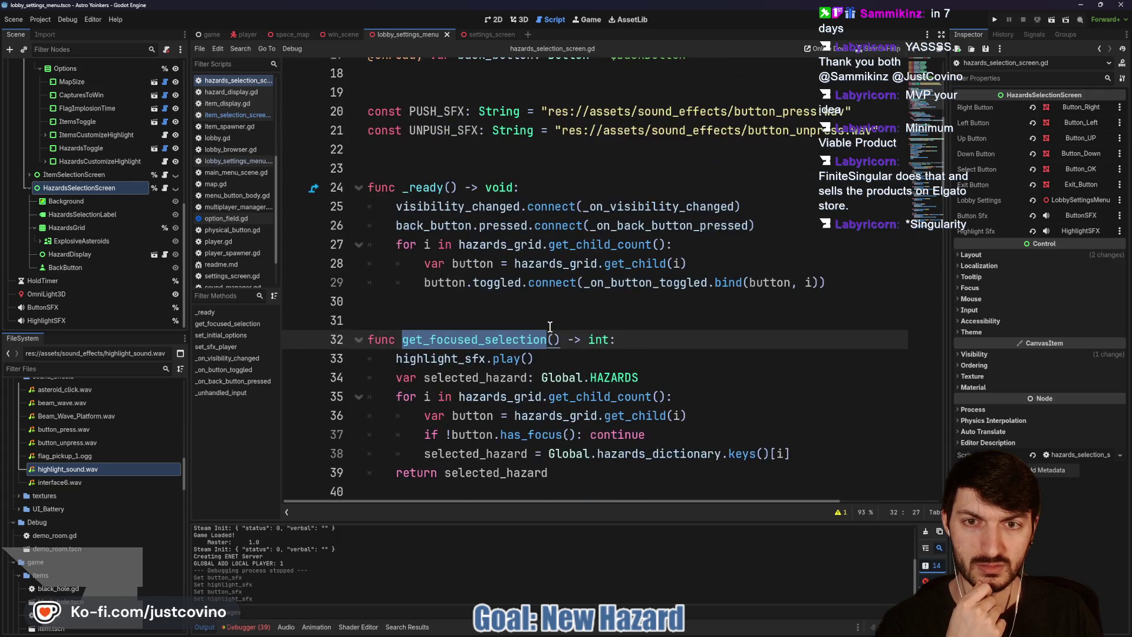
scroll(549, 326, "down", 4)
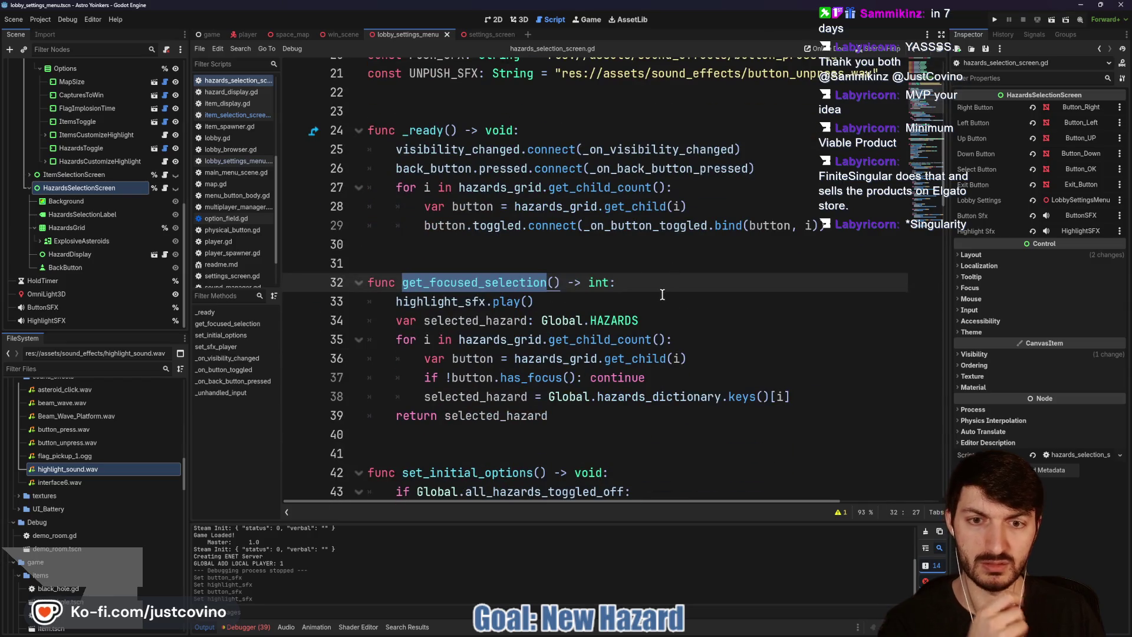
left_click(662, 298)
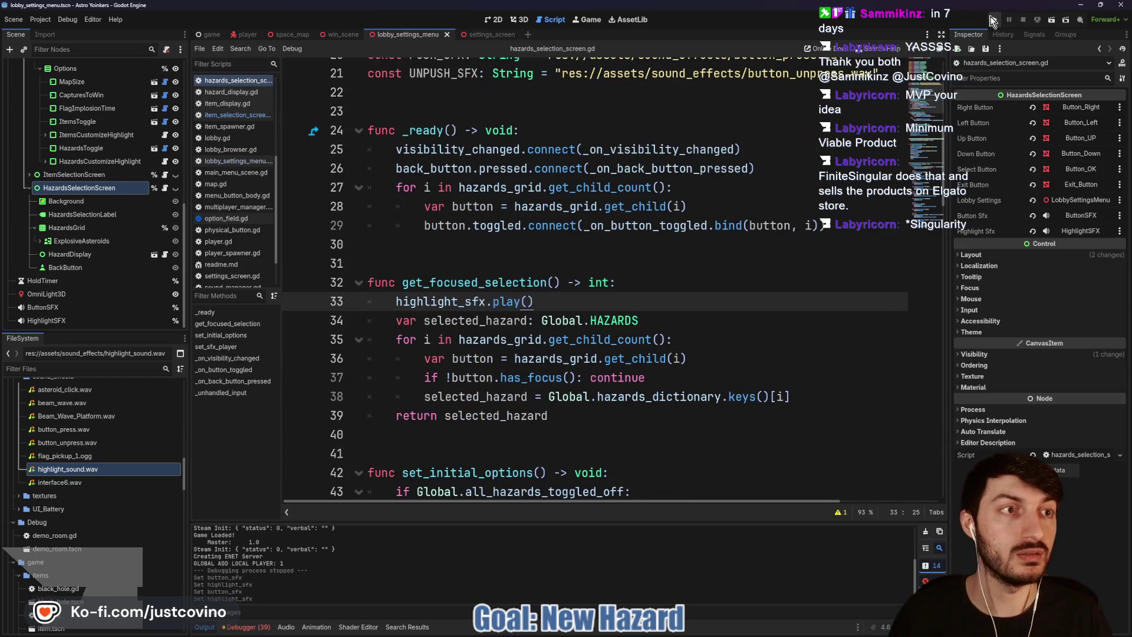
left_click(994, 19)
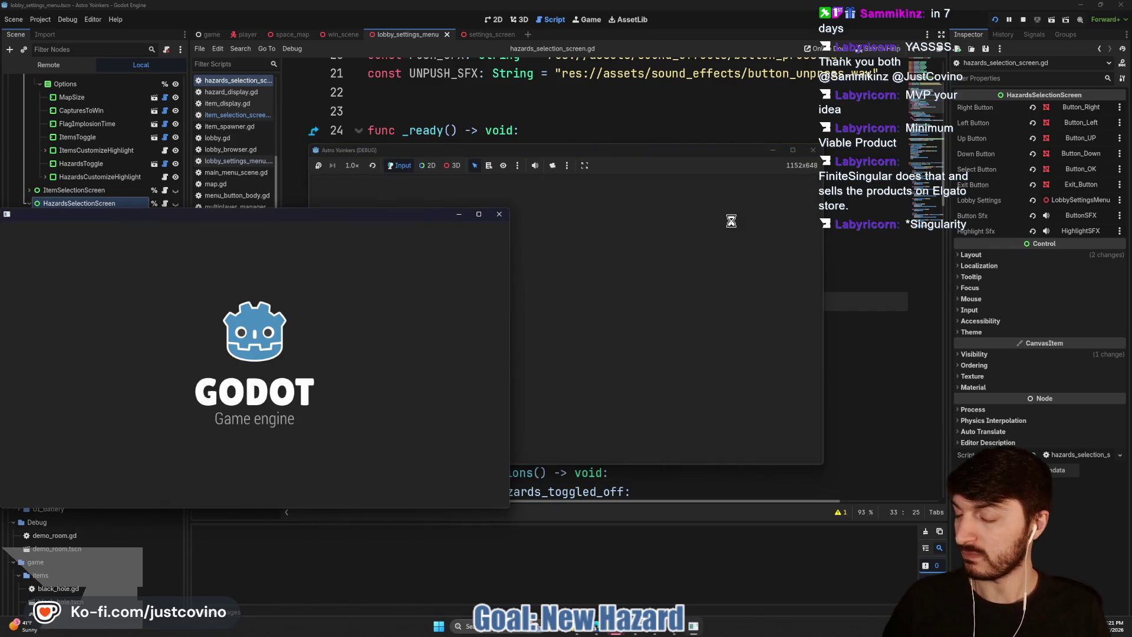
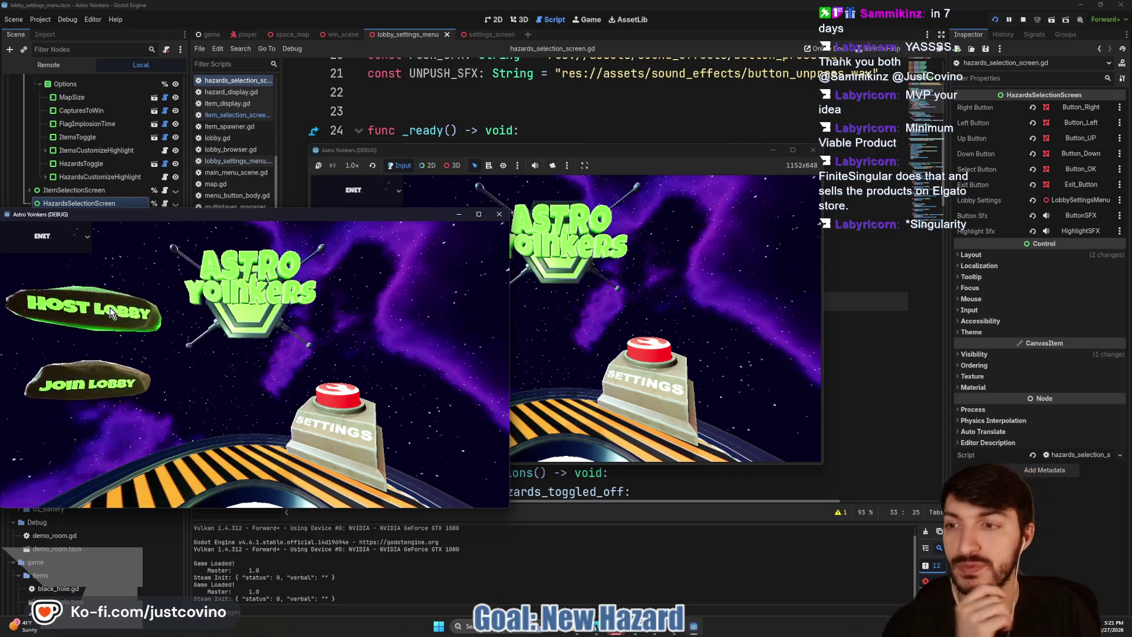
Step: Host a private lobby and open the Customize Items screen
left_click(125, 310)
left_click(262, 320)
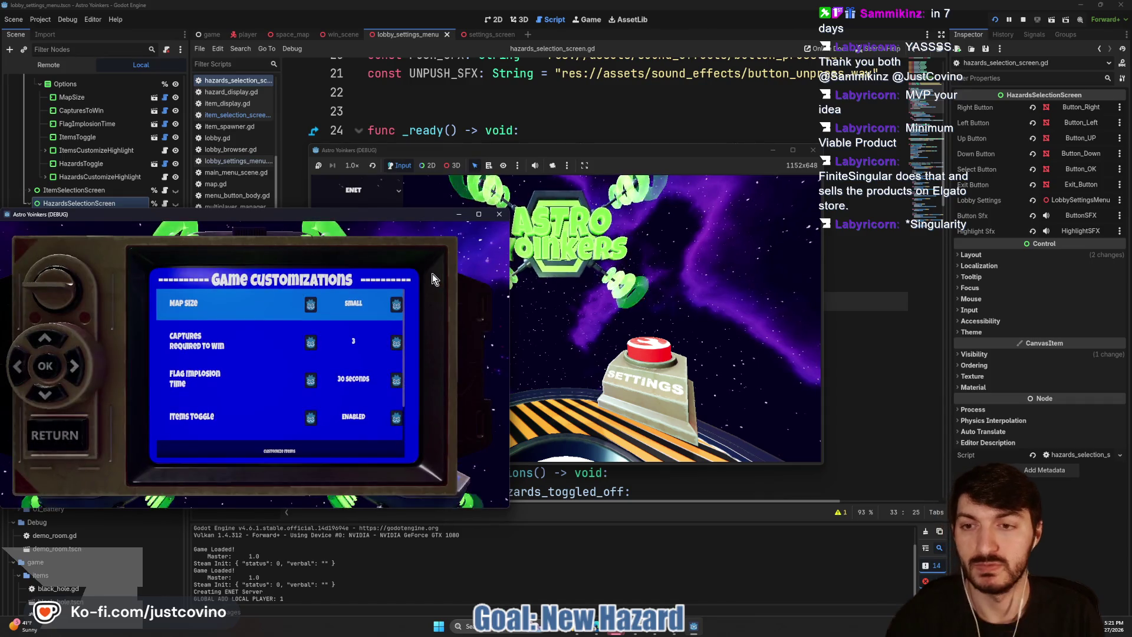
key("Down")
key("Down")
key("Down")
key("Down")
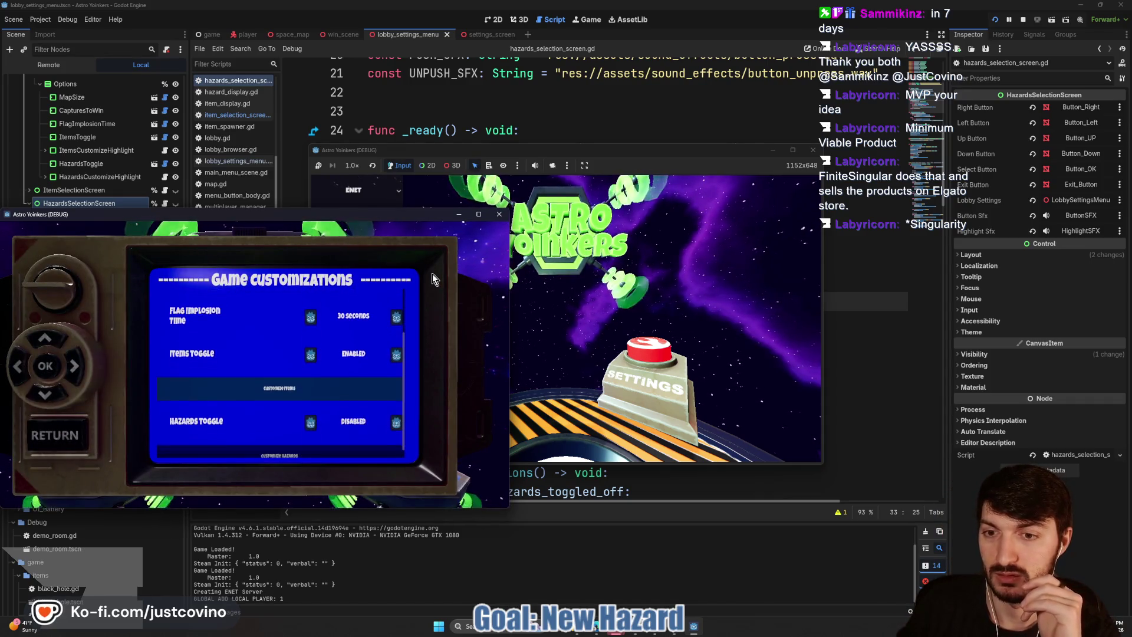
key("Return")
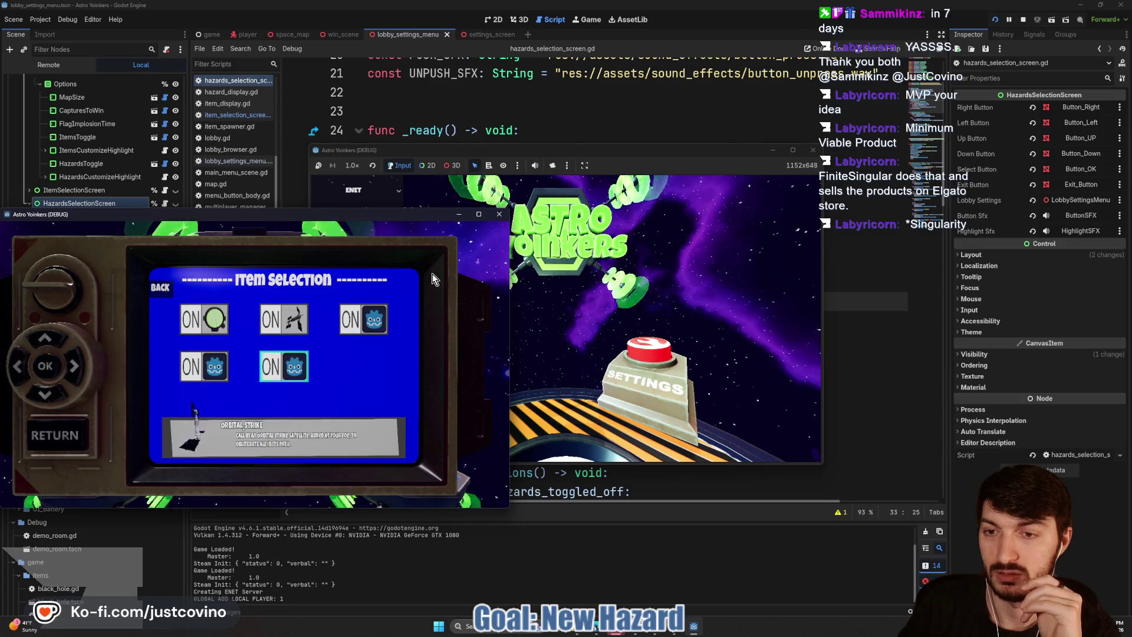
Step: Browse the item grid: Position Scrambler, Orbital Strike, Pulsar Emitter and Jet Pack
key("Left")
key("Right")
key("Right")
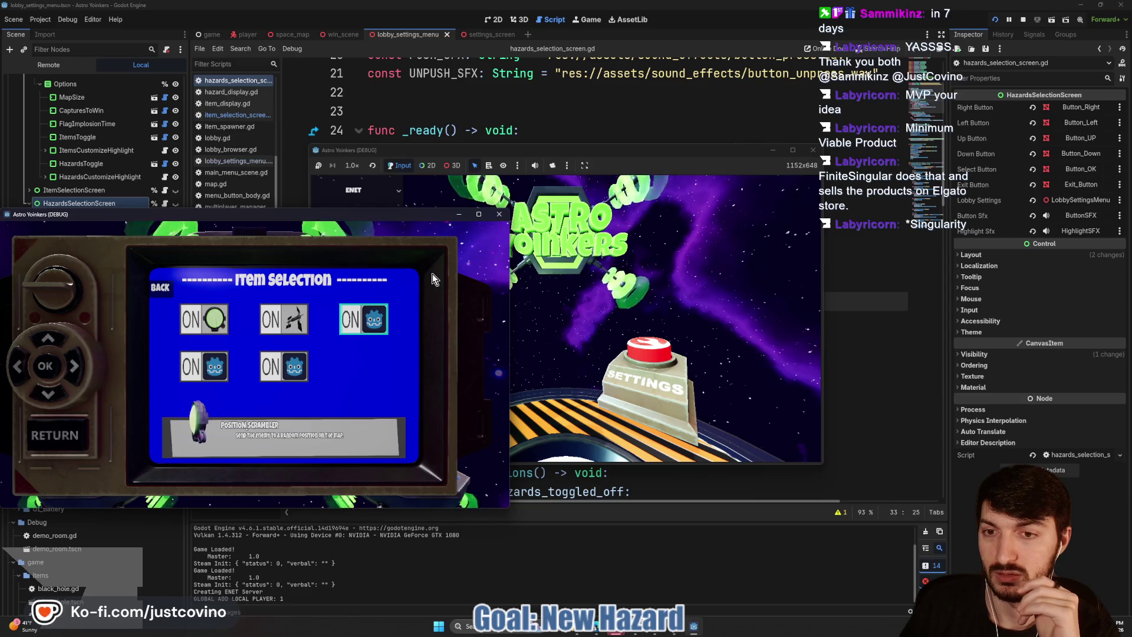
key("Left")
key("Left")
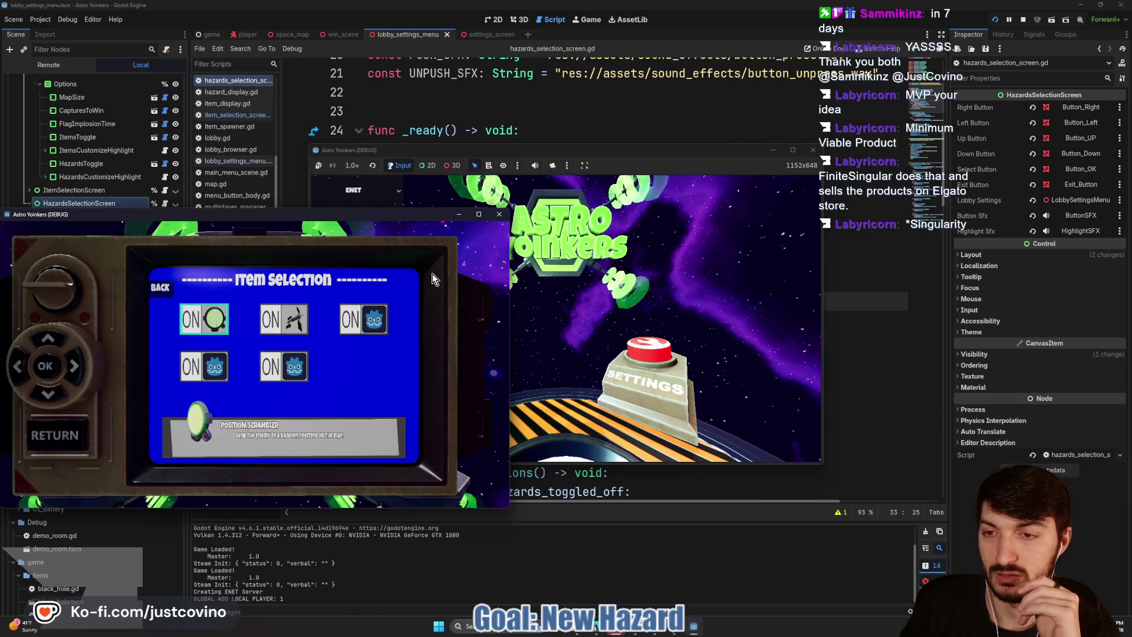
key("Right")
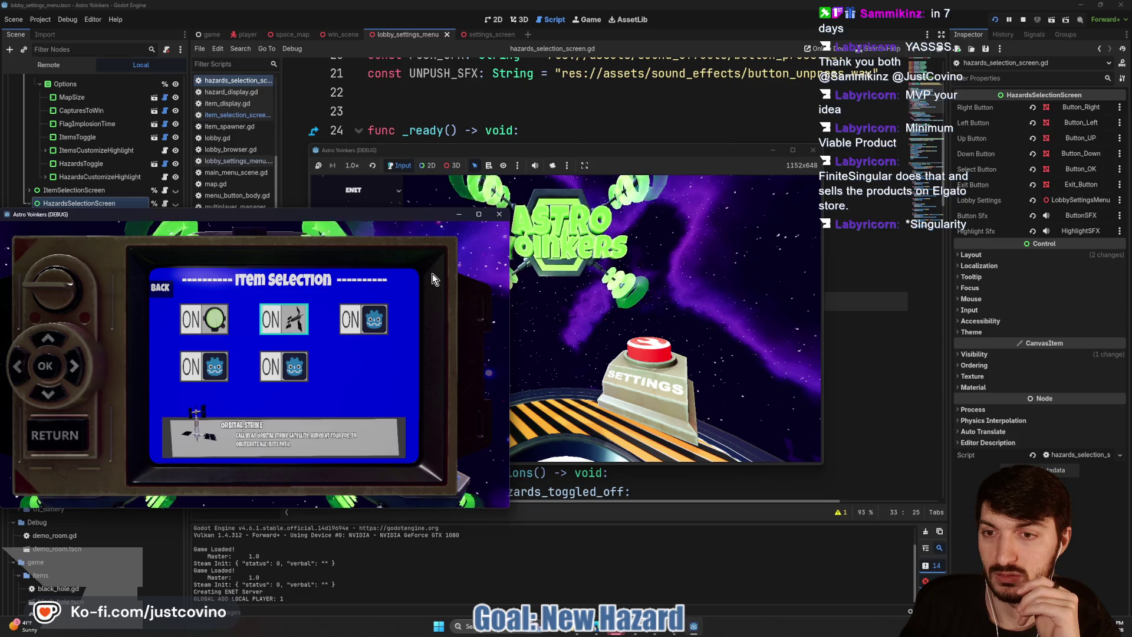
key("Right")
key("Right")
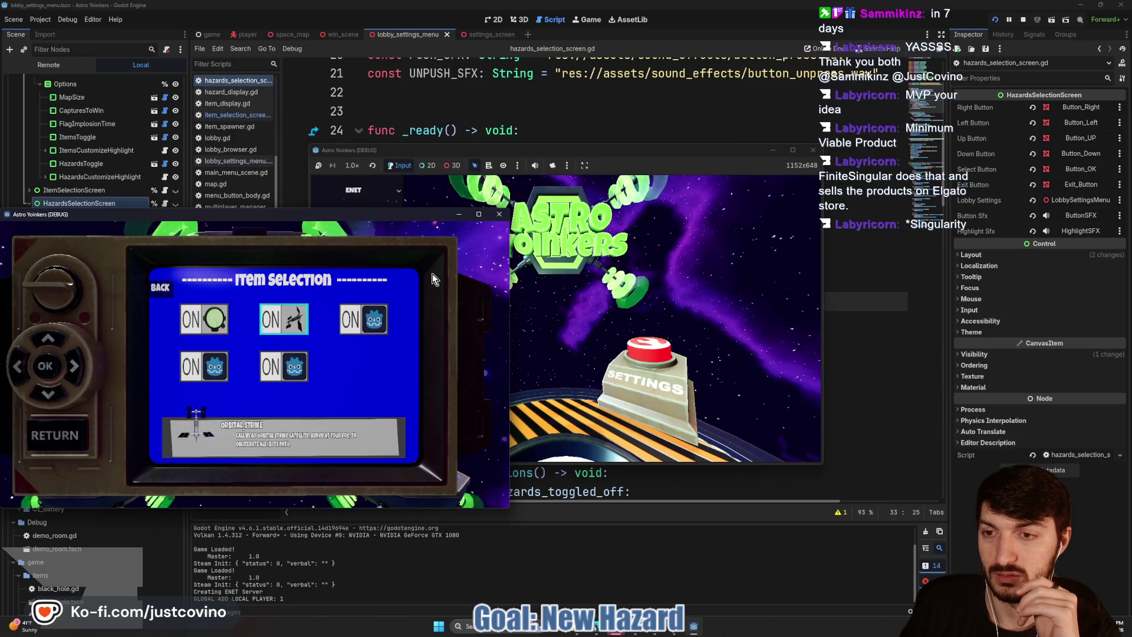
key("Down")
key("Right")
key("Up")
key("Left")
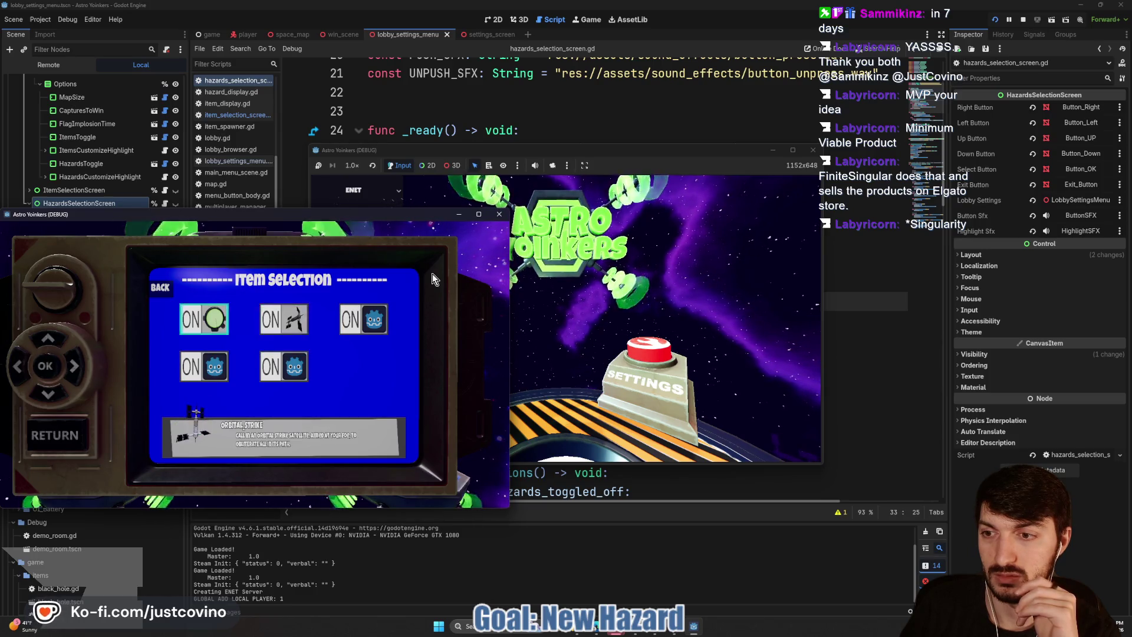
key("Down")
key("Right")
key("Up")
key("Right")
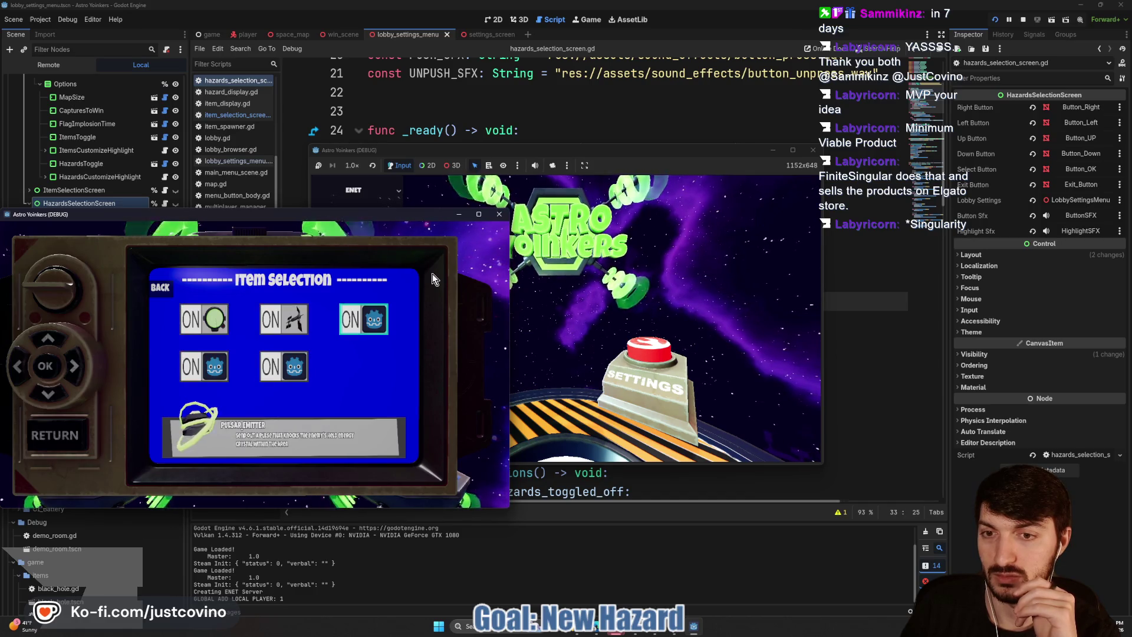
key("Left")
key("Left")
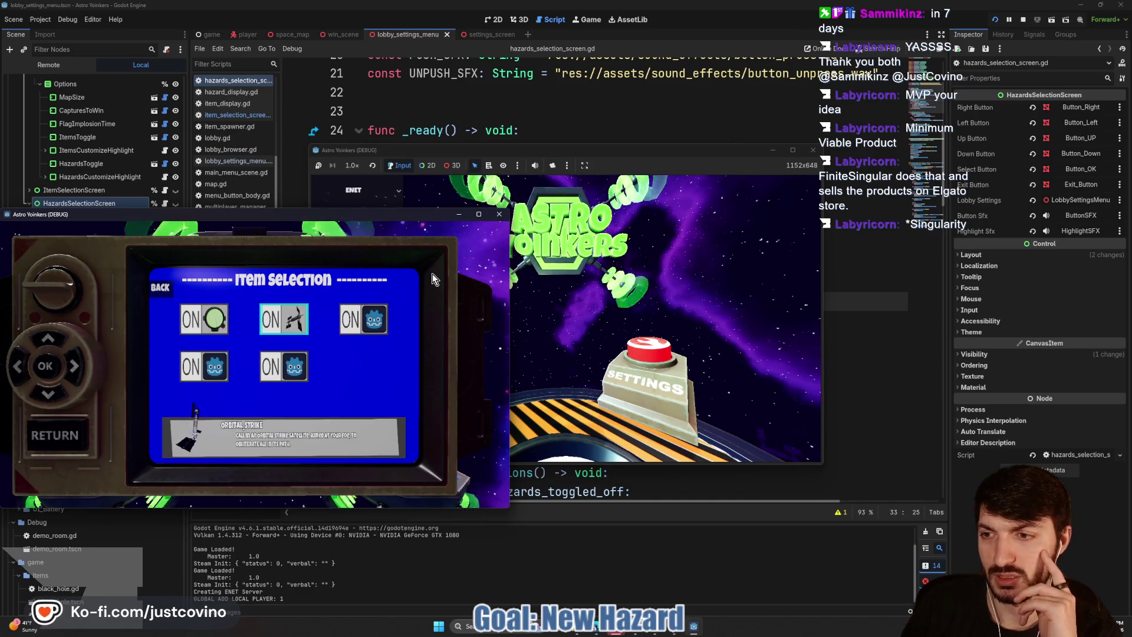
key("Right")
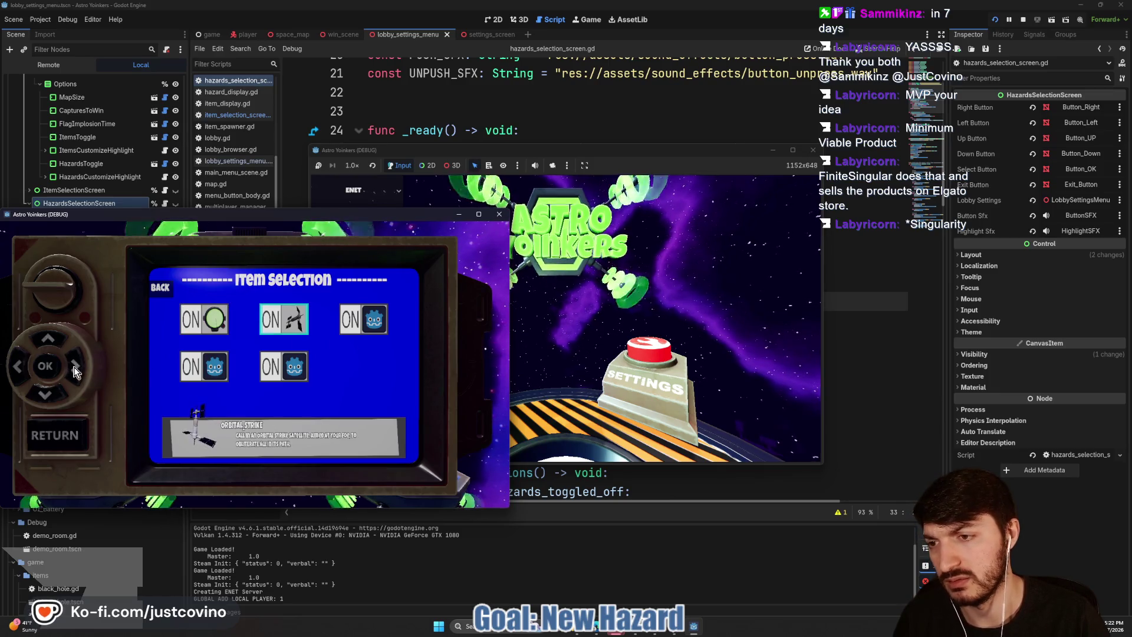
key("Right")
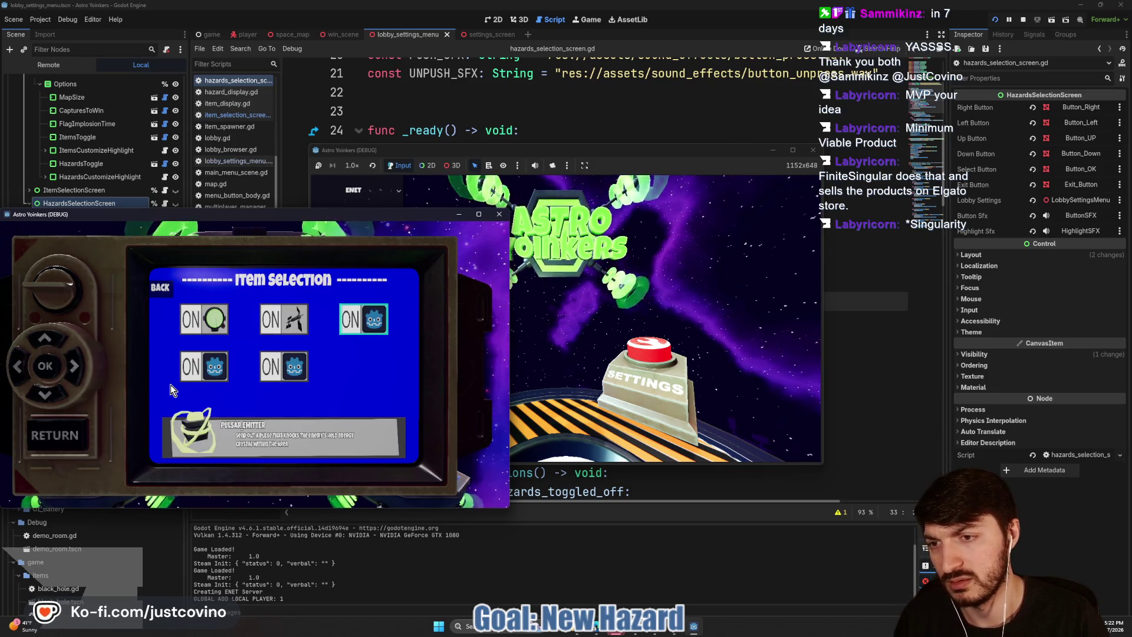
key("Left")
key("Right")
key("Left")
key("Down")
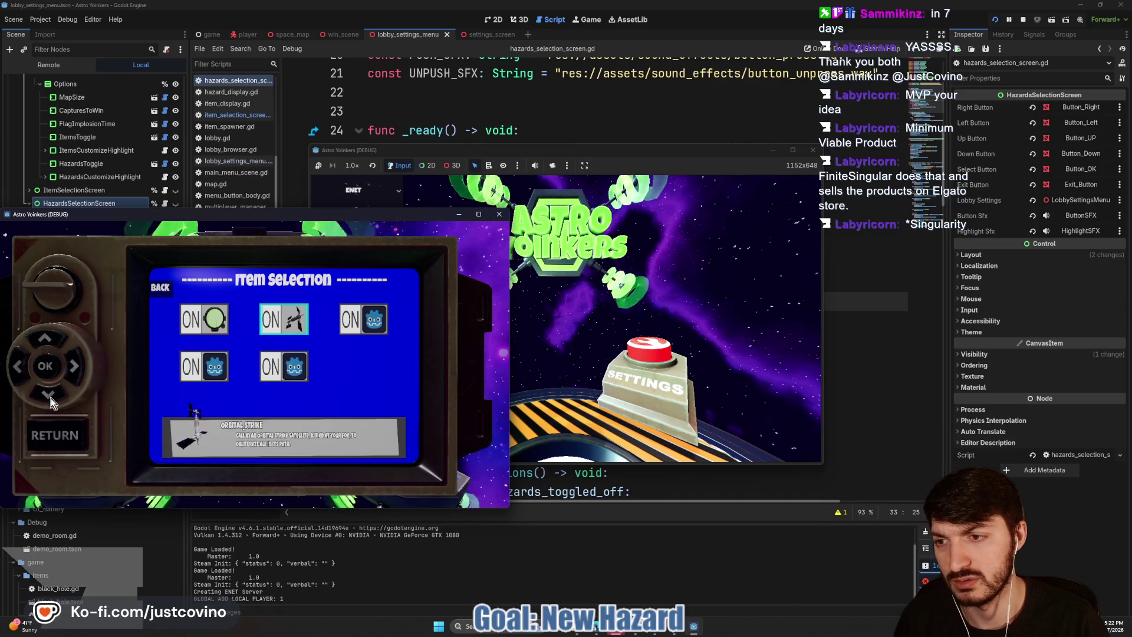
Step: Select the Pulsar Emitter and Position Scrambler items, then exit Item Selection to the lobby
left_click(80, 368)
left_click(80, 367)
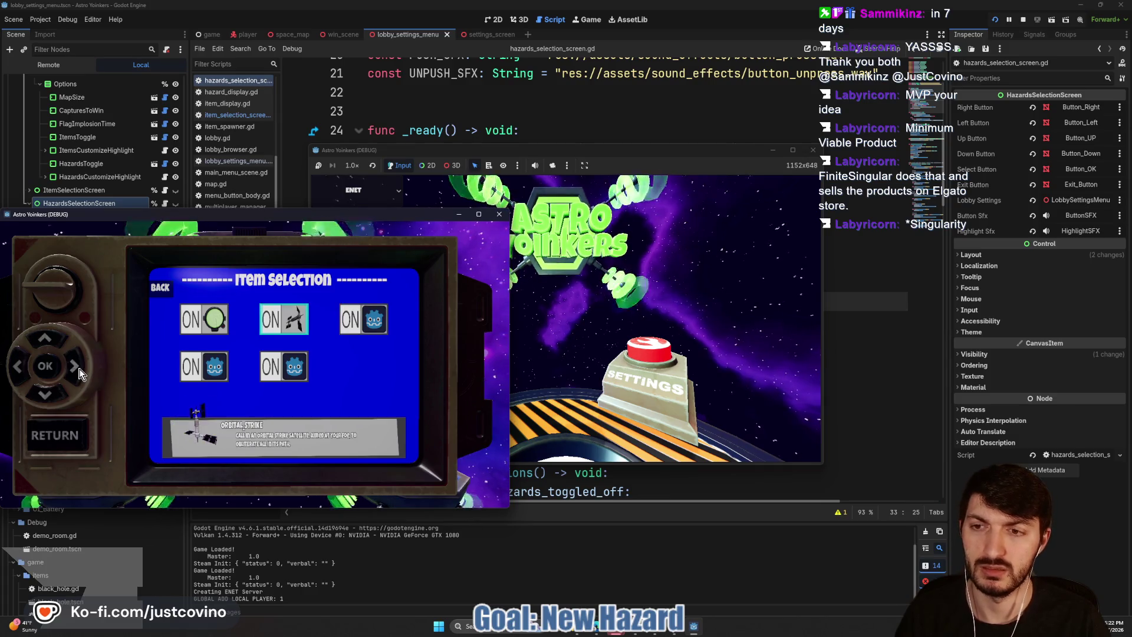
left_click(80, 448)
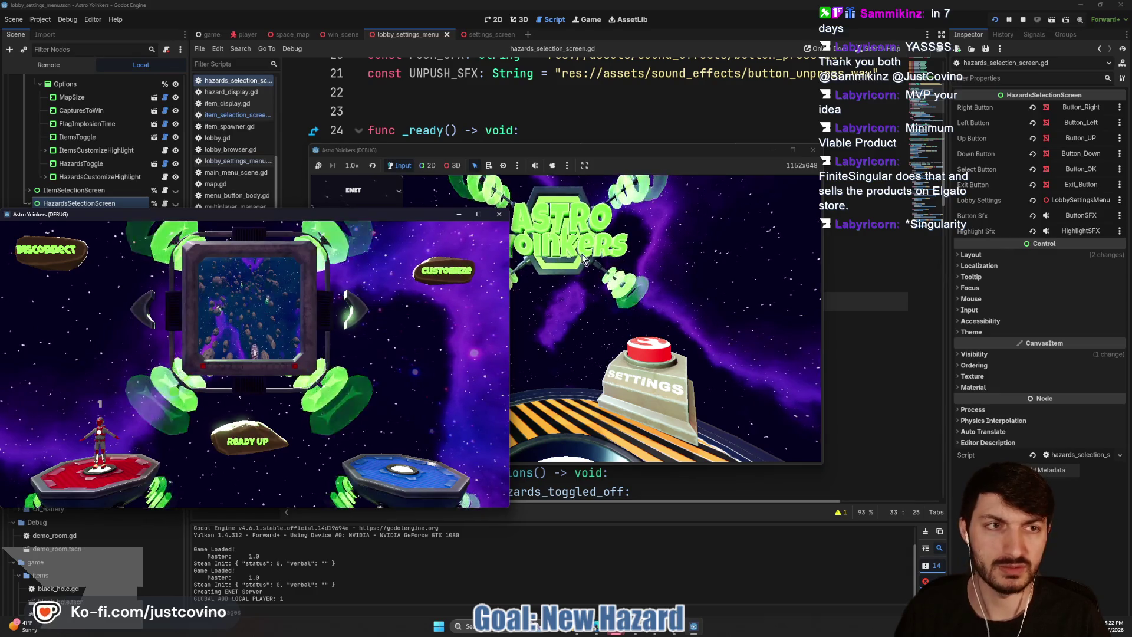
Step: Turn off the Explosive Asteroids hazard in Customize Hazards
left_click(439, 282)
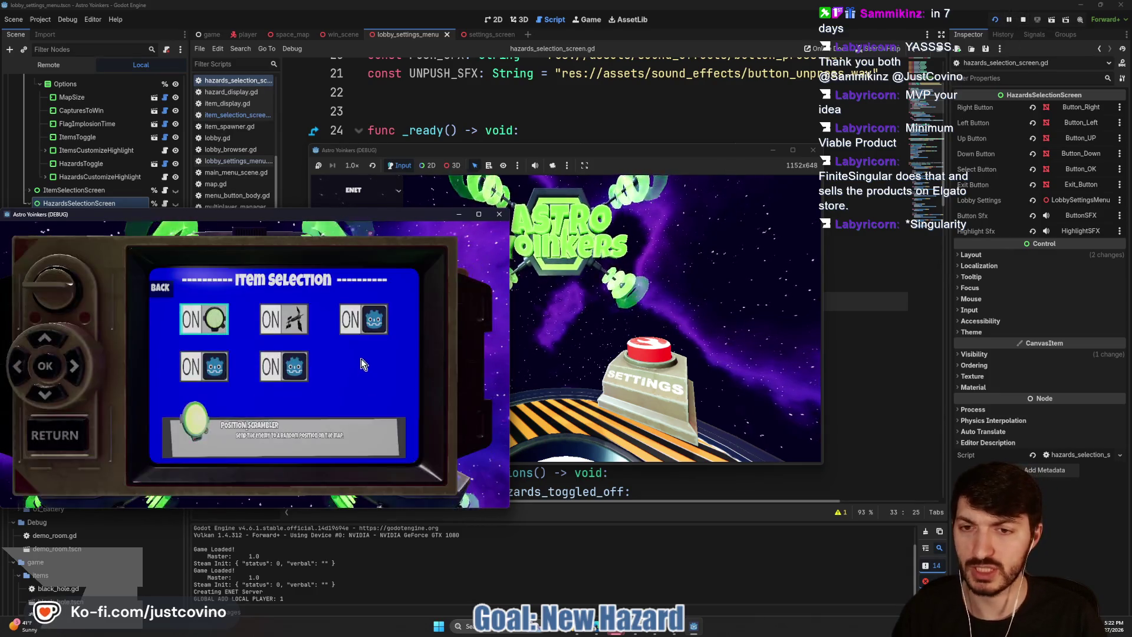
key("Escape")
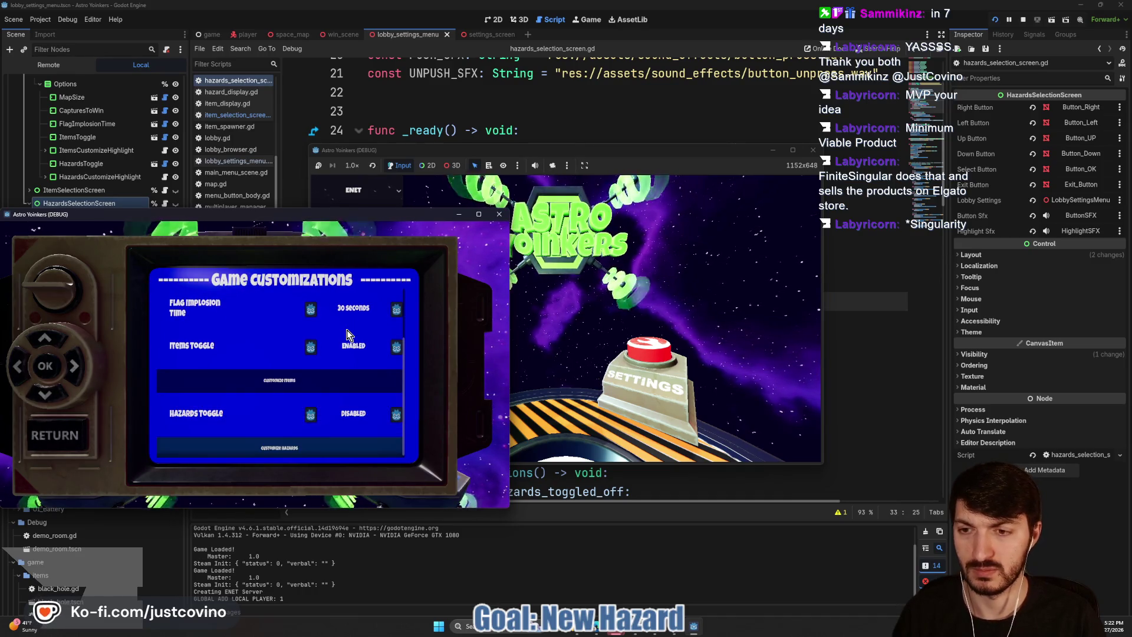
key("Return")
key("Up")
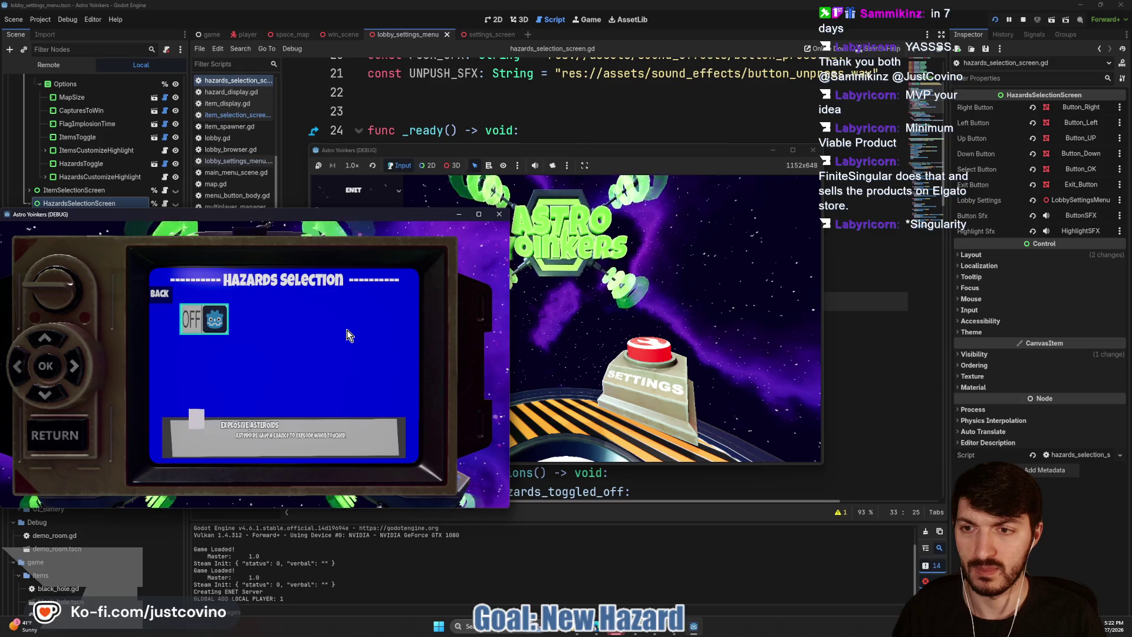
key("Return")
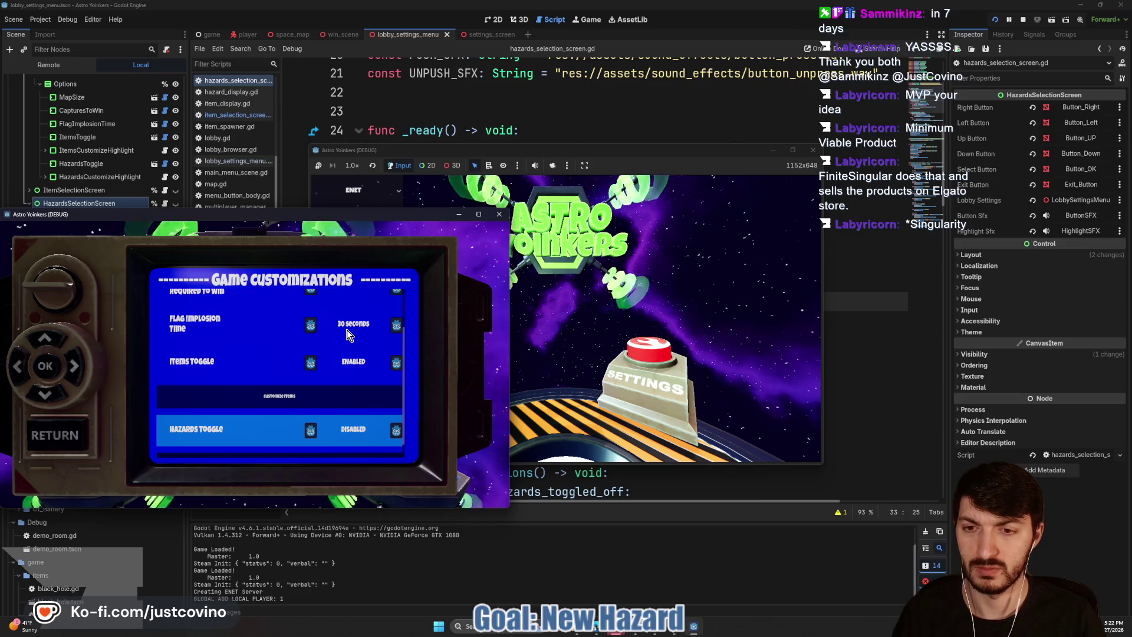
Step: Test moving back and forth between item customization and the hazards toggle
key("Up")
key("Return")
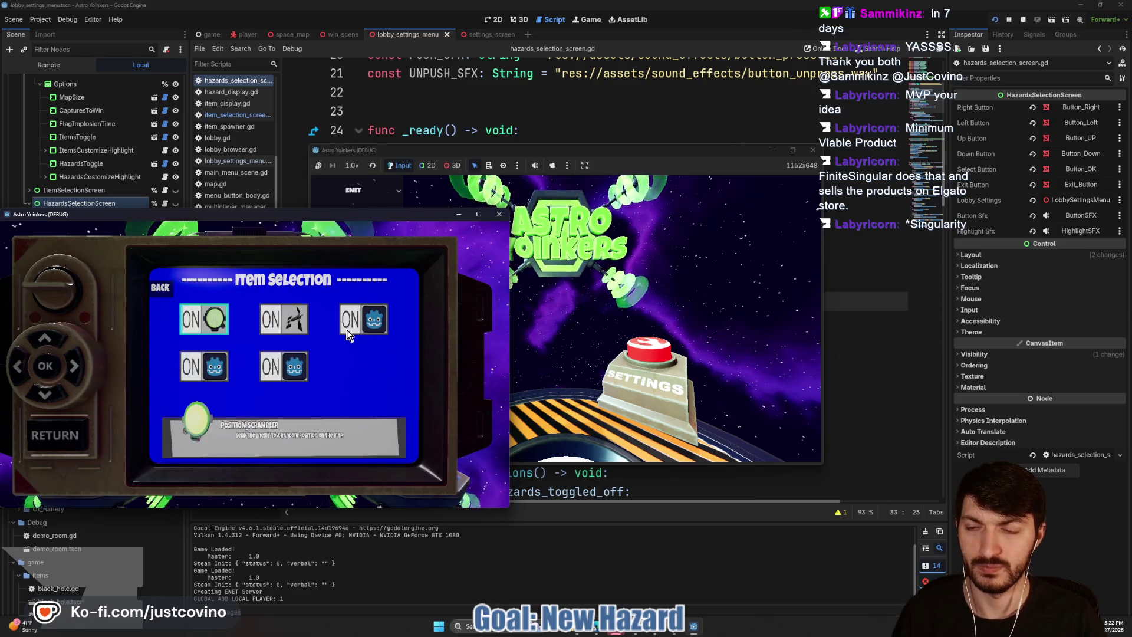
key("Escape")
key("Down")
key("Up")
key("Return")
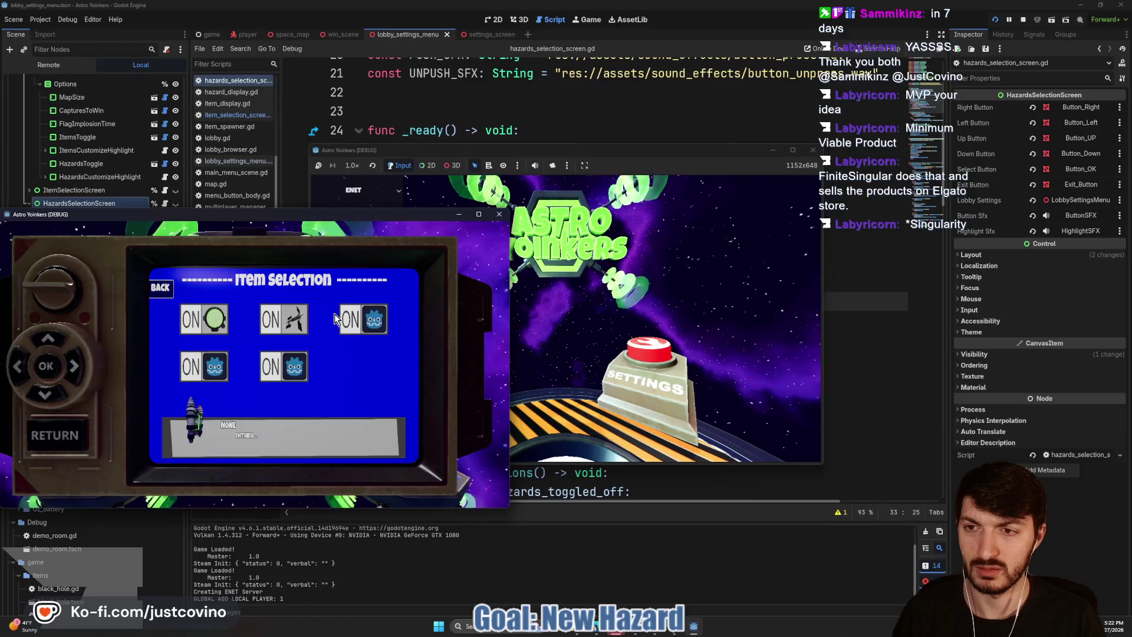
key("Escape")
key("Down")
Step: Close the customizations back to the lobby and stop the multiplayer playtest
key("Up")
key("Up")
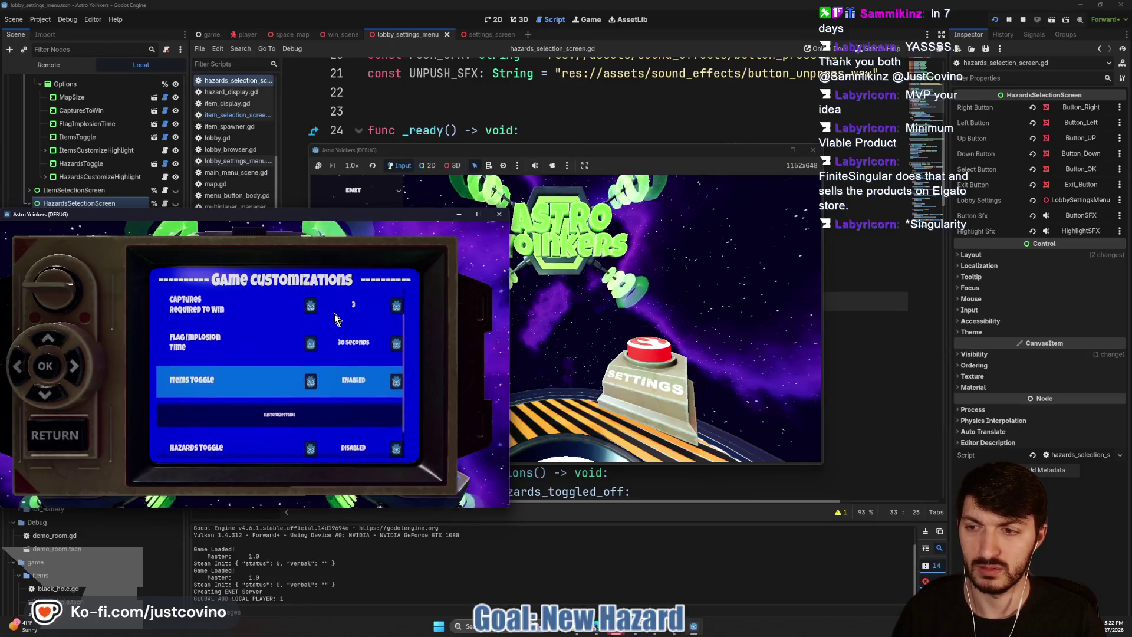
key("Escape")
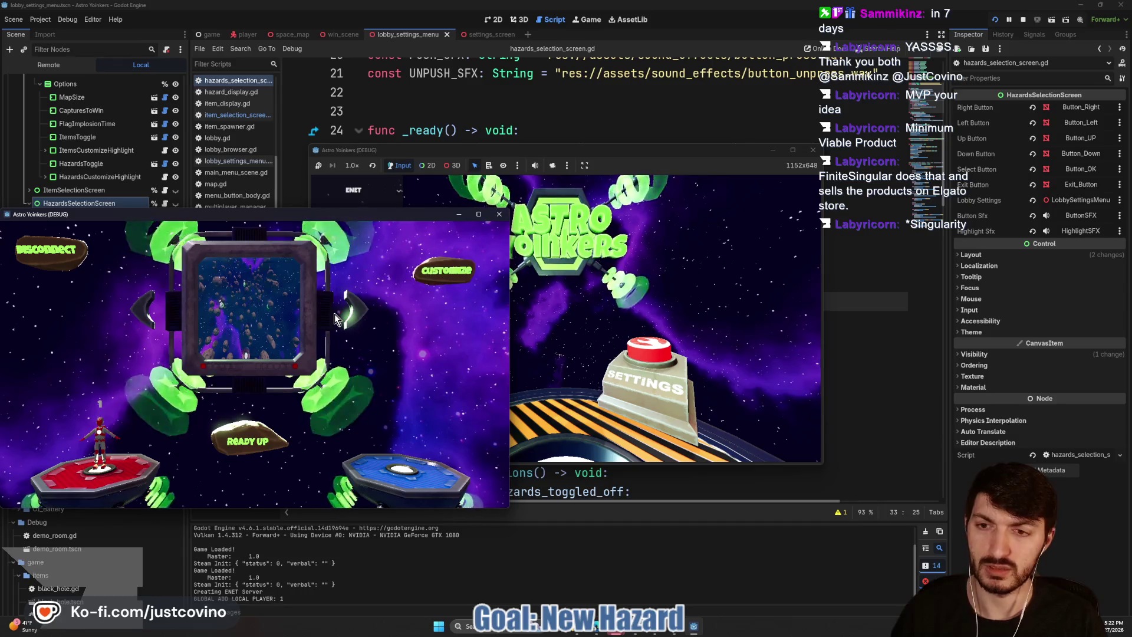
left_click(1019, 20)
left_click(643, 277)
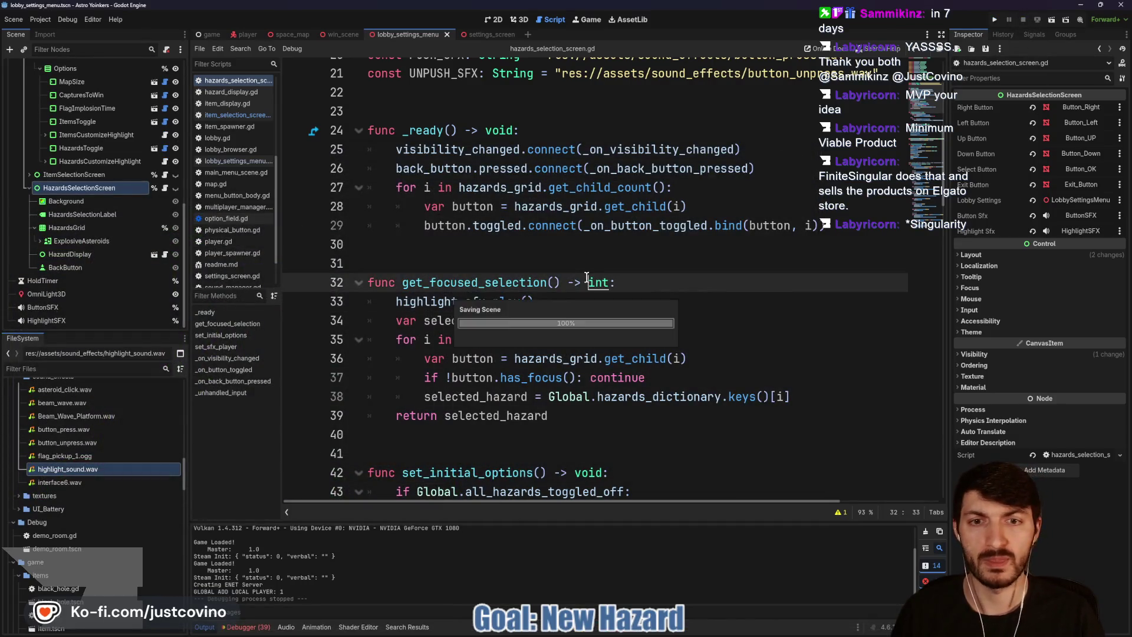
Step: Commit six files as 'More SFX added to Lobby Customization' and push to origin on MultiplayerRework
left_click(648, 631)
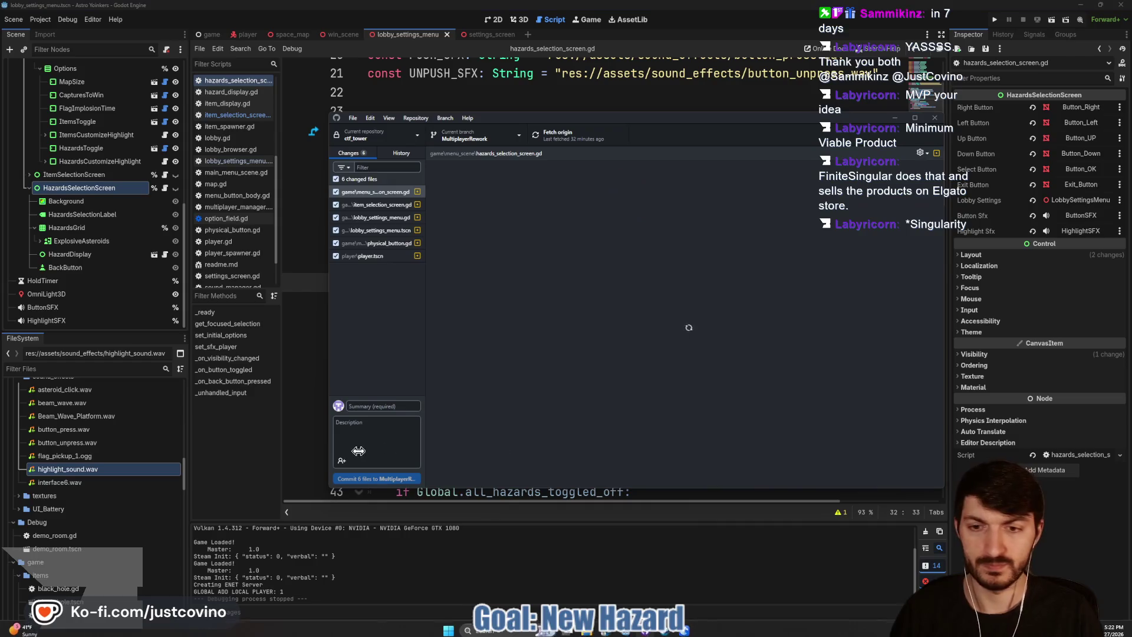
type("More")
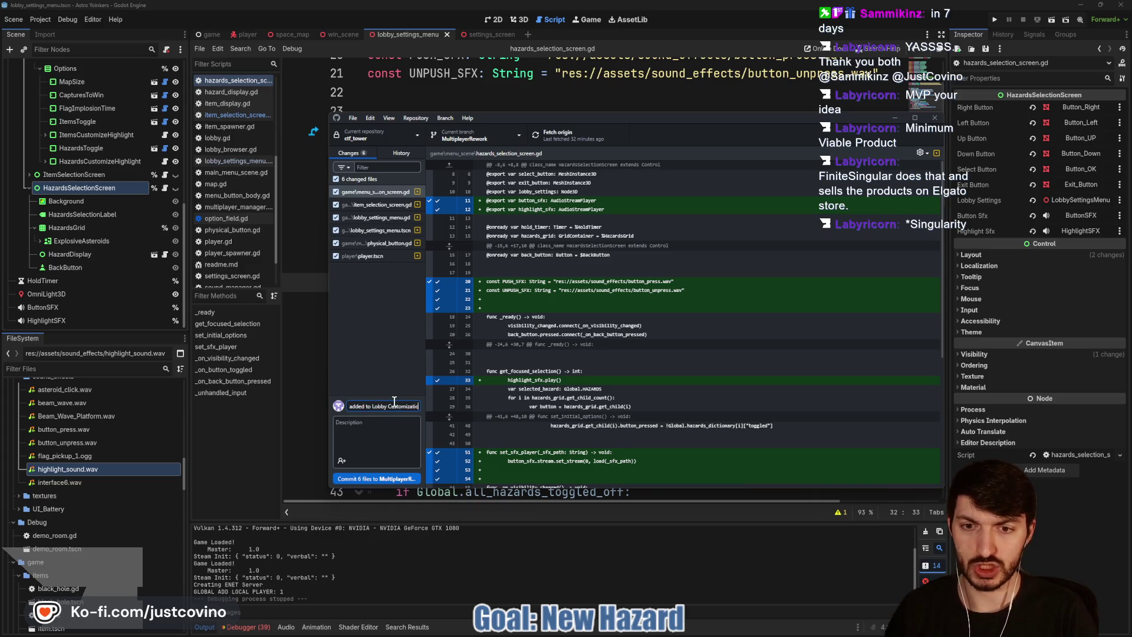
left_click(389, 480)
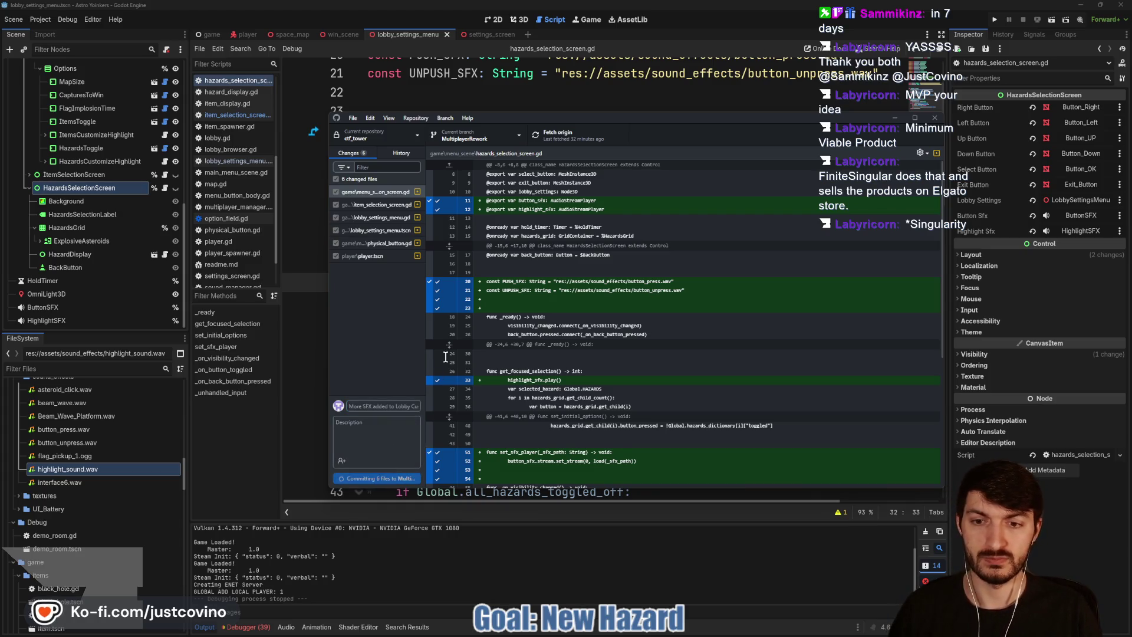
left_click(790, 238)
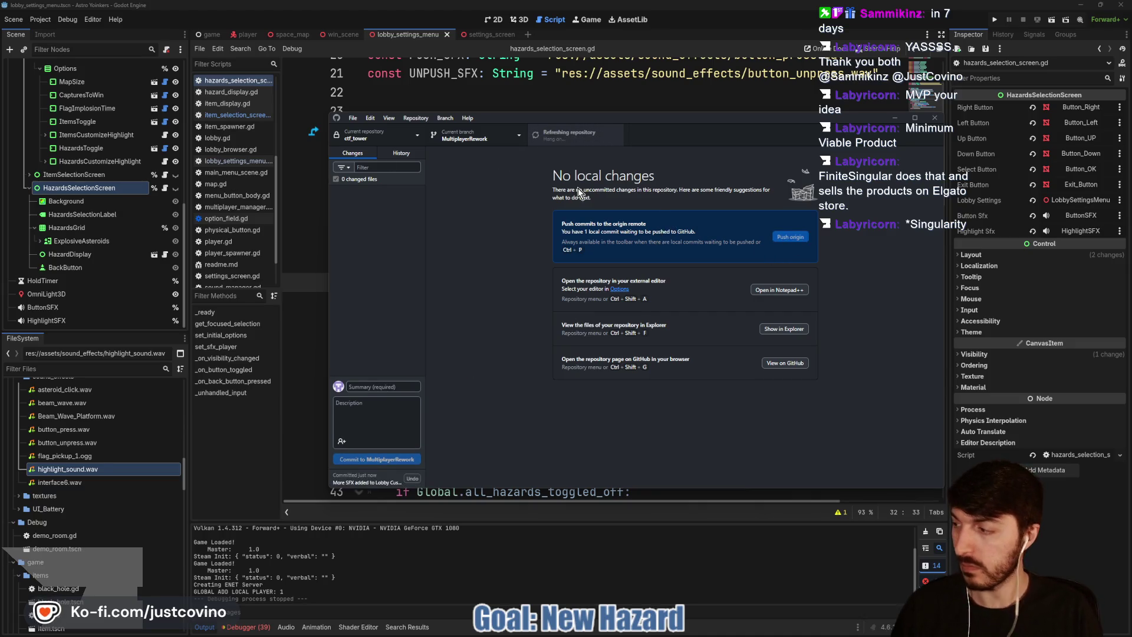
left_click(601, 109)
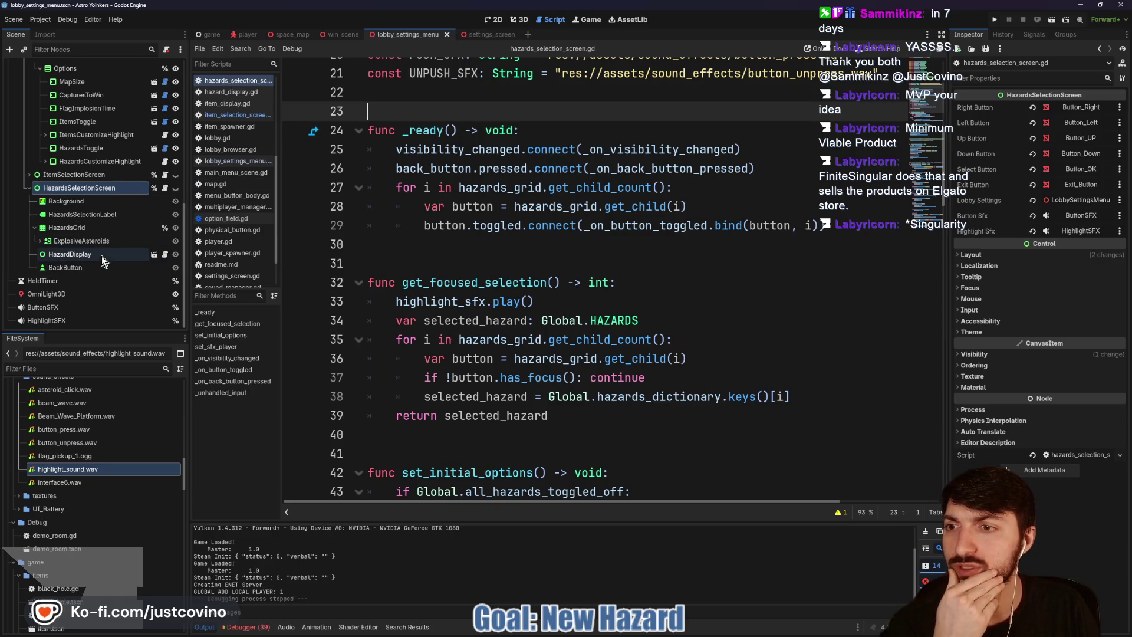
Step: View the Game Customizations menu in 2D, then open item_selection_screen.gd from the ItemSelectionScreen node
scroll(450, 269, "down", 6)
scroll(450, 270, "down", 3)
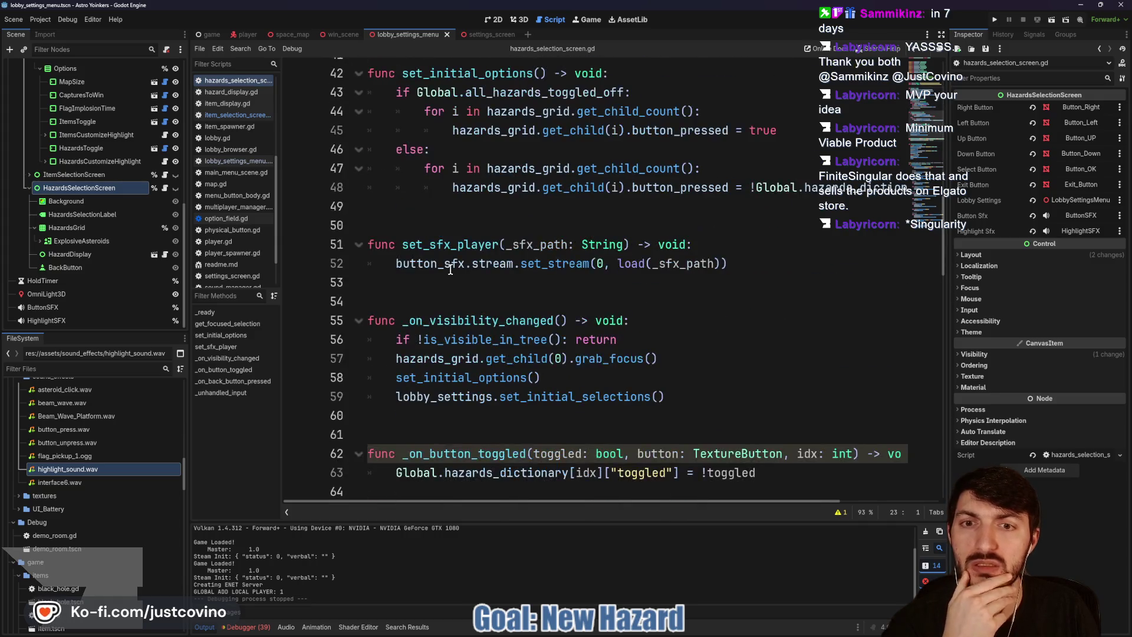
scroll(451, 270, "down", 1)
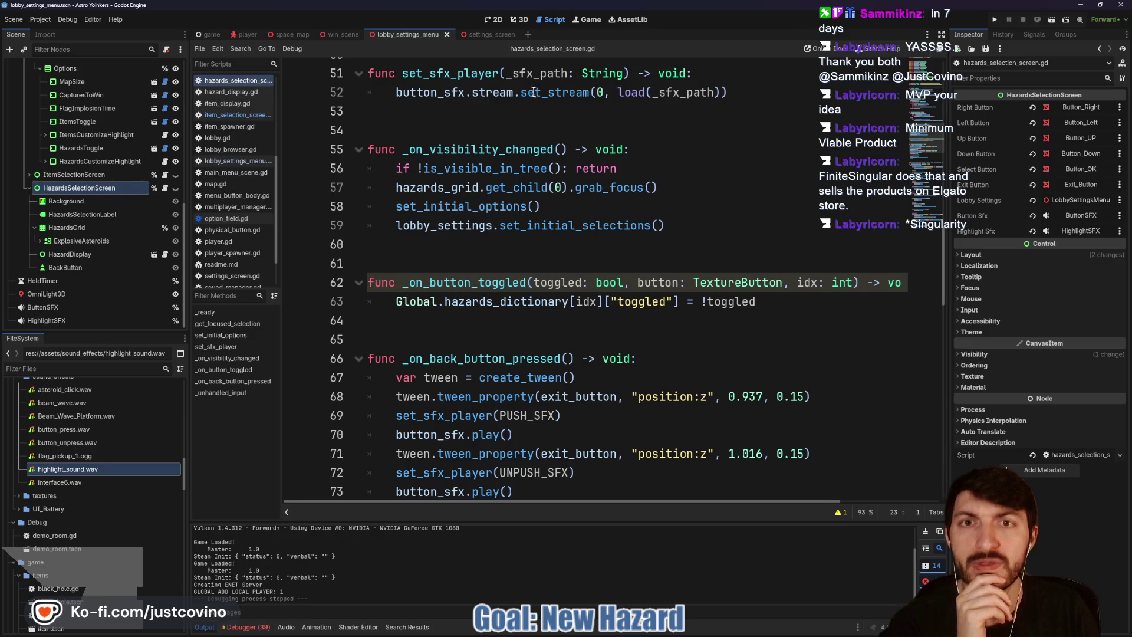
left_click(518, 22)
left_click(497, 19)
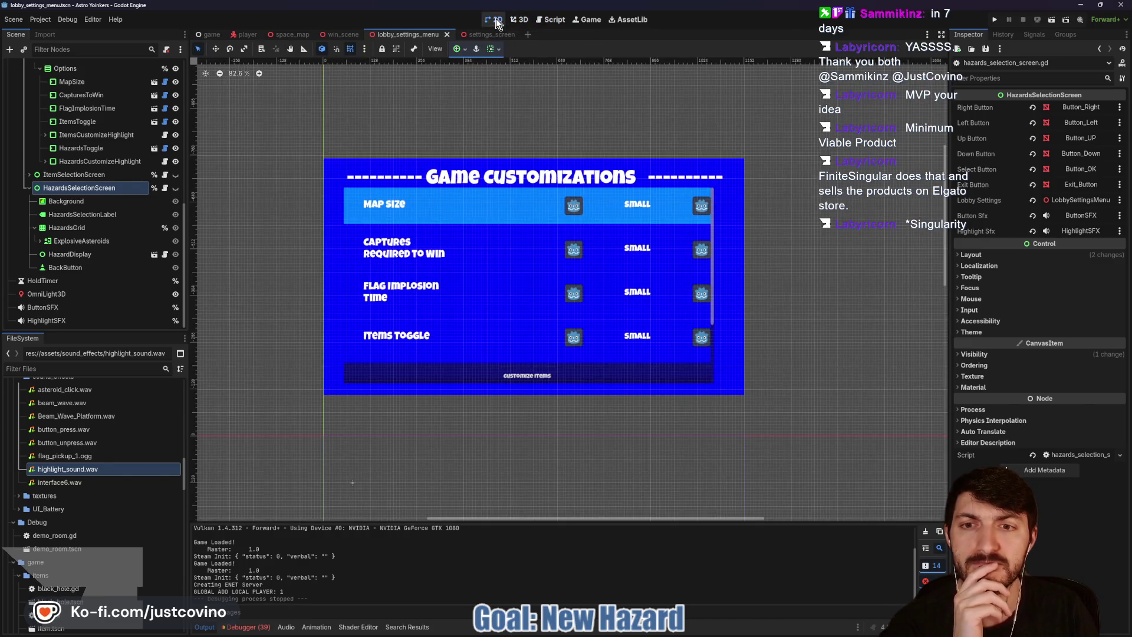
left_click(167, 188)
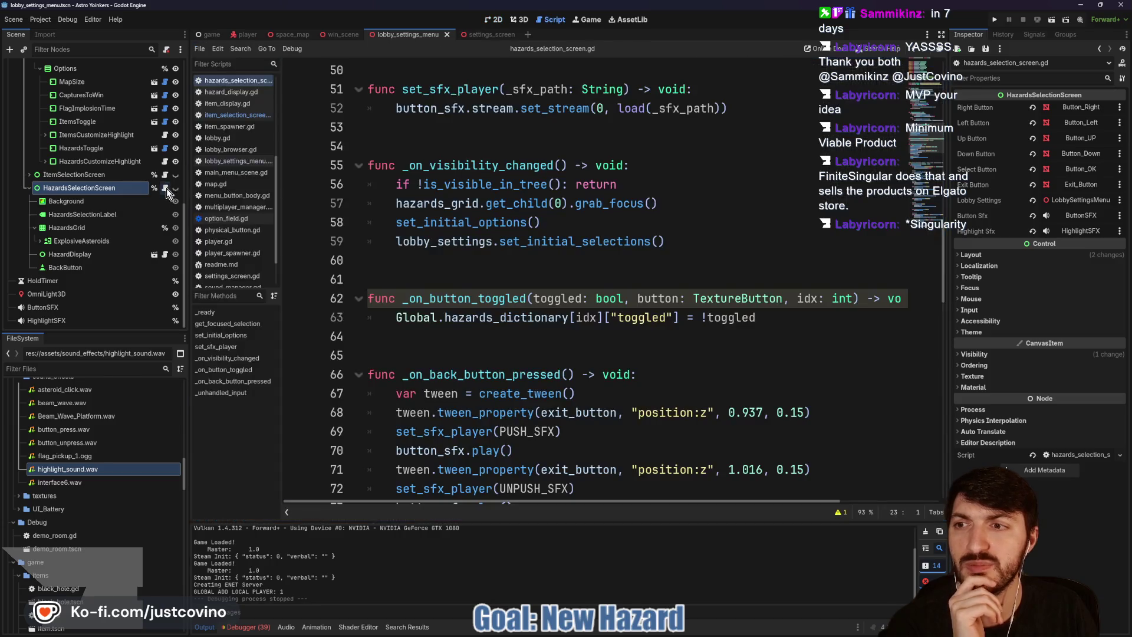
left_click(166, 175)
left_click(495, 337)
scroll(495, 337, "down", 6)
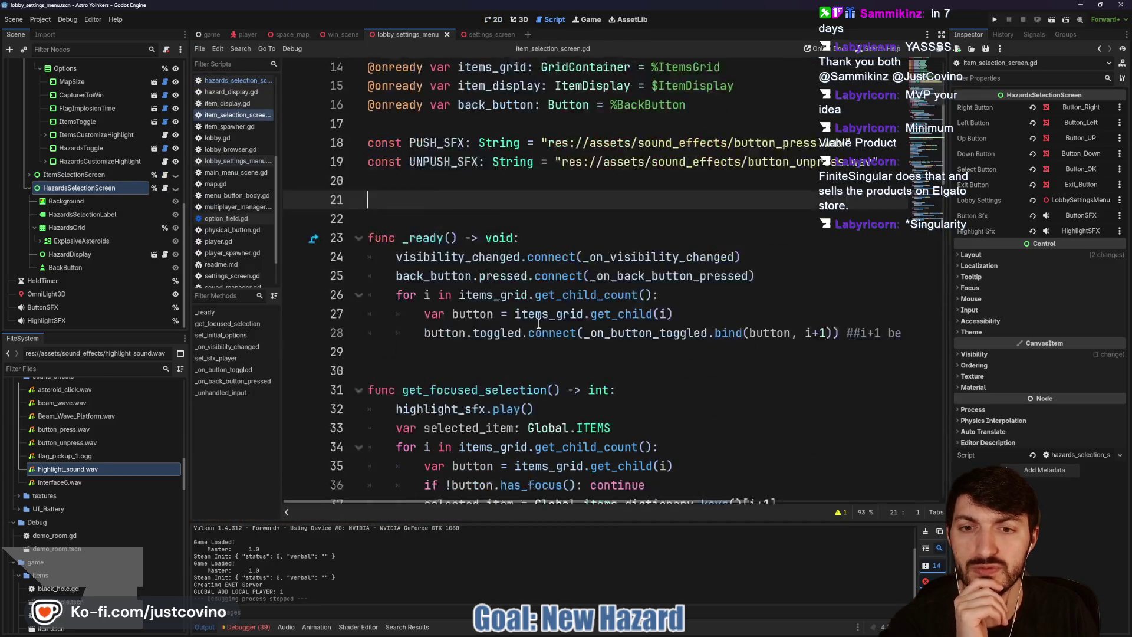
scroll(539, 296, "down", 8)
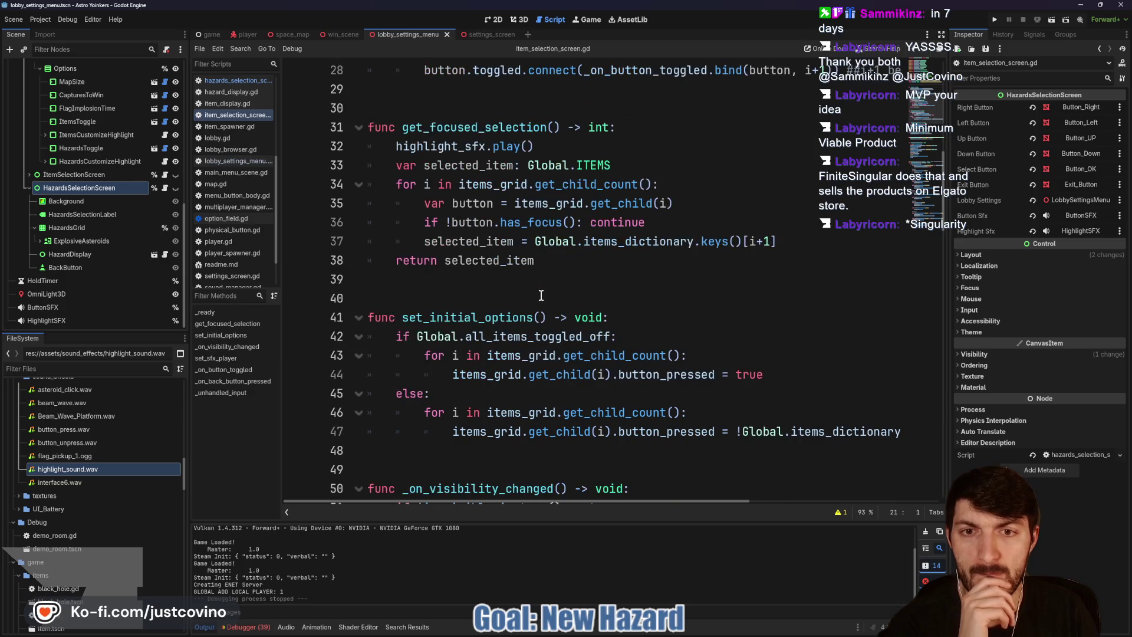
scroll(541, 292, "down", 9)
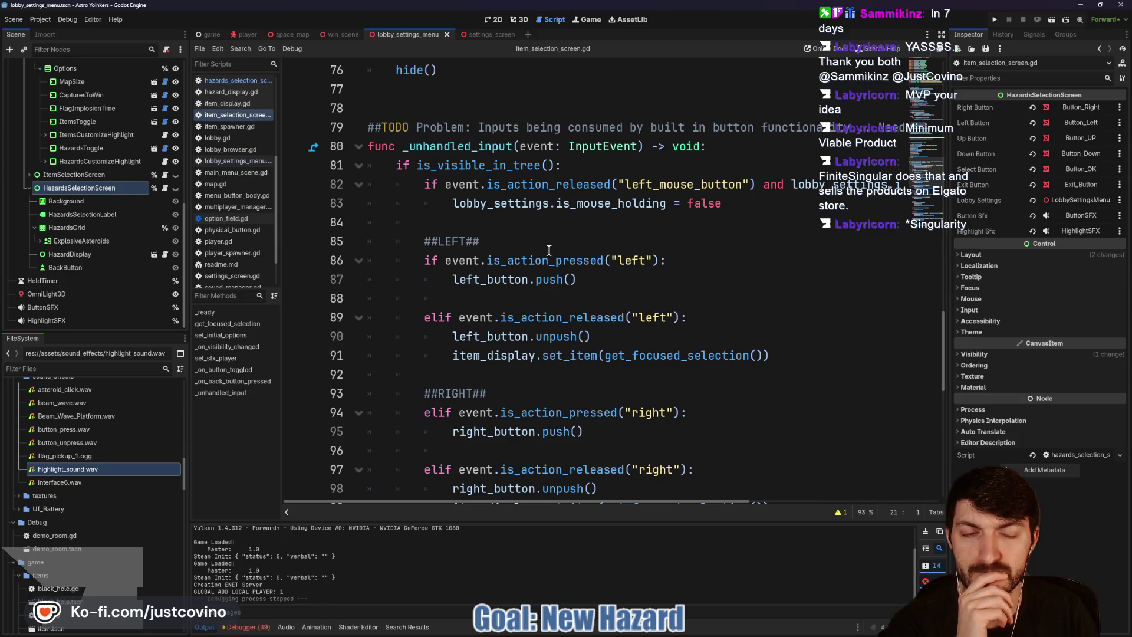
double_click(550, 259)
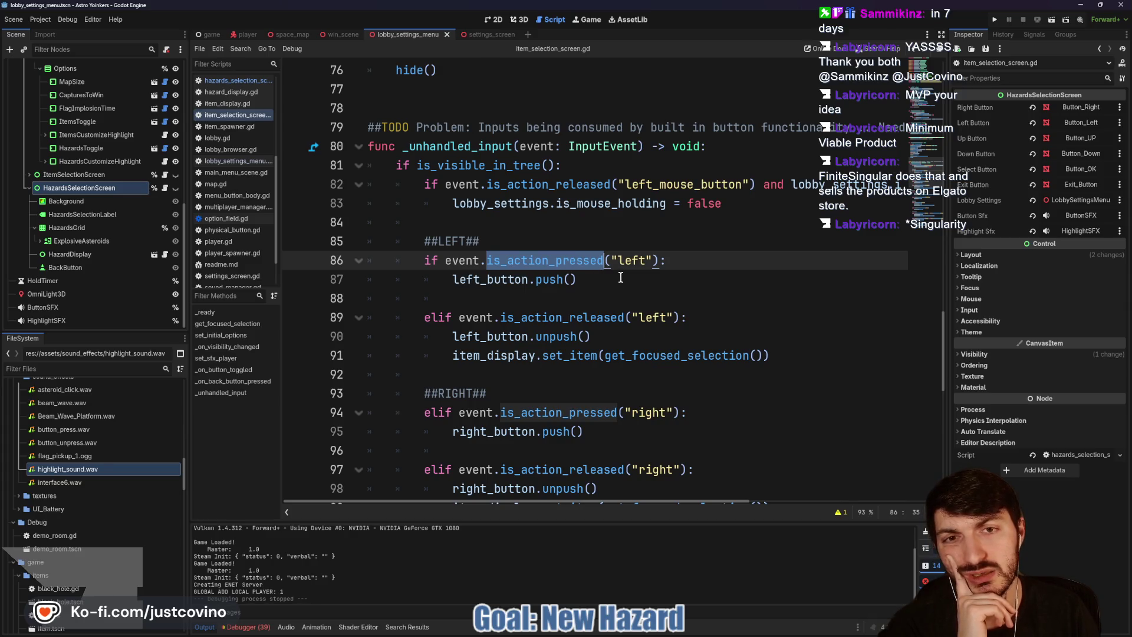
scroll(621, 277, "up", 1)
left_click_drag(479, 184, 900, 184)
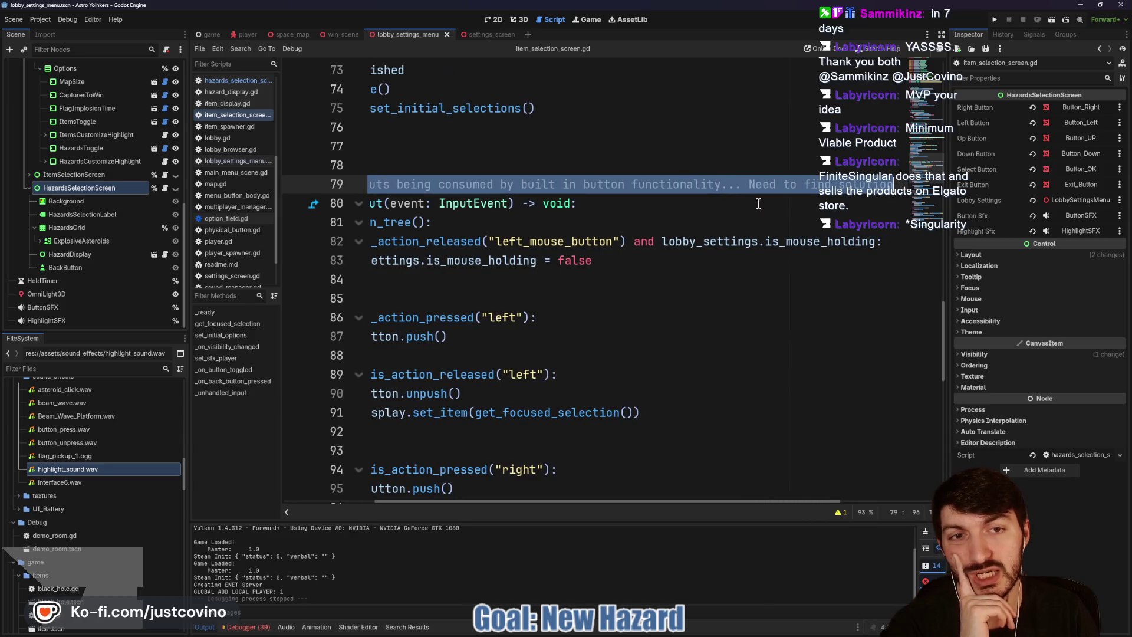
scroll(759, 203, "left", 3)
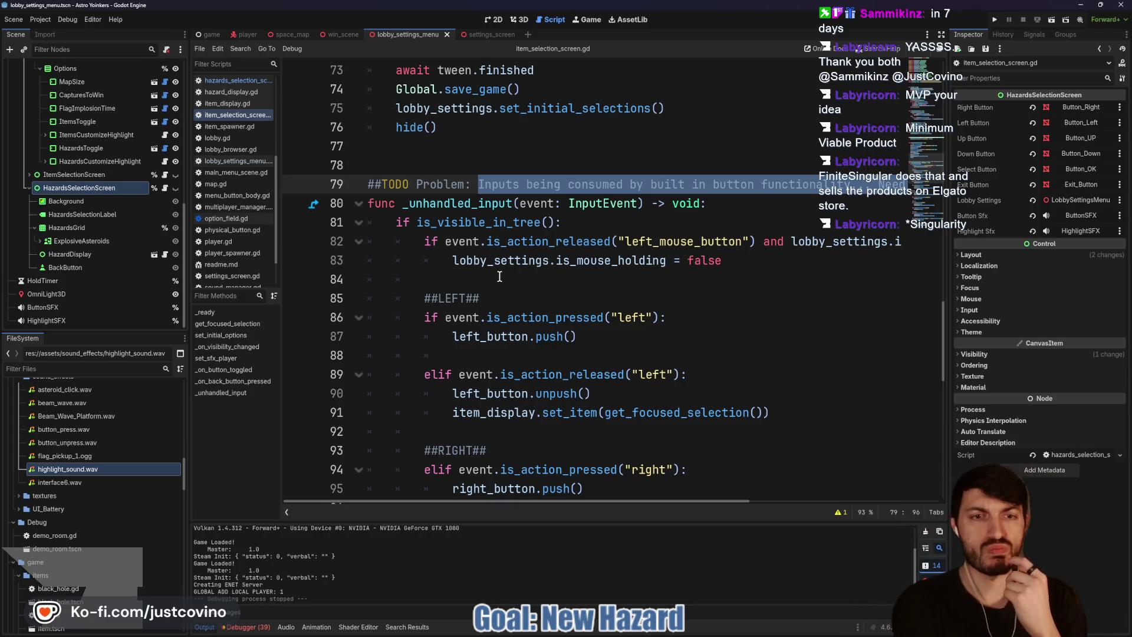
scroll(499, 277, "up", 5)
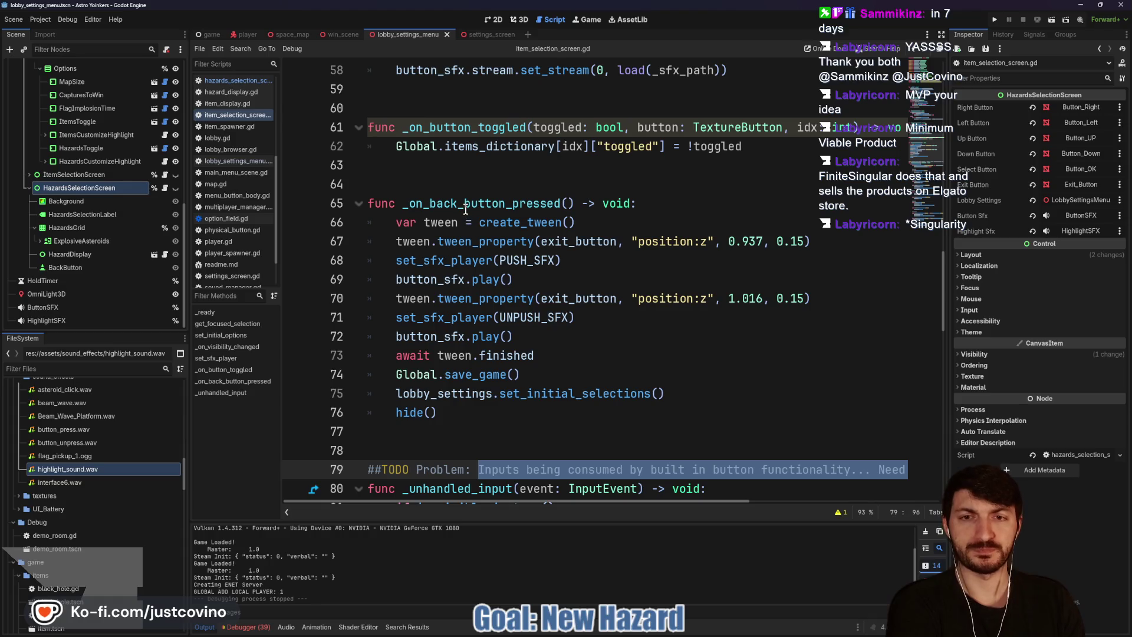
scroll(465, 208, "up", 4)
scroll(472, 212, "up", 5)
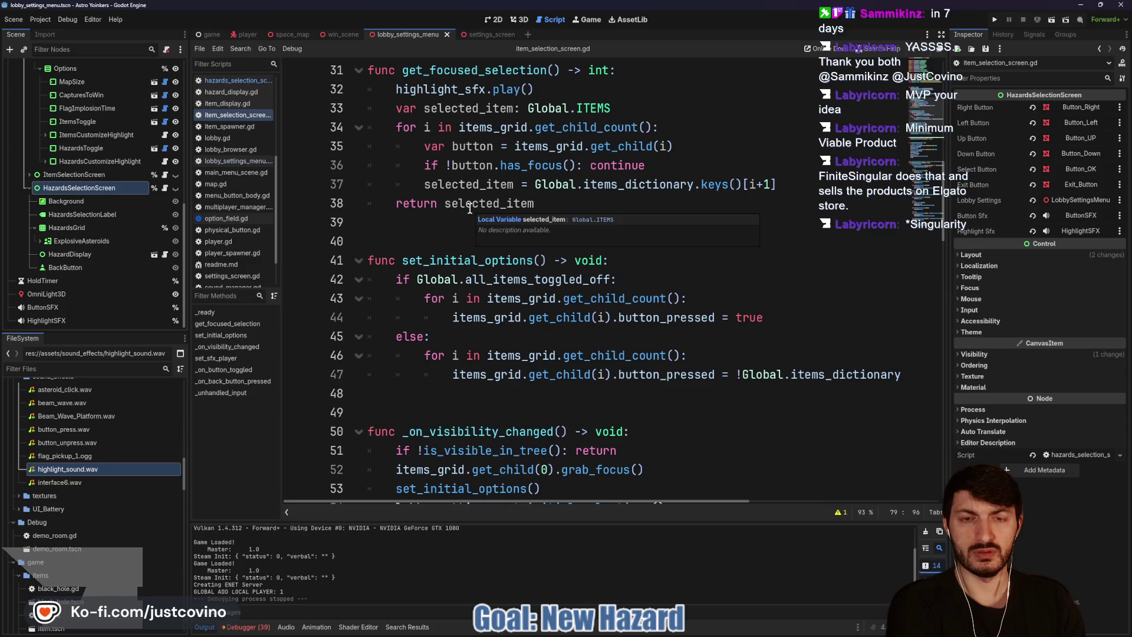
scroll(470, 209, "up", 2)
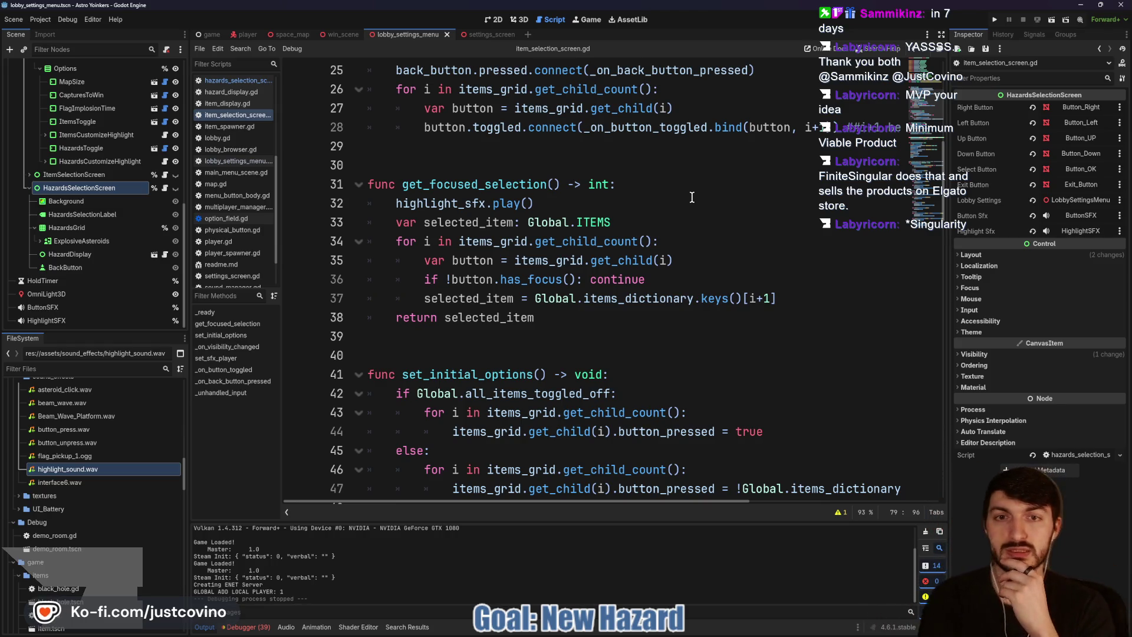
scroll(577, 241, "up", 2)
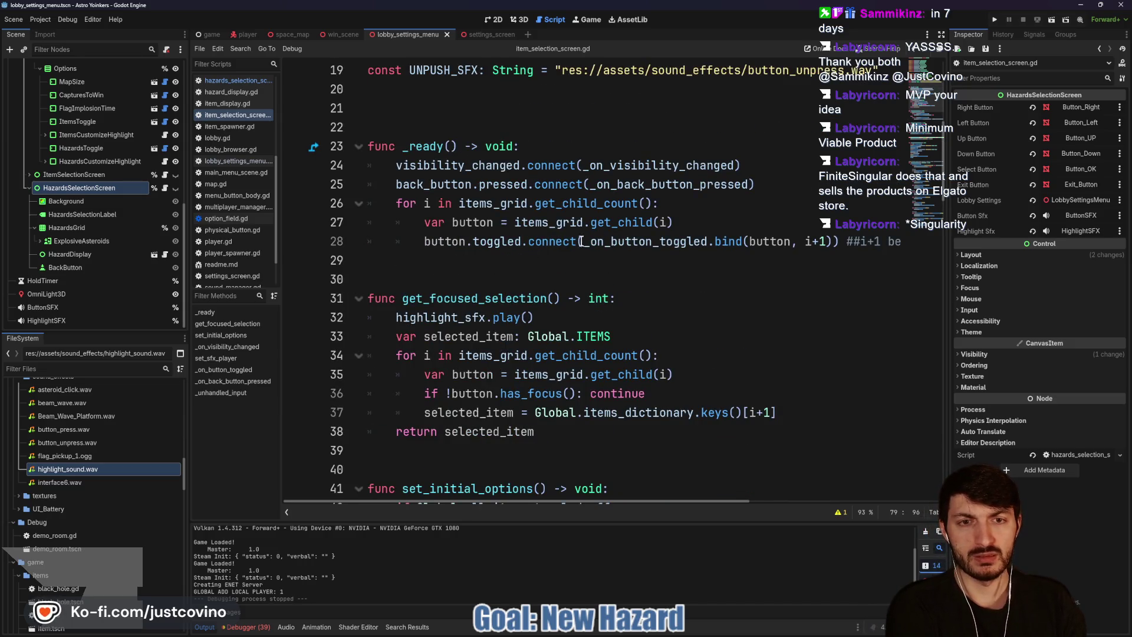
scroll(594, 264, "down", 14)
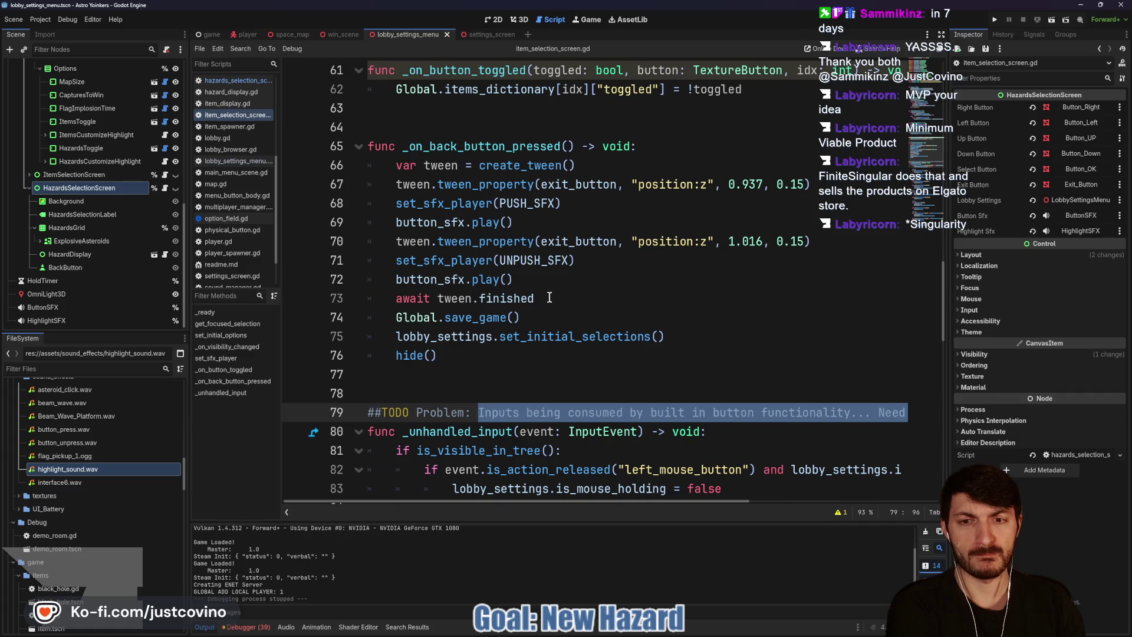
scroll(474, 370, "down", 4)
mouse_move(591, 245)
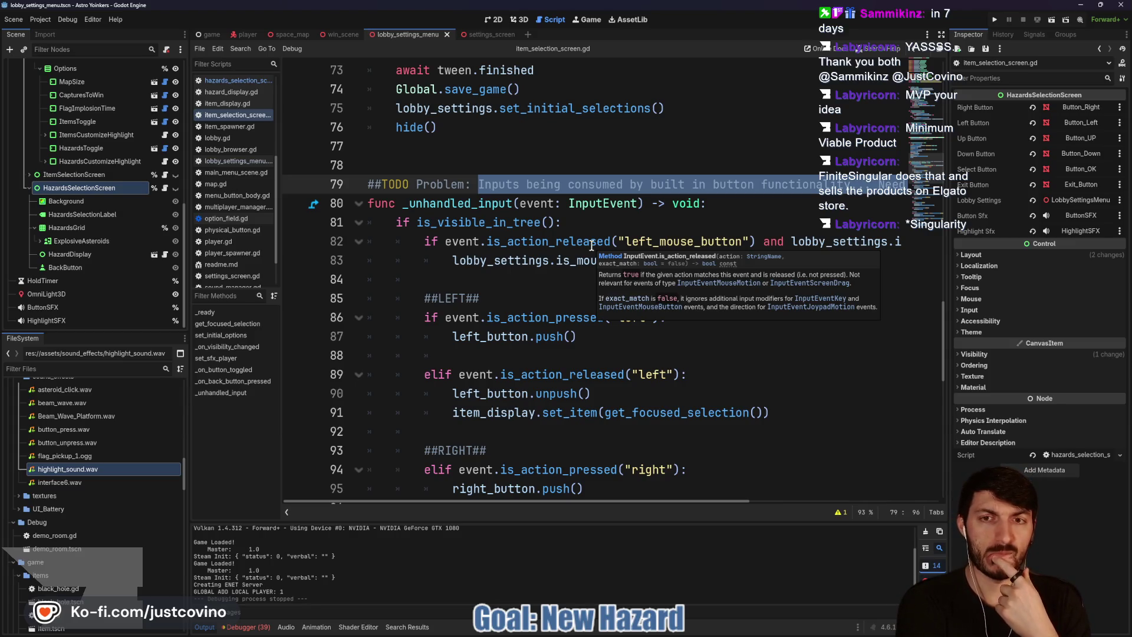
left_click(539, 283)
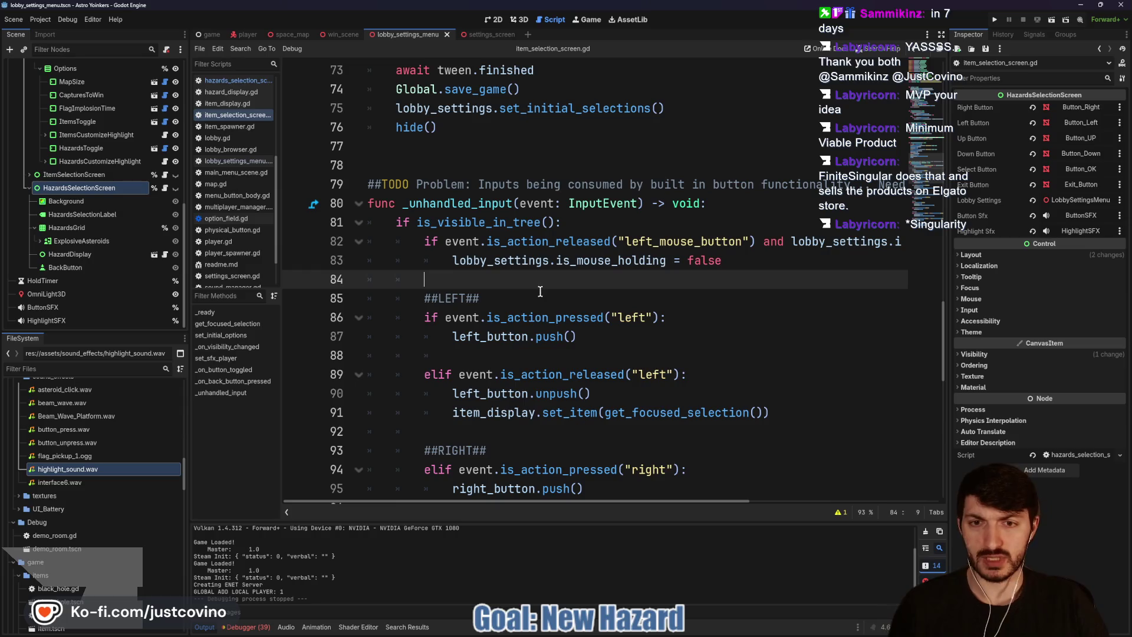
key("ctrl+shift+f")
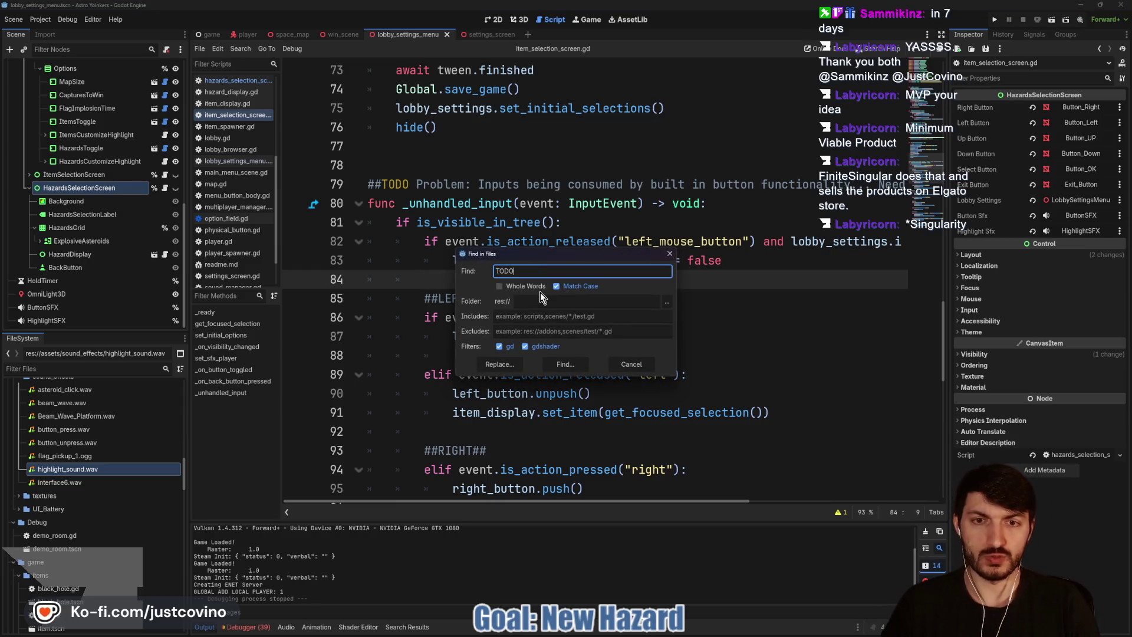
Step: Search the project for TODO and open the black_hole.gd TODO at line 36
left_click(572, 364)
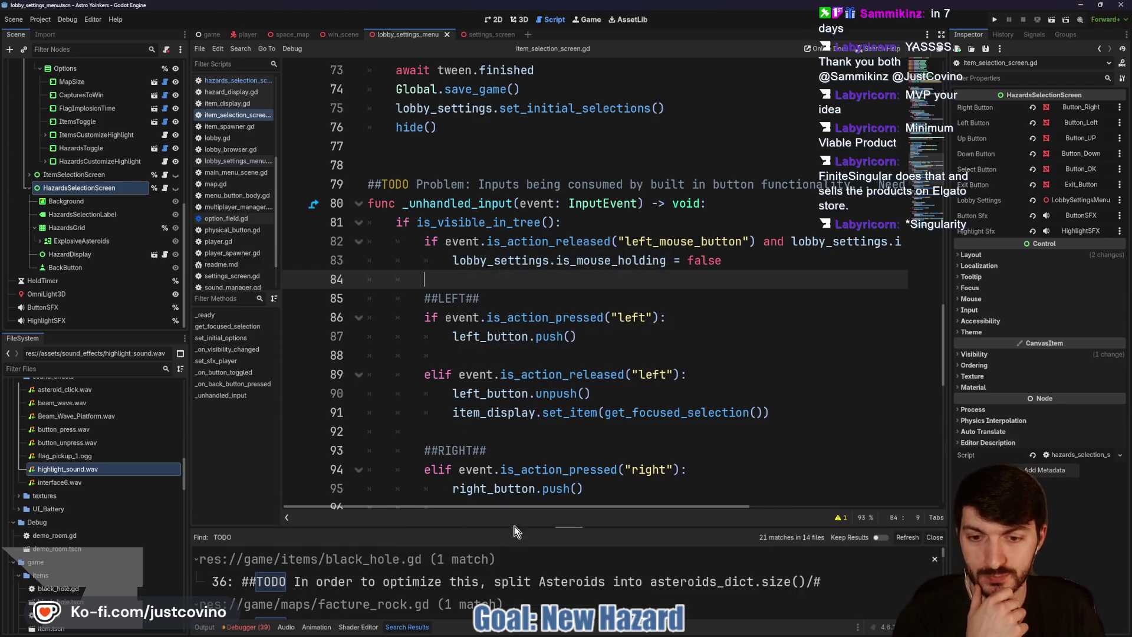
mouse_move(514, 526)
left_mouse_down()
mouse_move(514, 383)
mouse_move(514, 394)
left_mouse_up()
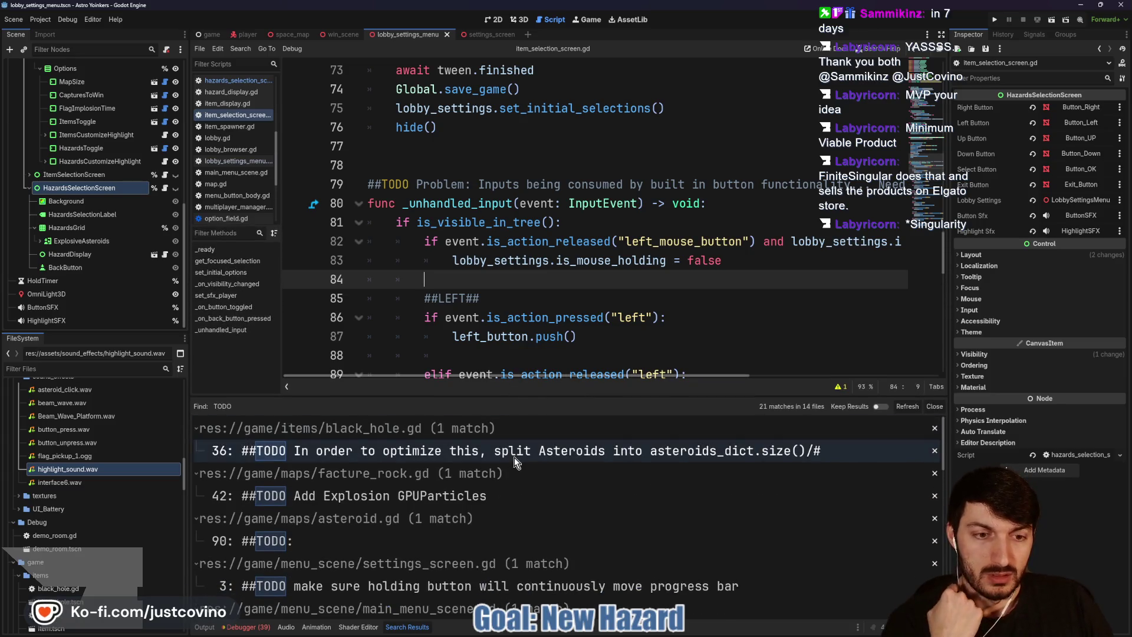
left_click(514, 457)
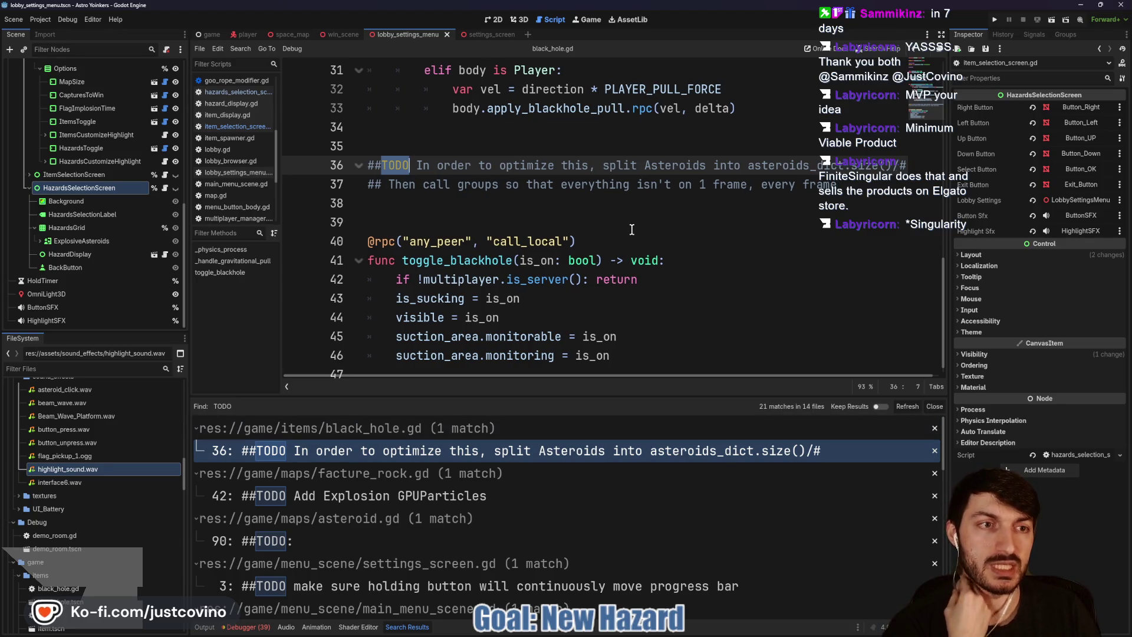
Step: Shrink the results panel and open the asteroid.gd TODO at line 90
scroll(632, 218, "up", 3)
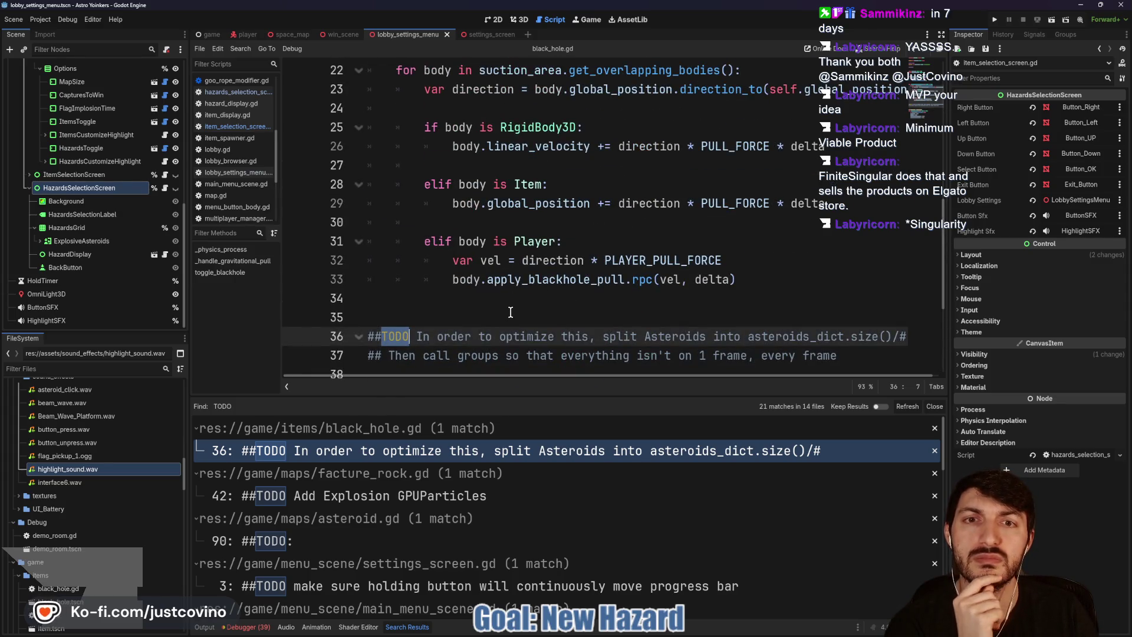
left_click_drag(535, 404, 513, 534)
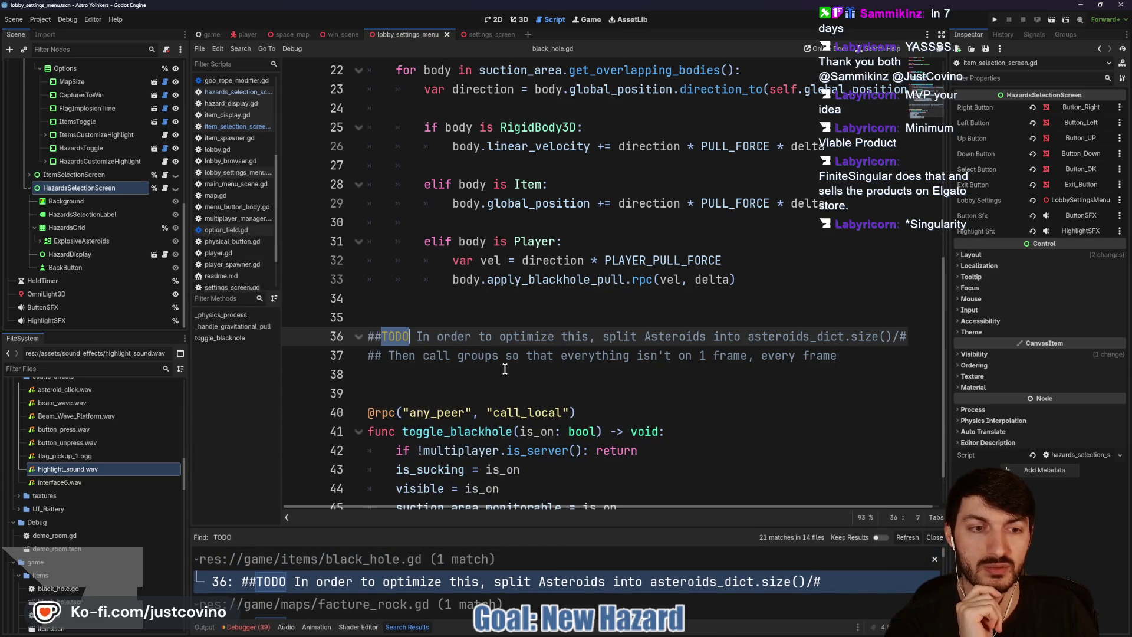
scroll(504, 369, "up", 2)
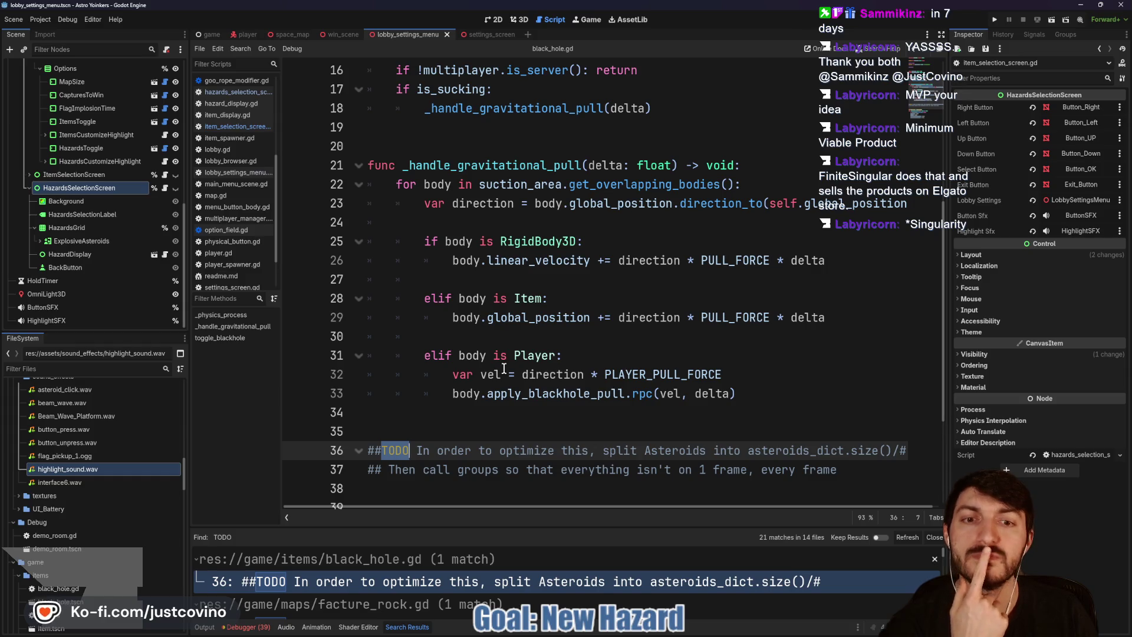
scroll(504, 368, "down", 3)
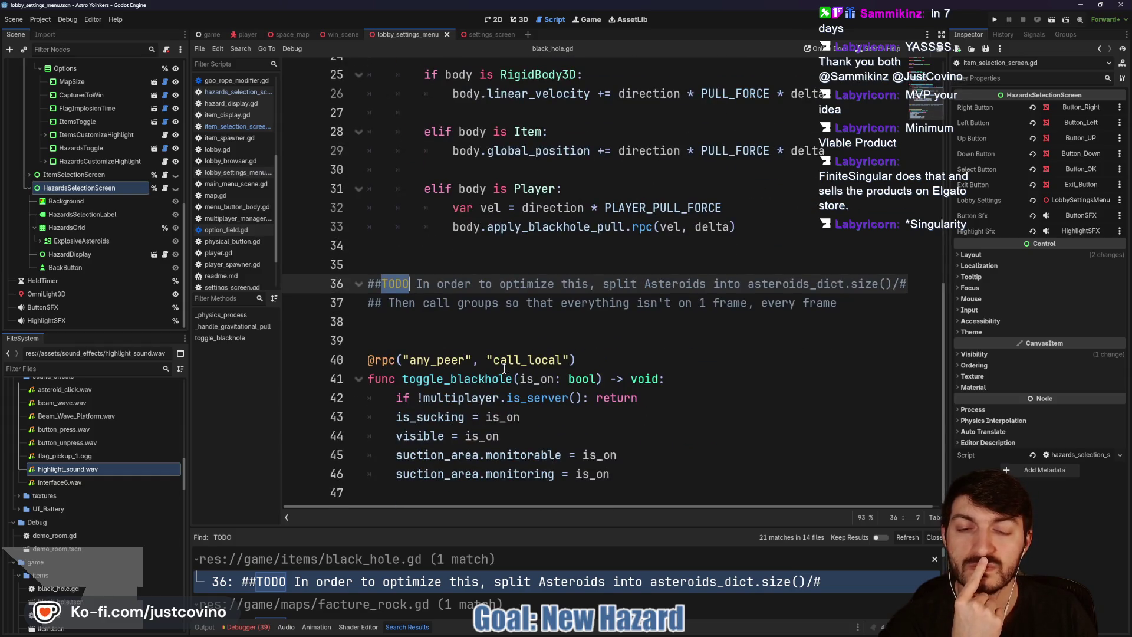
scroll(437, 577, "down", 1)
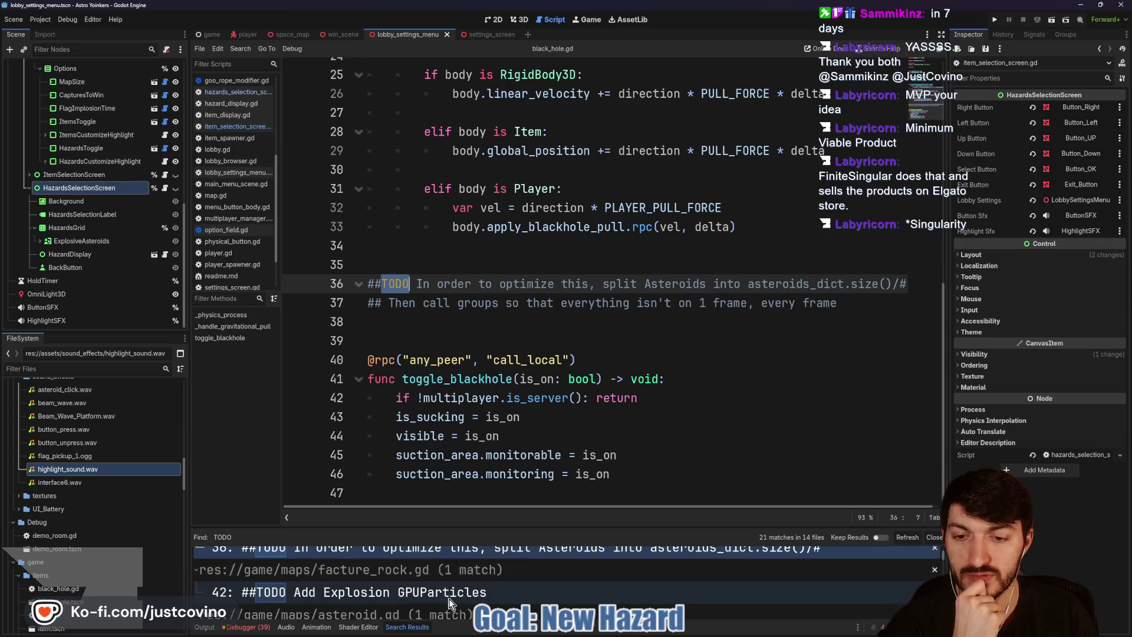
scroll(444, 592, "down", 2)
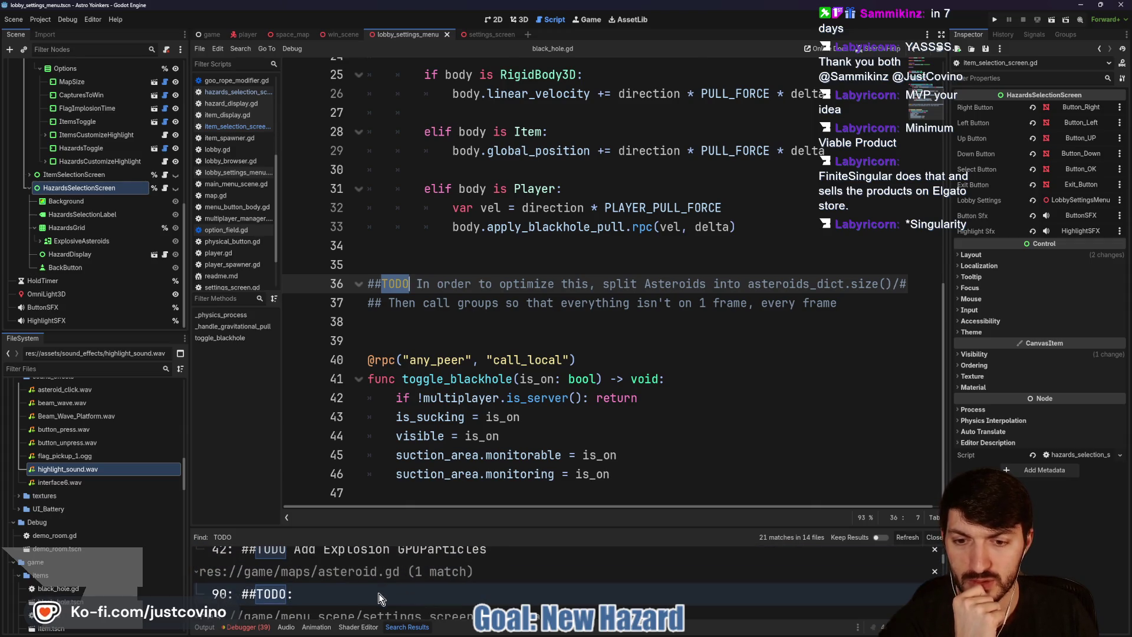
left_click(378, 593)
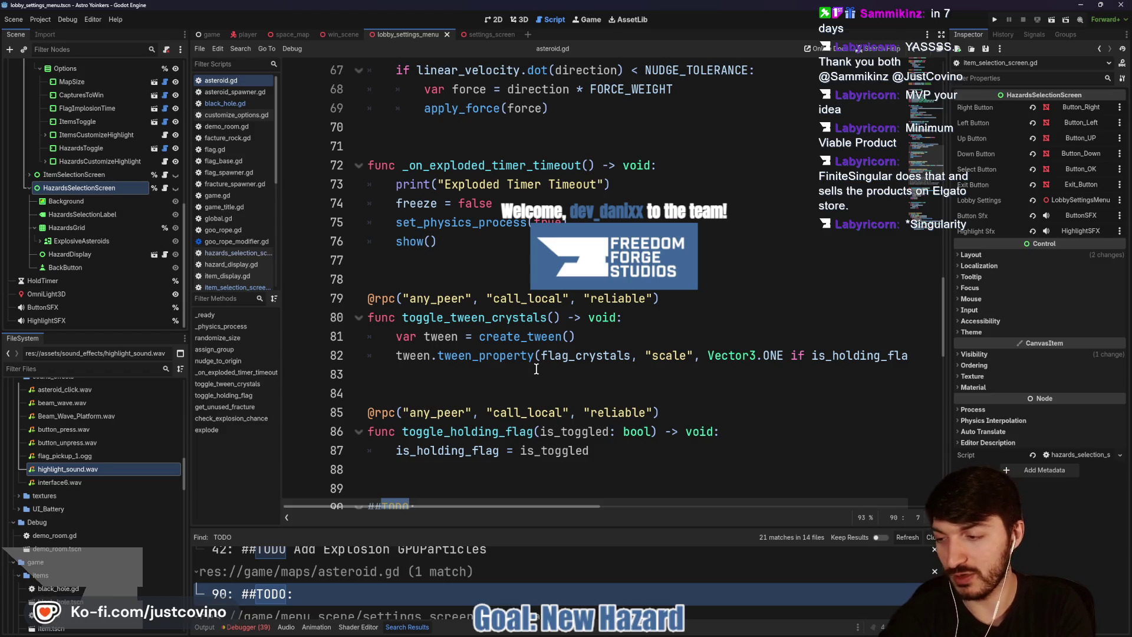
Step: Delete the object-pooling TODO comment block from asteroid.gd and save
left_click(507, 380)
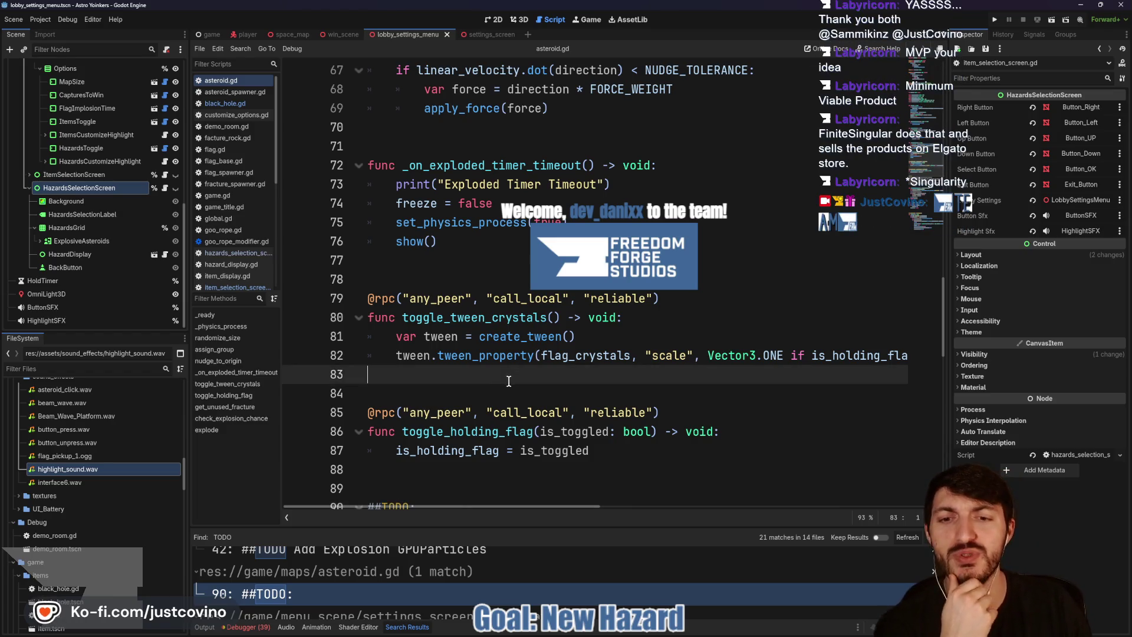
scroll(501, 354, "down", 3)
scroll(498, 328, "down", 2)
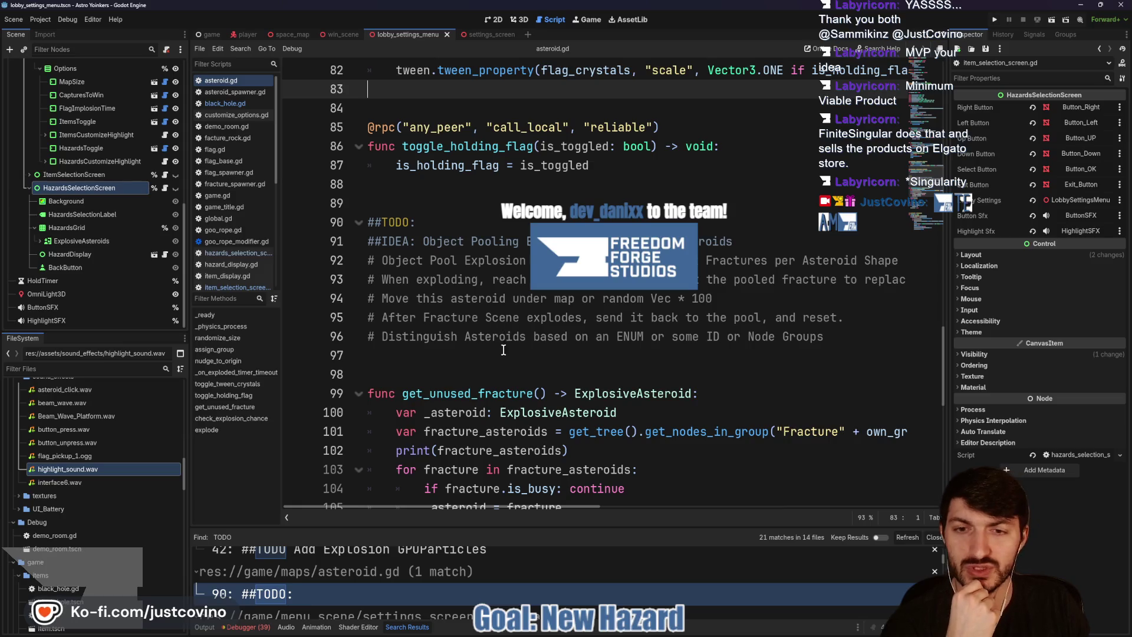
left_click(494, 355)
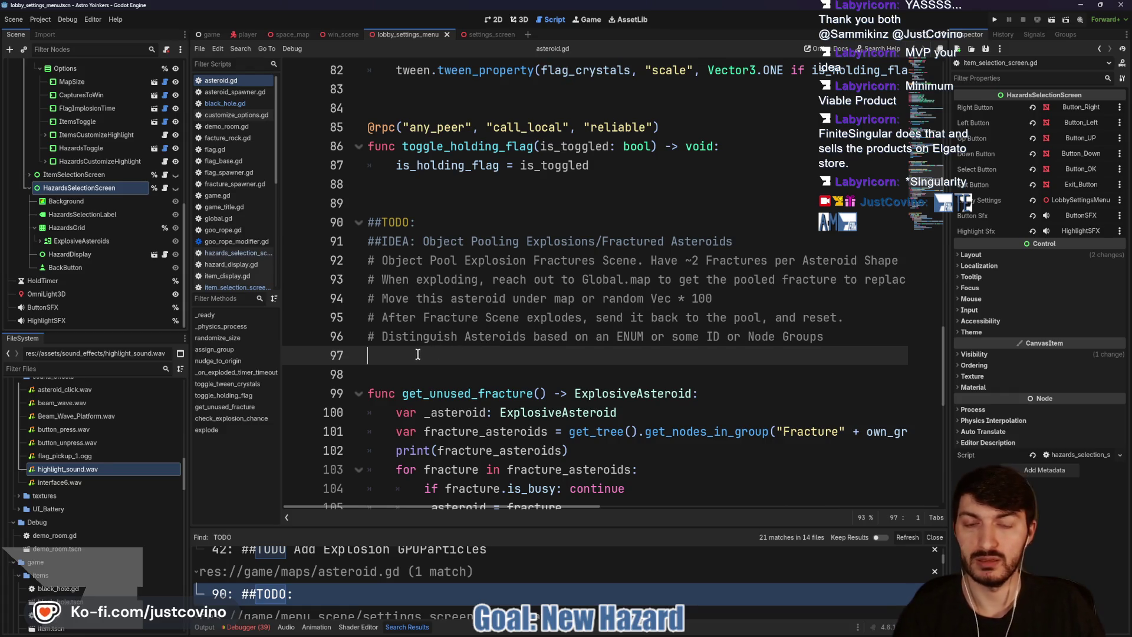
left_click_drag(418, 354, 366, 205)
key("BackSpace")
key("BackSpace")
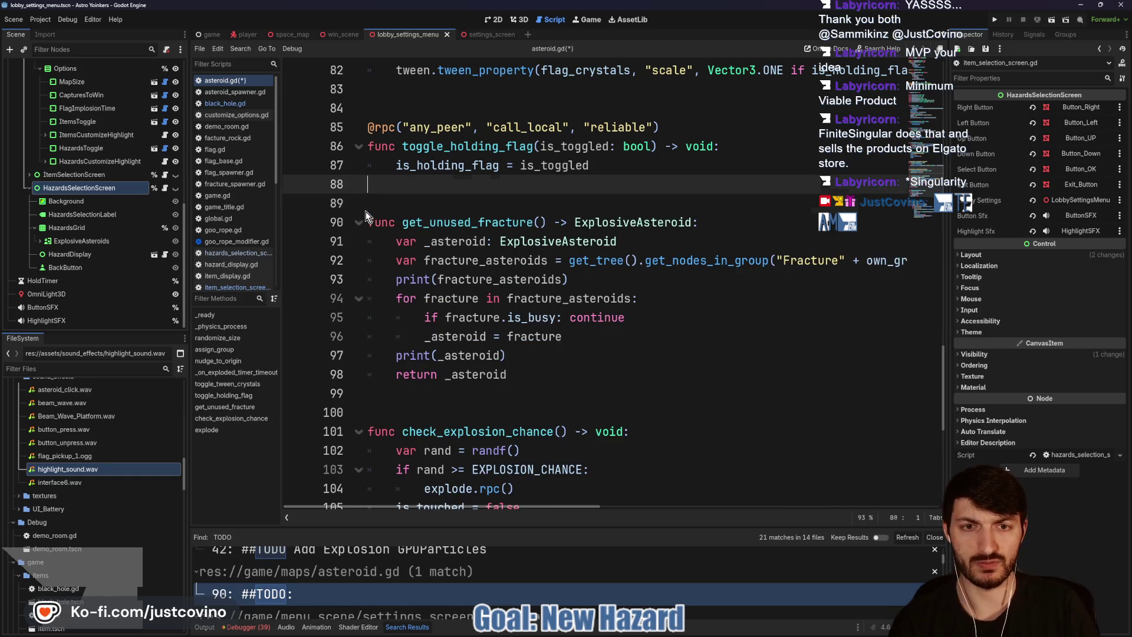
left_click(676, 345)
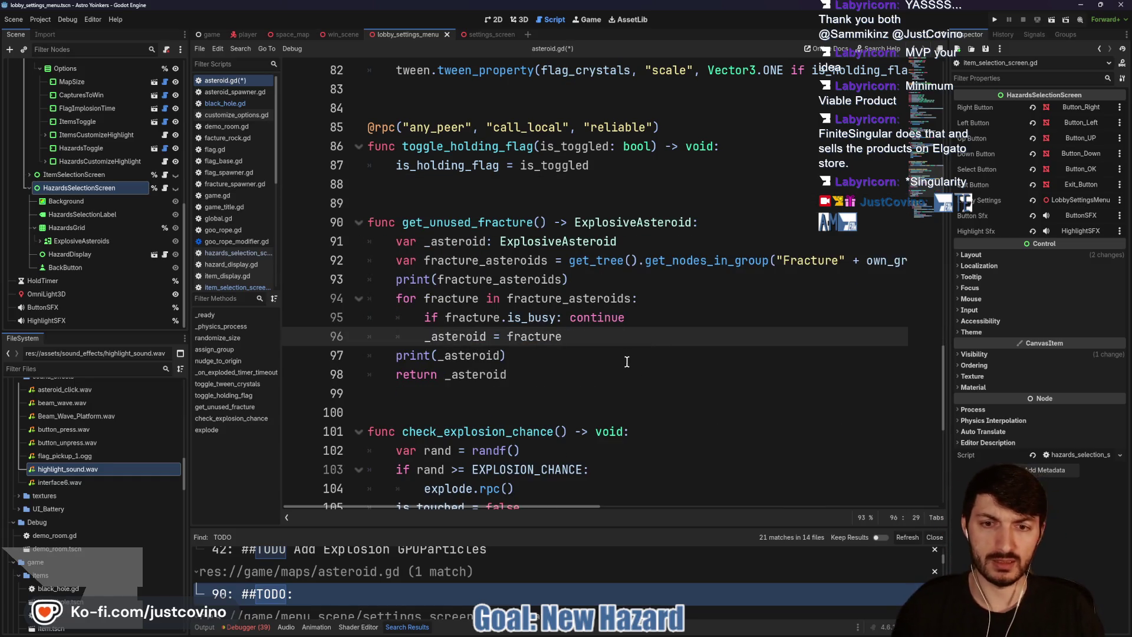
key("ctrl+s")
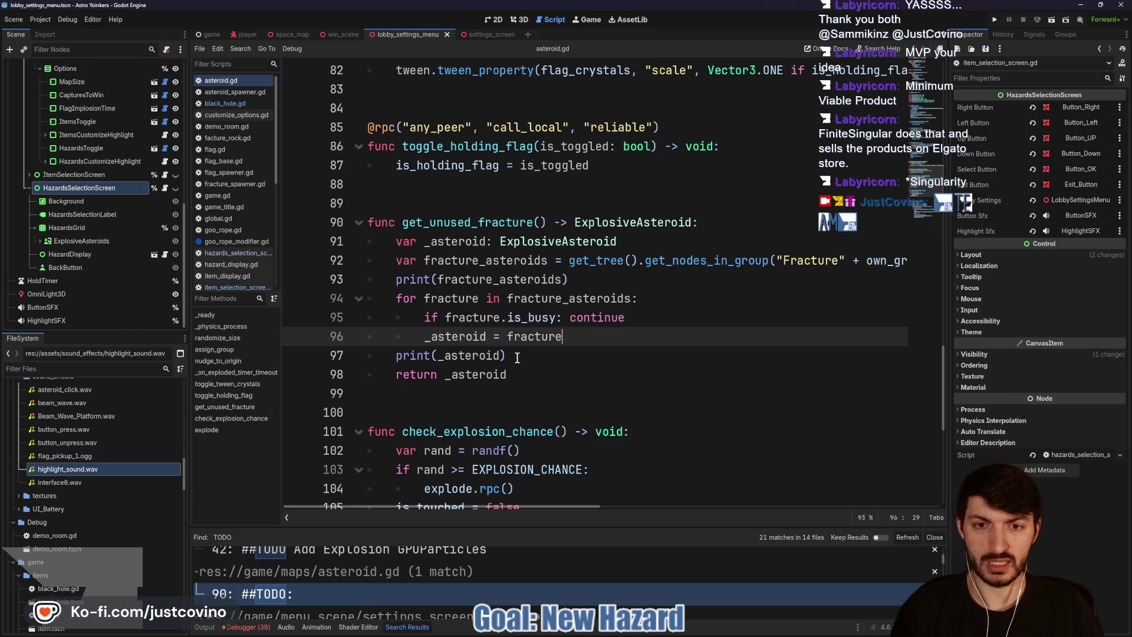
Step: Remove the print(_asteroid) and print(fracture_asteroids) debug lines and save asteroid.gd
left_click_drag(623, 354, 337, 356)
key("BackSpace")
key("BackSpace")
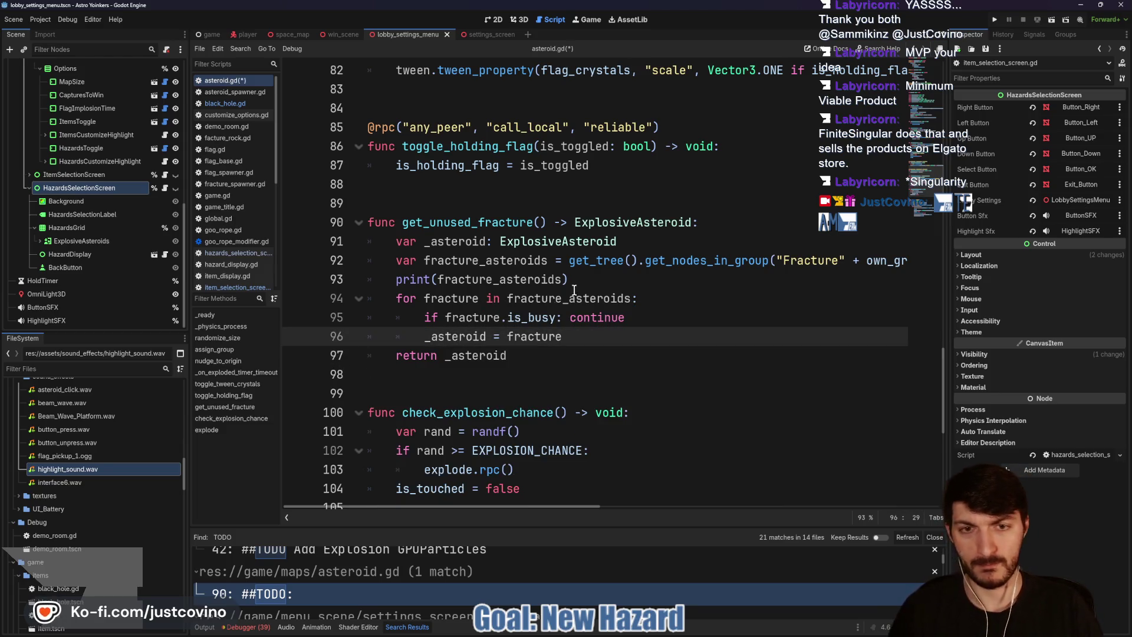
left_click_drag(568, 280, 348, 281)
key("BackSpace")
key("BackSpace")
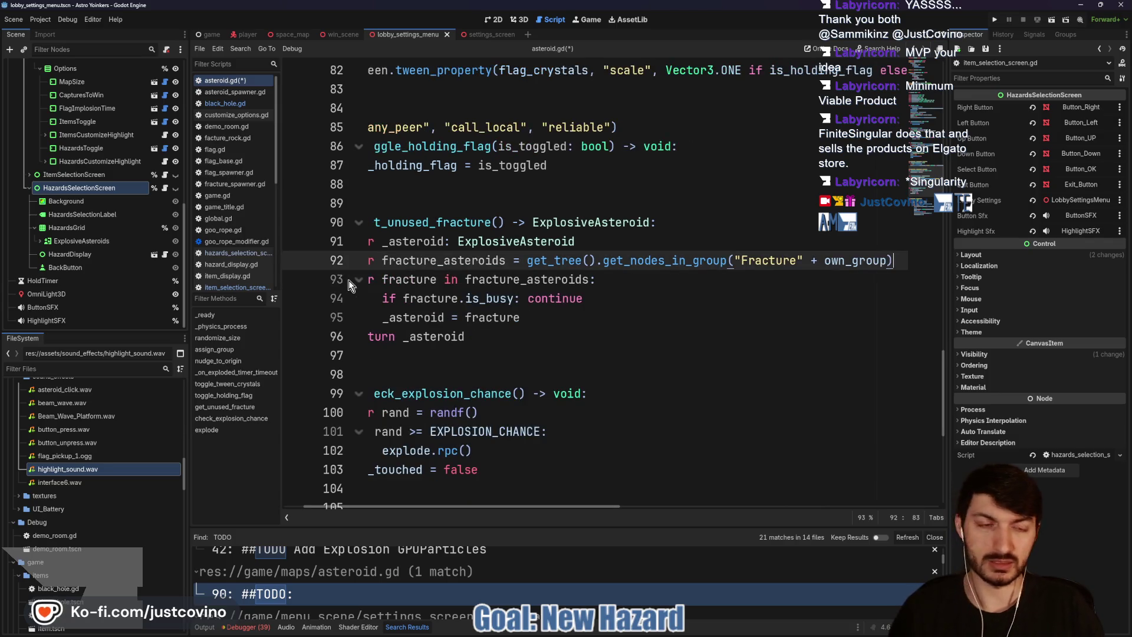
left_click(637, 317)
key("ctrl+s")
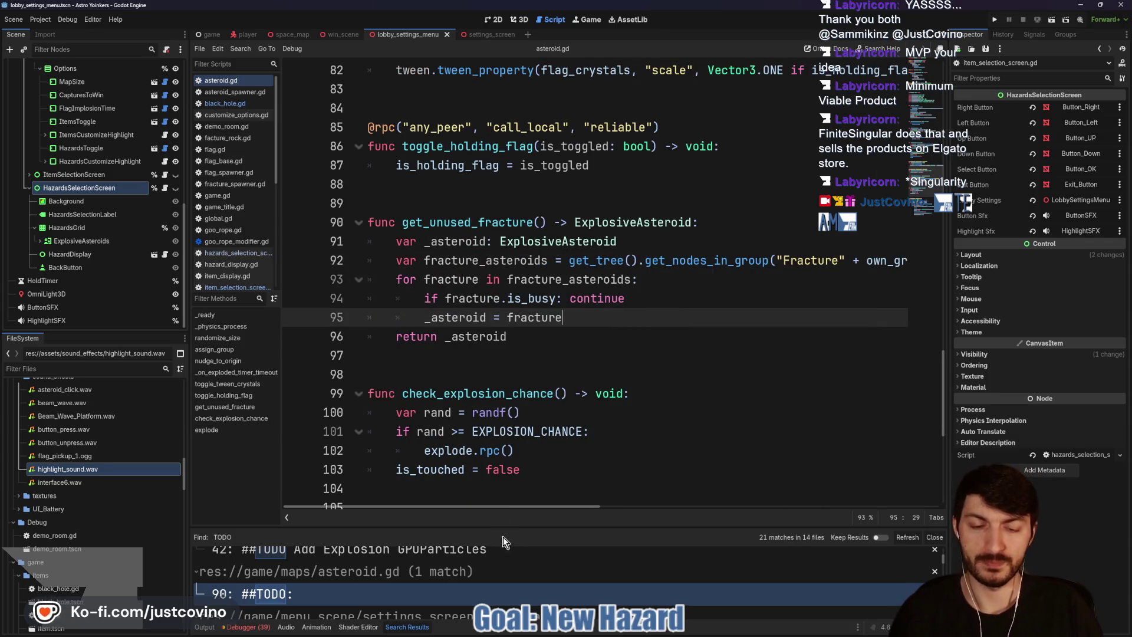
Step: Close the Search Results panel and run the project in debug mode with F5
left_click_drag(521, 526, 516, 351)
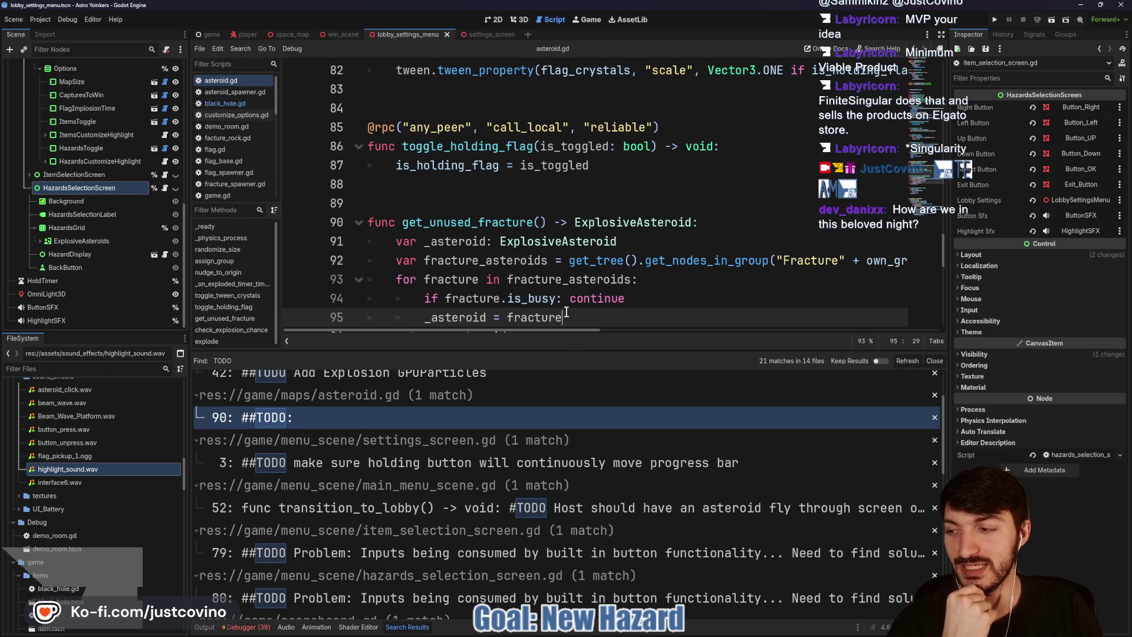
scroll(618, 315, "down", 2)
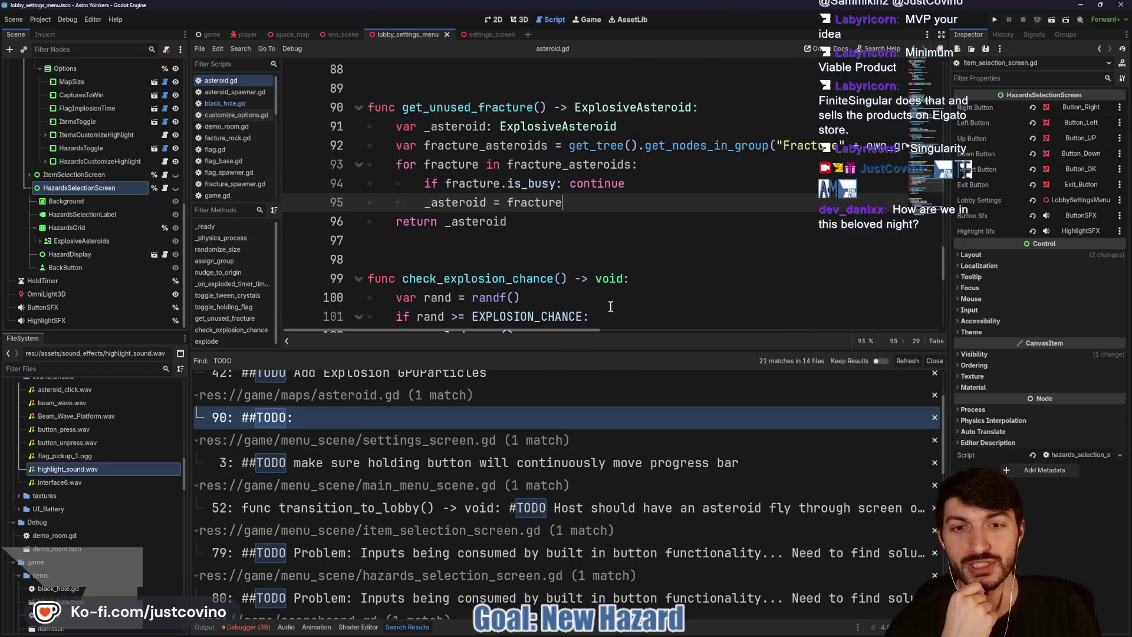
scroll(513, 249, "down", 1)
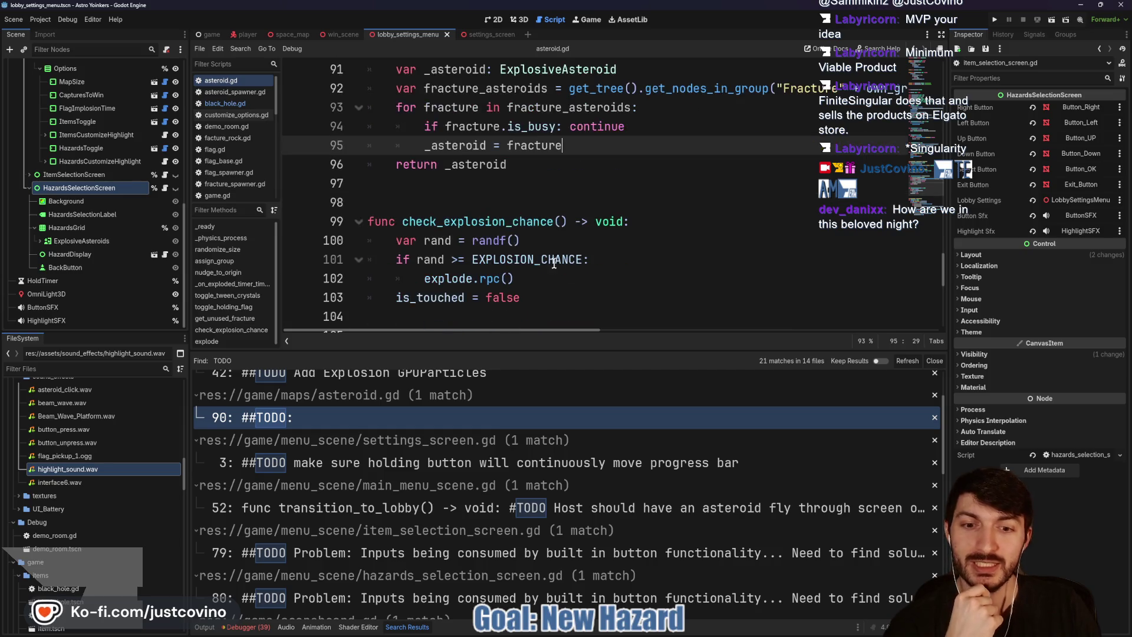
left_click(935, 360)
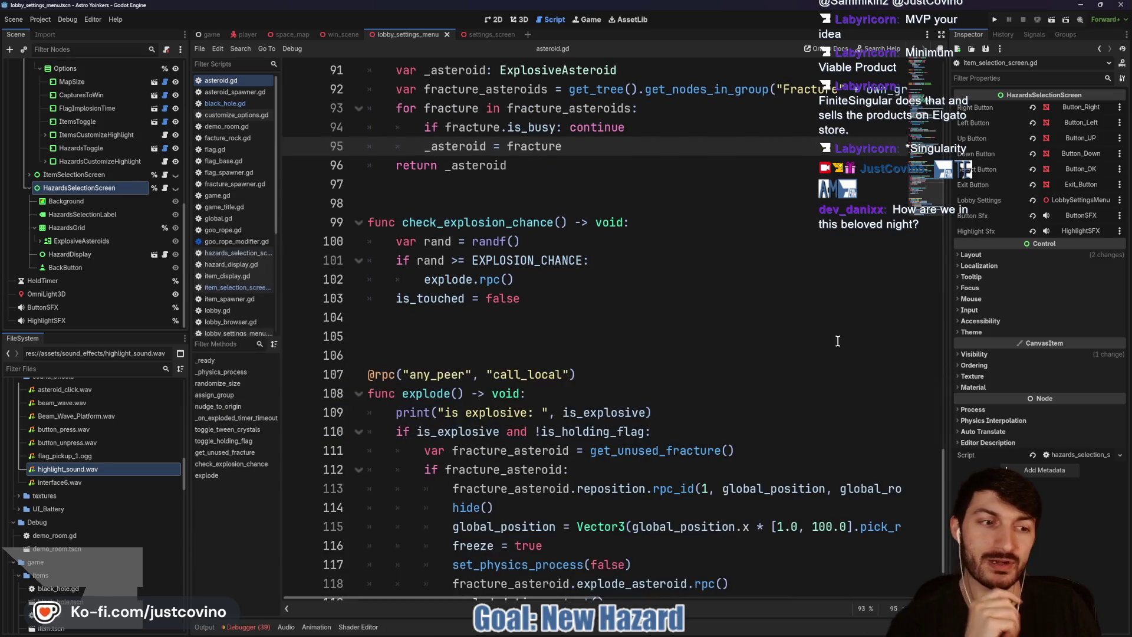
left_click(538, 316)
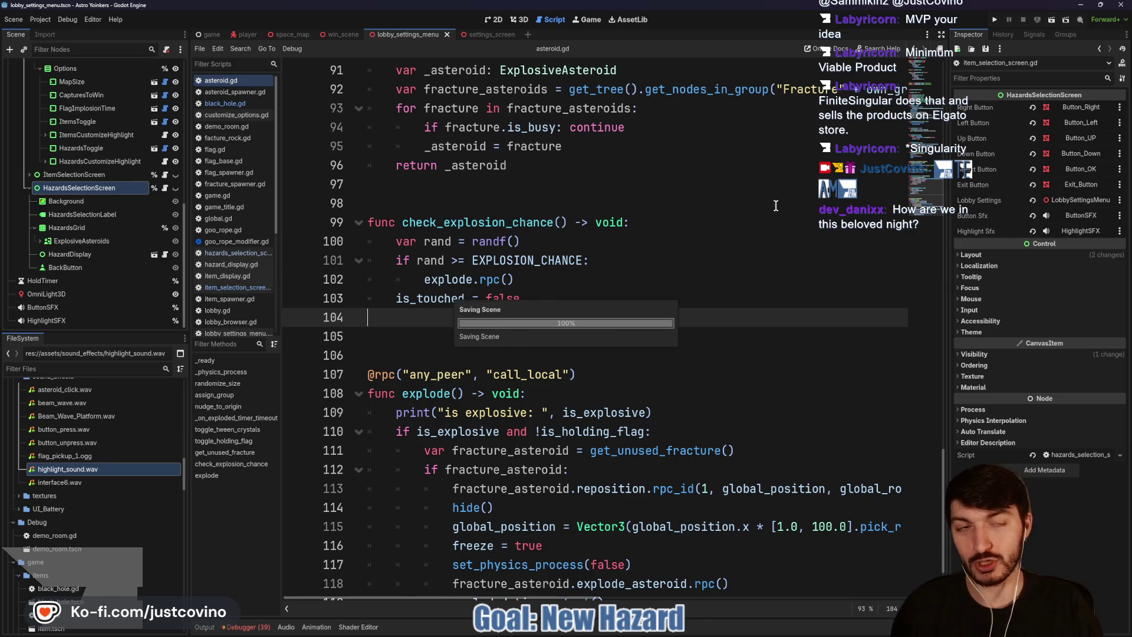
key("F5")
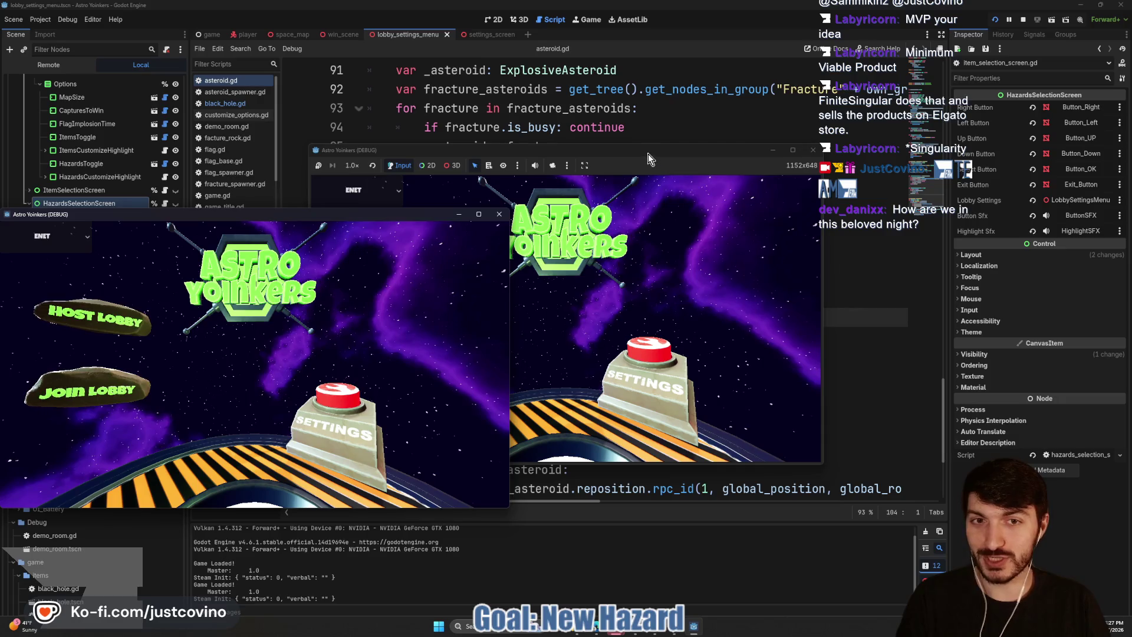
Step: Place the game windows side by side and host a public lobby in the first
left_click_drag(381, 219, 398, 188)
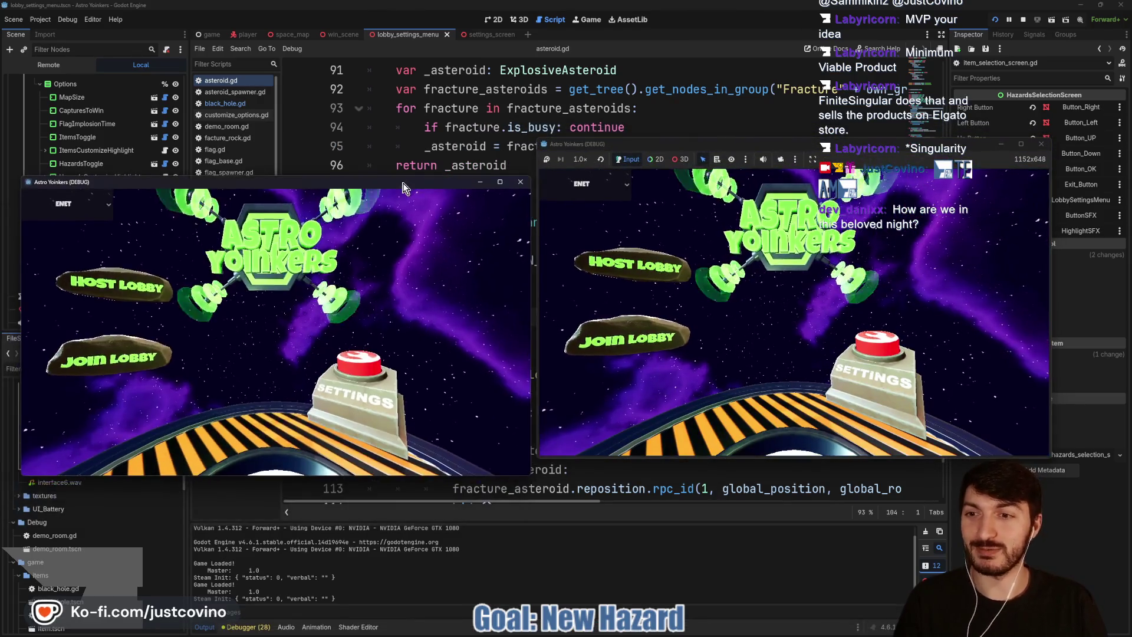
left_click(149, 292)
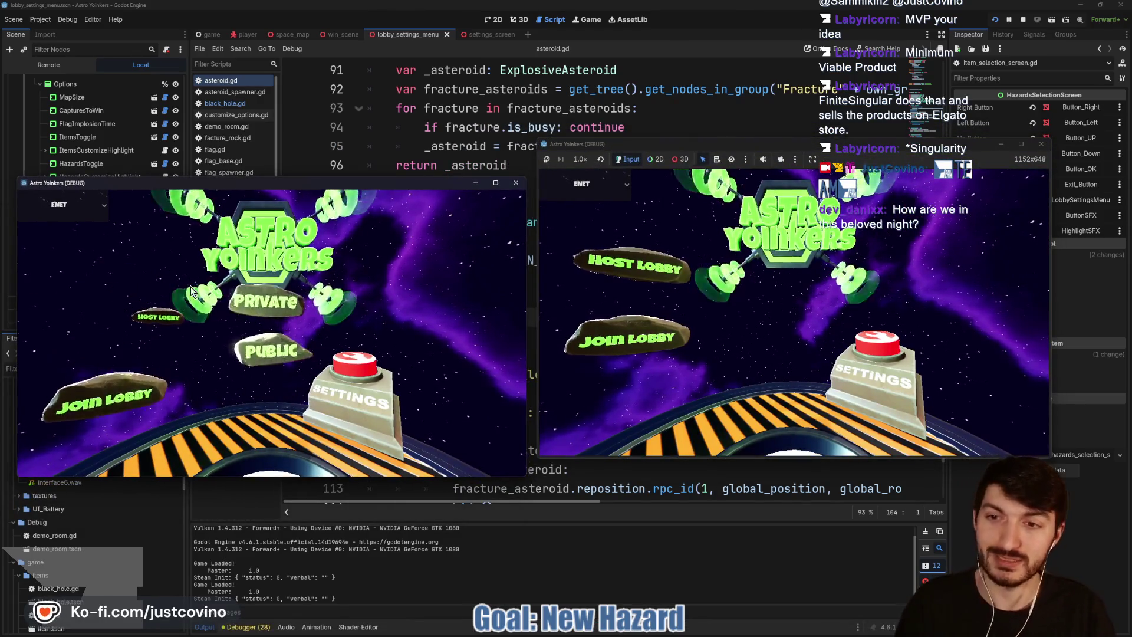
left_click(275, 346)
left_click(649, 337)
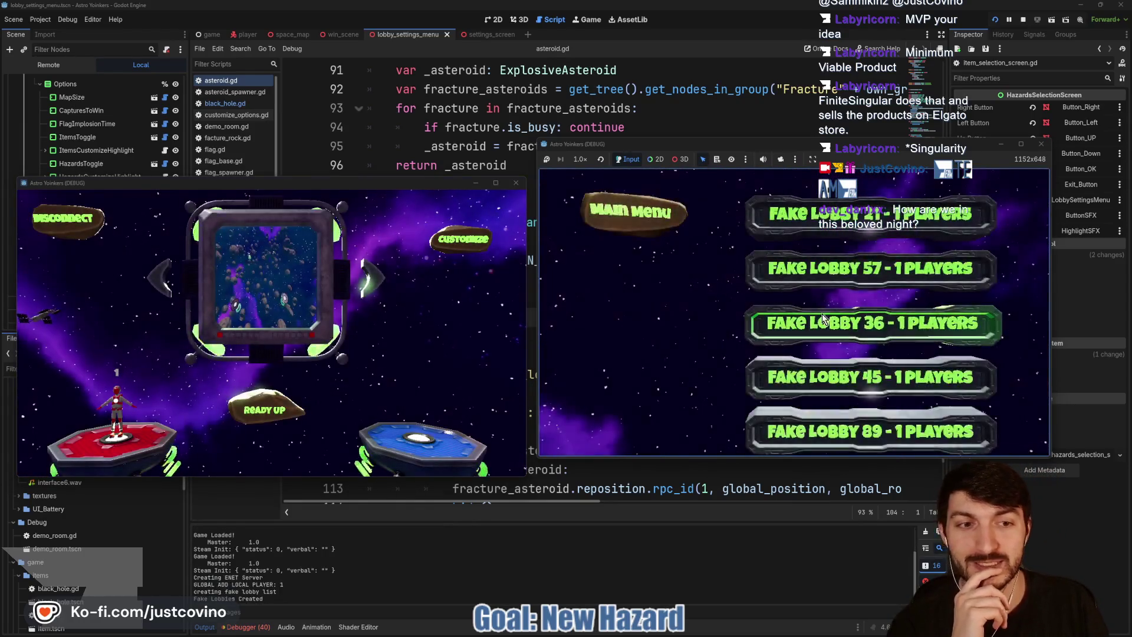
Step: Join the lobby from the second window, ready up blue and red players, and start
left_click(773, 320)
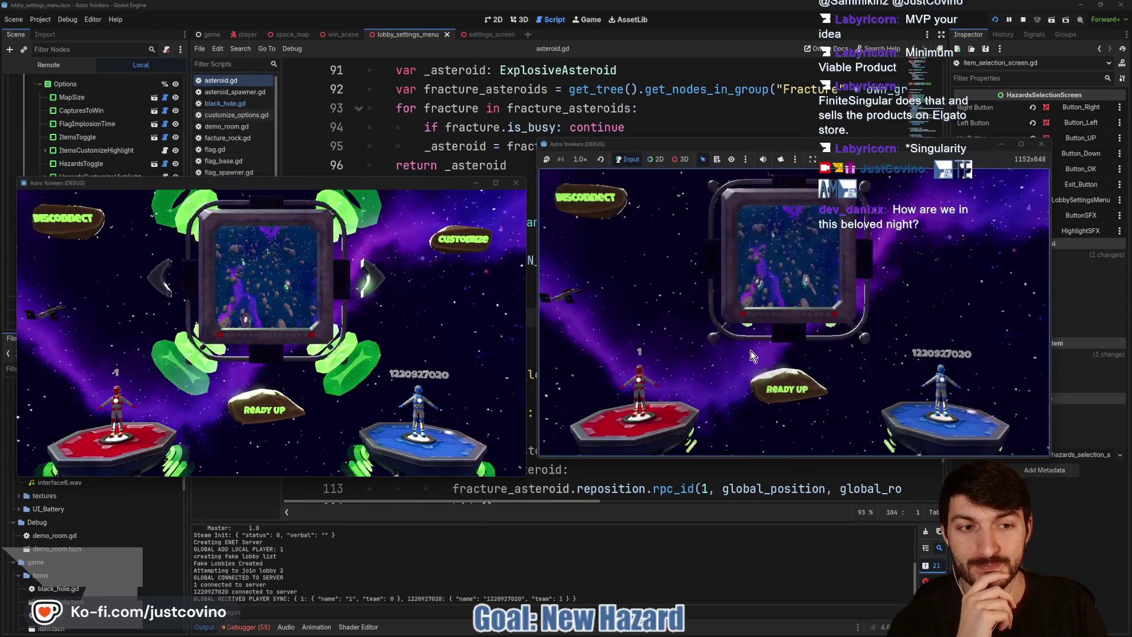
left_click(771, 398)
left_click(271, 405)
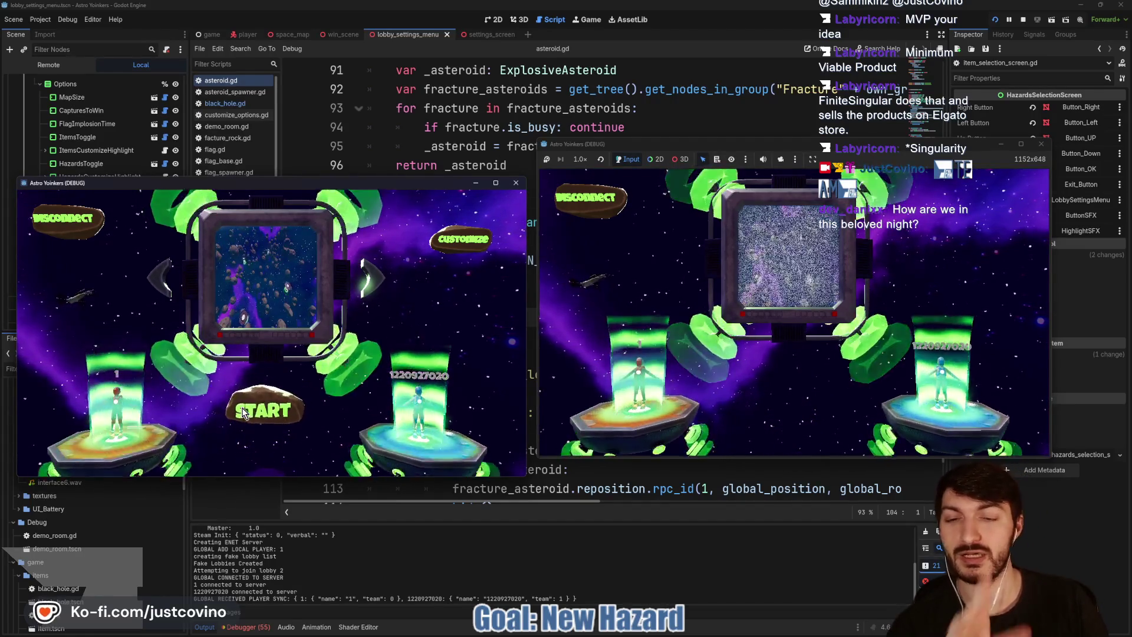
left_click(242, 411)
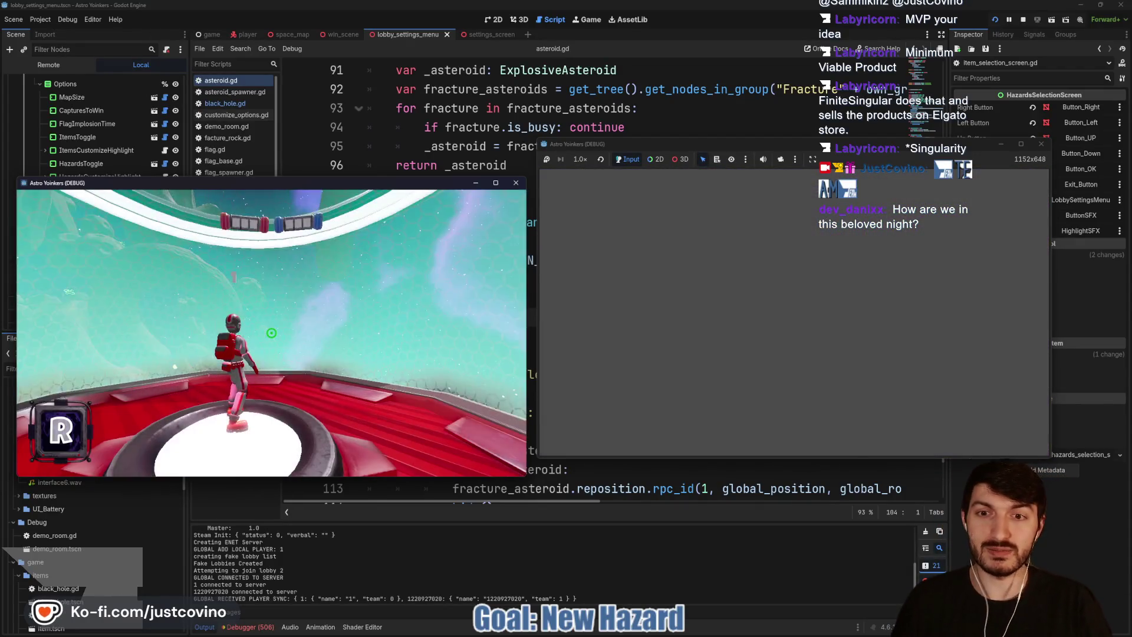
Step: Toggle the in-game settings menu, refocus the game windows, and open the left game's development console
key("super")
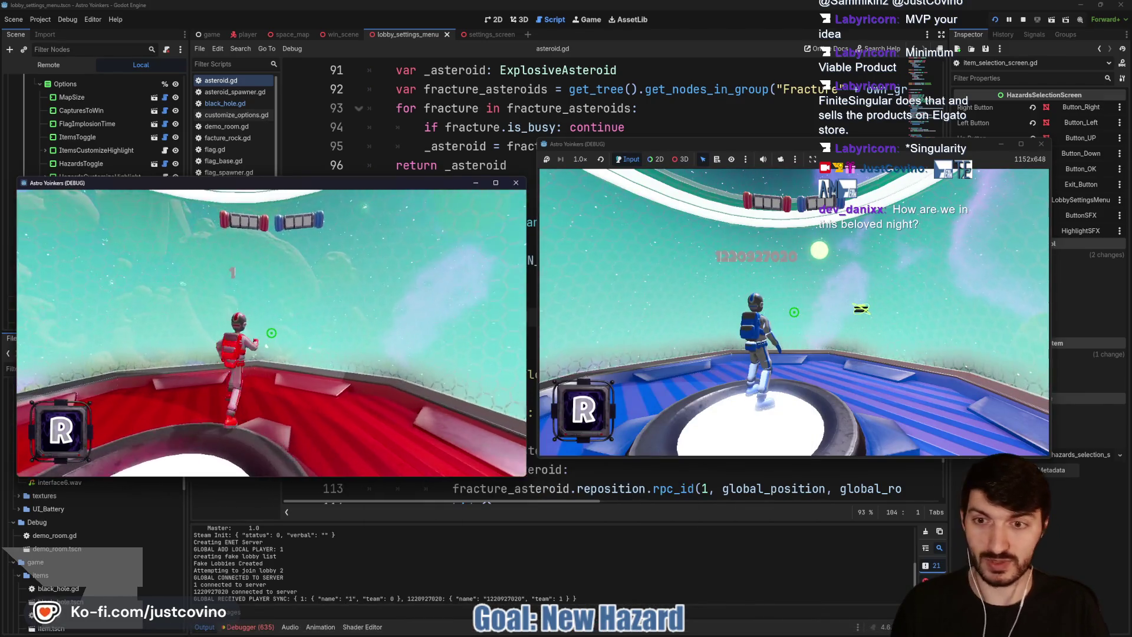
key("Escape")
key("Down")
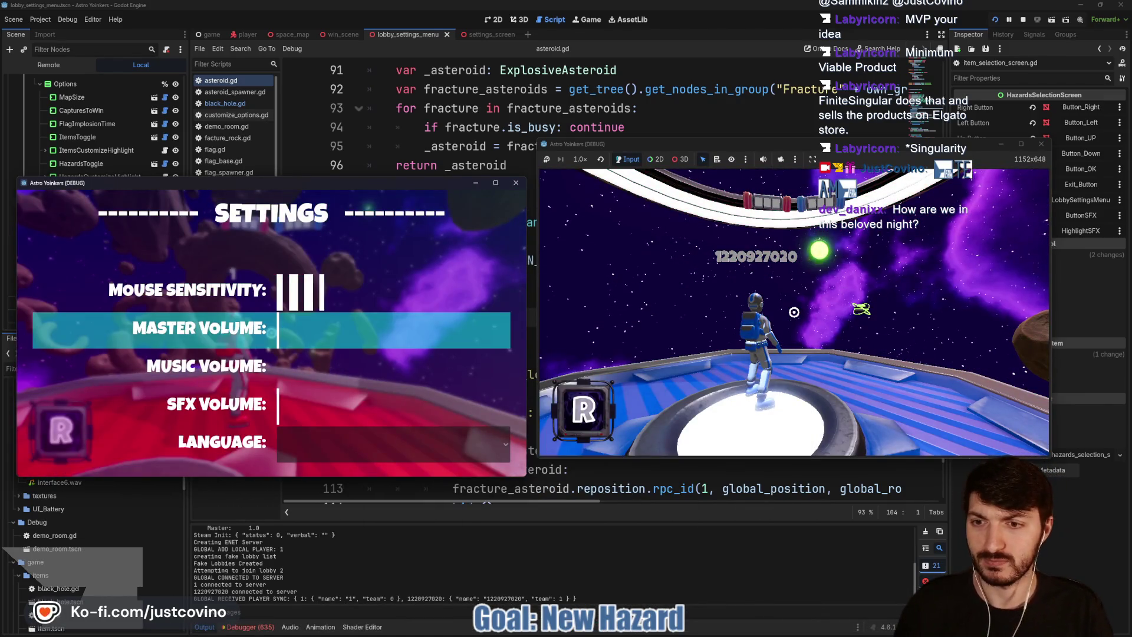
key("Escape")
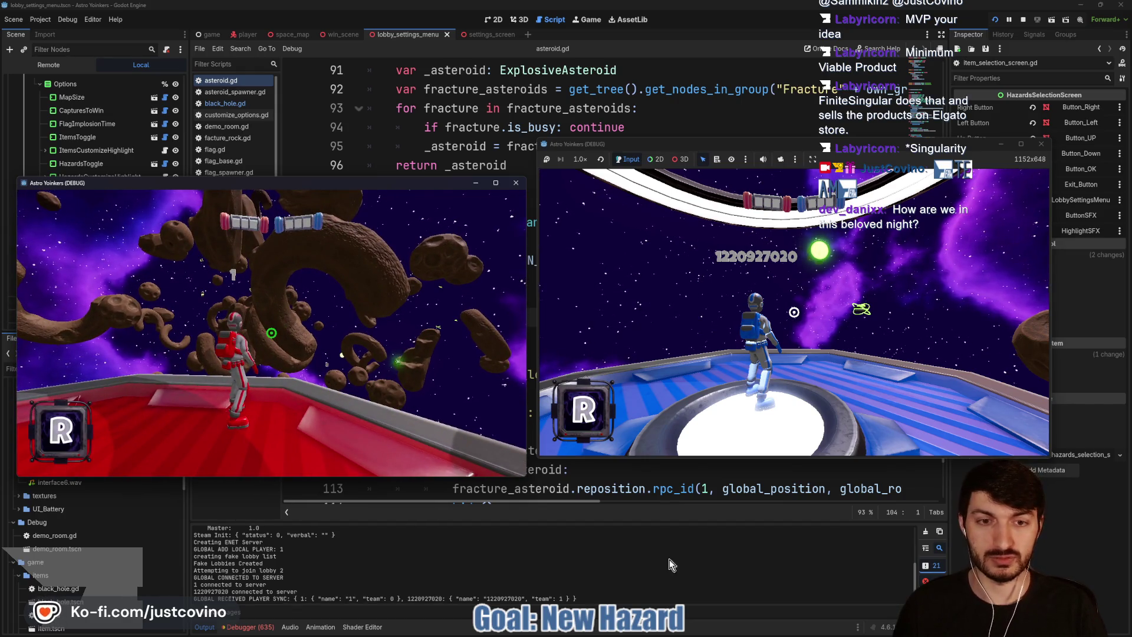
key("alt+F4")
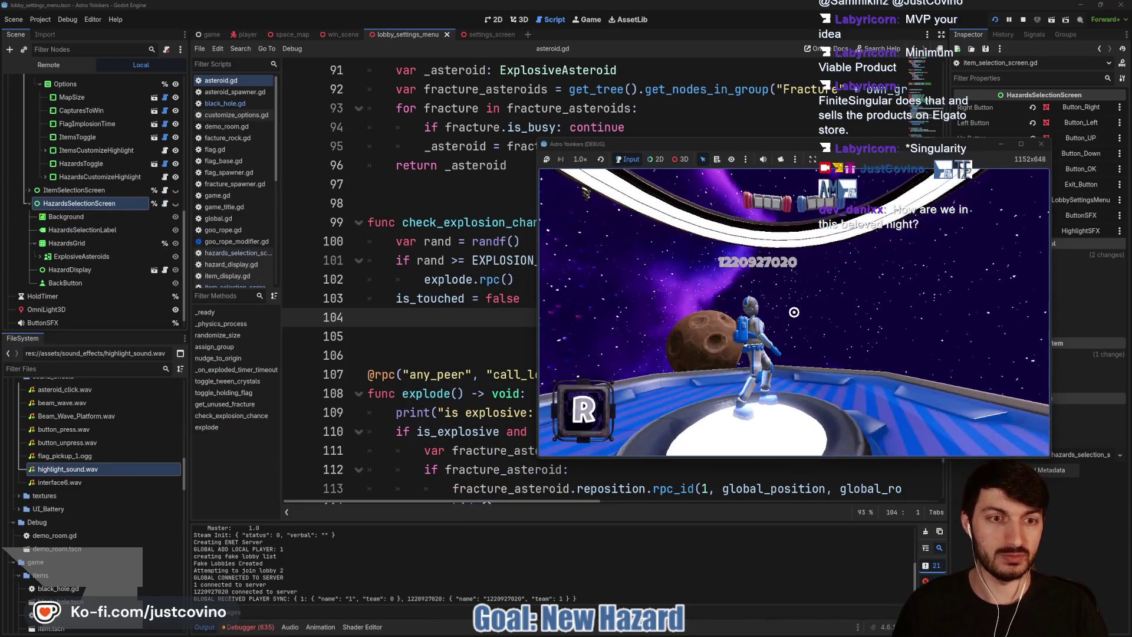
key("Escape")
key("Escape")
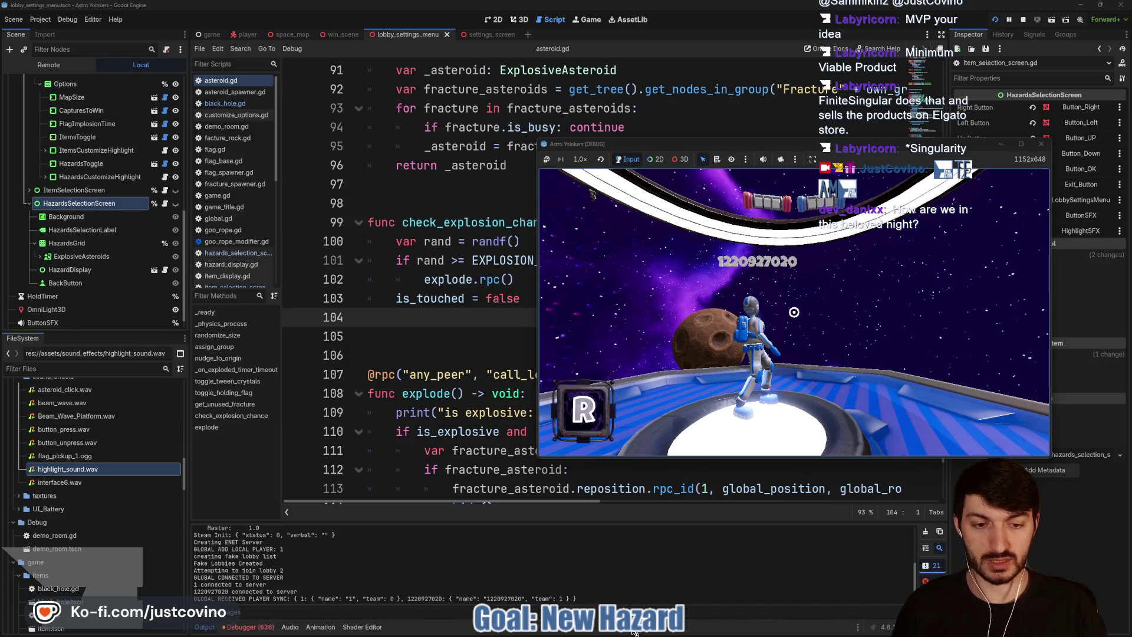
left_click(694, 628)
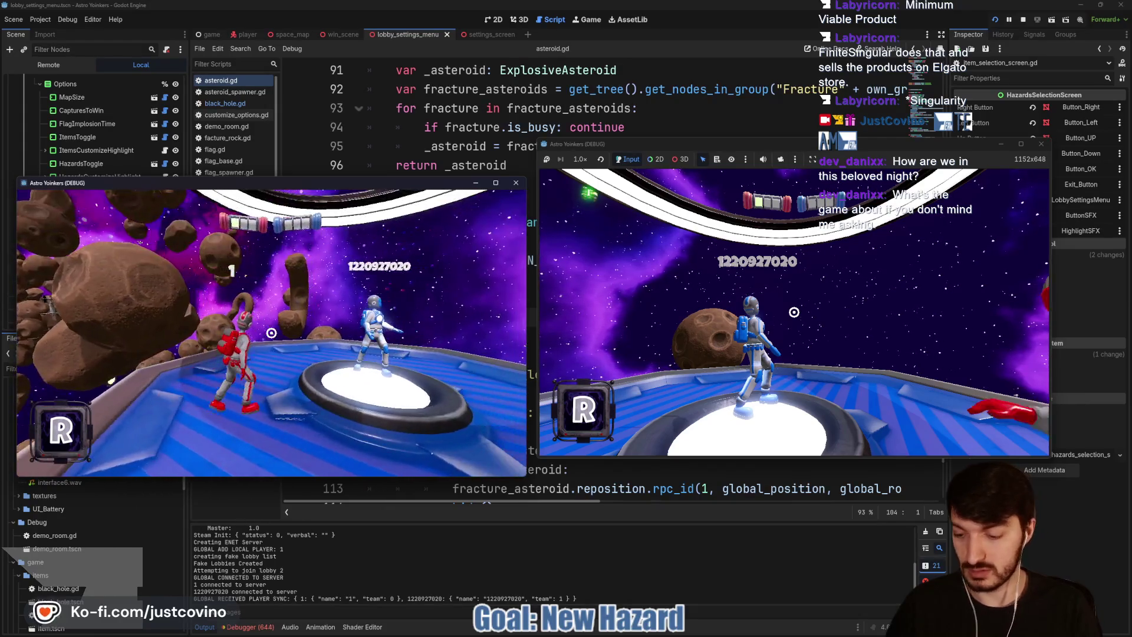
key("grave")
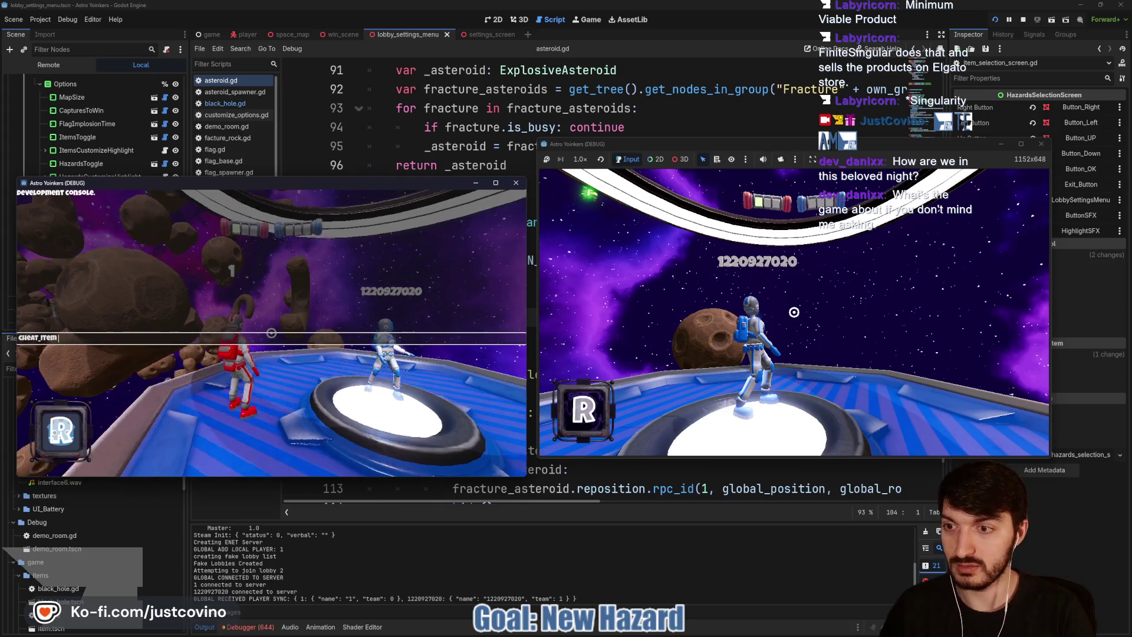
Step: Enter the orbital_strike console cheat to give the red player Orbital Strike
type("orbital_strike")
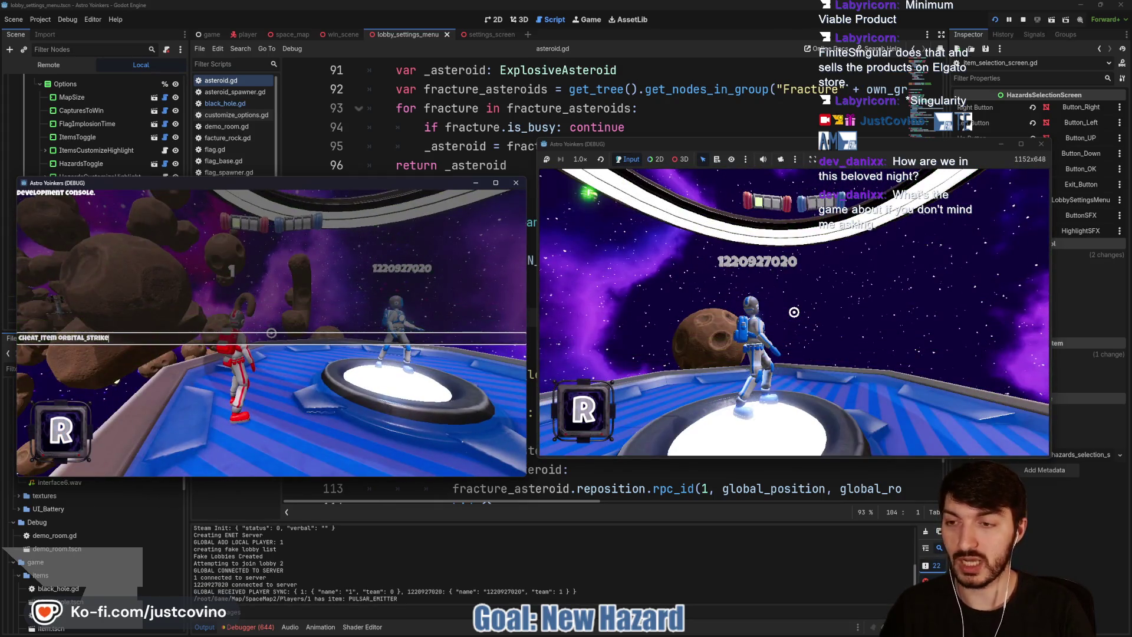
key("Return")
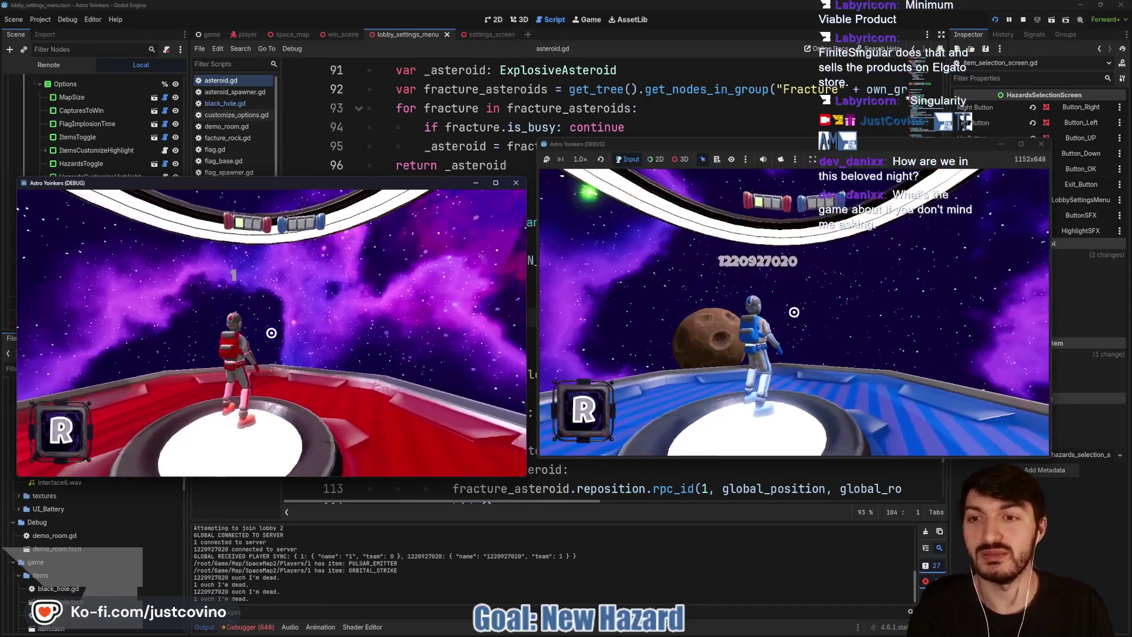
Step: Walk the red player to the platform edge and leap toward the asteroids
key("w")
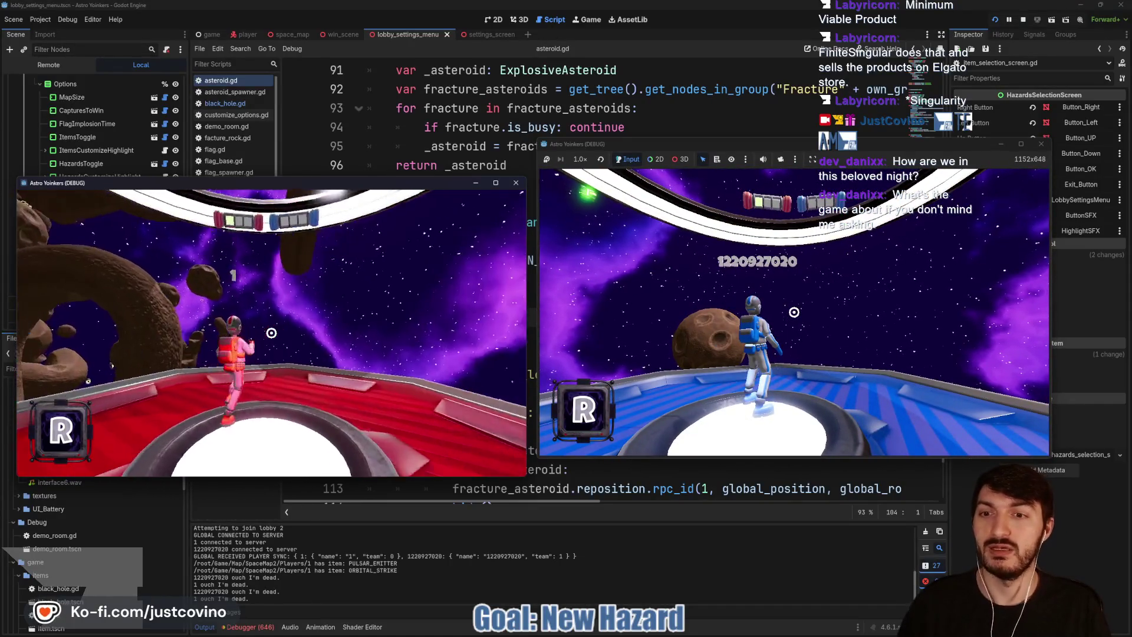
key("d")
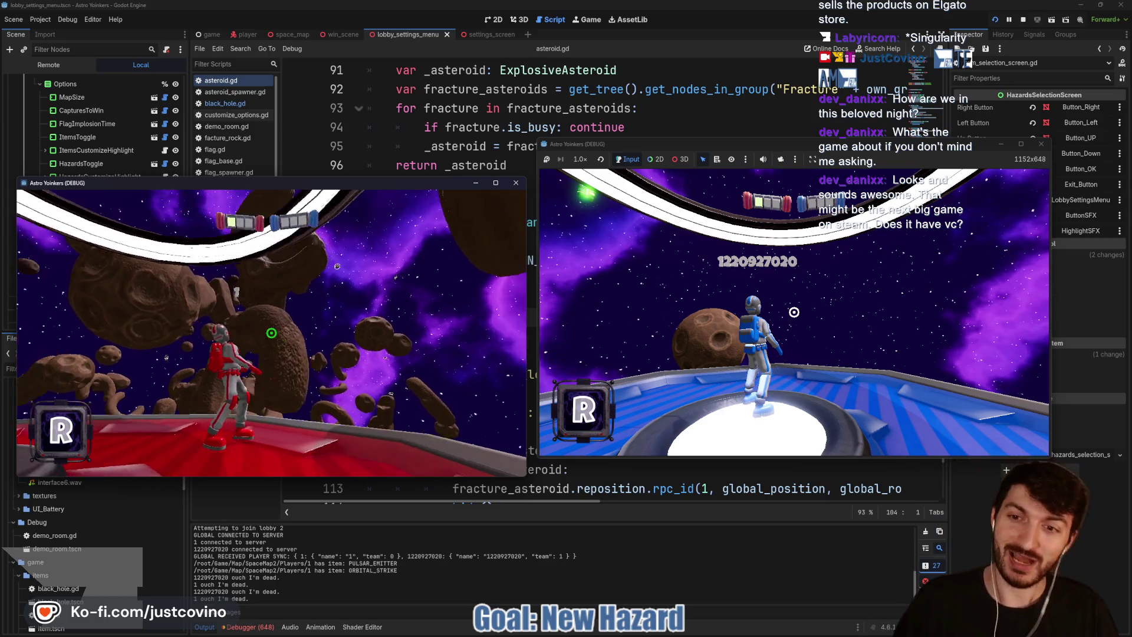
key("space")
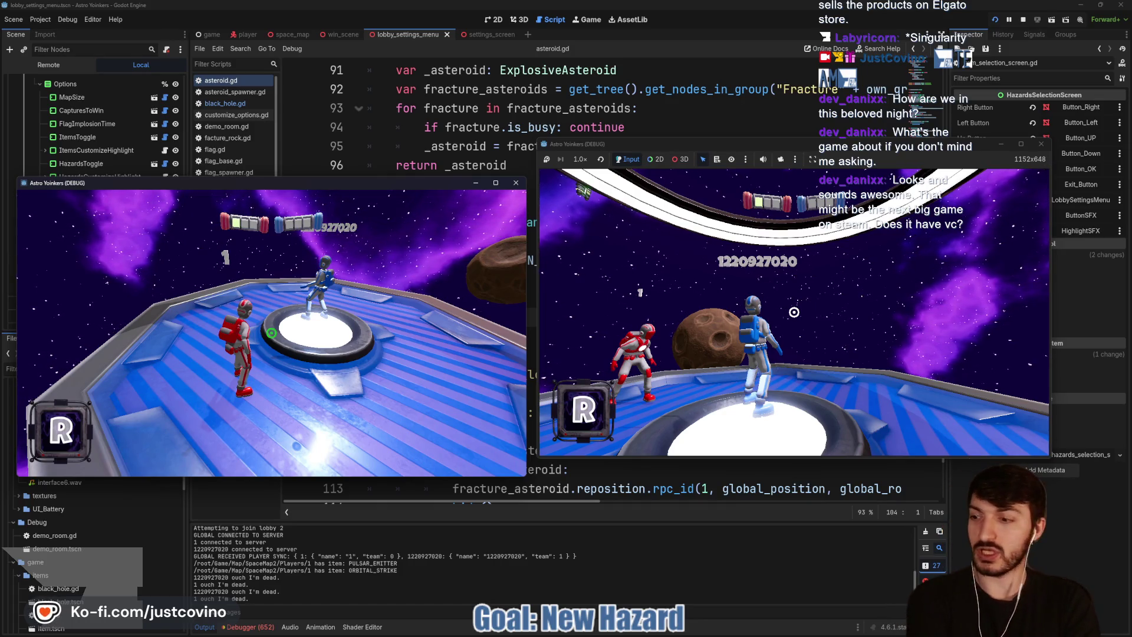
key("w")
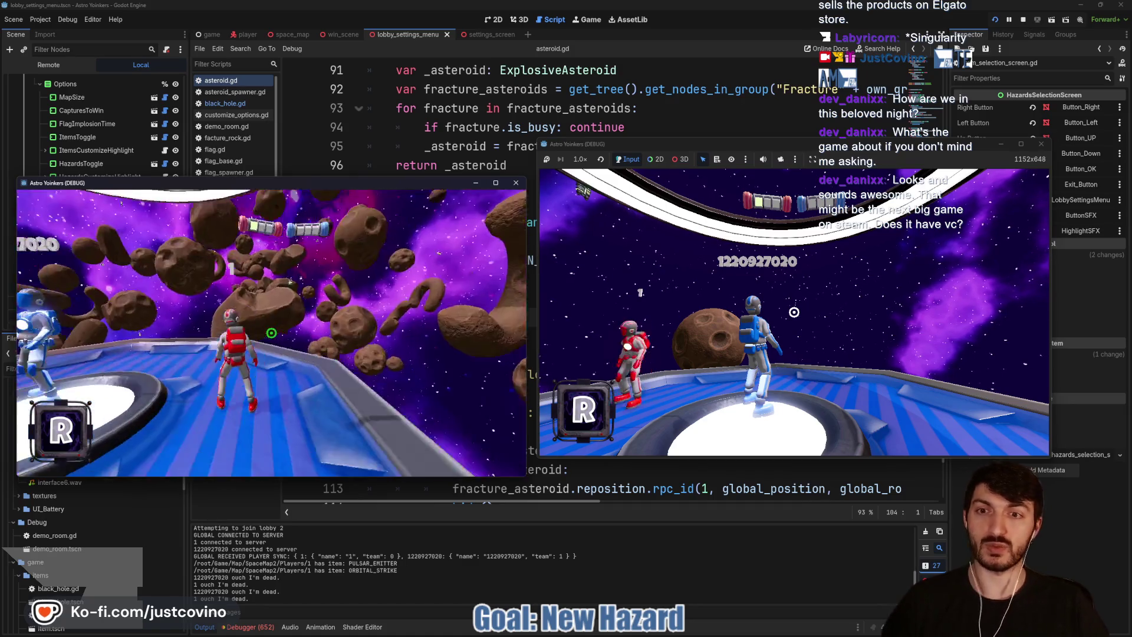
key("space")
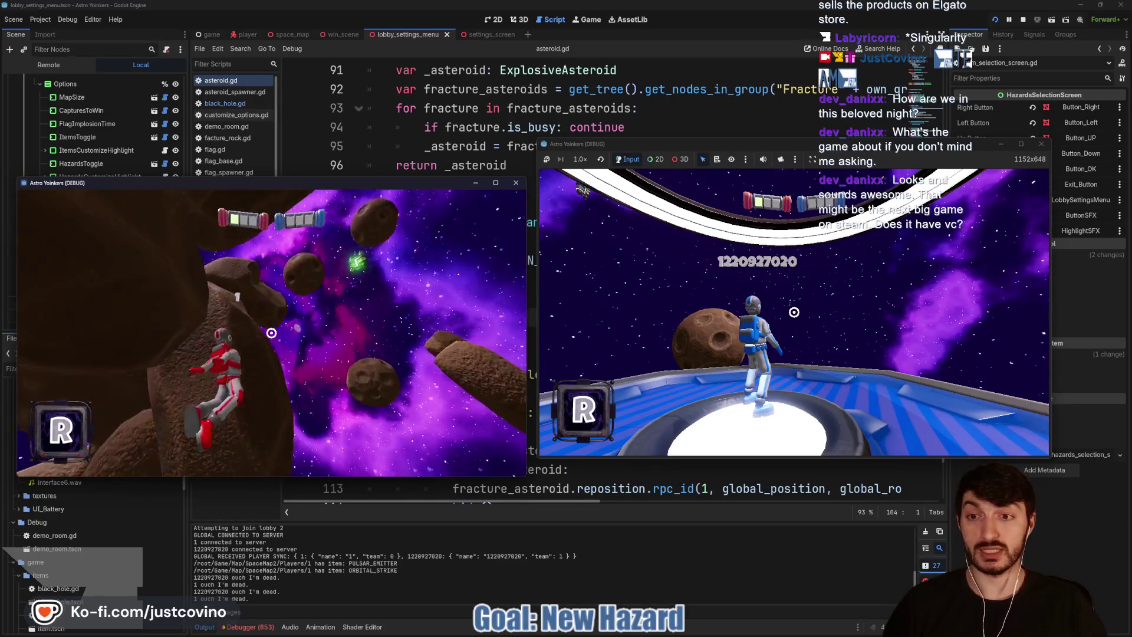
Step: Fire the grav beam at asteroids three times, then close the left game window
left_click(271, 333)
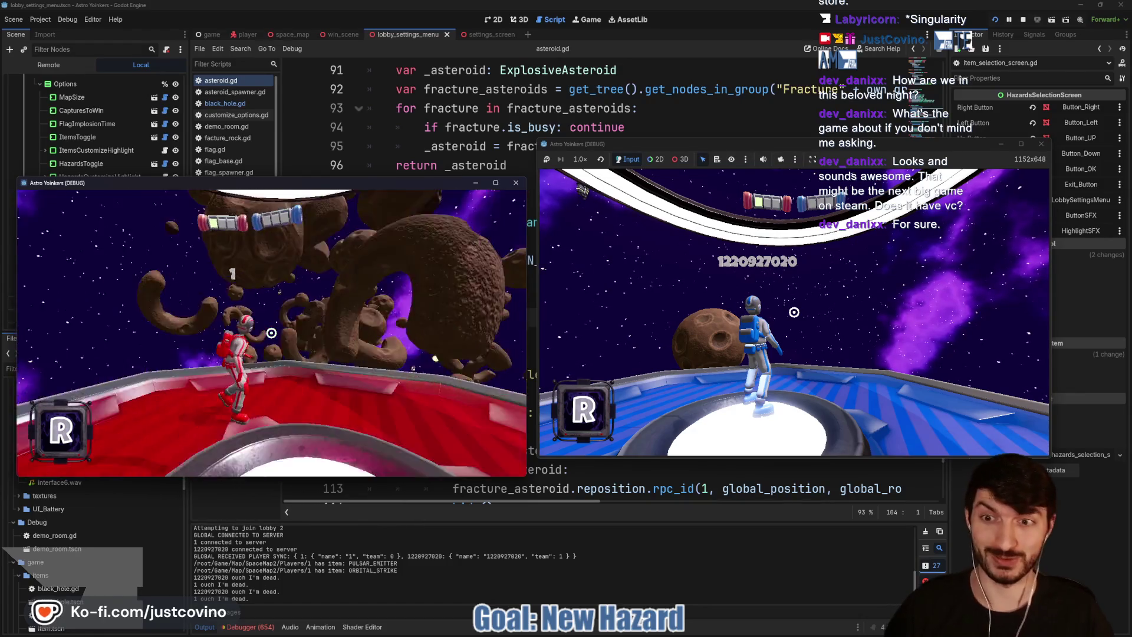
left_click(271, 333)
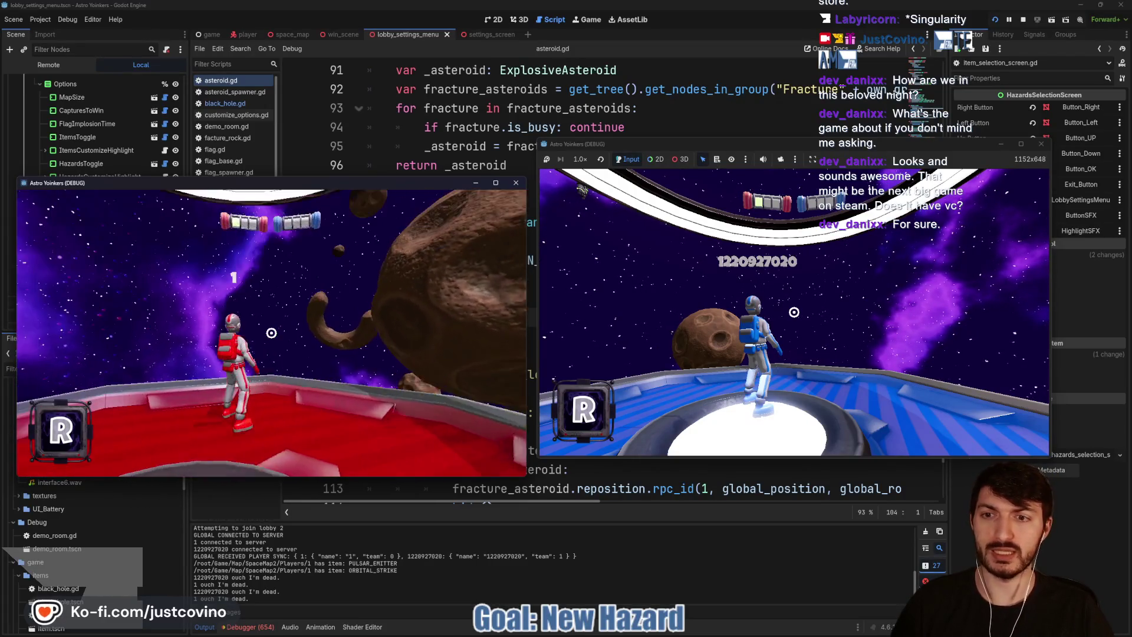
left_click(272, 333)
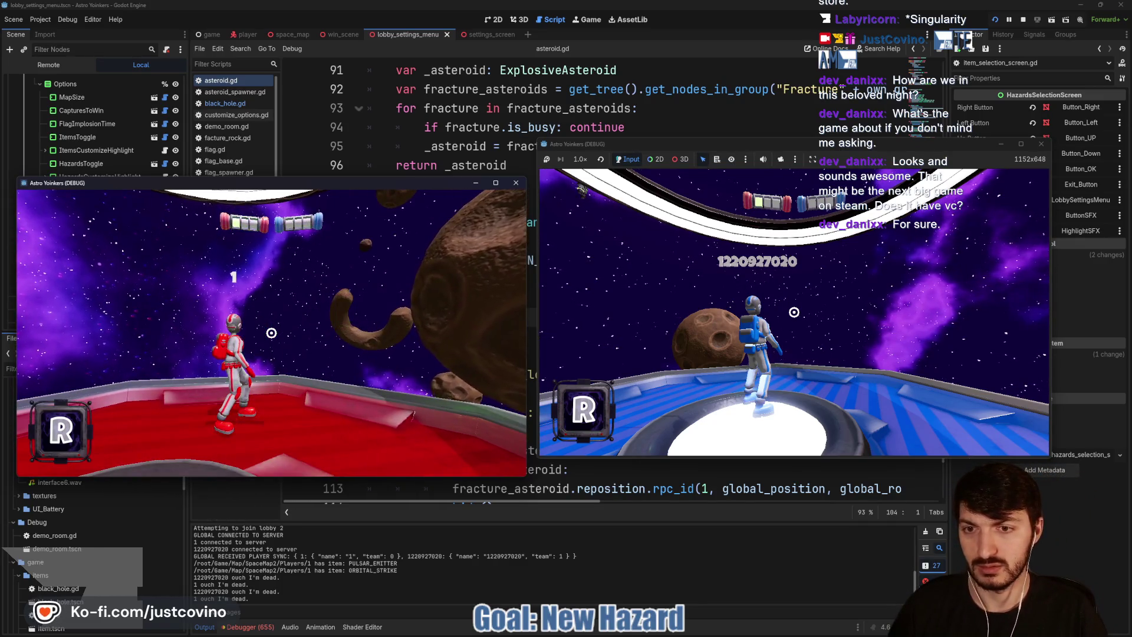
key("alt+Tab")
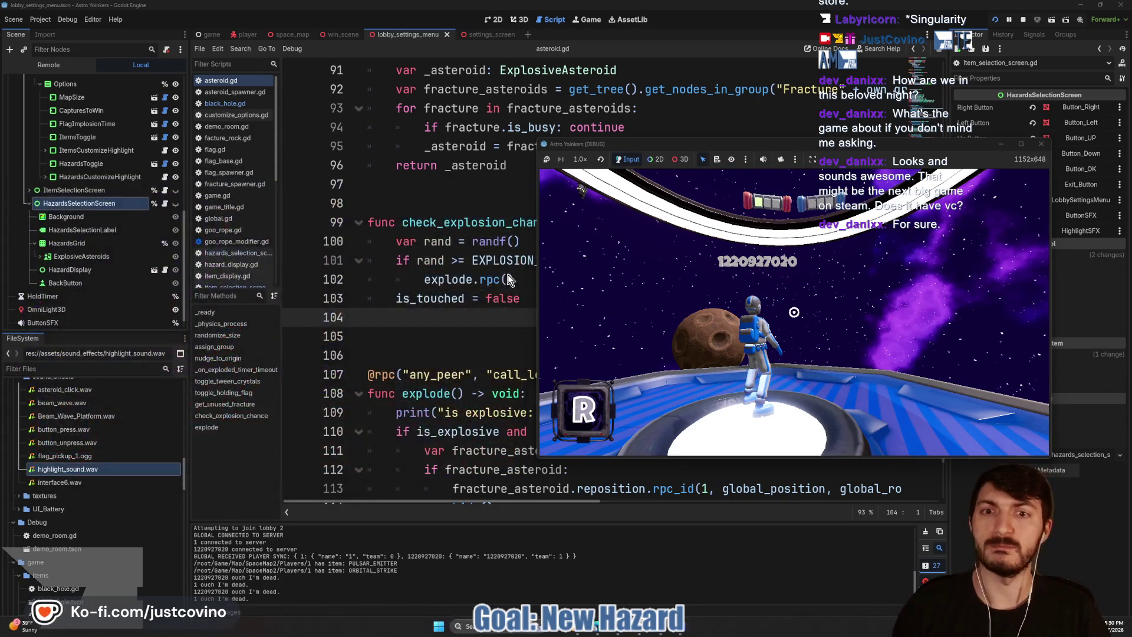
Step: Stop the playtest, click into asteroid.gd at line 98, then switch to the space_map scene
left_click(1023, 19)
left_click(458, 200)
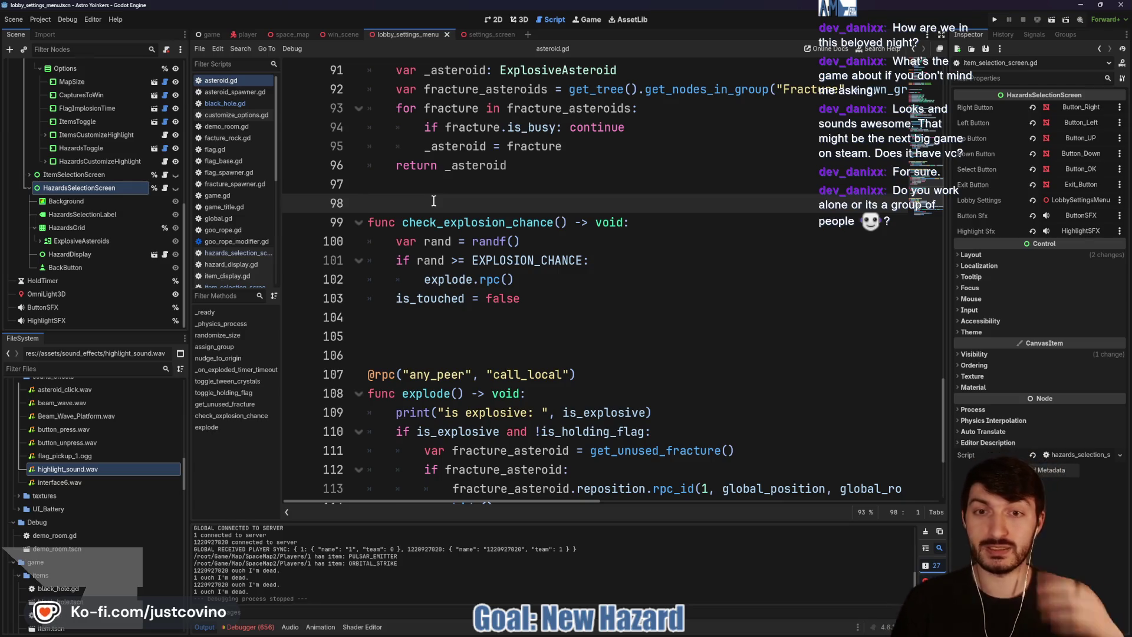
left_click(293, 34)
Step: Orbit the space_map 3D view to the base and spawner, then orbit around the win_scene
left_click(516, 21)
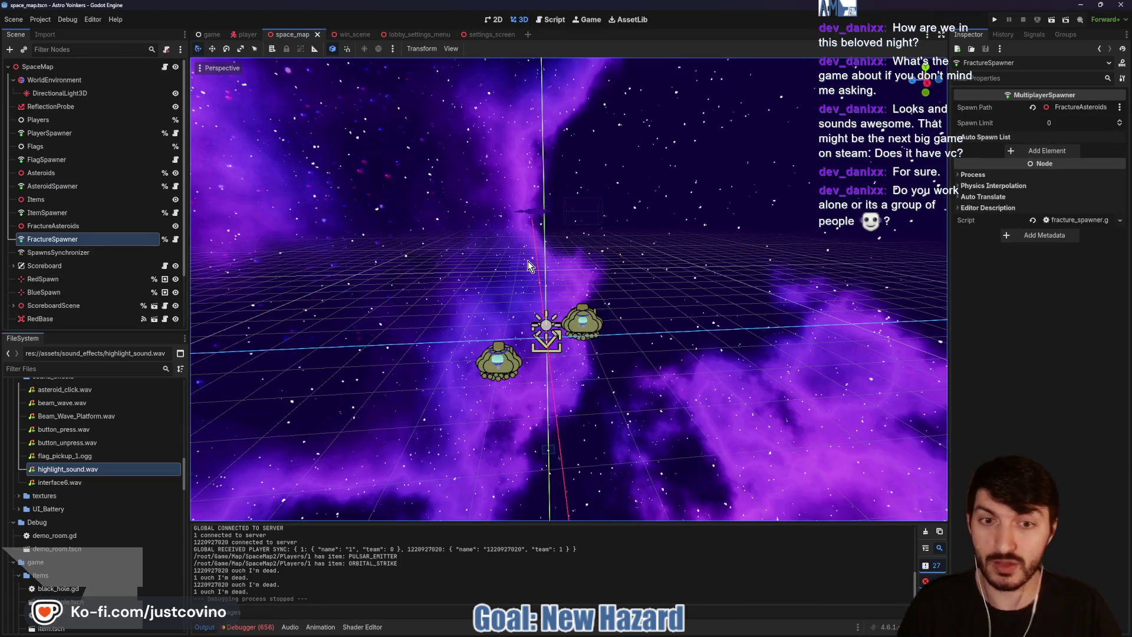
scroll(553, 275, "up", 2)
left_click_drag(553, 276, 322, 59)
left_click(348, 32)
left_click_drag(547, 250, 472, 224)
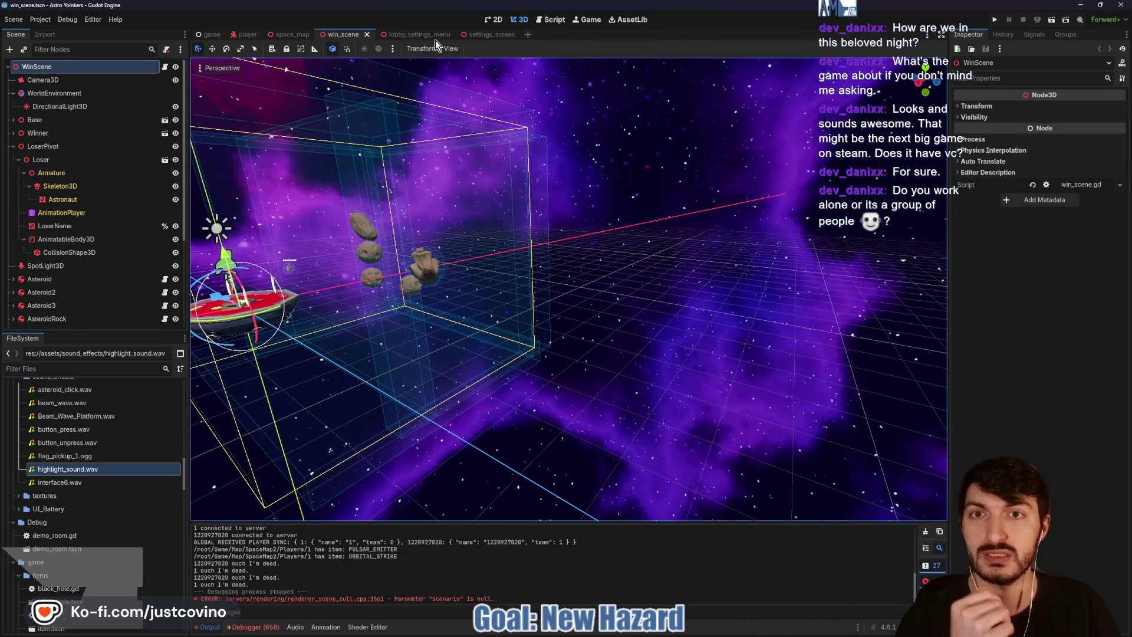
Step: Check the lobby settings menu, fly around the win platform, then open SpaceMap's map.gd script
left_click(413, 34)
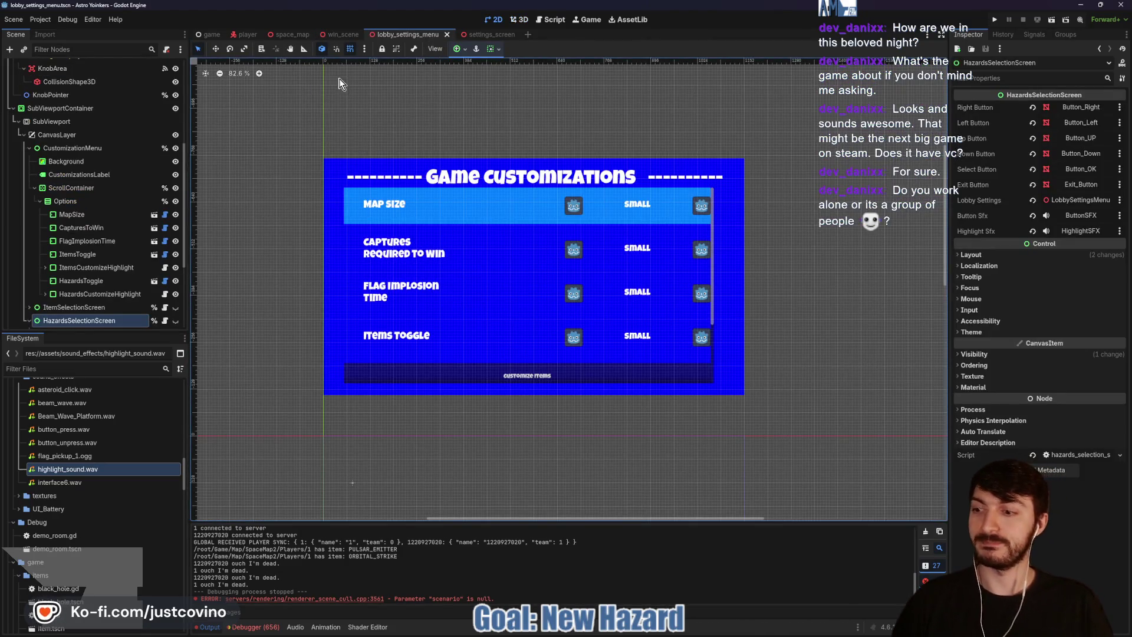
left_click(342, 35)
left_click_drag(480, 215, 448, 230)
key("s")
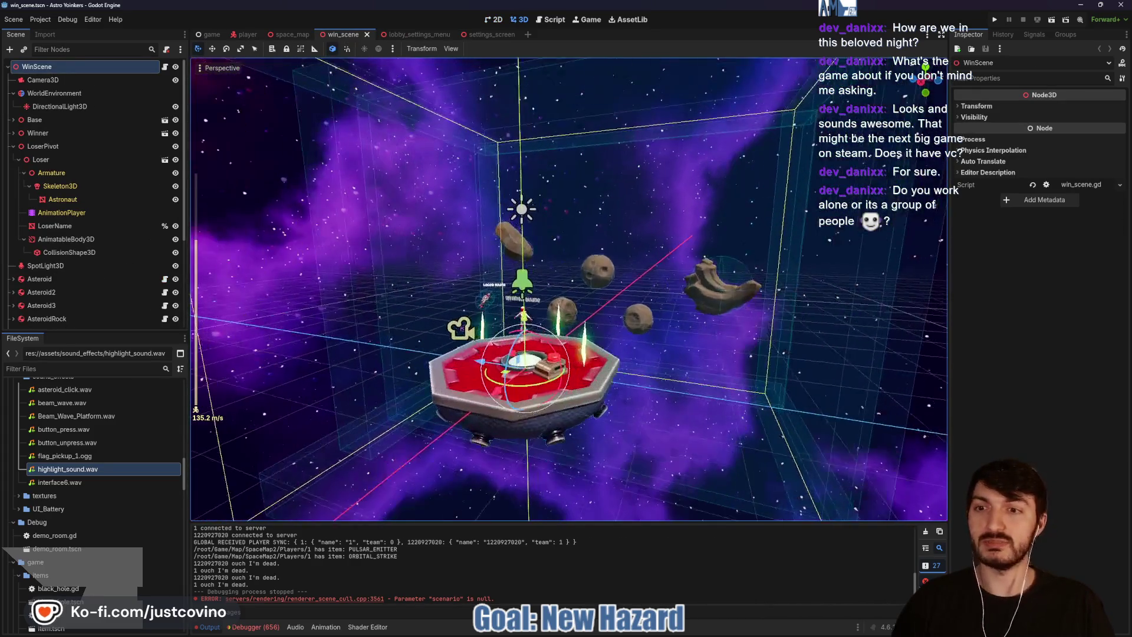
key("w")
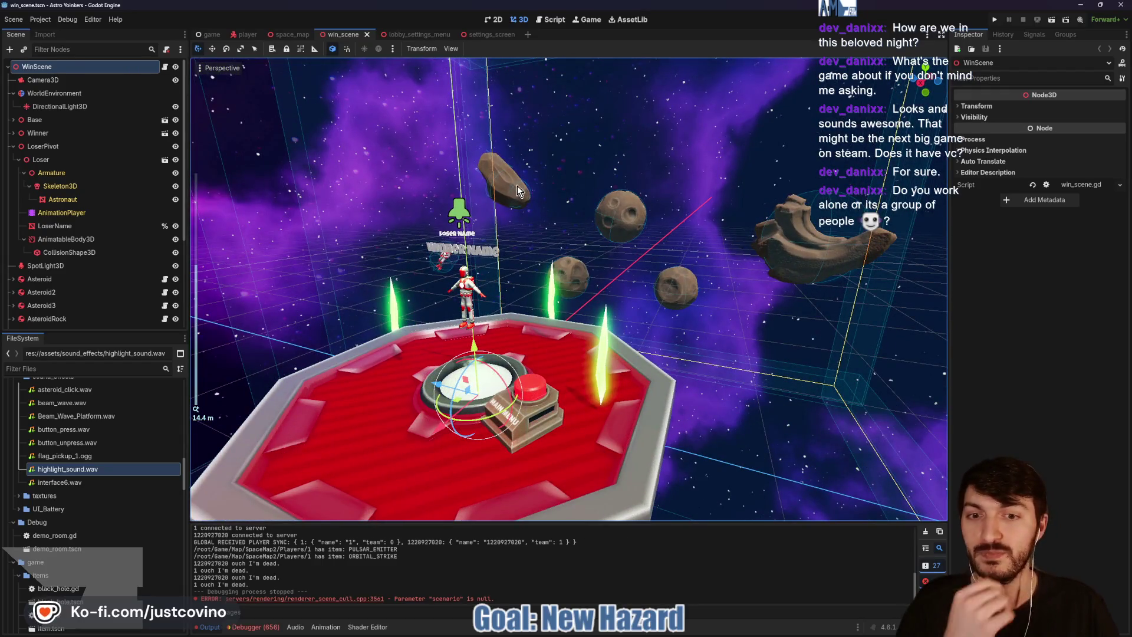
left_click(289, 34)
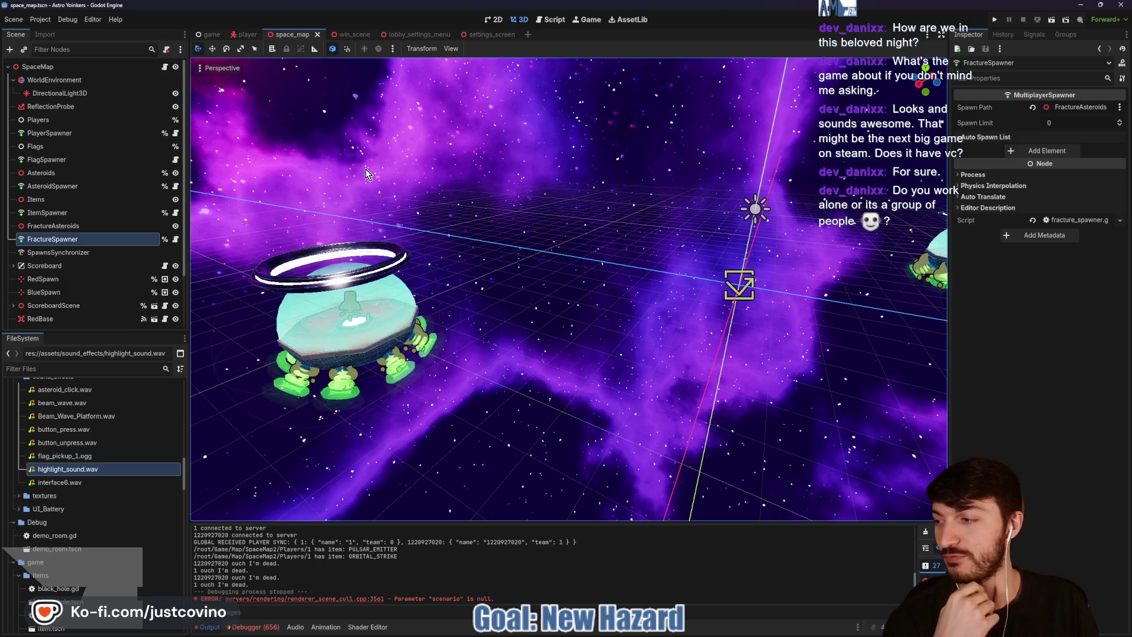
left_click(165, 67)
Step: Browse the map.gd script around lines 44–49
mouse_move(552, 230)
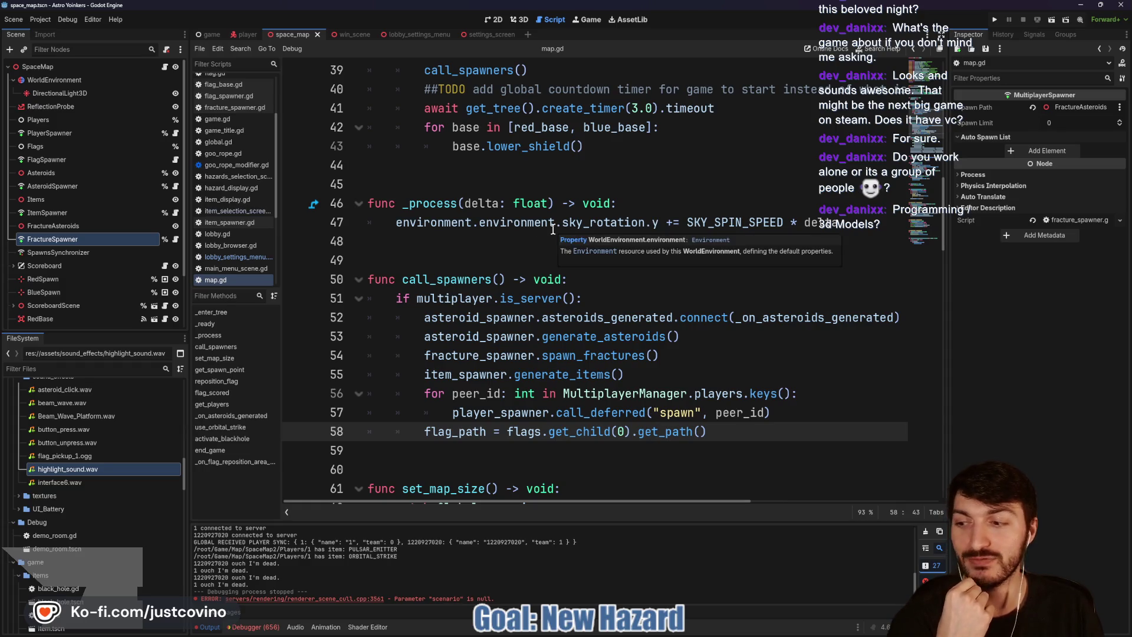
left_click(446, 257)
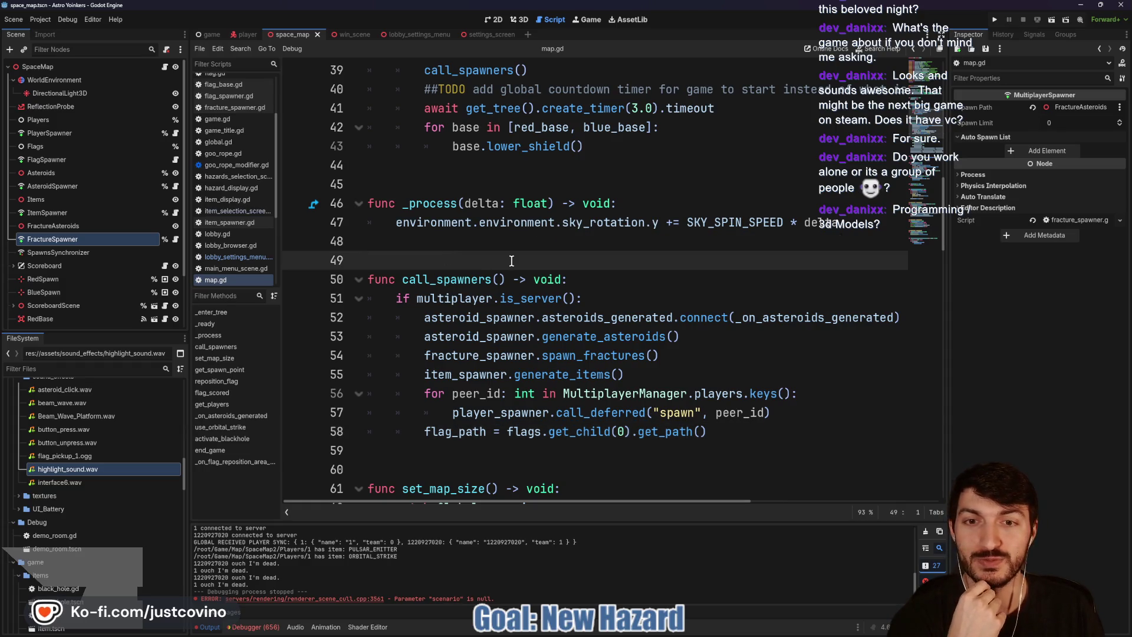
scroll(490, 277, "up", 3)
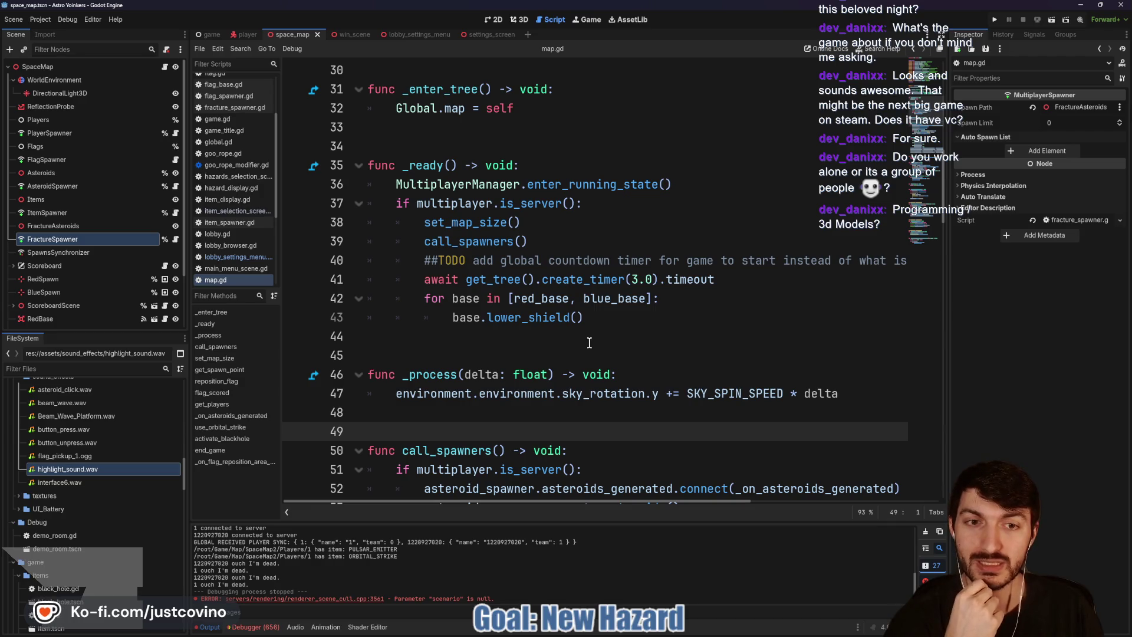
left_click(400, 332)
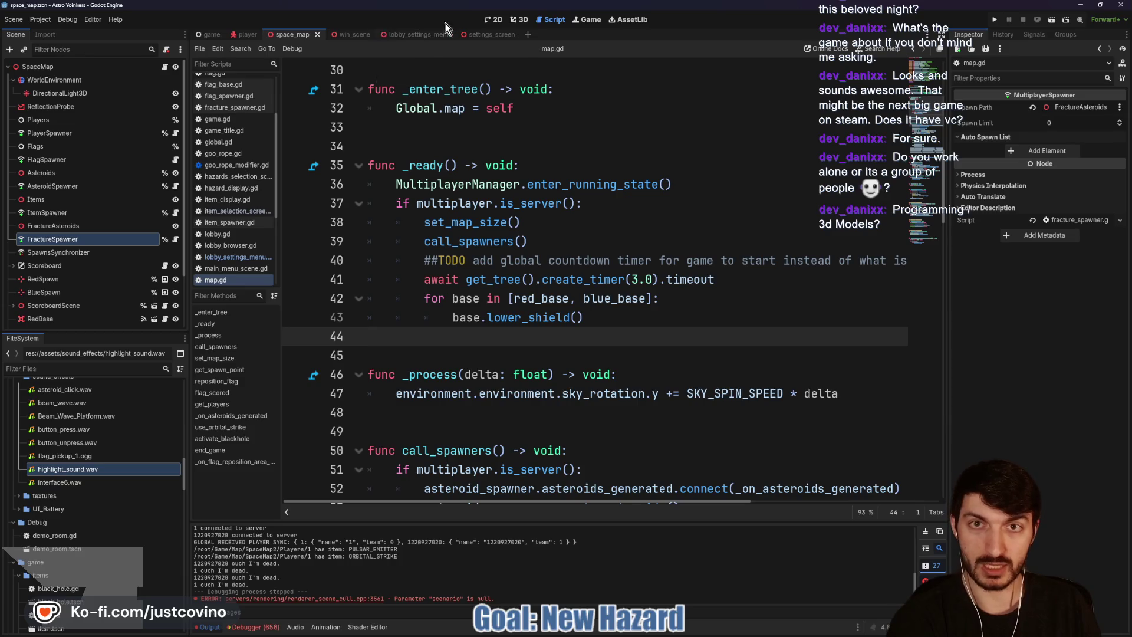
Step: Glance at the space_map 3D view, then open goo_rope.gd in the player scene
left_click(517, 21)
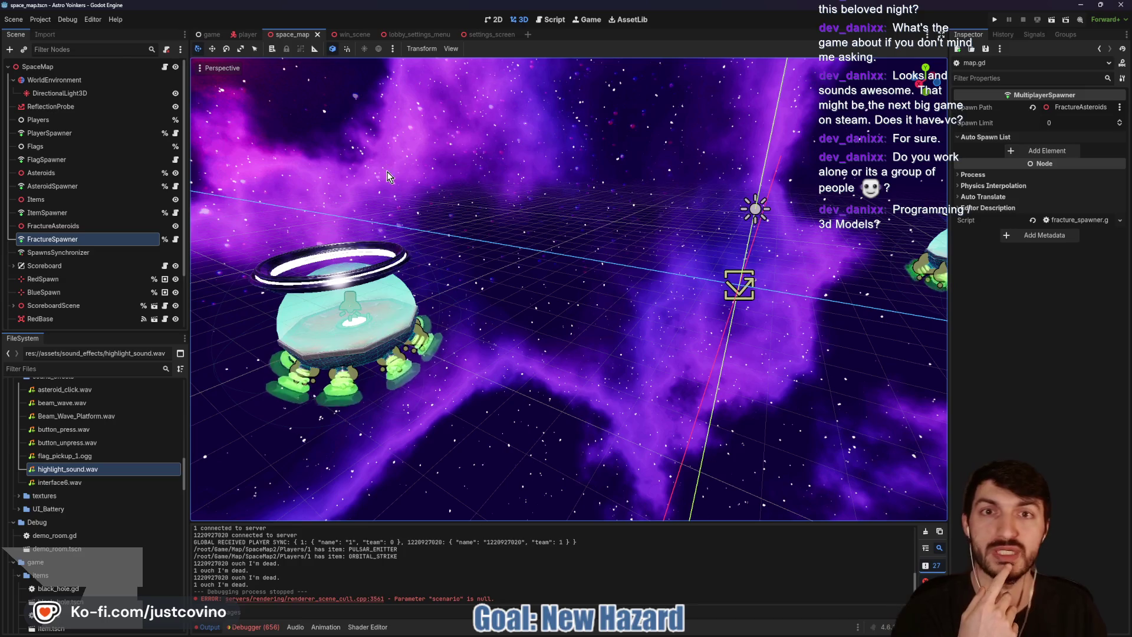
left_click(545, 19)
scroll(511, 276, "down", 3)
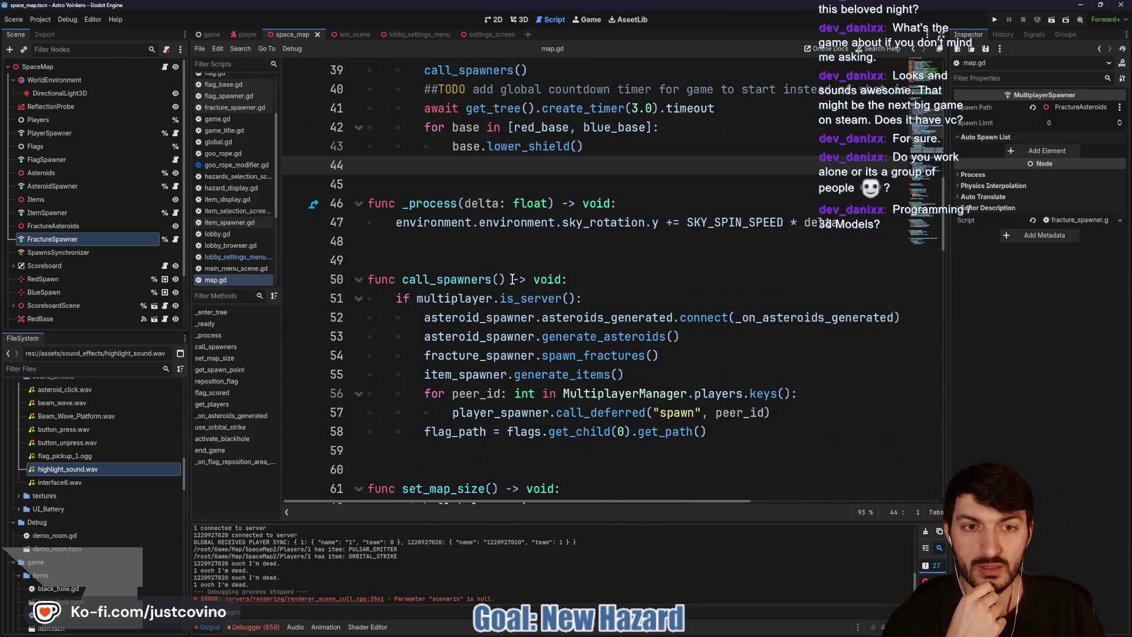
left_click(246, 34)
left_click(165, 121)
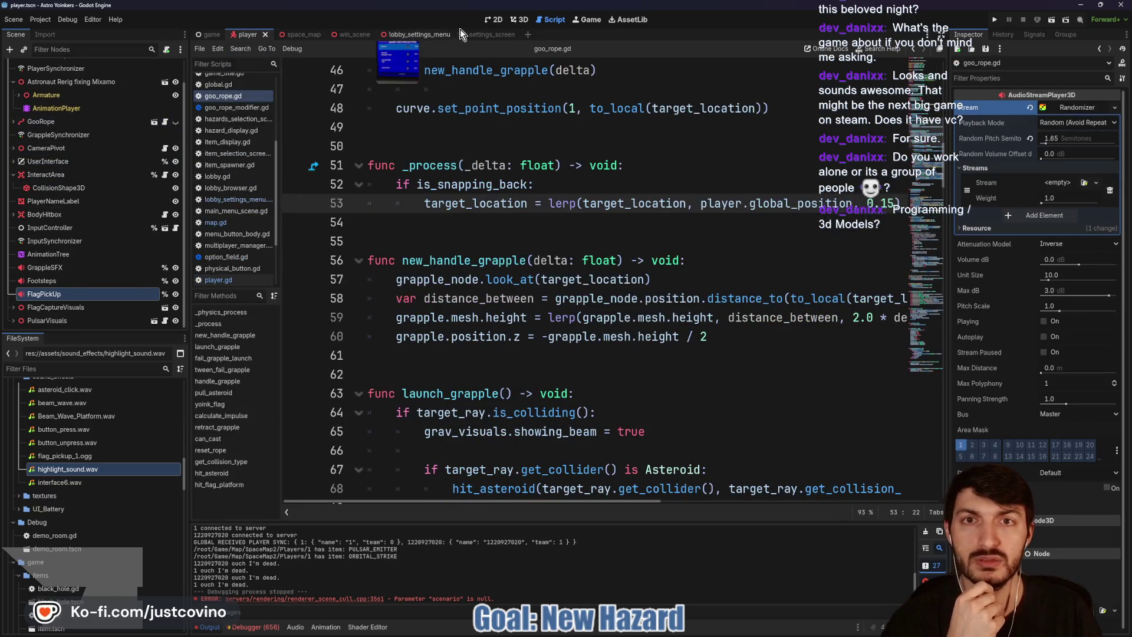
Step: Open the goo_rope_modifier scene and centre the view on the Grapple mesh
left_click(493, 20)
left_click(519, 19)
double_click(563, 216)
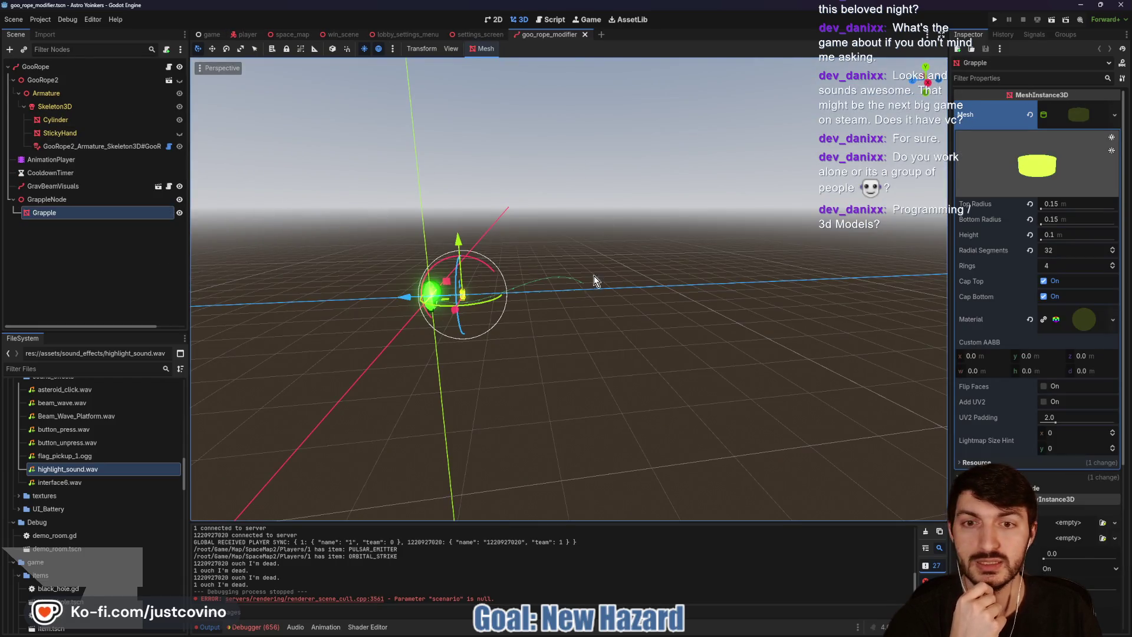
scroll(535, 318, "up", 10)
key("f")
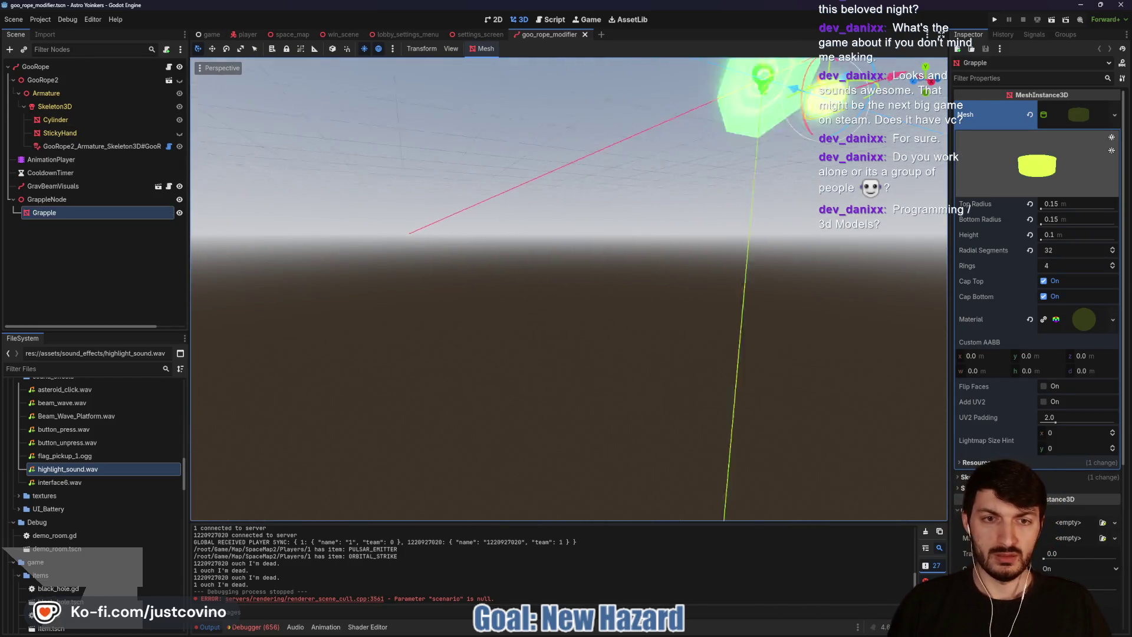
Step: Zoom around the Grapple, then open GooRope's goo_rope.gd script at line 54
scroll(591, 336, "up", 5)
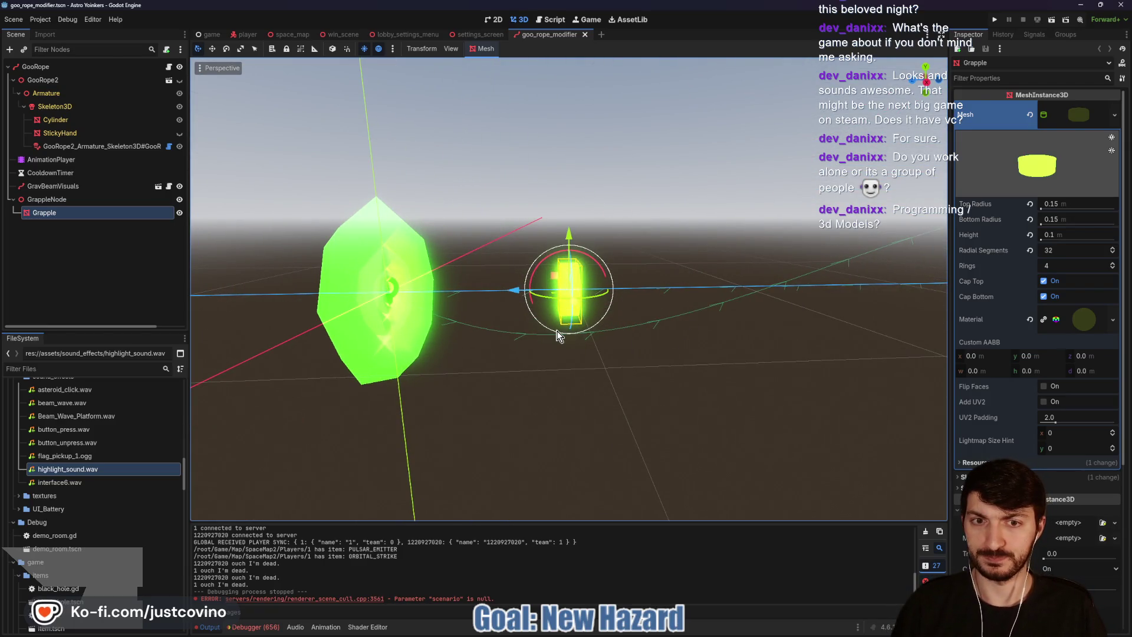
scroll(562, 336, "down", 4)
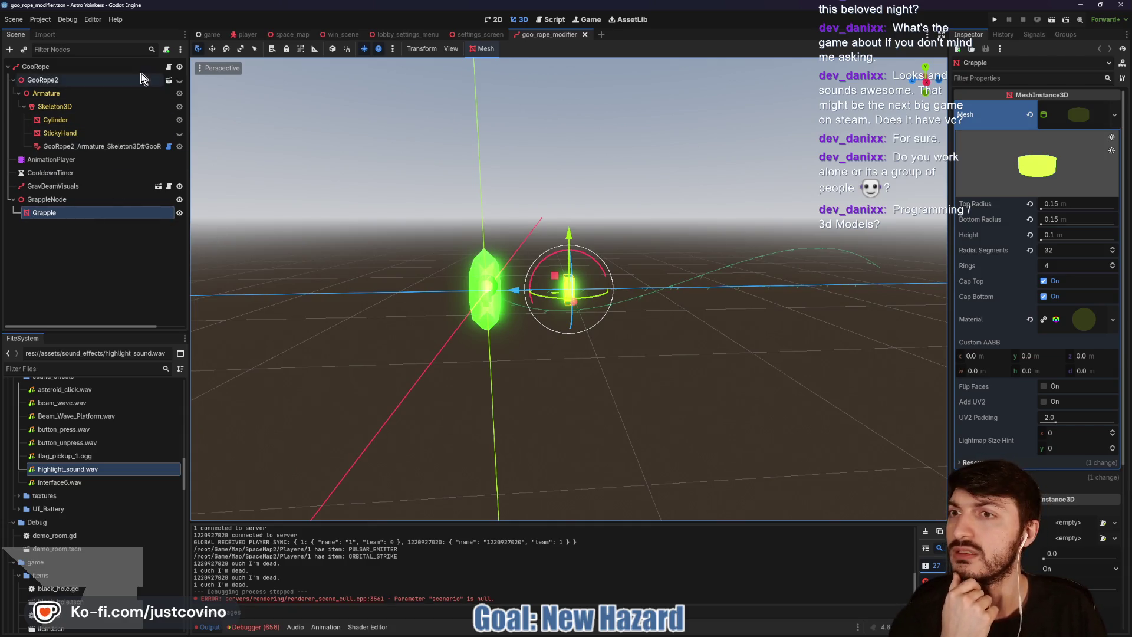
left_click(168, 66)
left_click(607, 229)
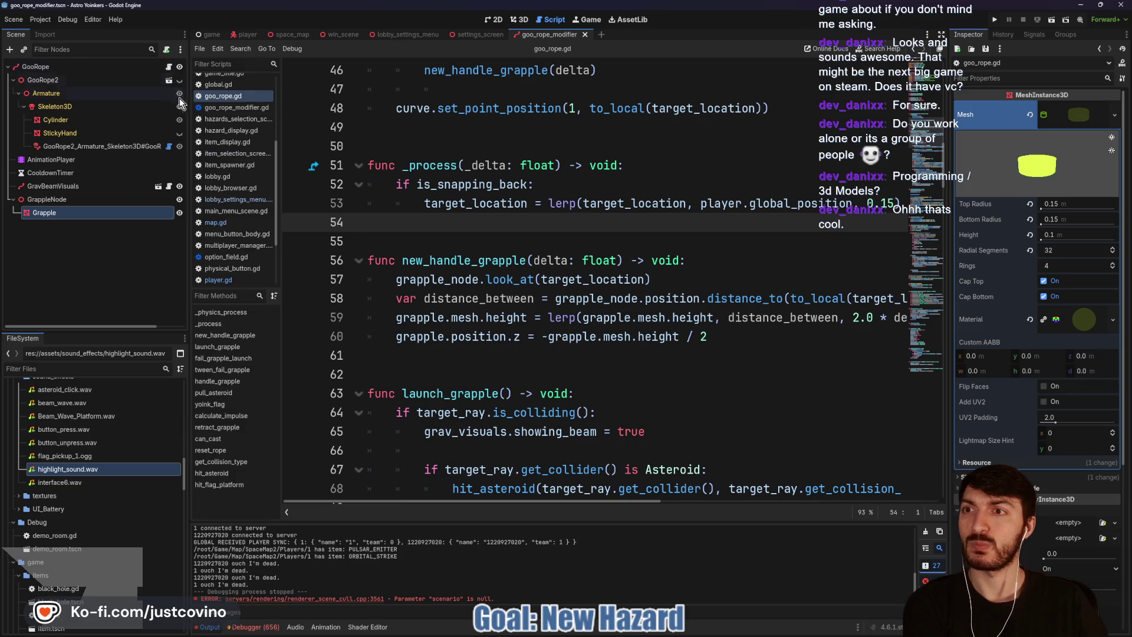
scroll(454, 214, "up", 5)
scroll(448, 283, "up", 1)
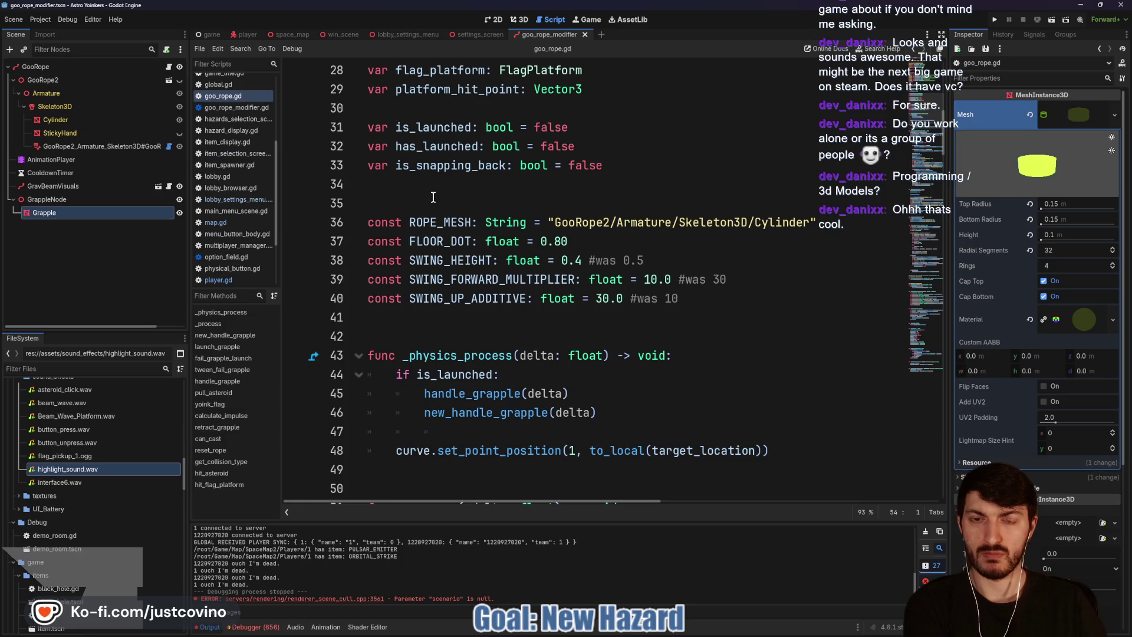
scroll(516, 195, "down", 3)
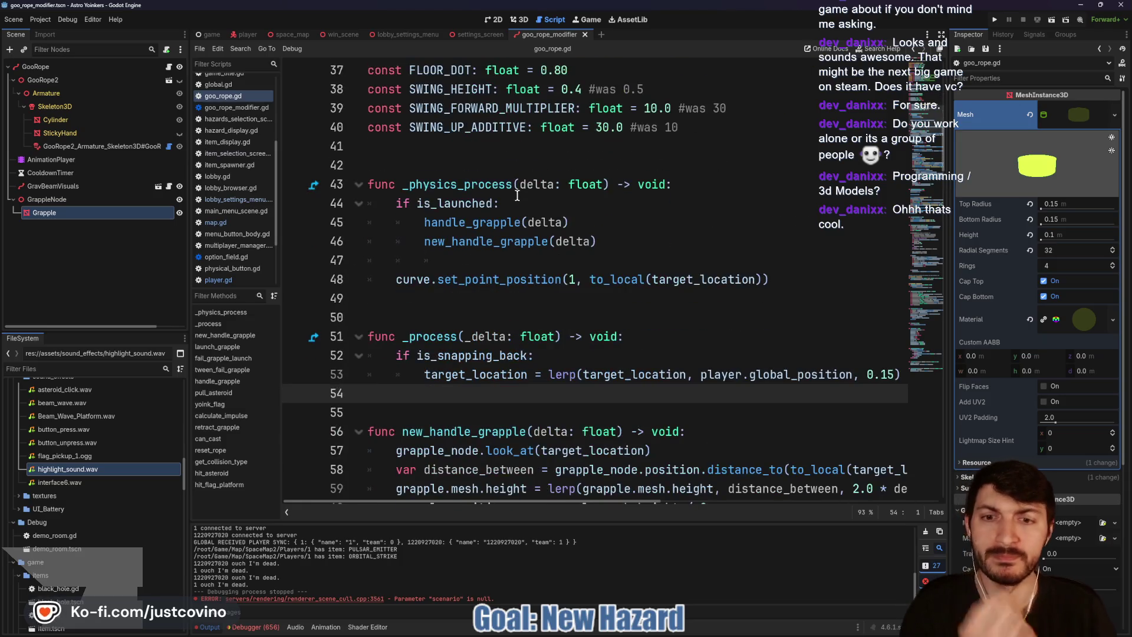
double_click(467, 241)
scroll(466, 240, "down", 5)
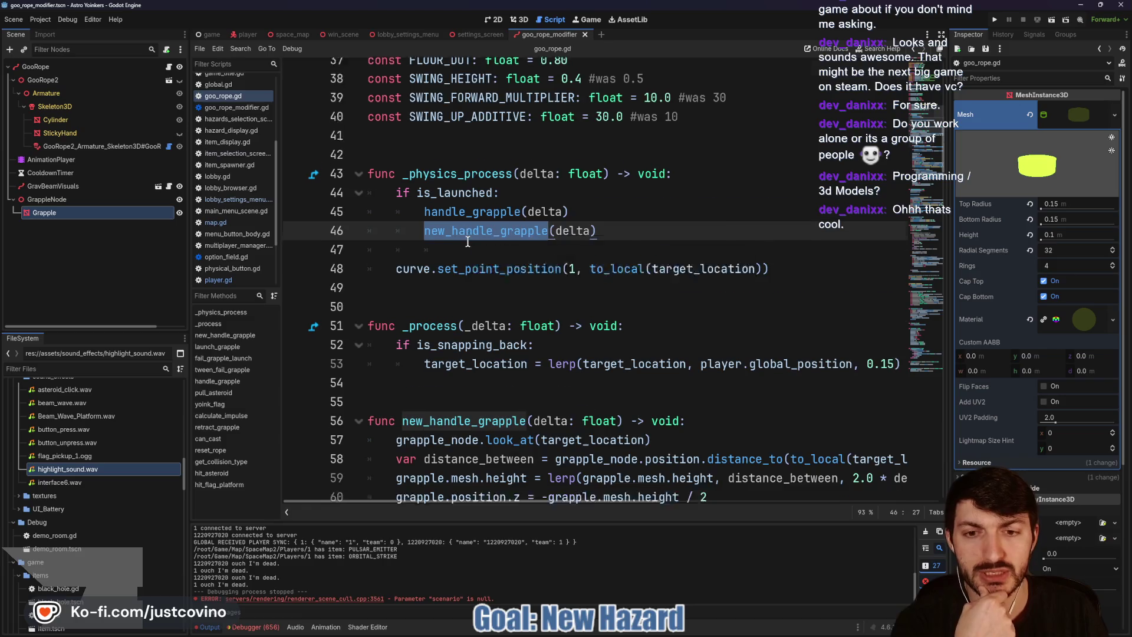
scroll(466, 239, "up", 4)
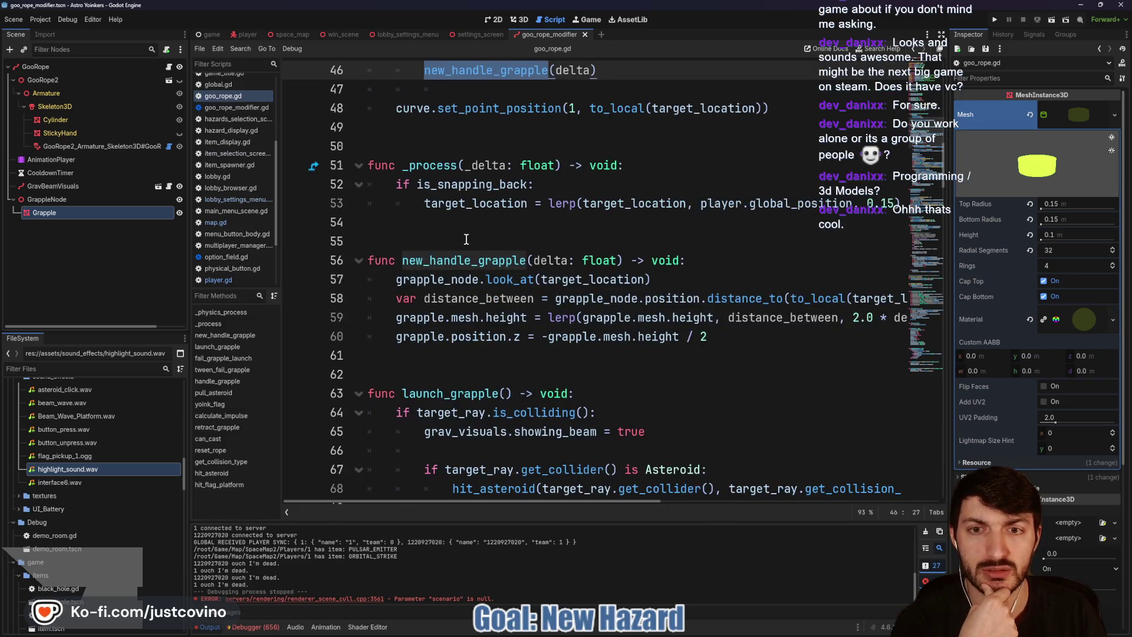
scroll(503, 300, "down", 3)
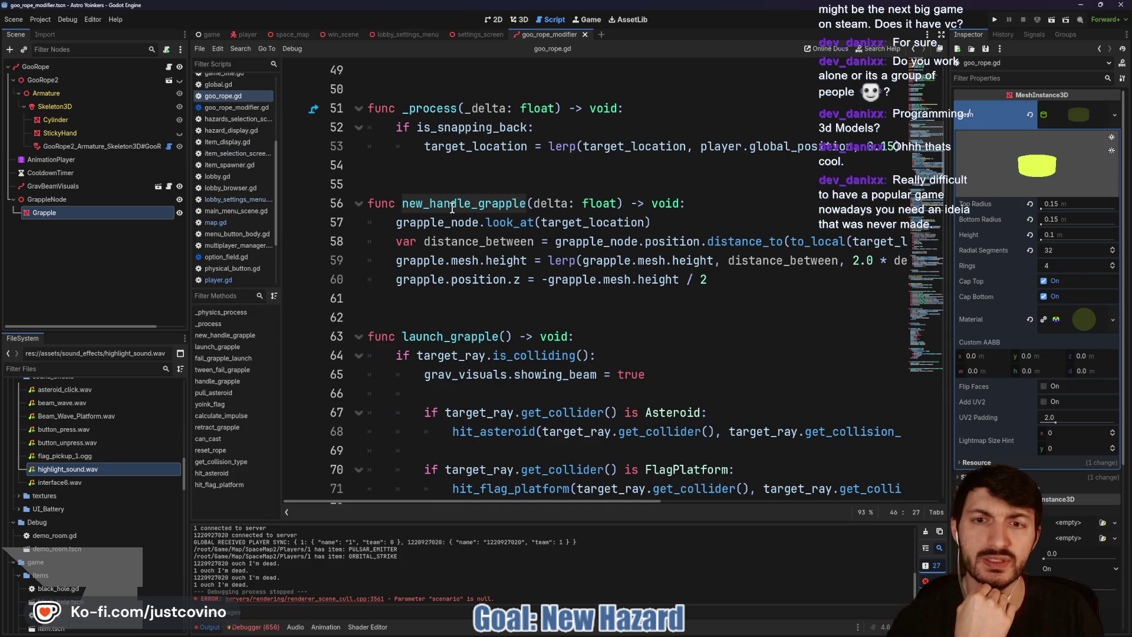
left_click(427, 206)
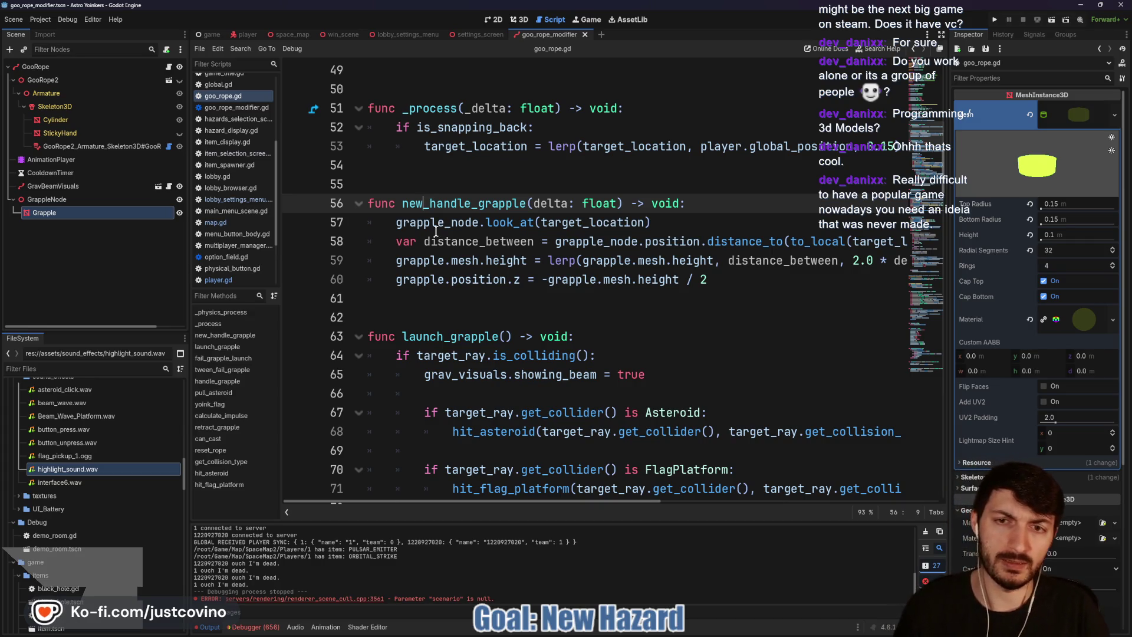
mouse_move(353, 158)
left_mouse_down()
mouse_move(460, 407)
mouse_move(383, 156)
left_mouse_up()
mouse_move(515, 158)
left_mouse_down()
mouse_move(468, 230)
mouse_move(519, 147)
left_mouse_up()
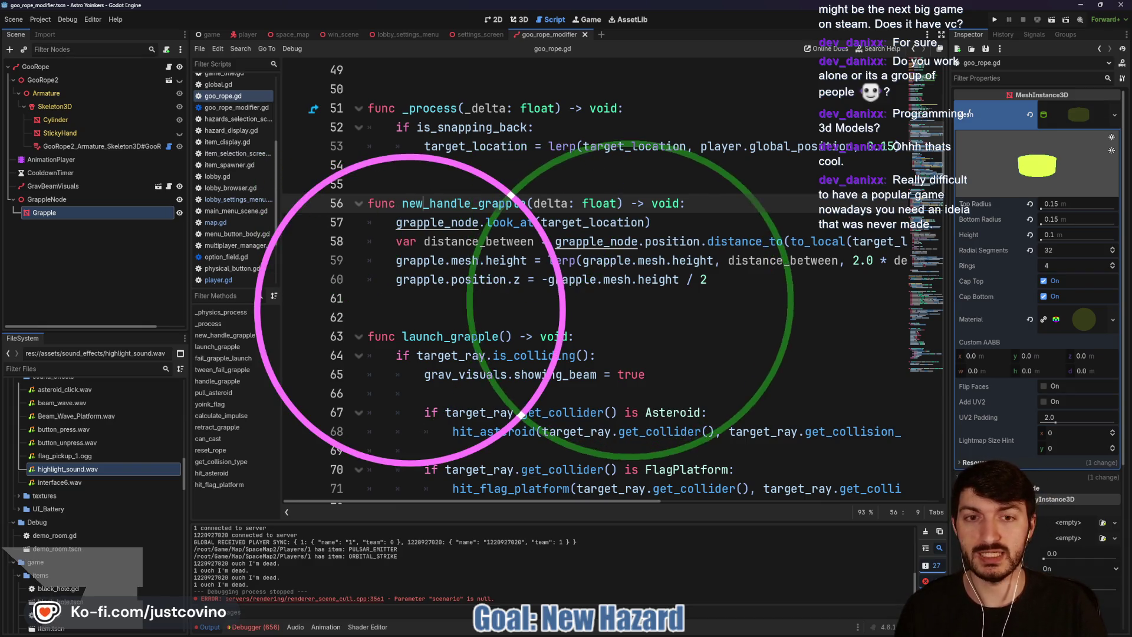
left_click_drag(424, 106, 422, 112)
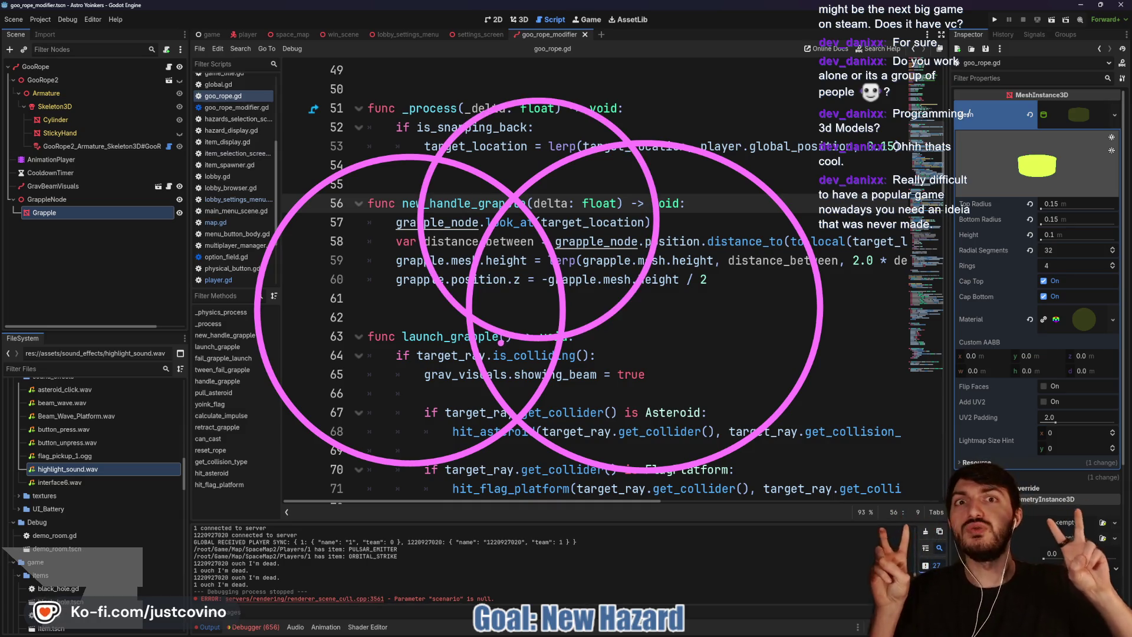
key("Escape")
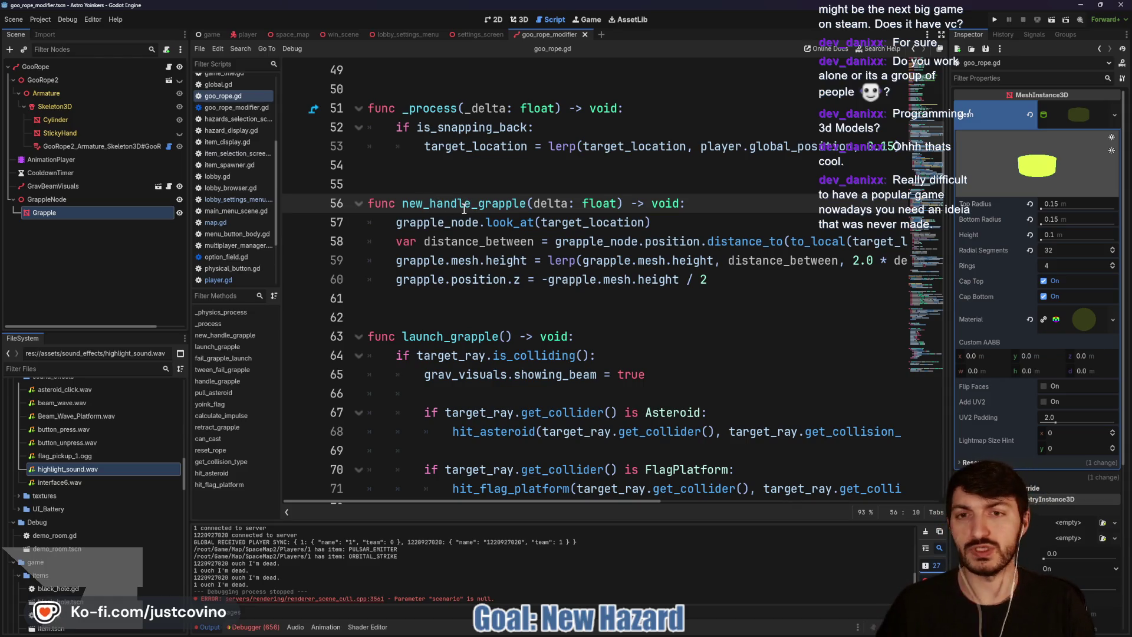
Step: Rename new_handle_grapple to handle_grapple_visuals on line 56
key("BackSpace")
key("BackSpace")
key("Delete")
key("BackSpace")
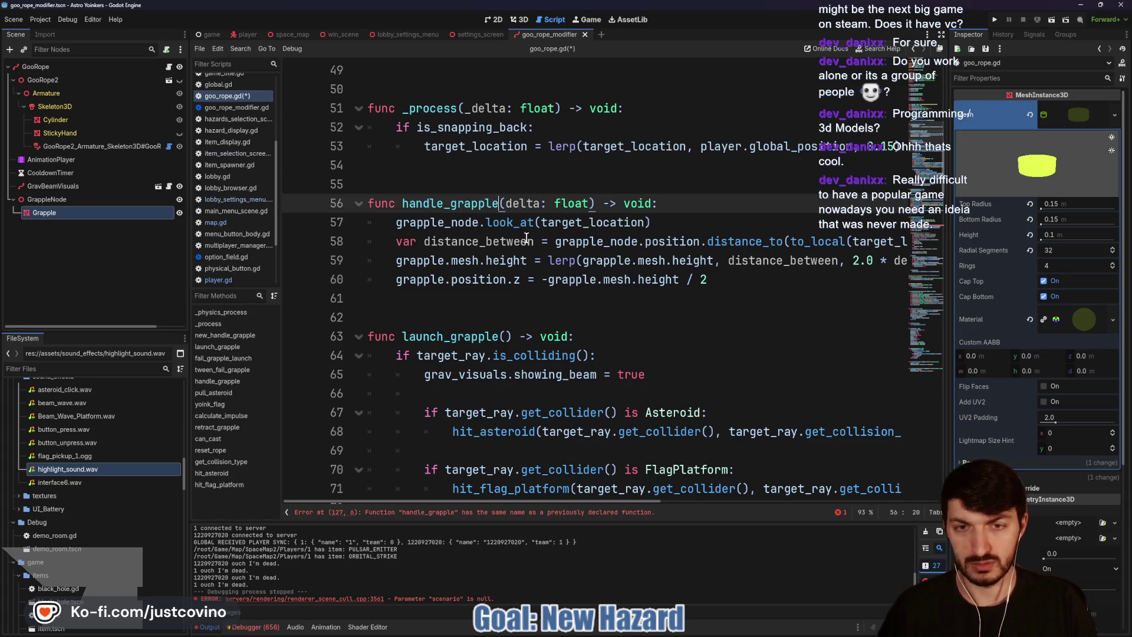
type("_visuals")
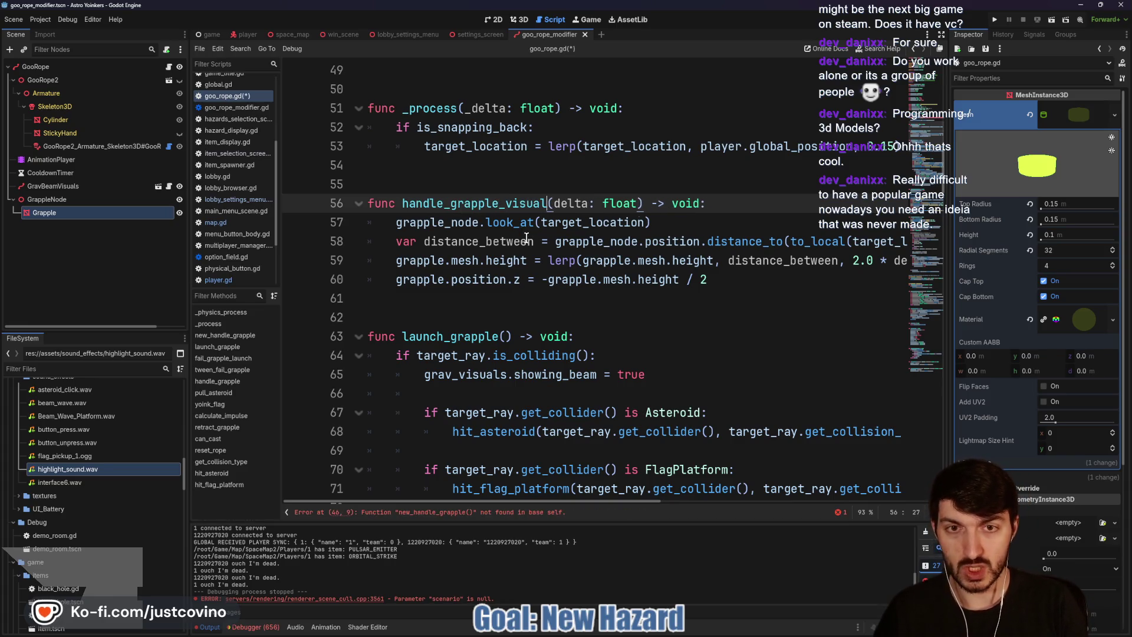
Step: Update the line 46 call to handle_grapple_visuals and save goo_rope.gd
scroll(526, 236, "up", 5)
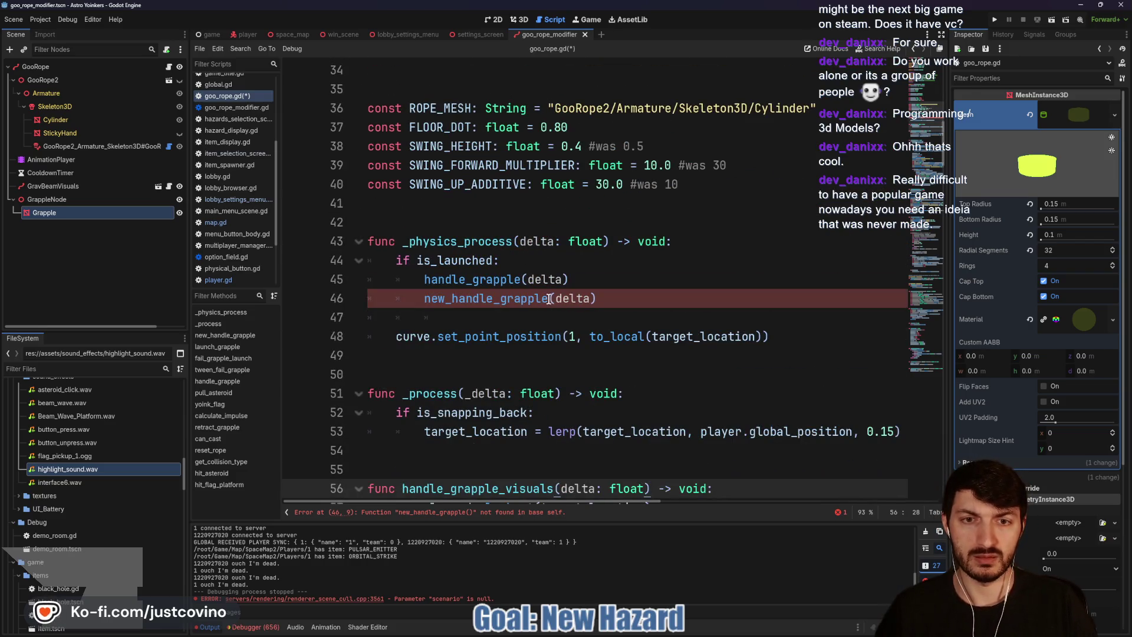
left_click(450, 300)
key("BackSpace")
key("ctrl+s")
Step: Highlight every use of handle_grapple_visuals to verify the rename
scroll(426, 299, "down", 12)
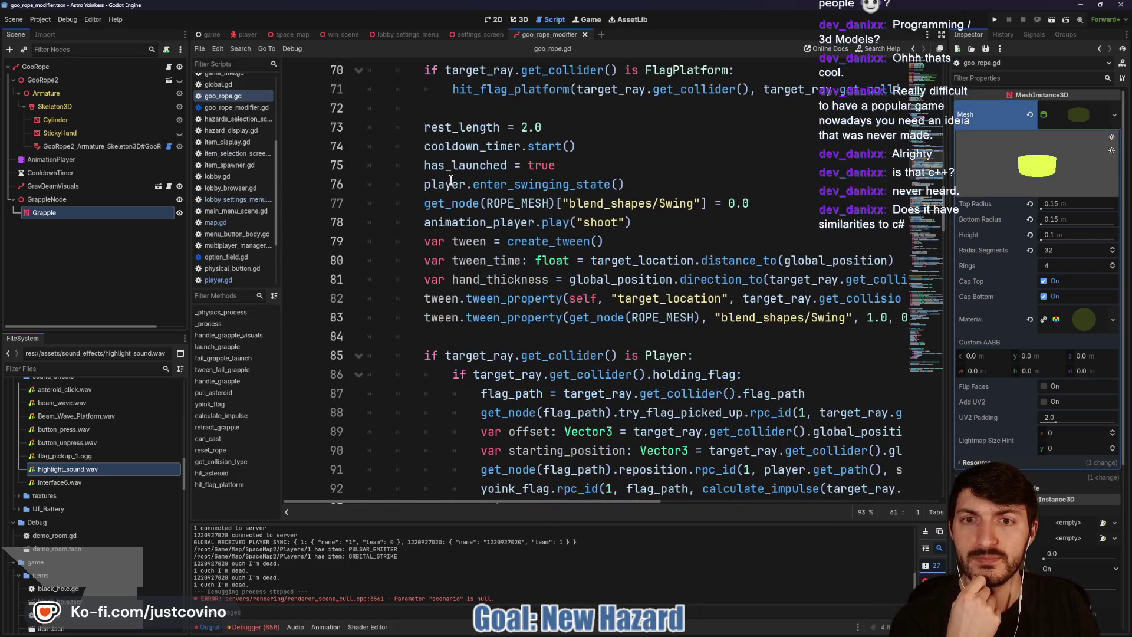
left_click(458, 107)
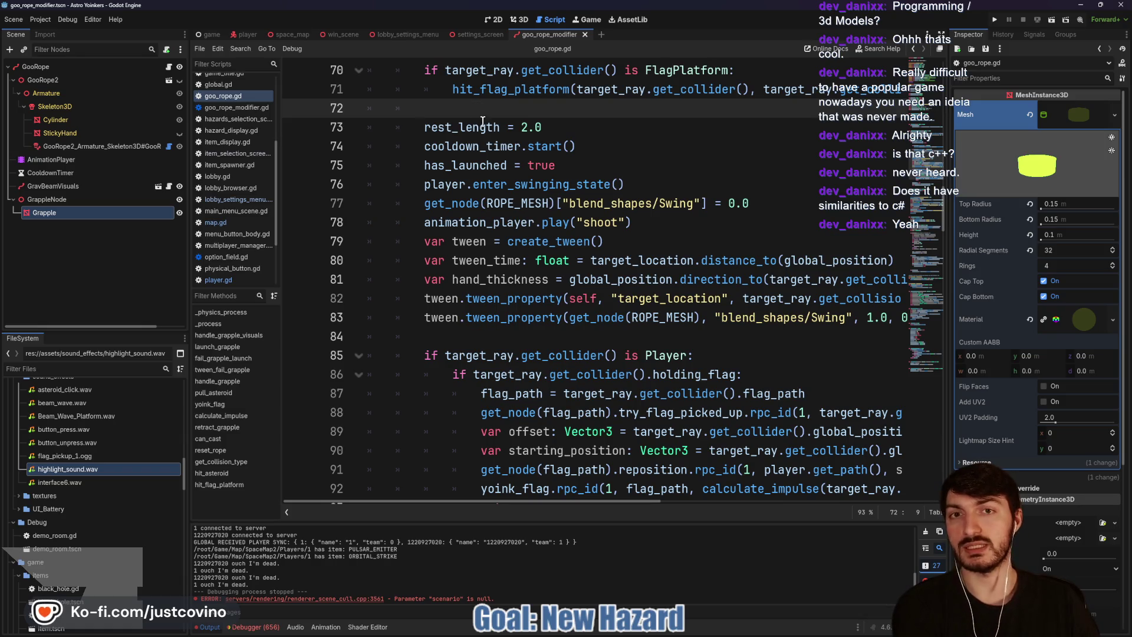
scroll(482, 120, "up", 3)
scroll(479, 222, "up", 4)
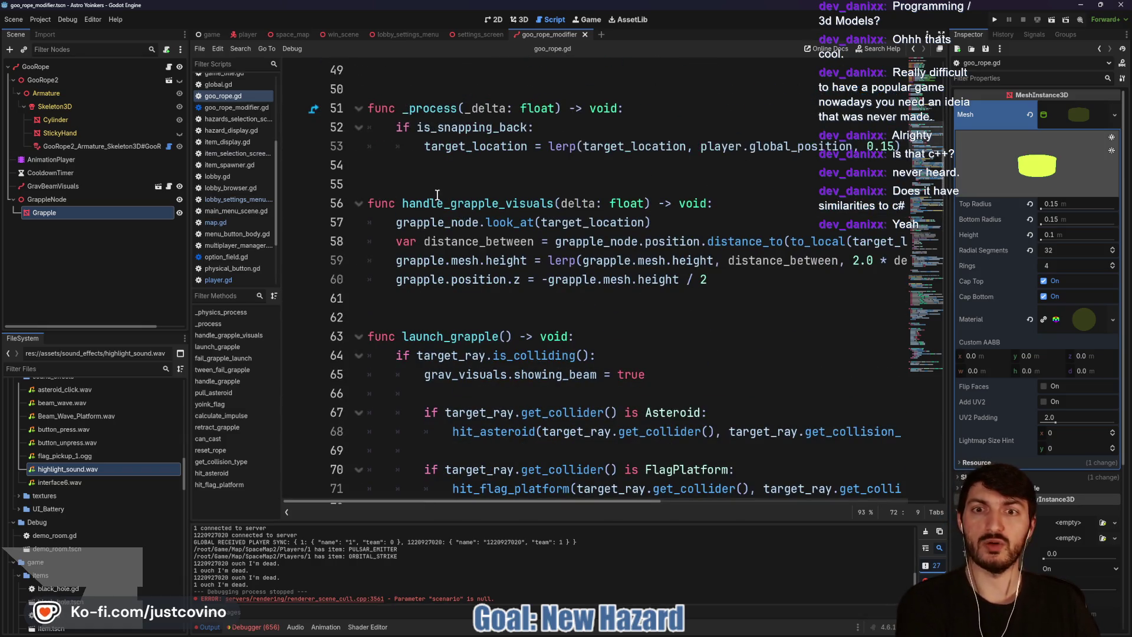
double_click(440, 197)
scroll(460, 200, "up", 2)
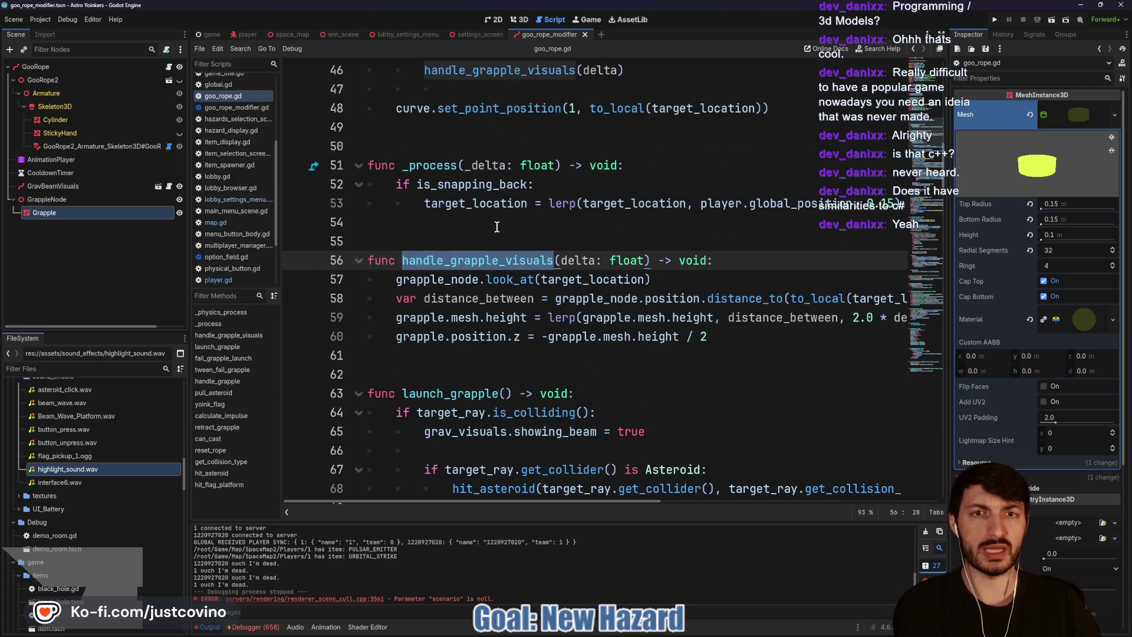
scroll(491, 240, "up", 2)
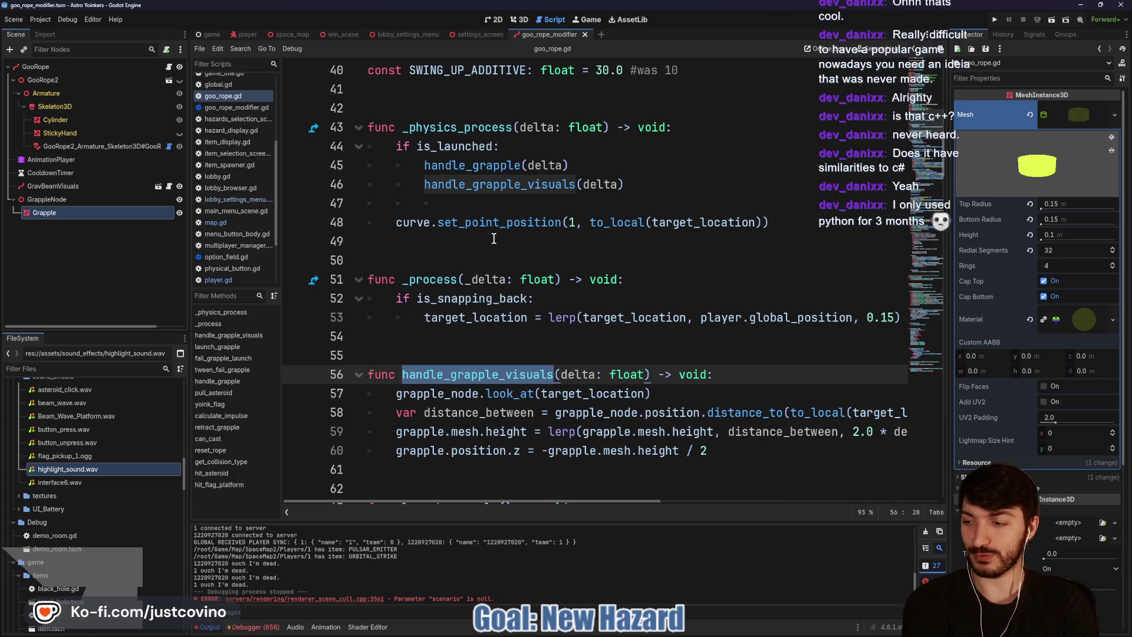
left_click(494, 239)
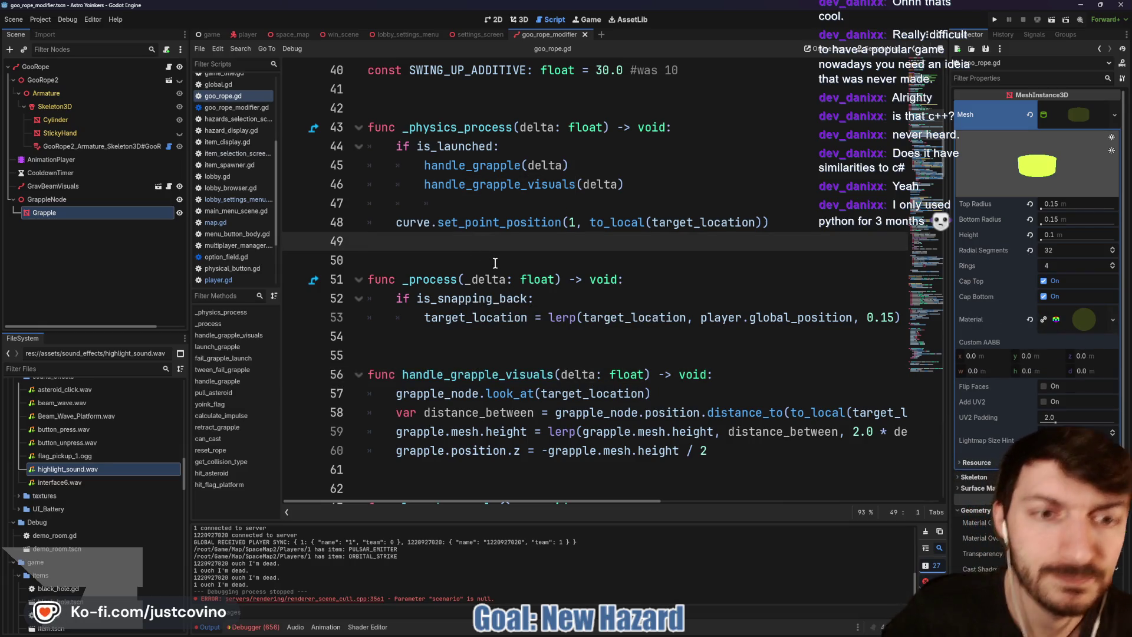
scroll(507, 277, "down", 4)
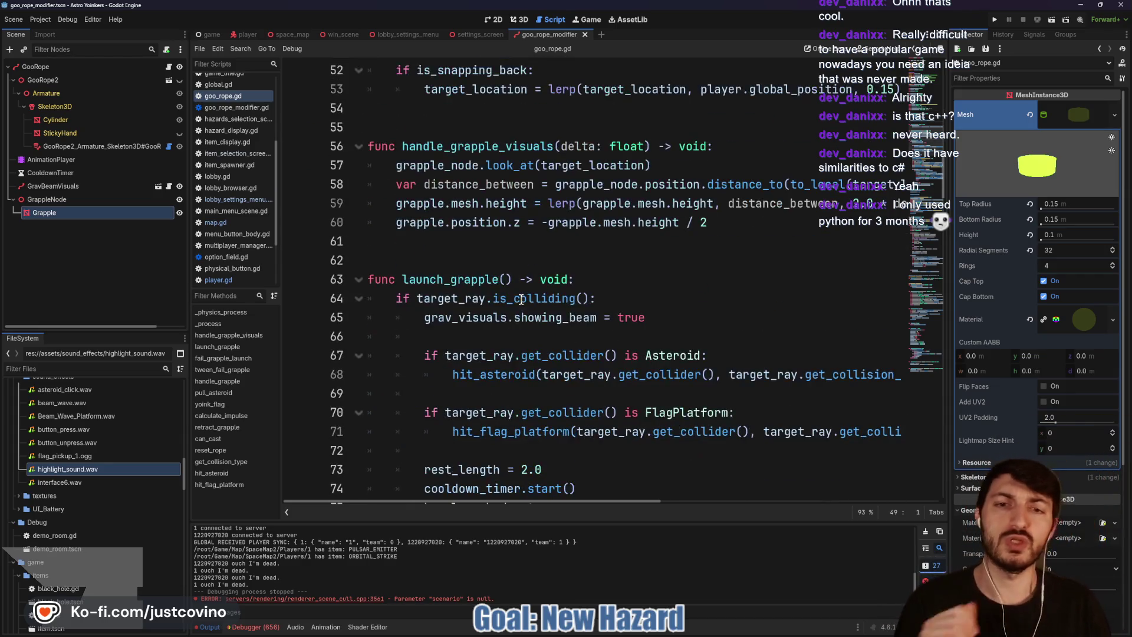
scroll(503, 284, "down", 1)
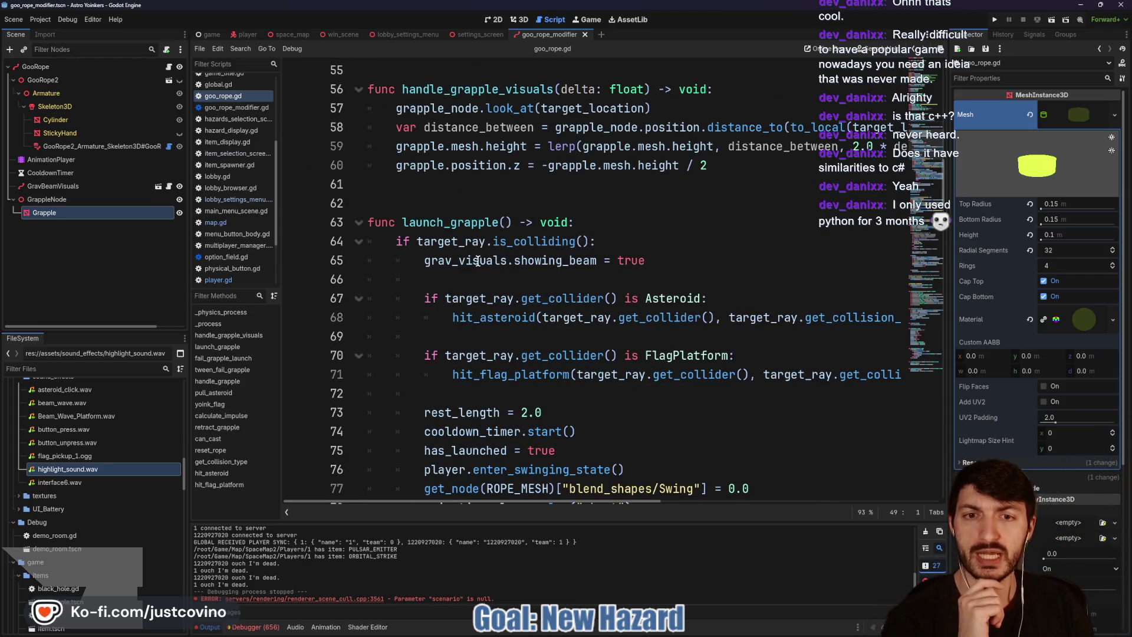
scroll(504, 265, "down", 1)
left_click(460, 206)
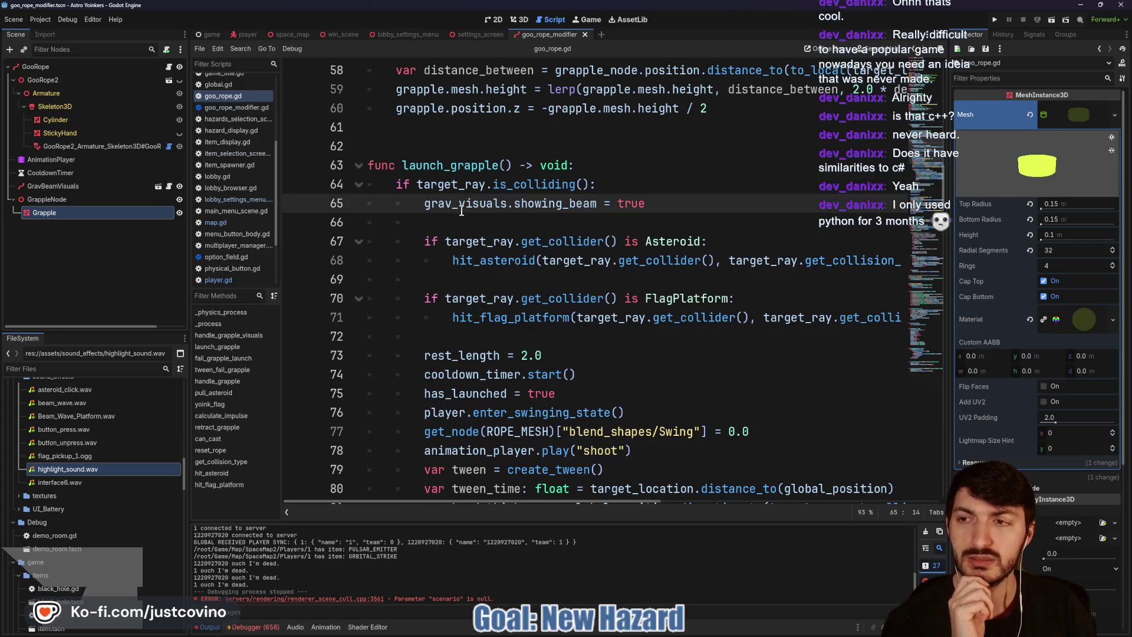
scroll(438, 218, "up", 3)
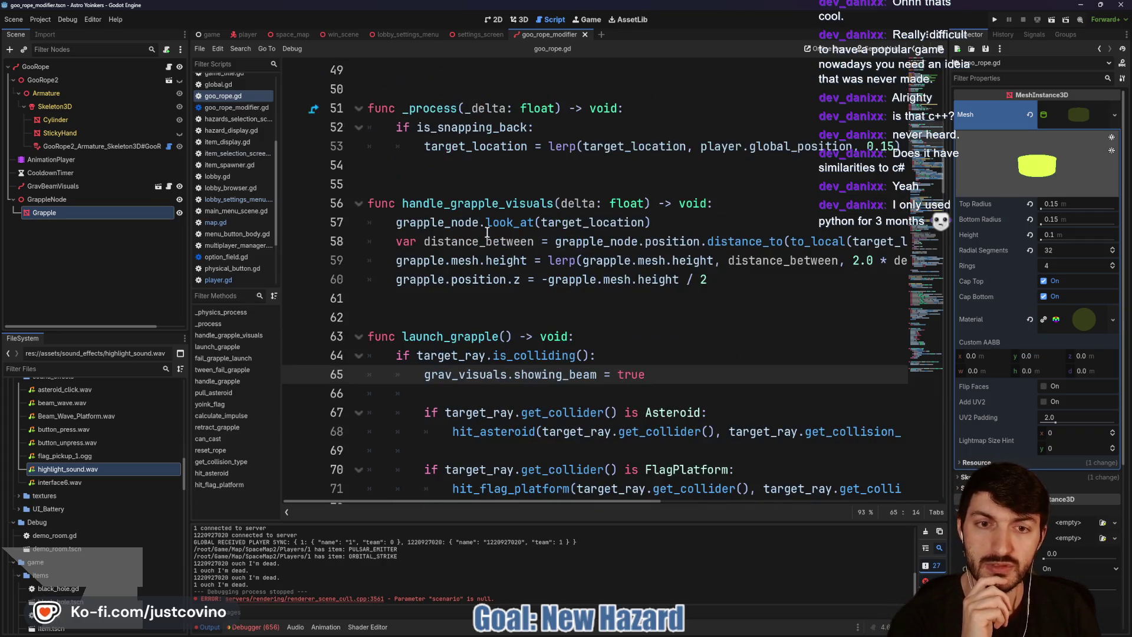
scroll(487, 233, "up", 2)
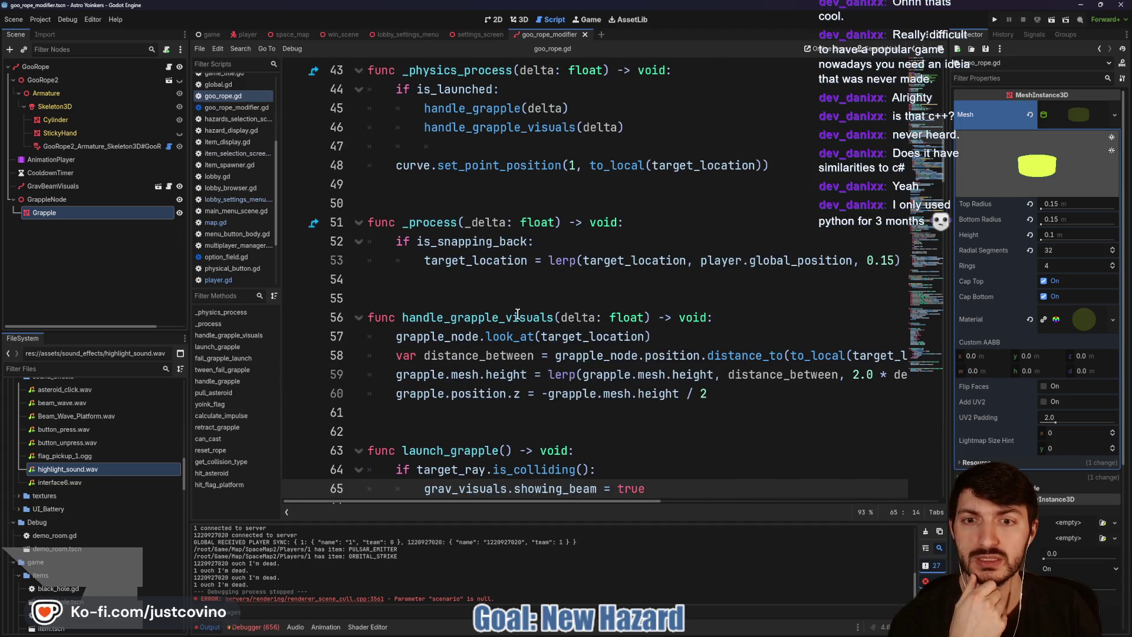
scroll(451, 345, "up", 1)
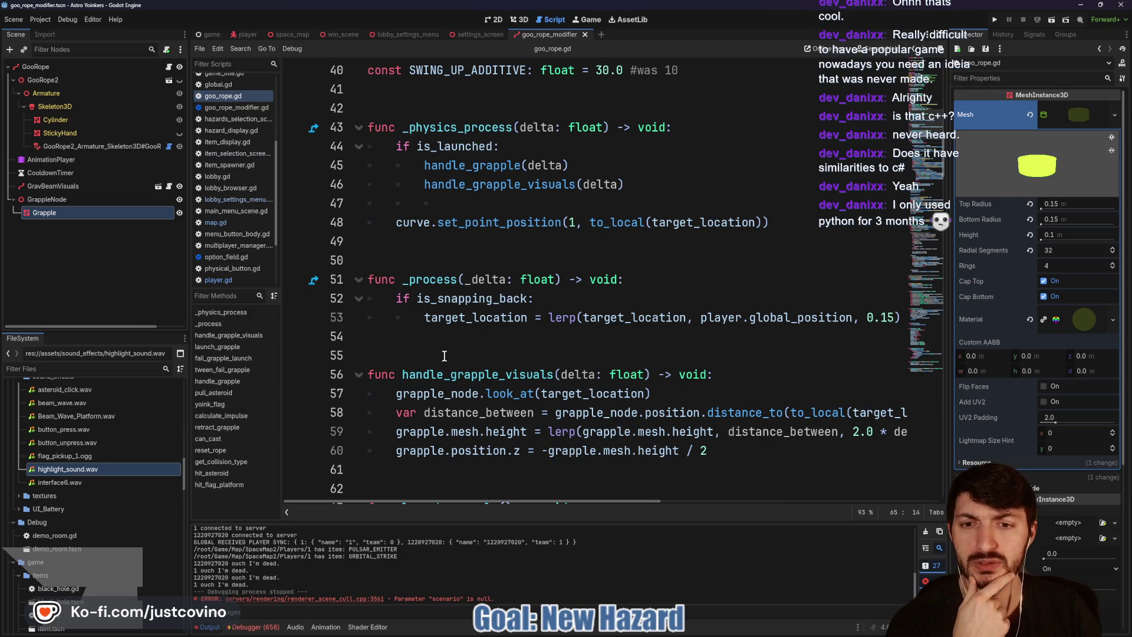
scroll(444, 356, "up", 5)
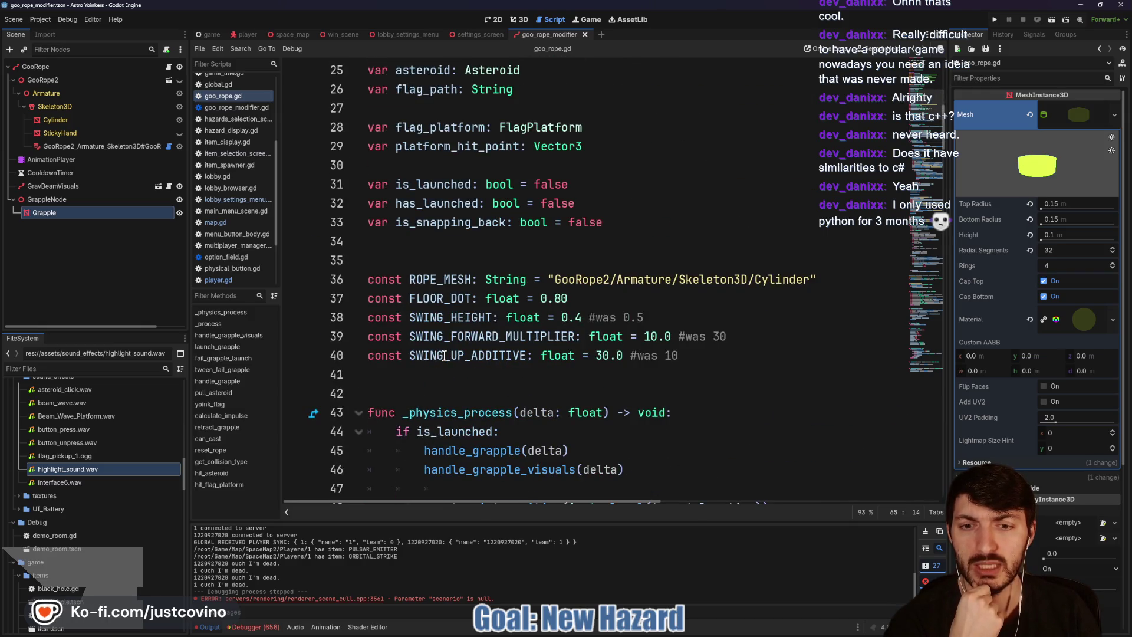
scroll(445, 355, "down", 3)
scroll(598, 304, "down", 3)
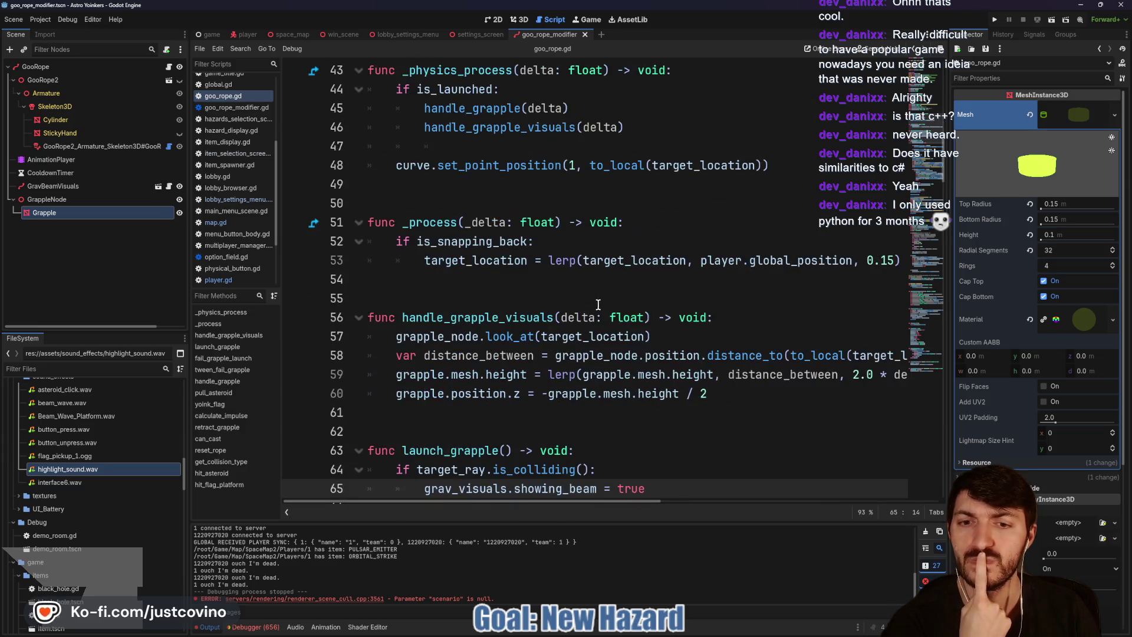
scroll(562, 276, "down", 1)
scroll(466, 277, "down", 2)
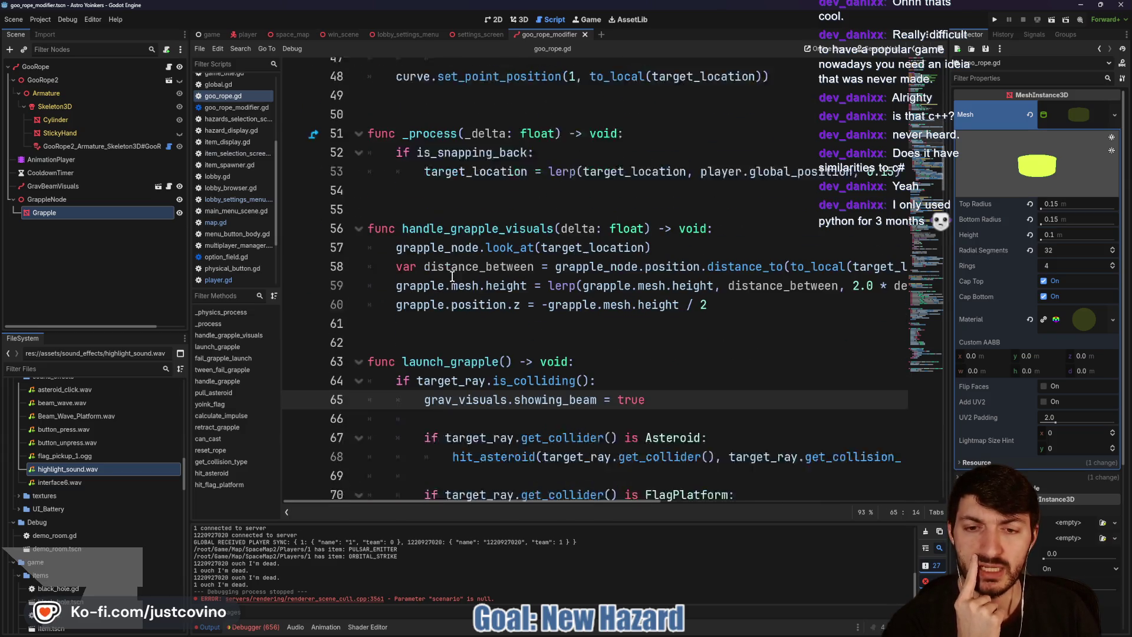
scroll(452, 280, "down", 1)
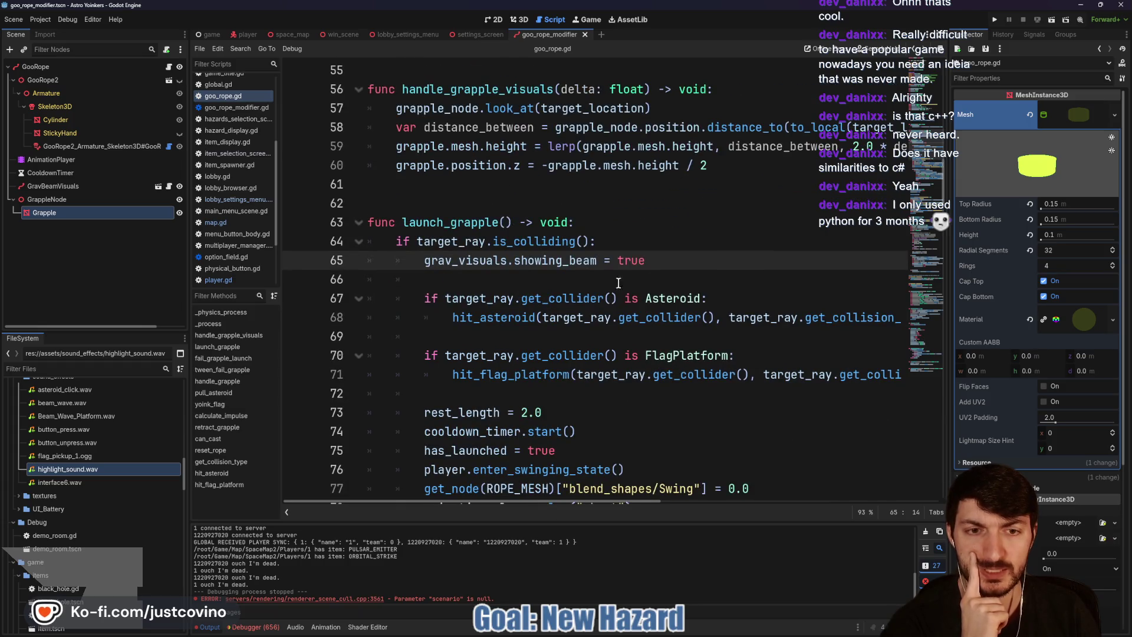
scroll(666, 276, "down", 4)
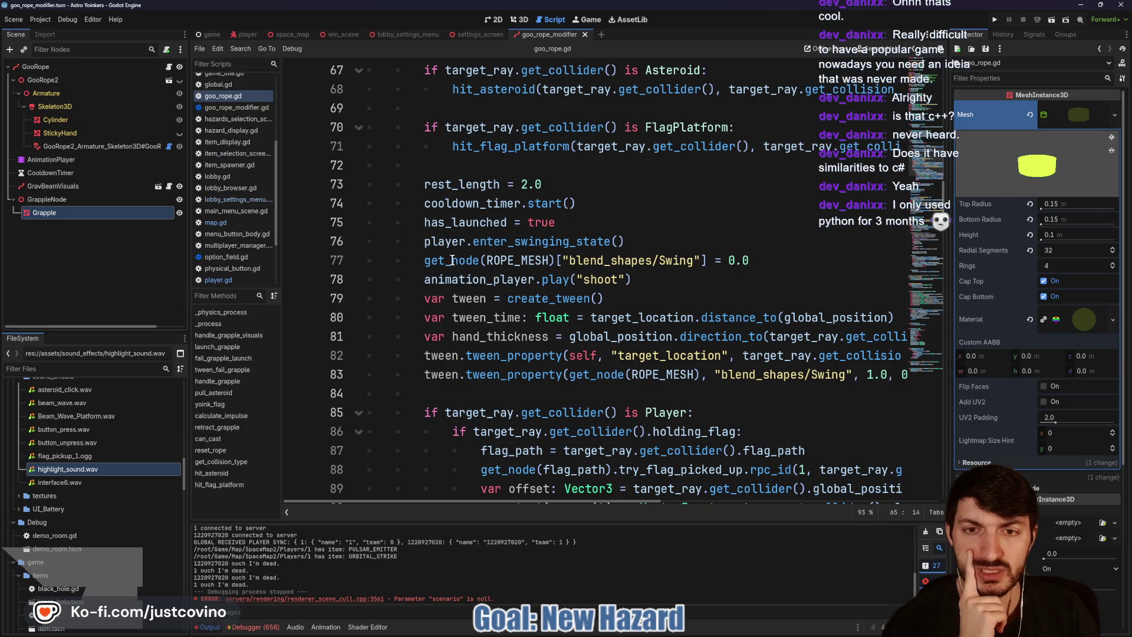
Step: Comment out the blend-shape reset and shoot animation lines 77–78
left_click(763, 258)
key("shift+Home")
key("shift+Home")
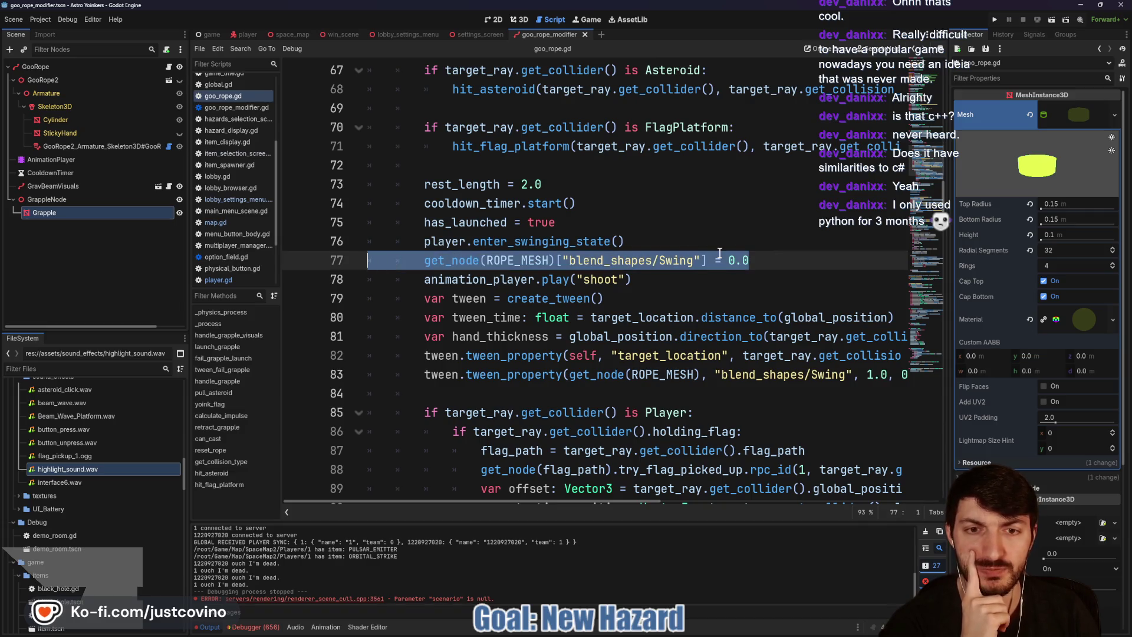
left_click_drag(676, 277, 389, 262)
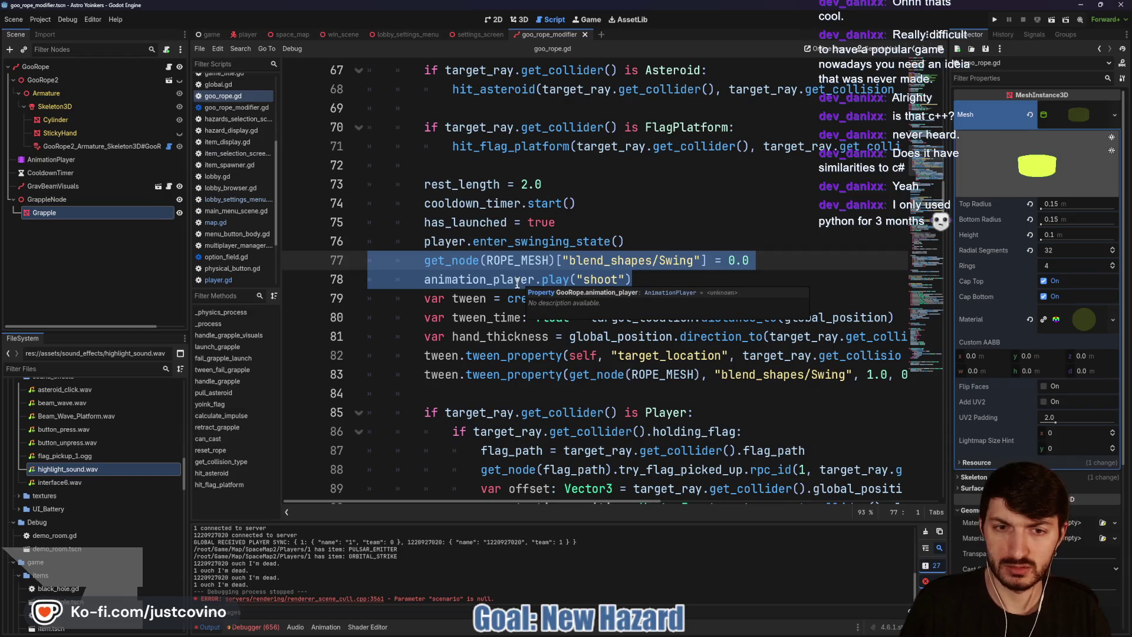
key("ctrl+k")
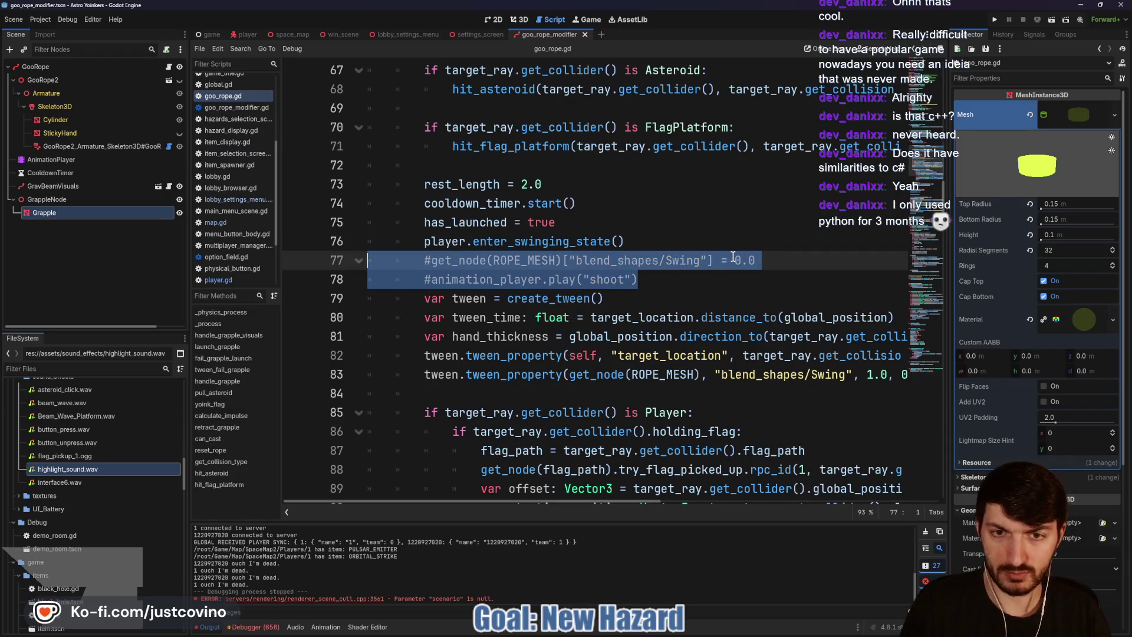
Step: Comment out the tween code on lines 79–83
scroll(709, 287, "down", 1)
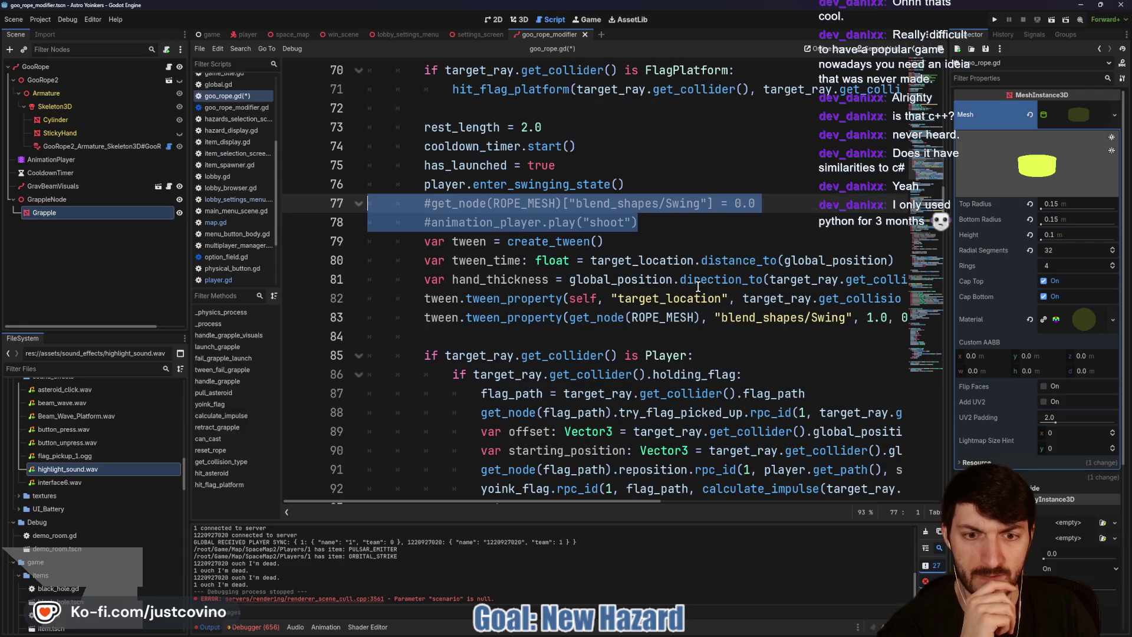
left_click(641, 339)
scroll(637, 333, "right", 4)
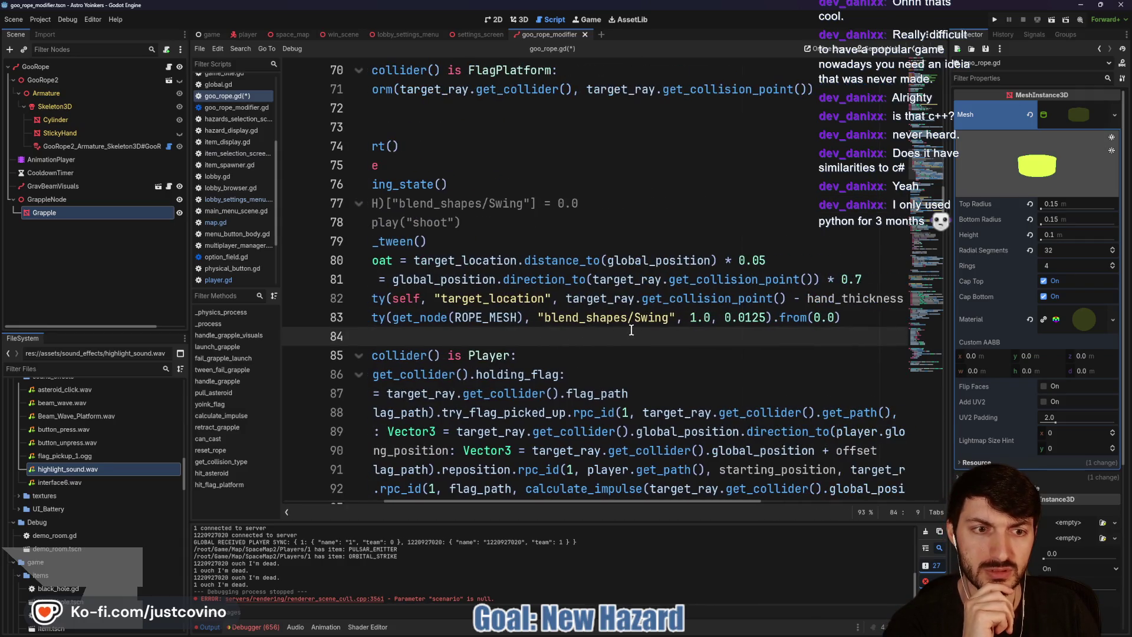
scroll(648, 329, "left", 4)
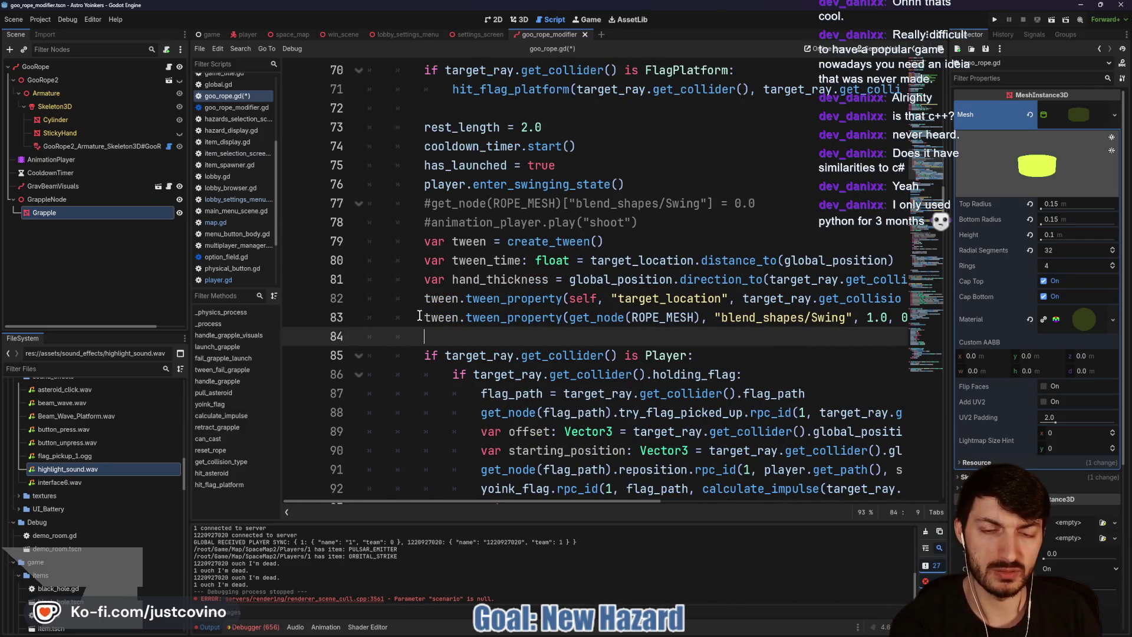
left_click(414, 317)
scroll(468, 321, "right", 4)
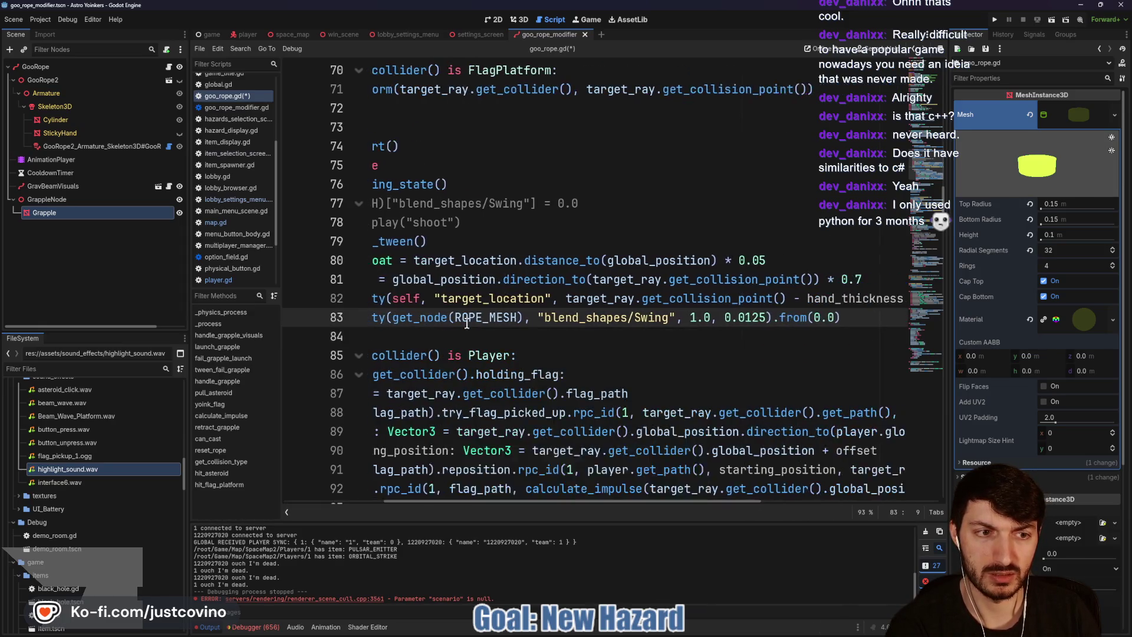
scroll(607, 316, "right", 3)
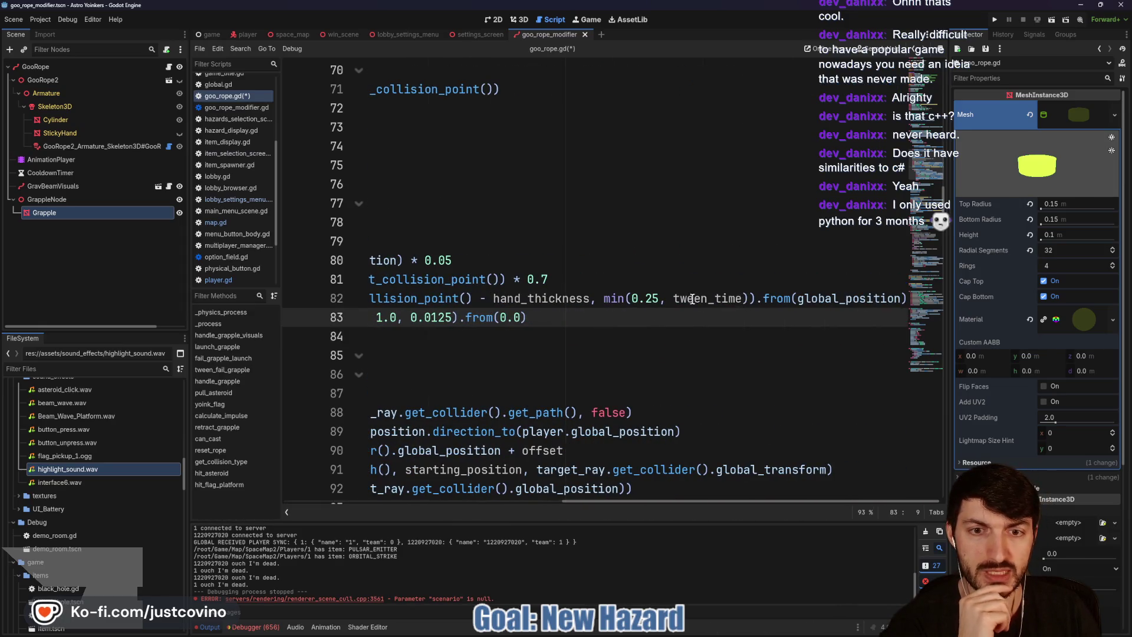
scroll(743, 306, "left", 10)
scroll(570, 305, "left", 4)
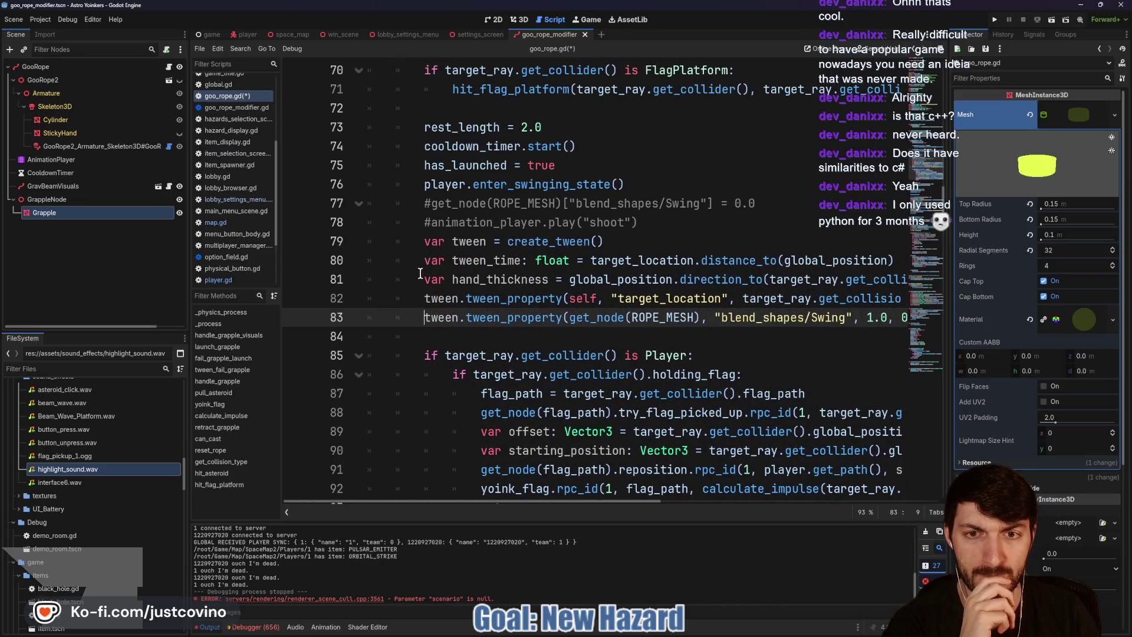
mouse_move(416, 240)
left_mouse_down()
mouse_move(672, 319)
mouse_move(923, 323)
left_mouse_up()
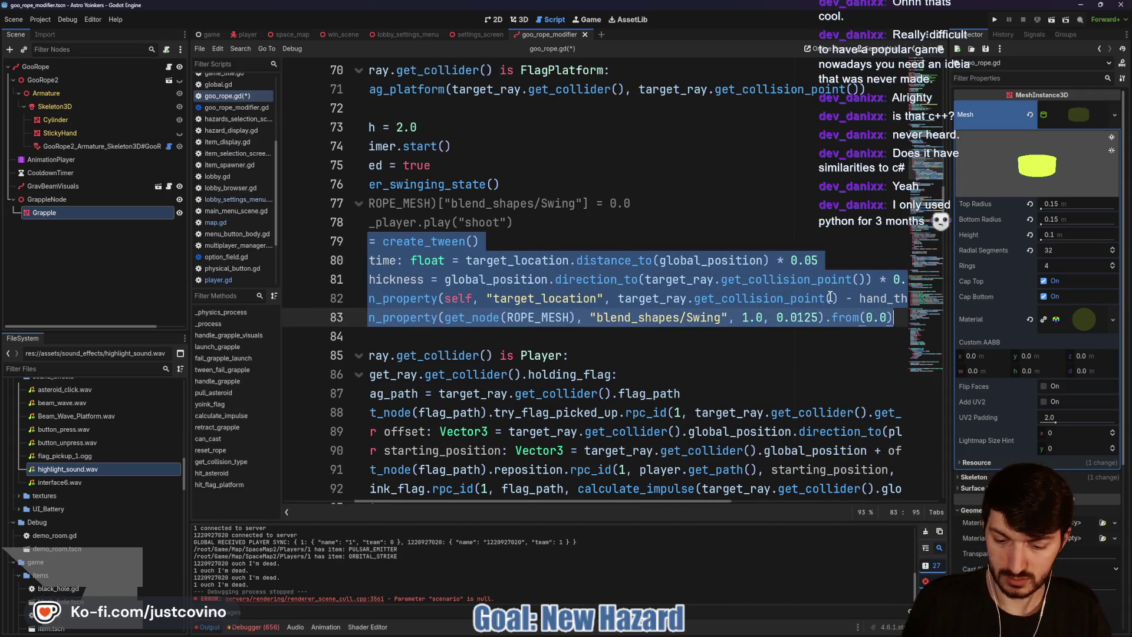
key("ctrl+k")
Step: Clear the selection and save goo_rope.gd
left_click(535, 333)
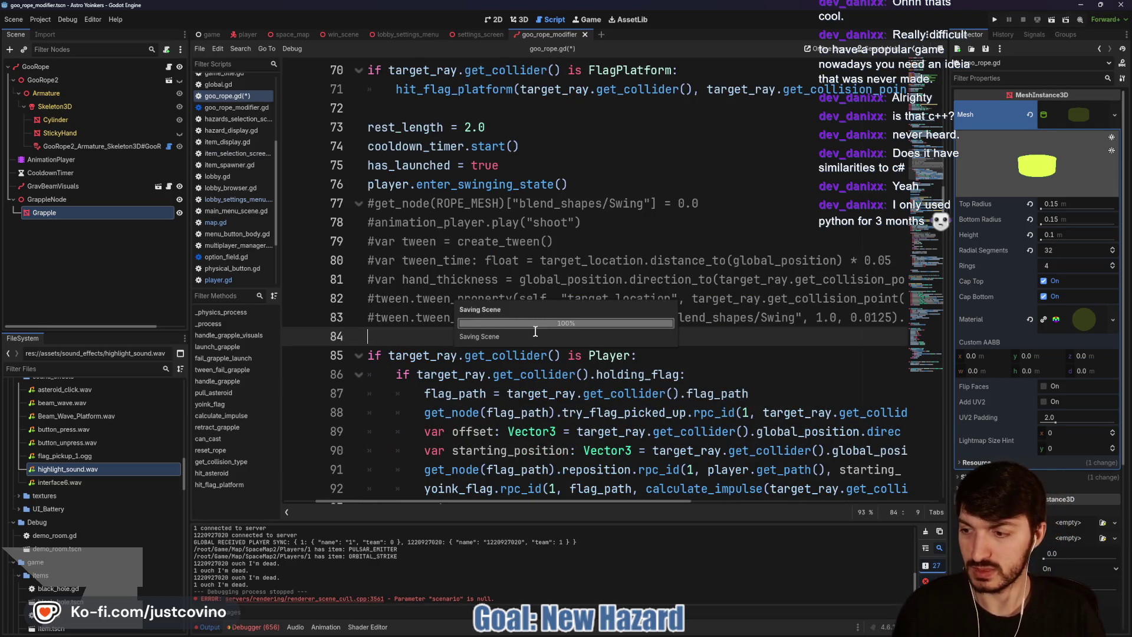
key("ctrl+s")
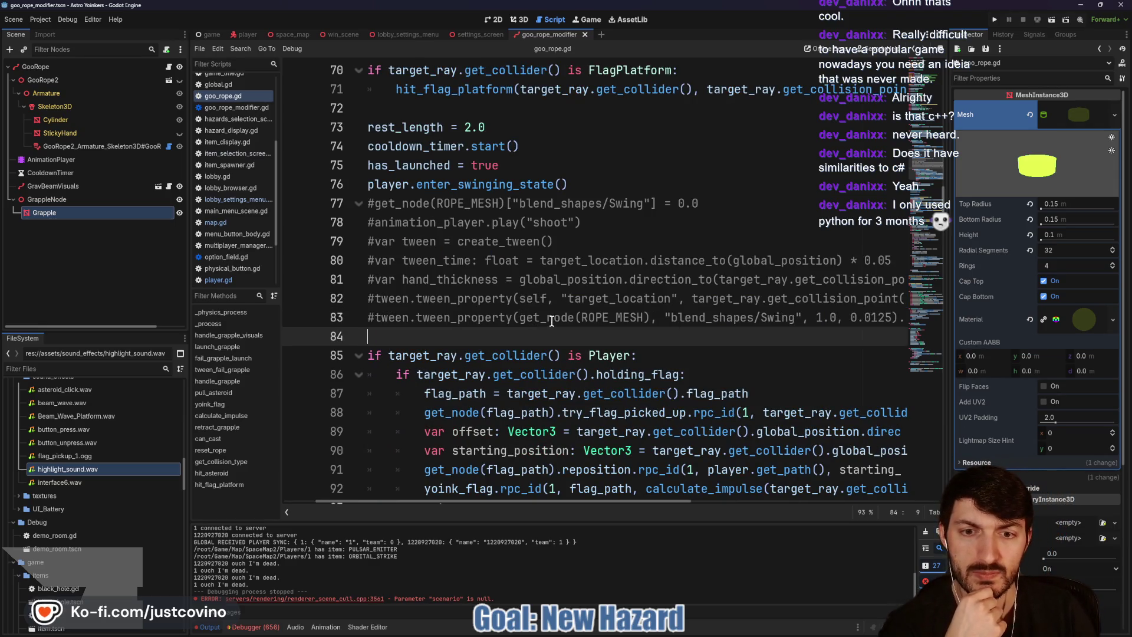
scroll(551, 321, "left", 1)
scroll(552, 318, "up", 1)
scroll(553, 317, "up", 2)
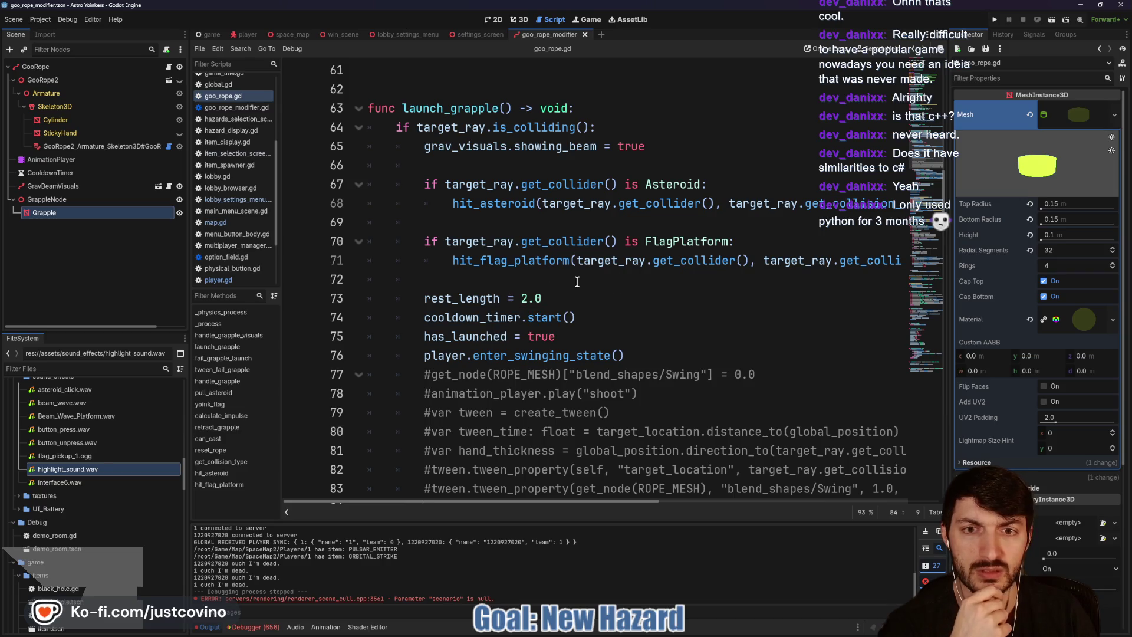
scroll(566, 278, "right", 3)
scroll(566, 278, "left", 3)
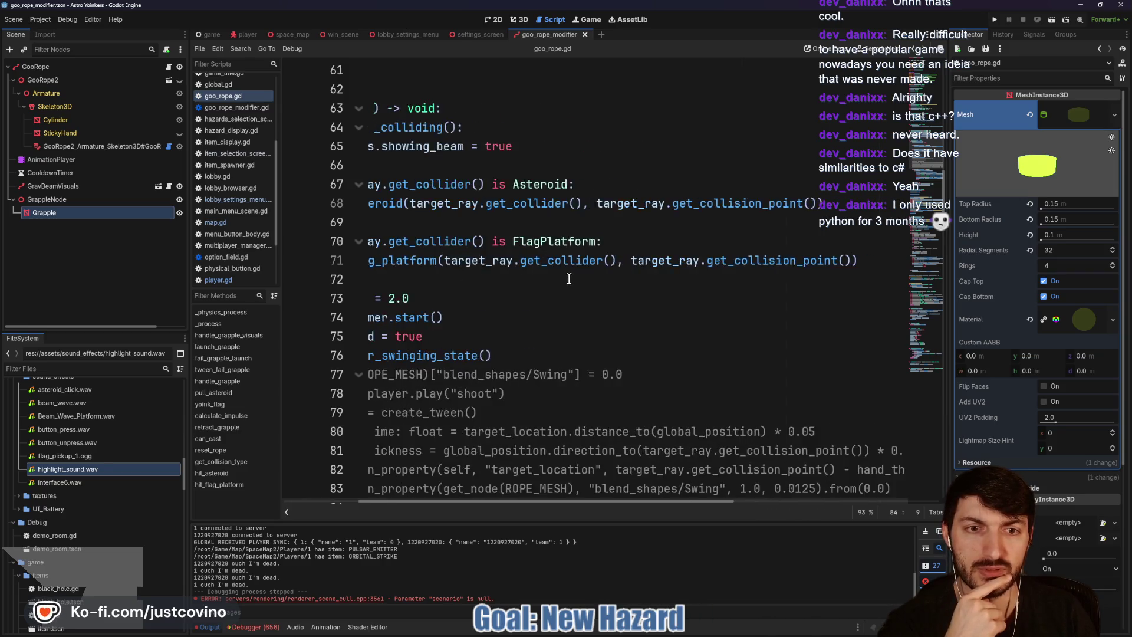
scroll(554, 265, "up", 1)
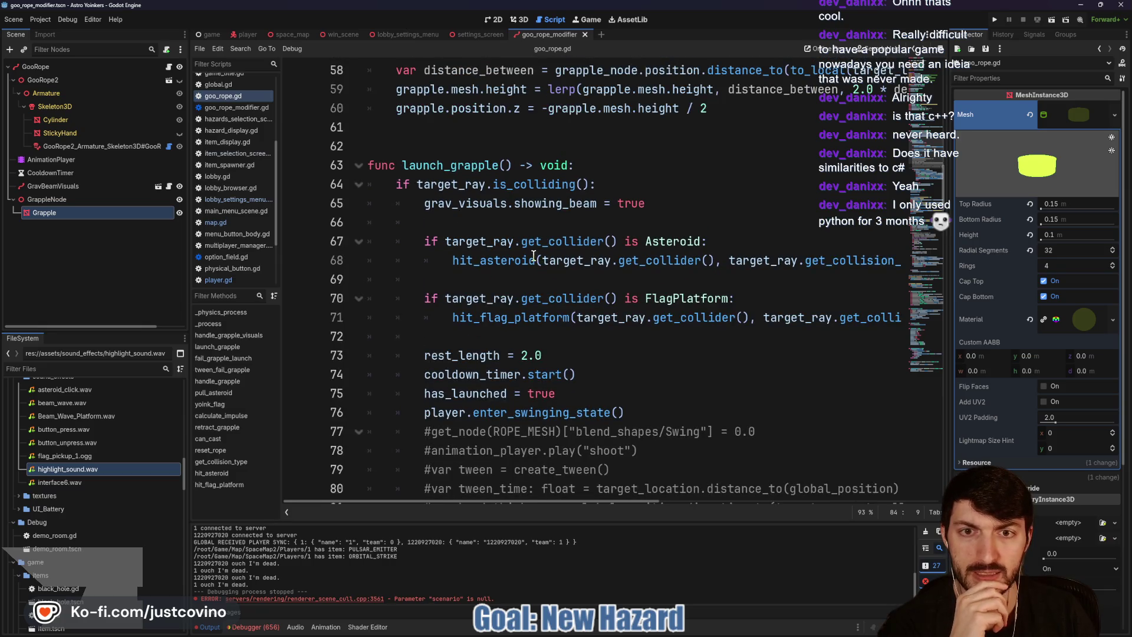
double_click(498, 207)
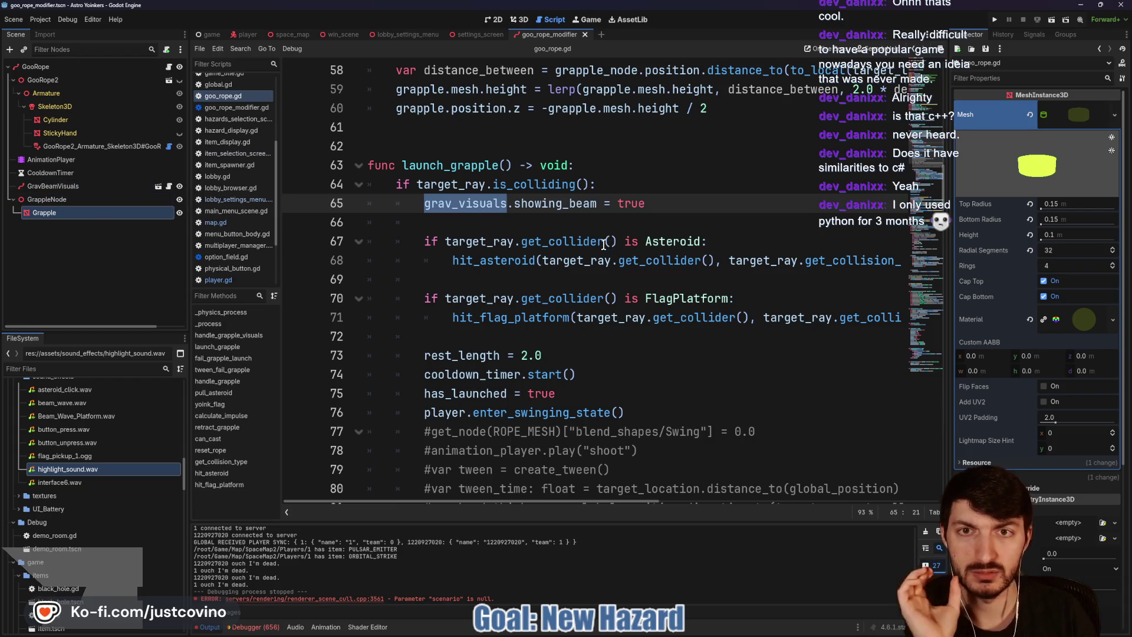
scroll(608, 245, "up", 2)
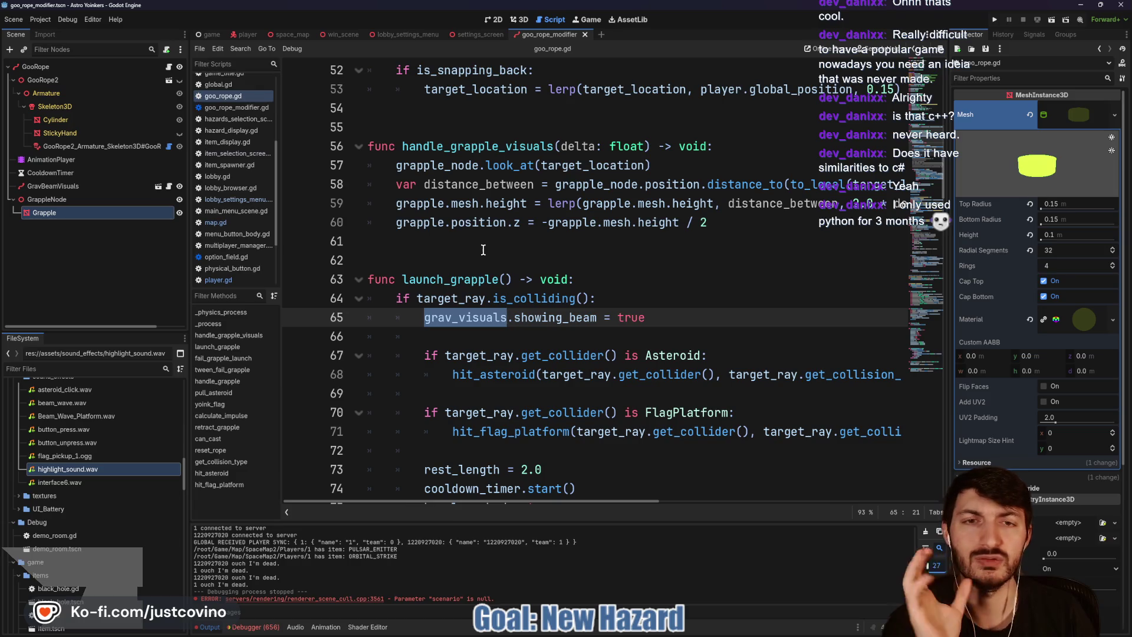
scroll(483, 251, "up", 3)
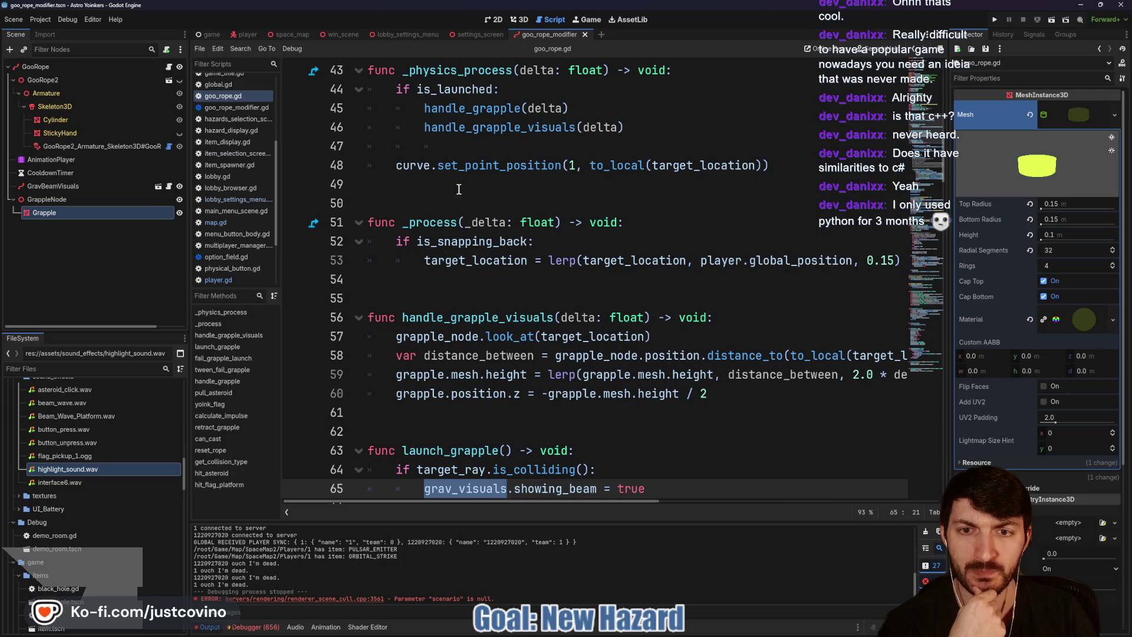
scroll(583, 227, "down", 1)
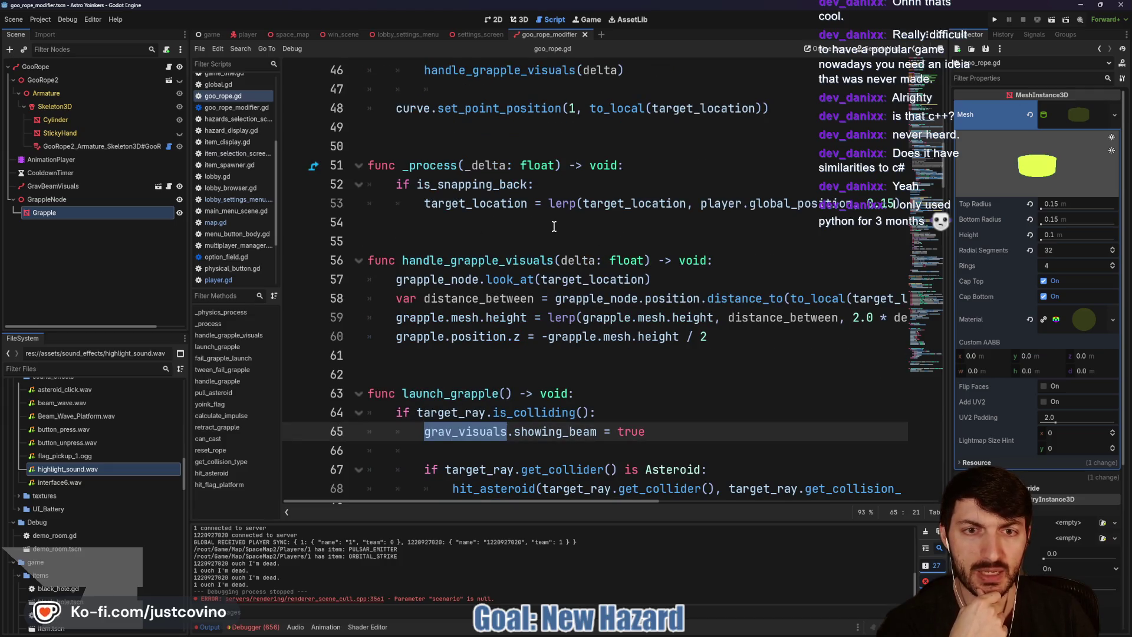
double_click(483, 204)
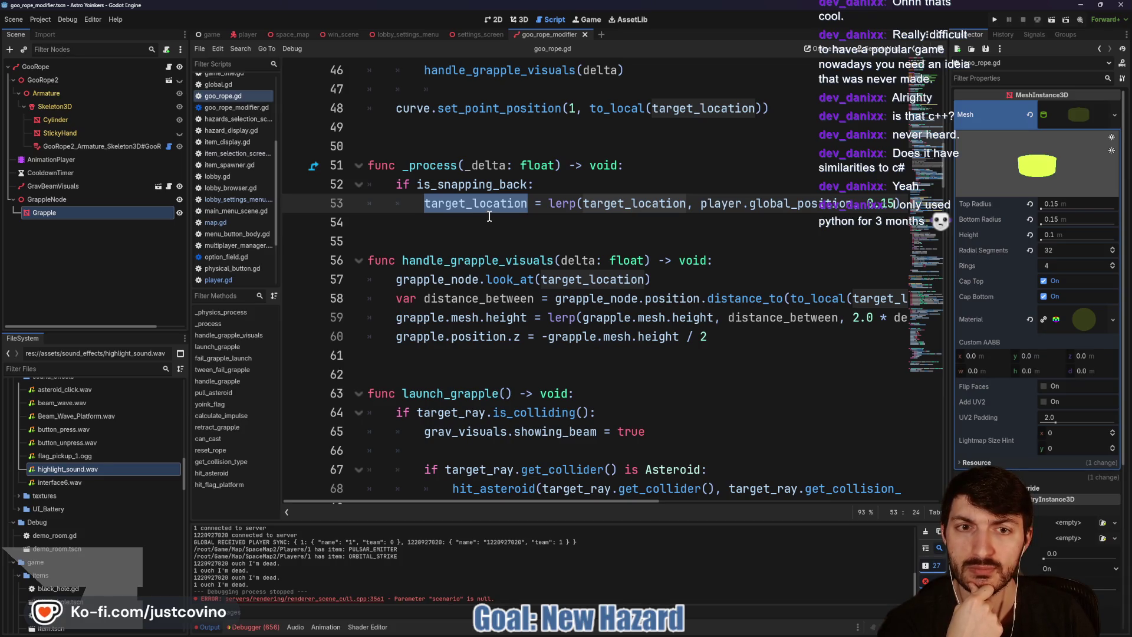
scroll(442, 259, "up", 1)
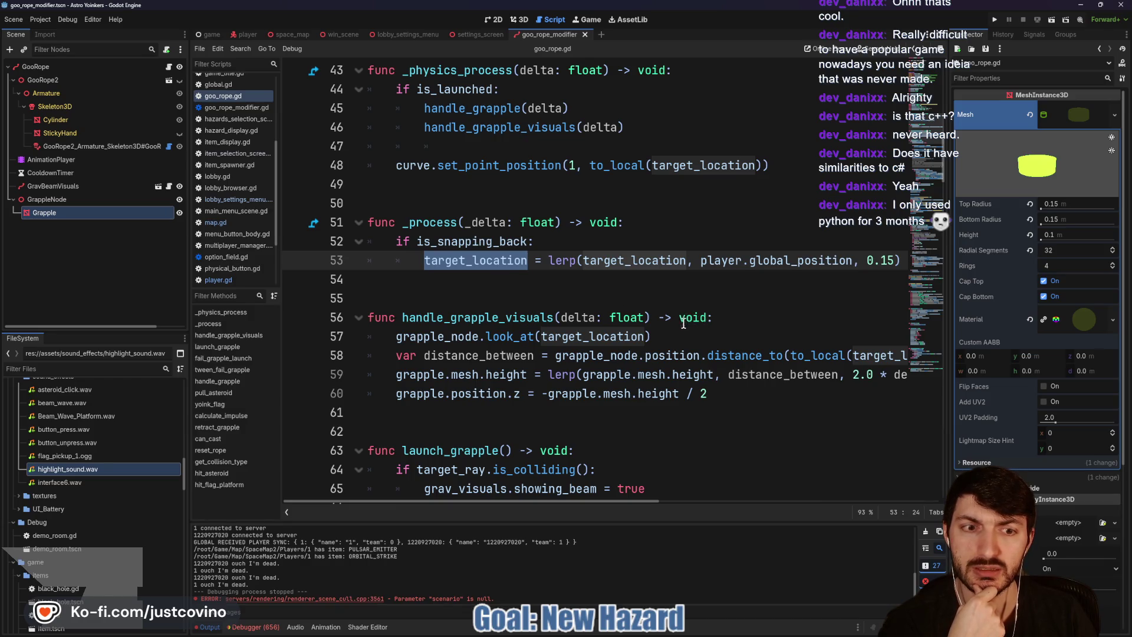
scroll(690, 328, "right", 3)
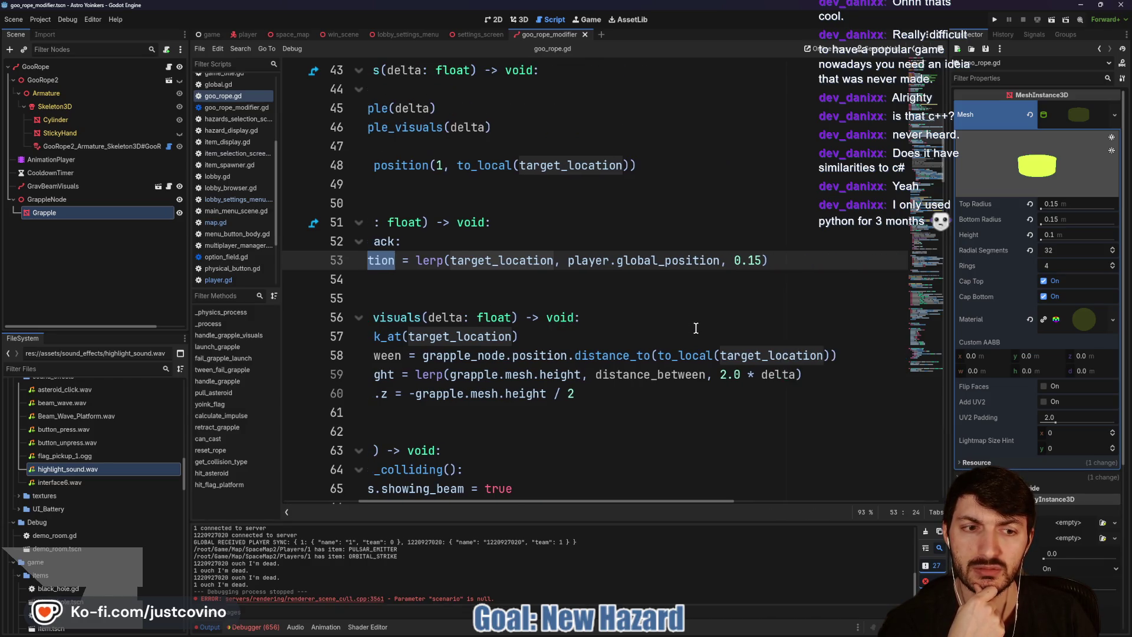
scroll(693, 327, "left", 3)
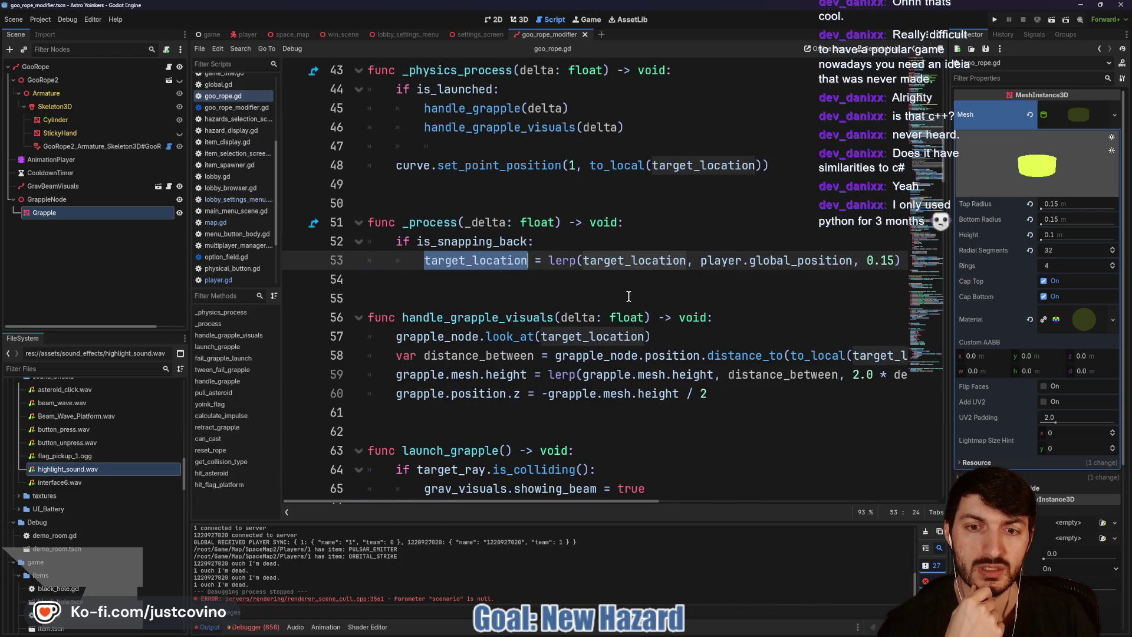
scroll(523, 310, "up", 2)
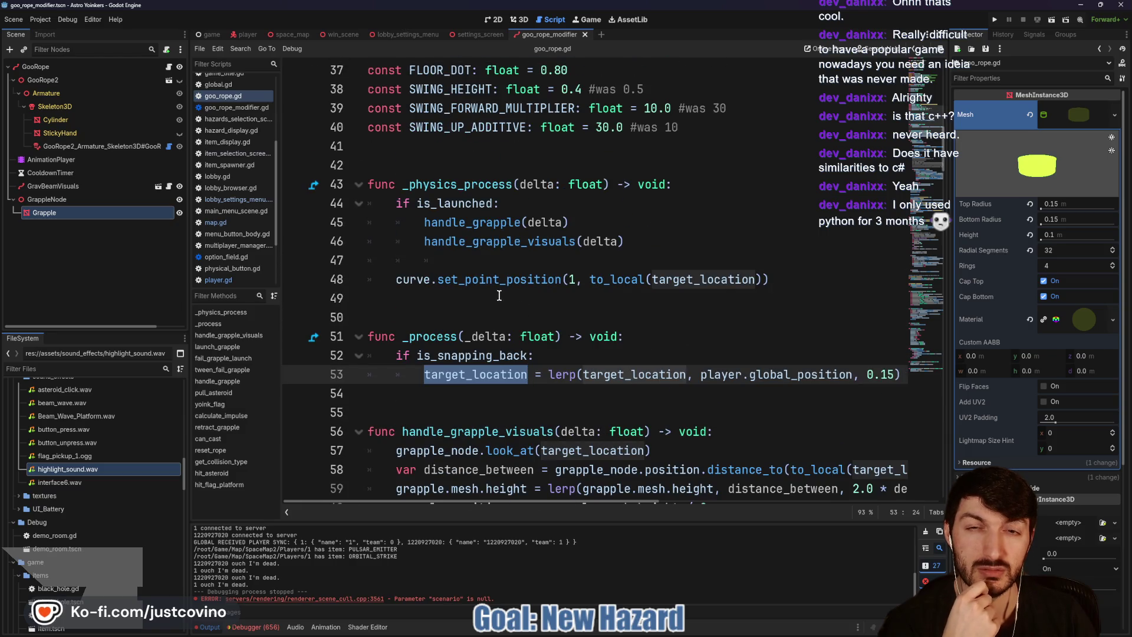
Step: Unindent handle_grapple_visuals(delta) on line 46 out of the is_launched block and save
left_click(415, 240)
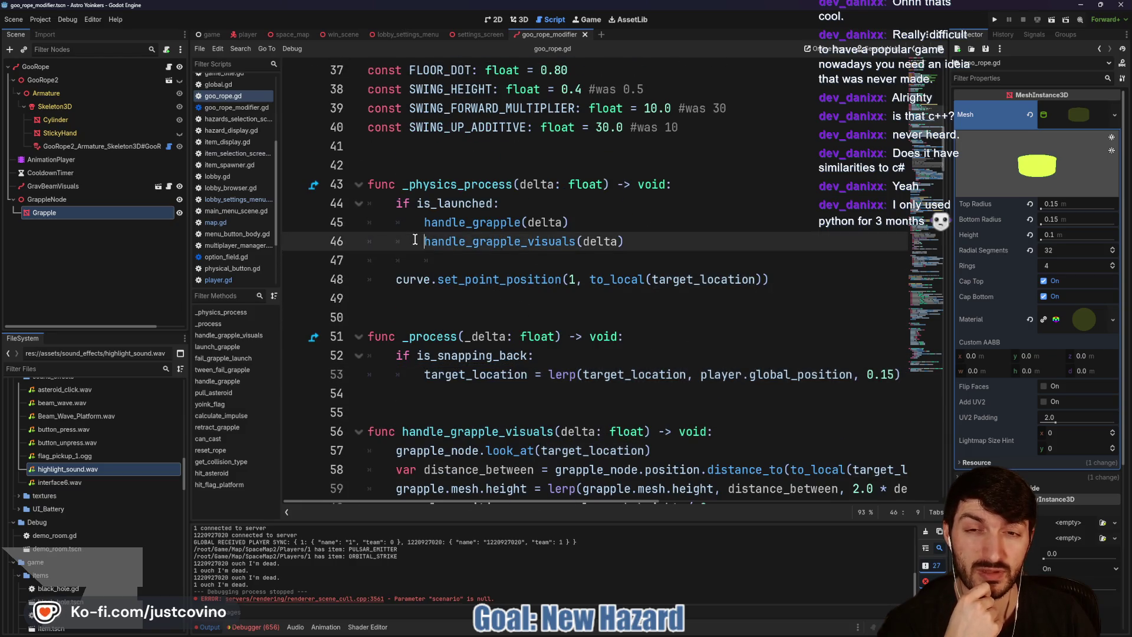
key("BackSpace")
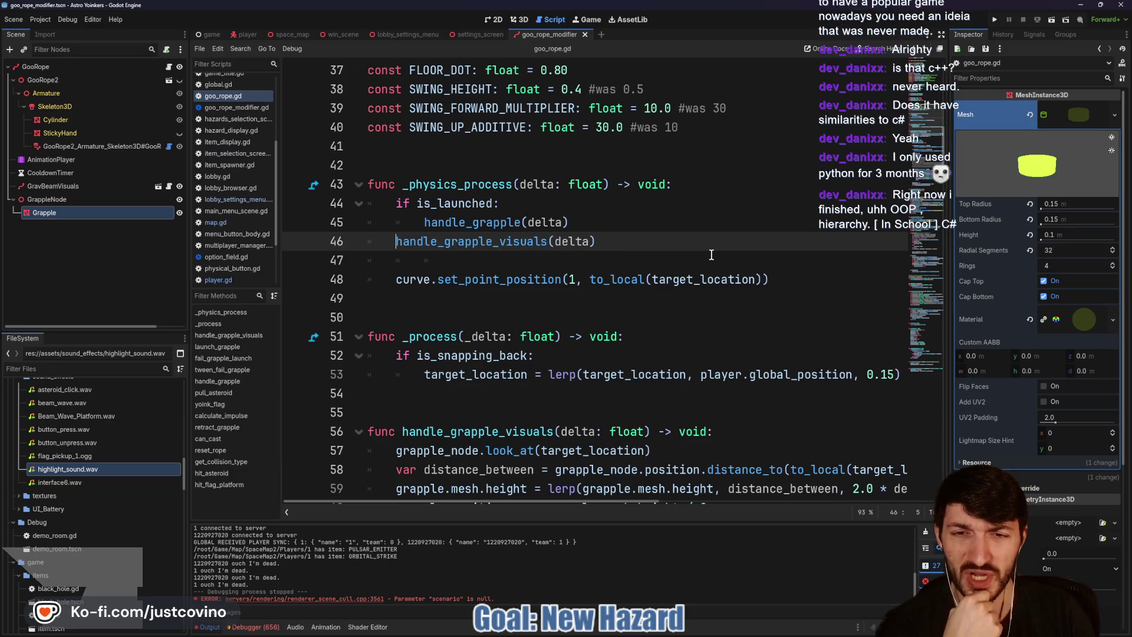
left_click(566, 263)
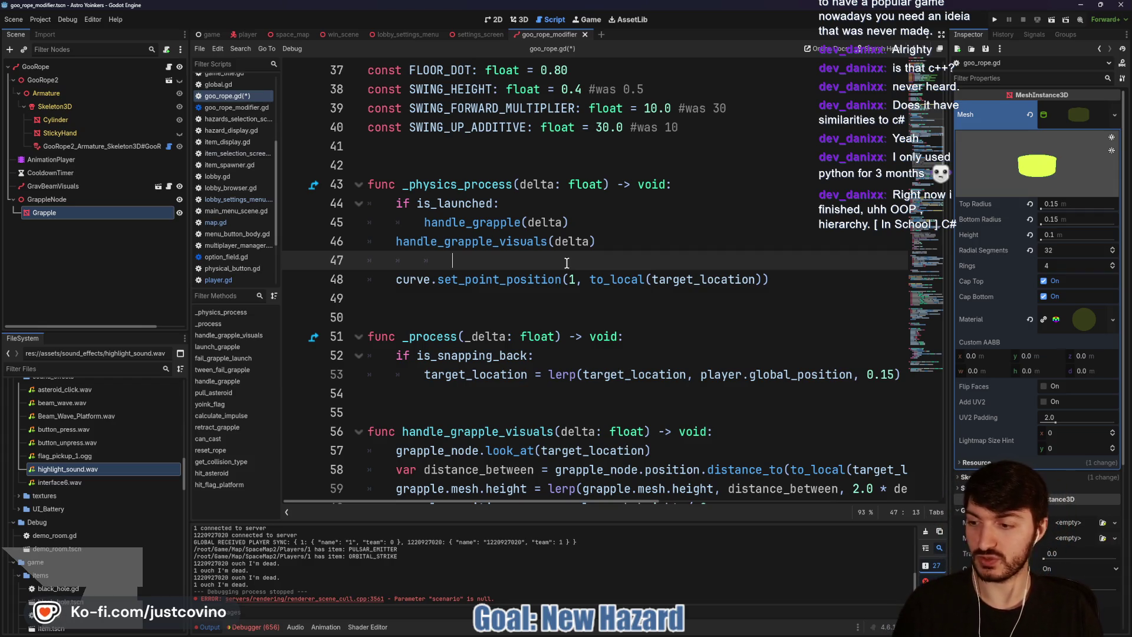
key("ctrl+s")
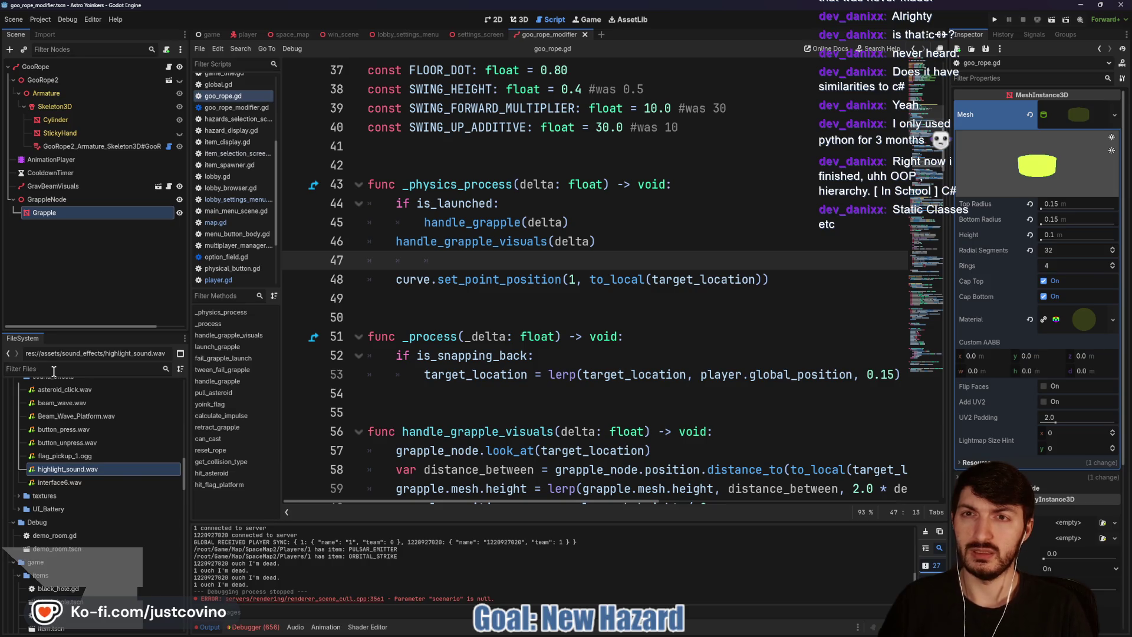
Step: Filter the files for 'demo', open demo_room.tscn, and launch the two-window playtest
type("demo")
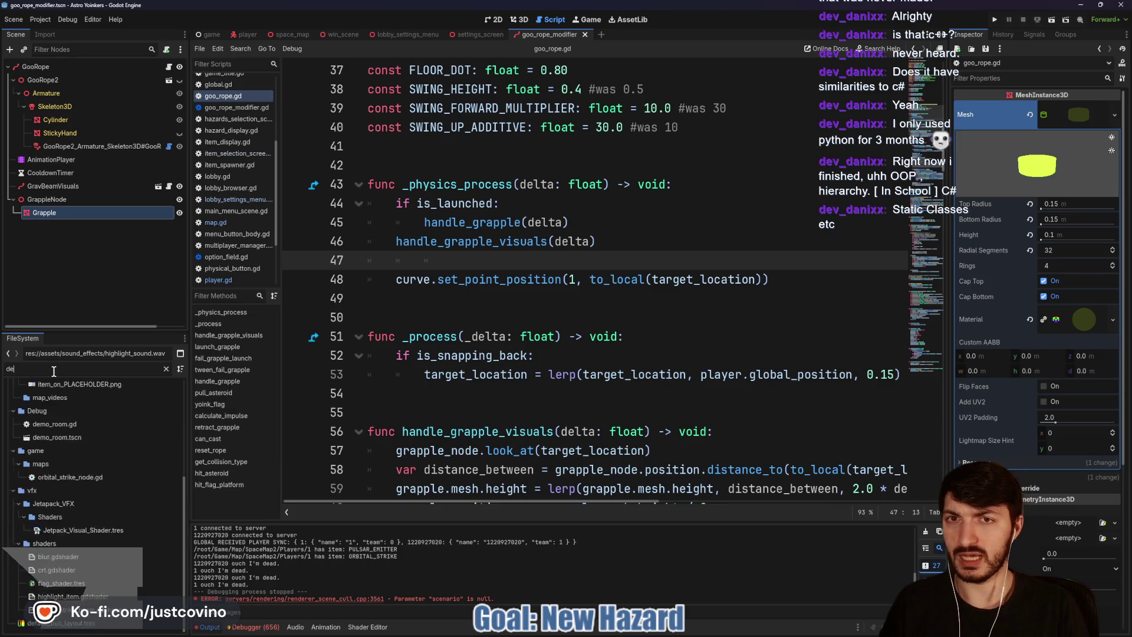
double_click(76, 440)
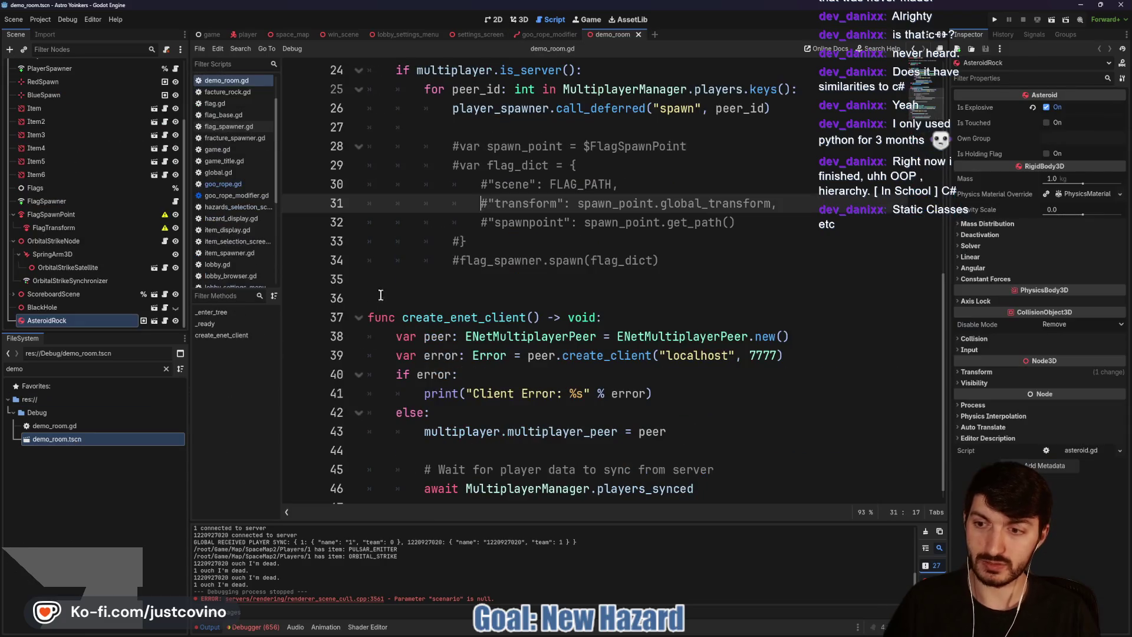
left_click(490, 246)
key("F6")
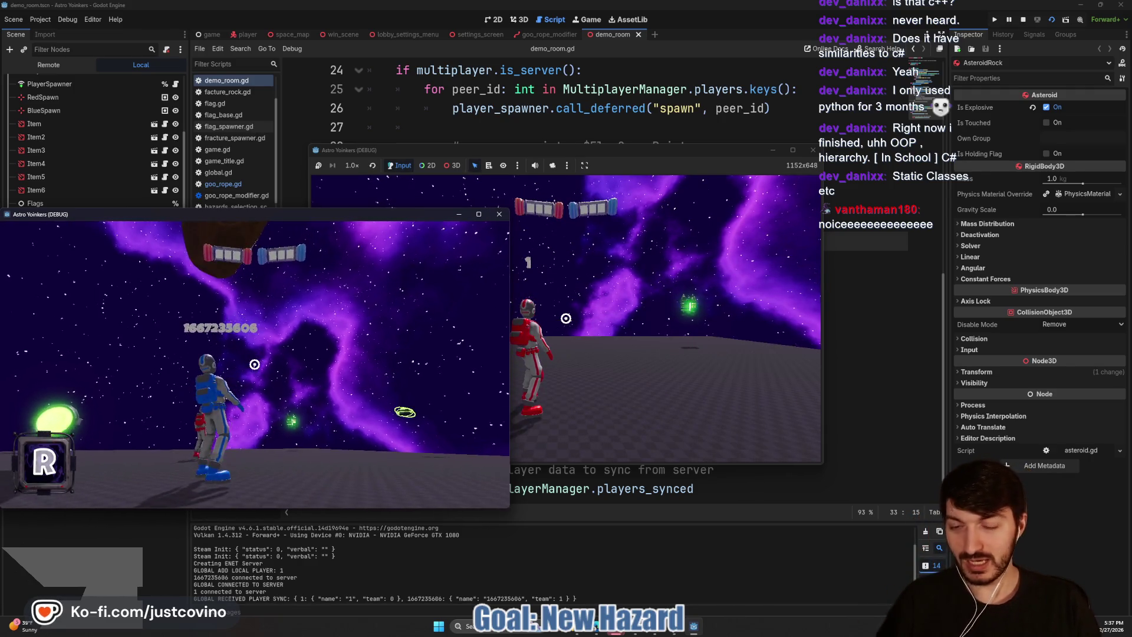
Step: Run and jump the blue player toward the asteroid and fire the grav beam
key("space")
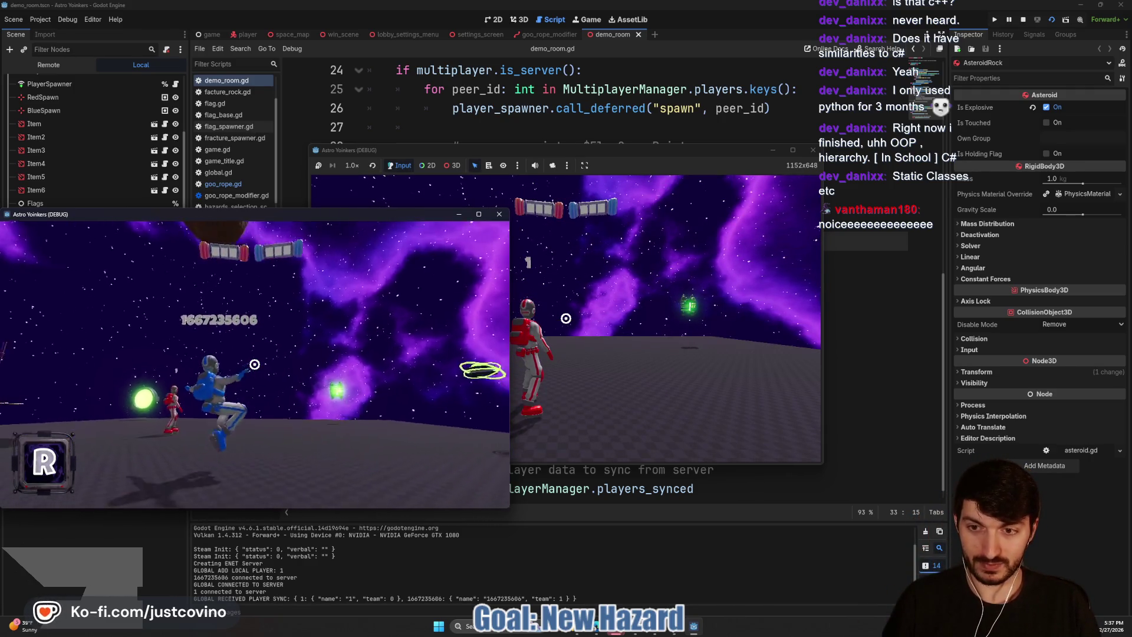
key("w")
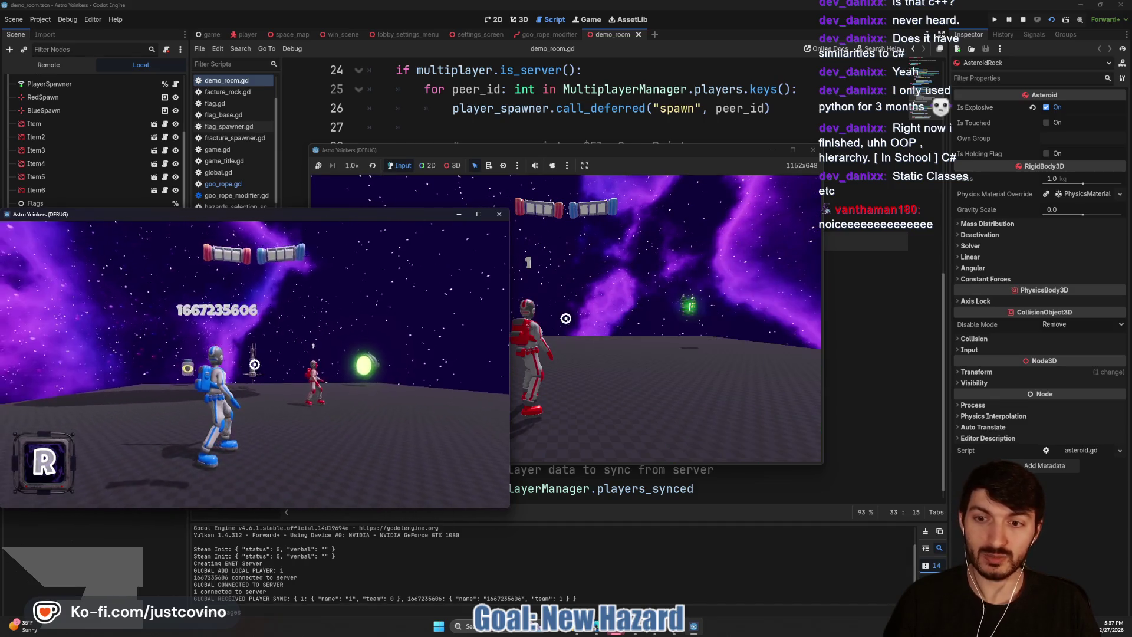
key("w")
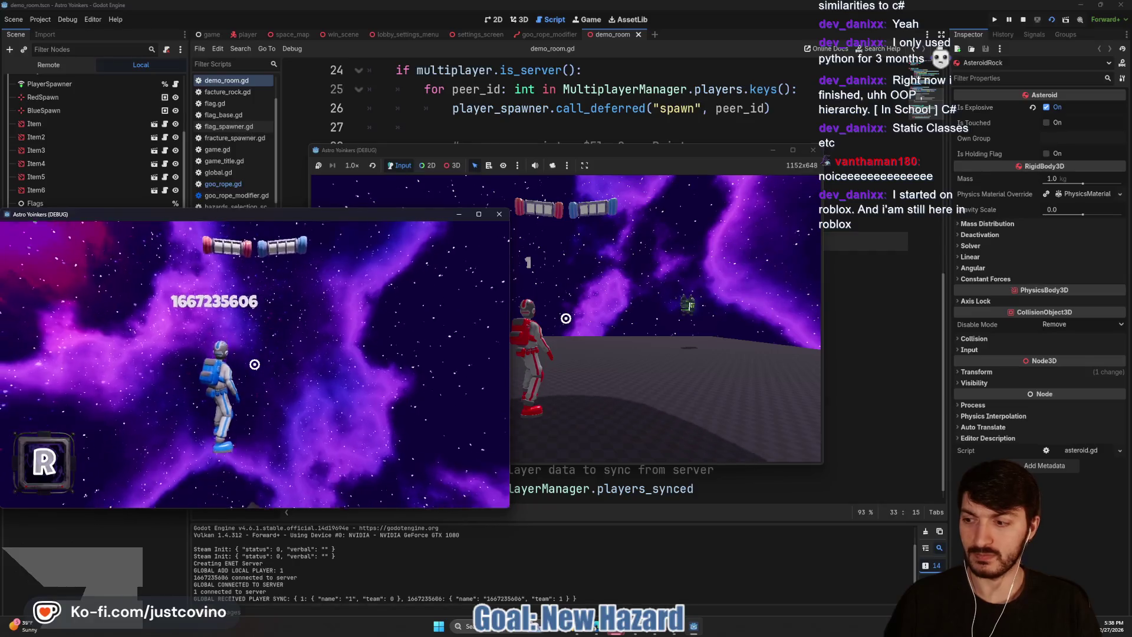
key("w")
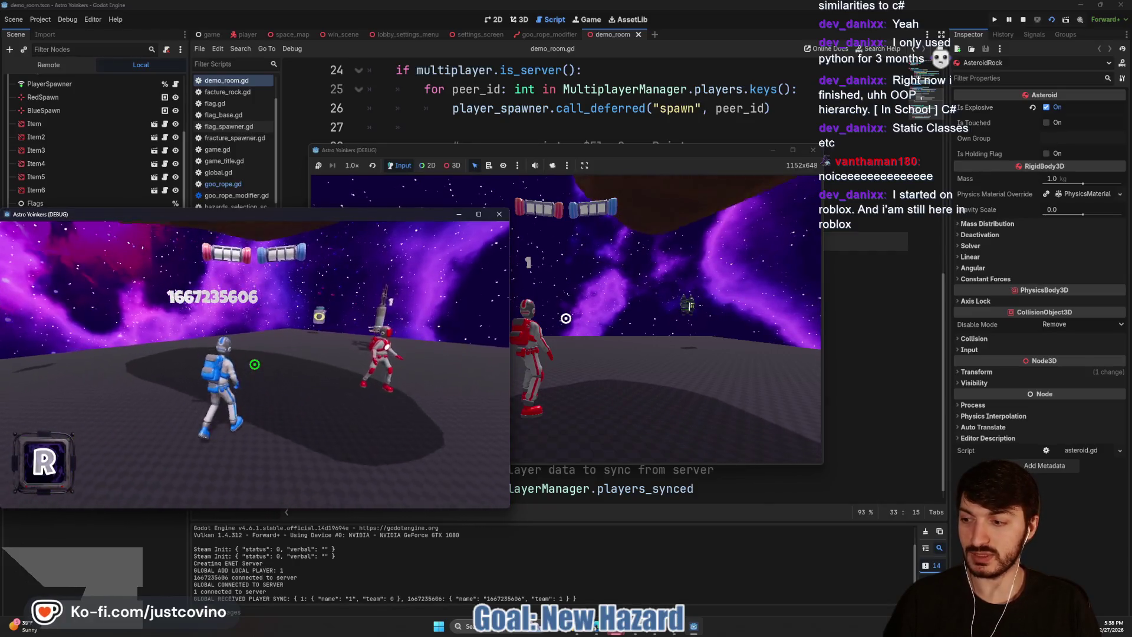
key("w")
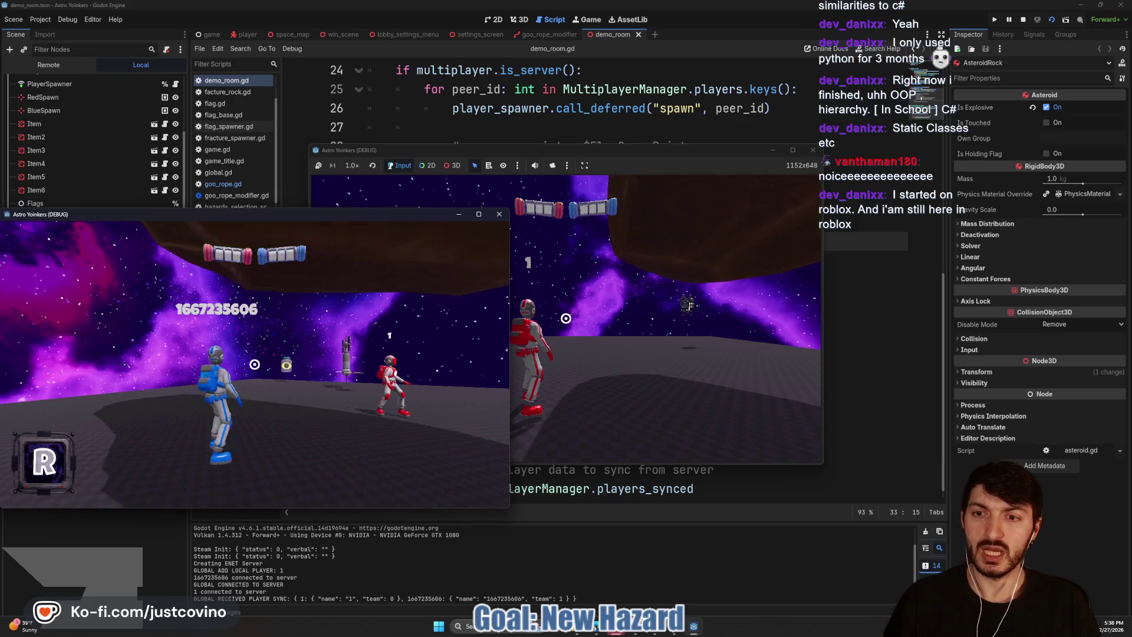
key("w")
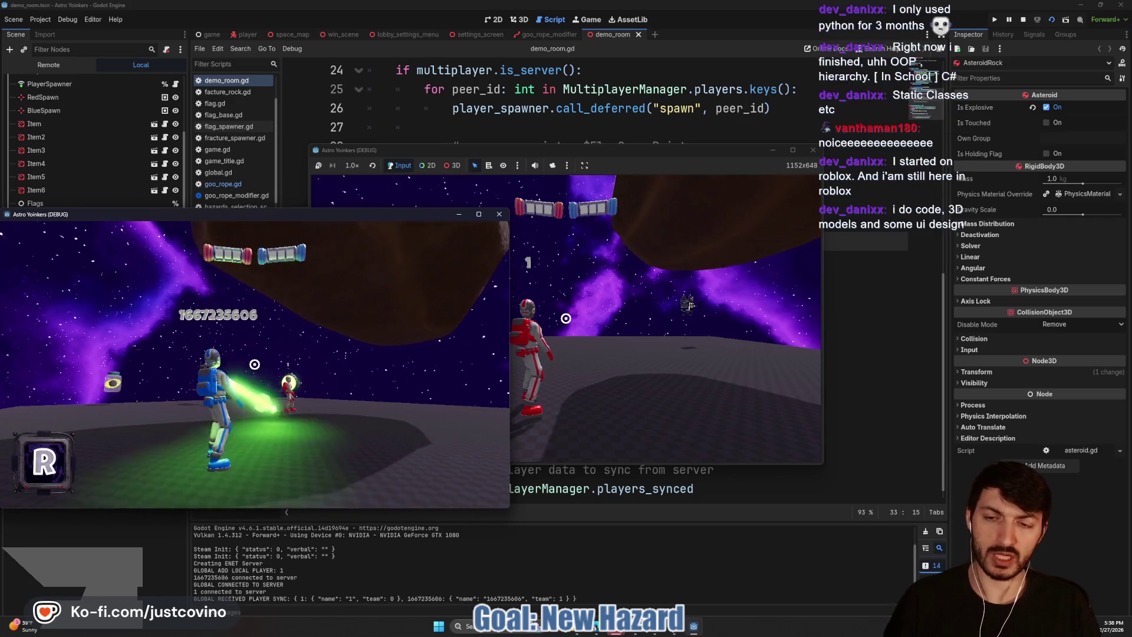
key("w")
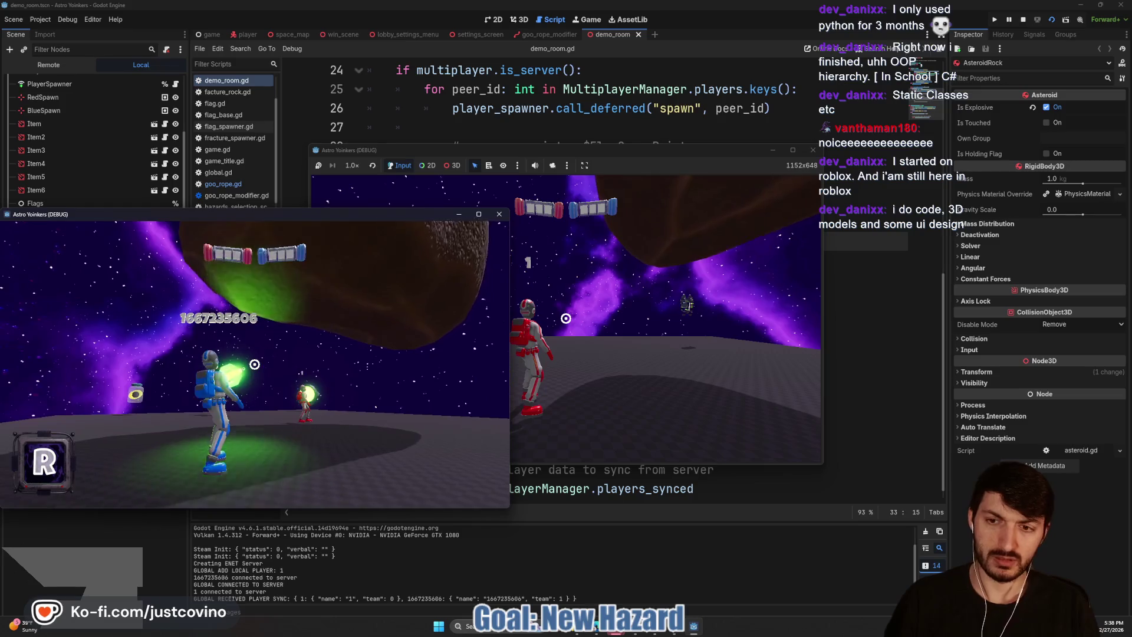
Step: Approach the red player to check both windows, then stop the playtest with F8
key("w")
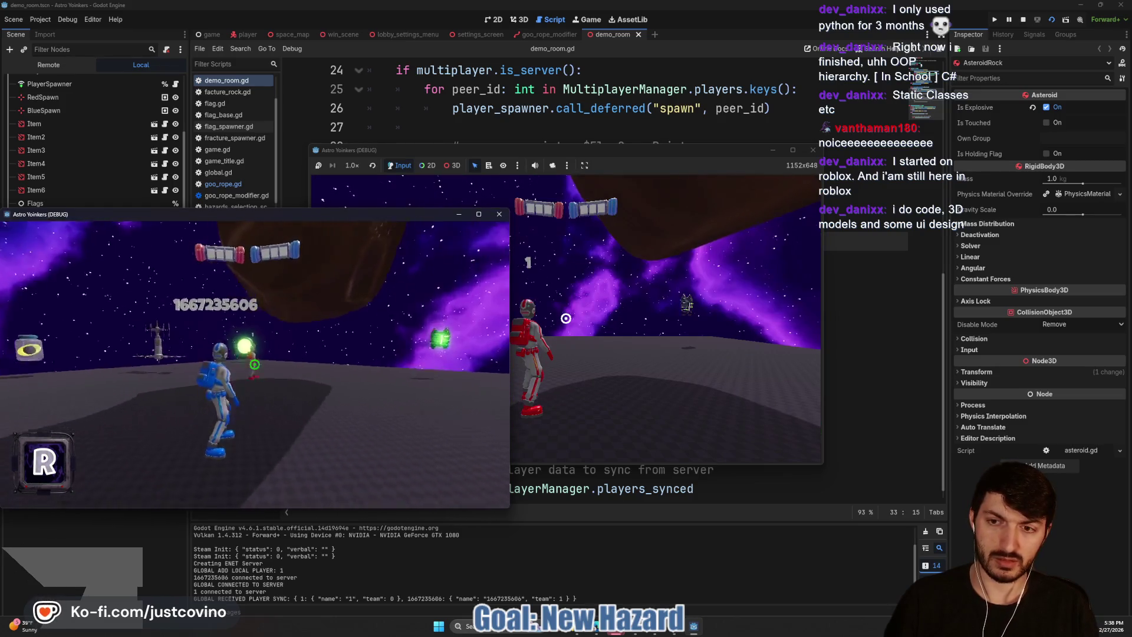
key("w")
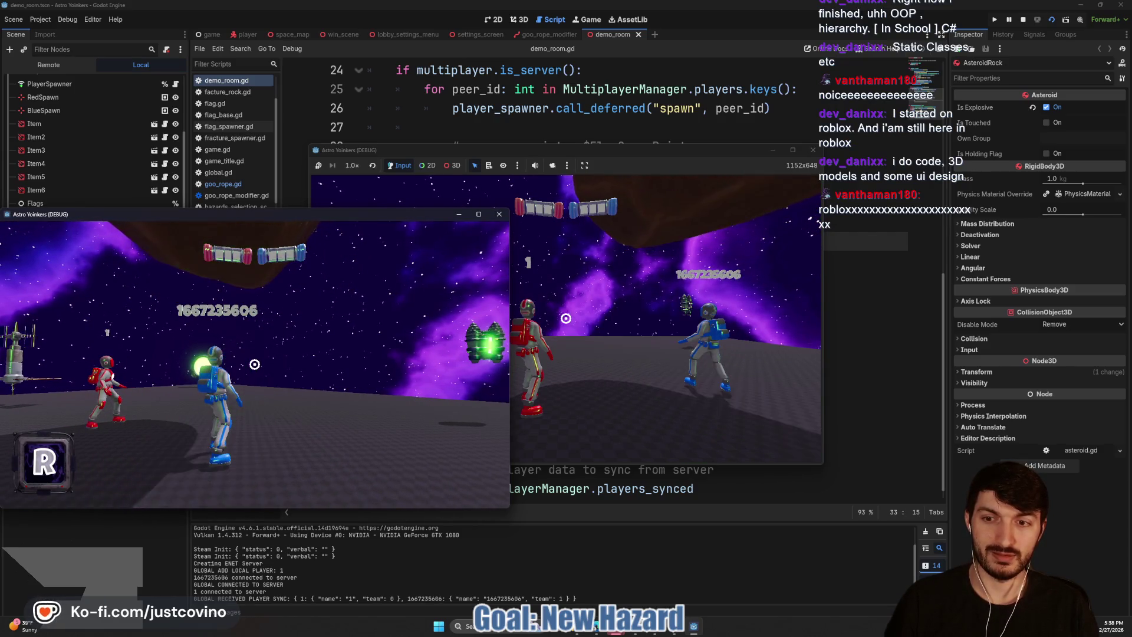
key("F8")
left_click(593, 299)
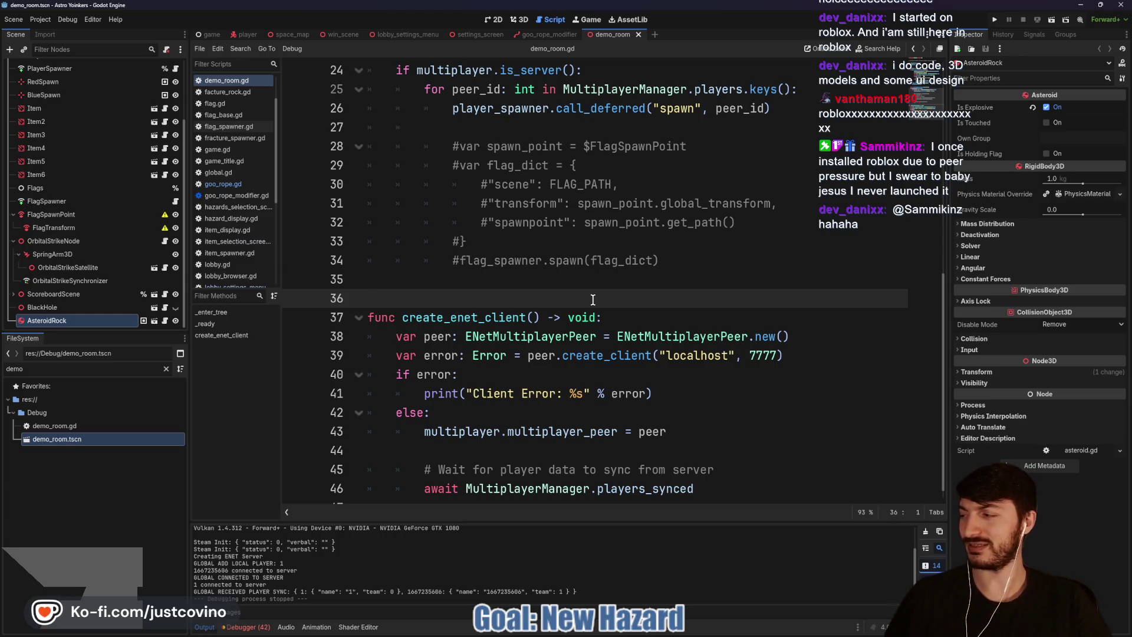
Step: Switch to the goo_rope_modifier scene and click into goo_rope.gd's _physics_process code
left_click(563, 283)
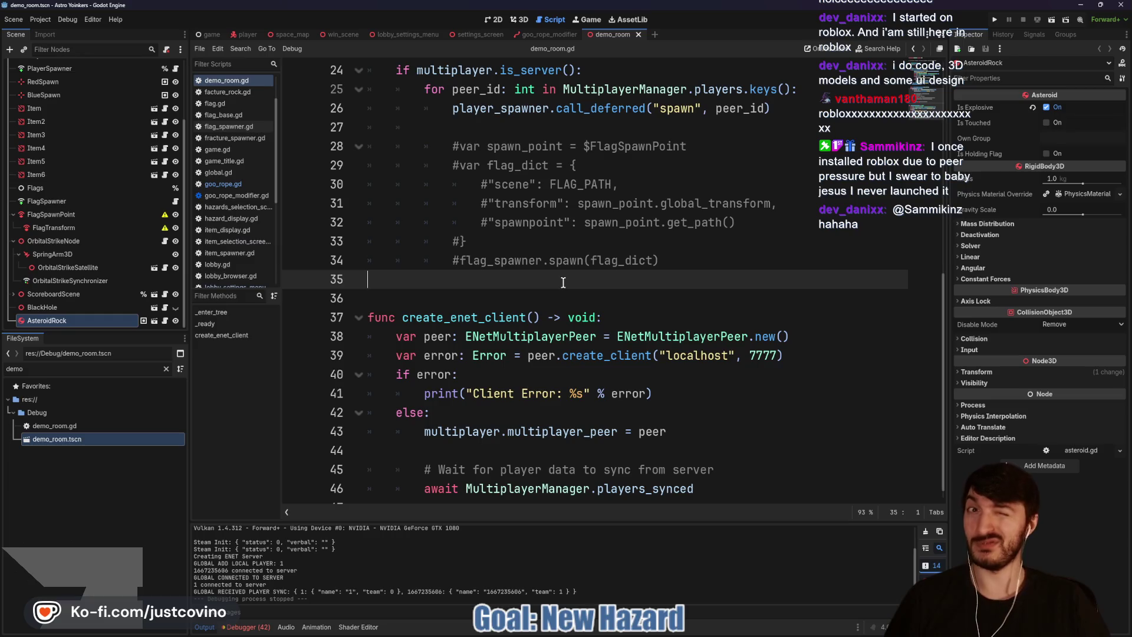
scroll(560, 292, "up", 3)
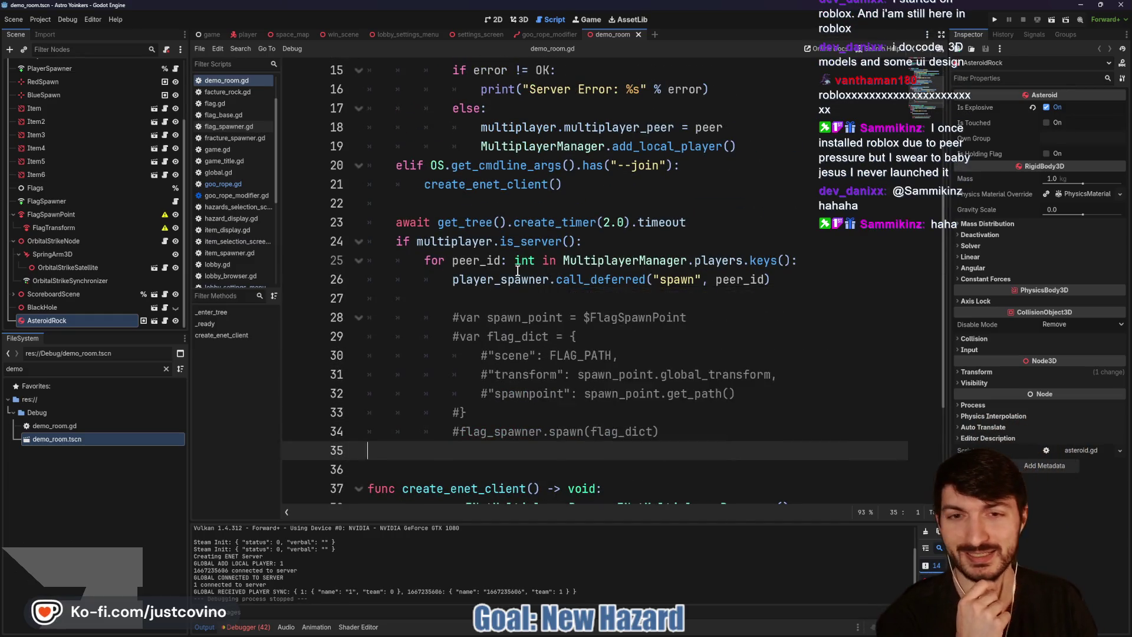
scroll(520, 285, "up", 3)
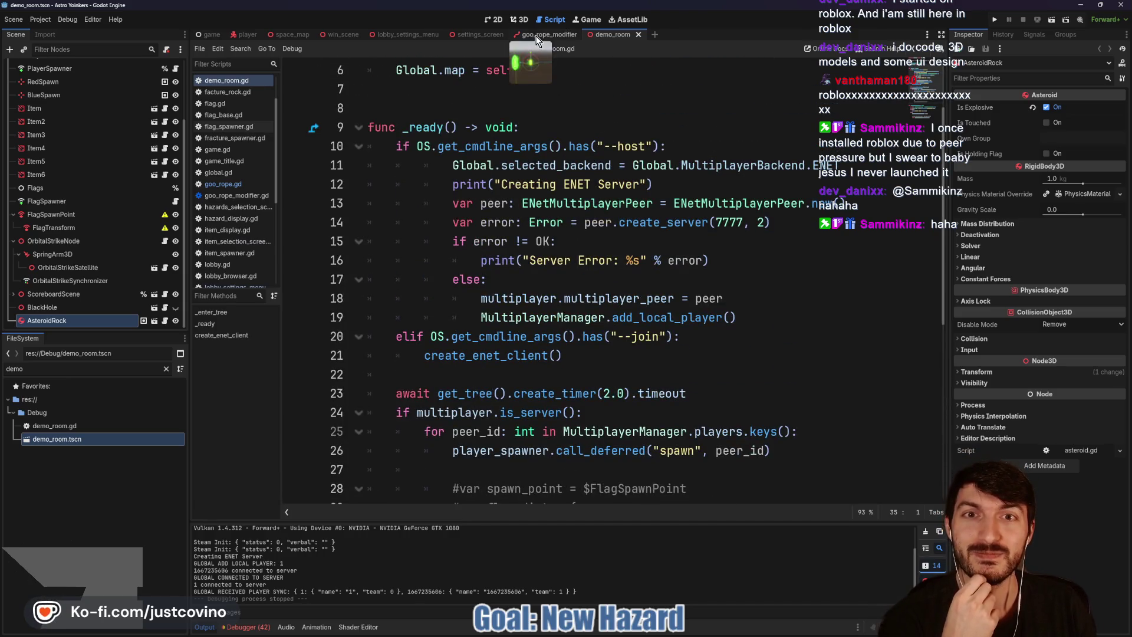
left_click(547, 35)
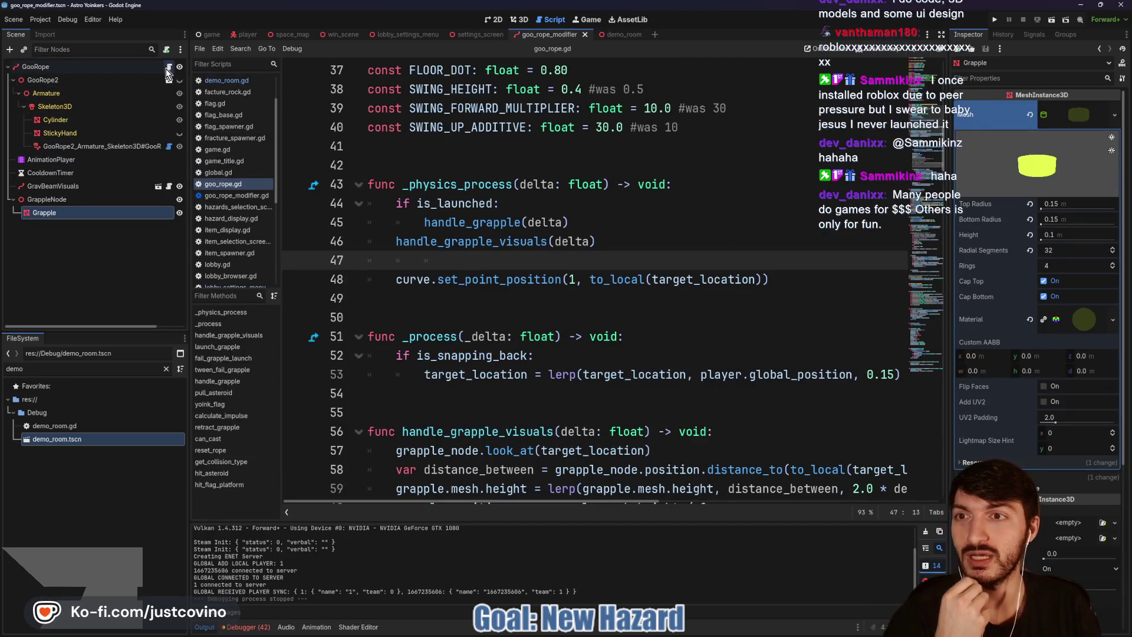
left_click(495, 161)
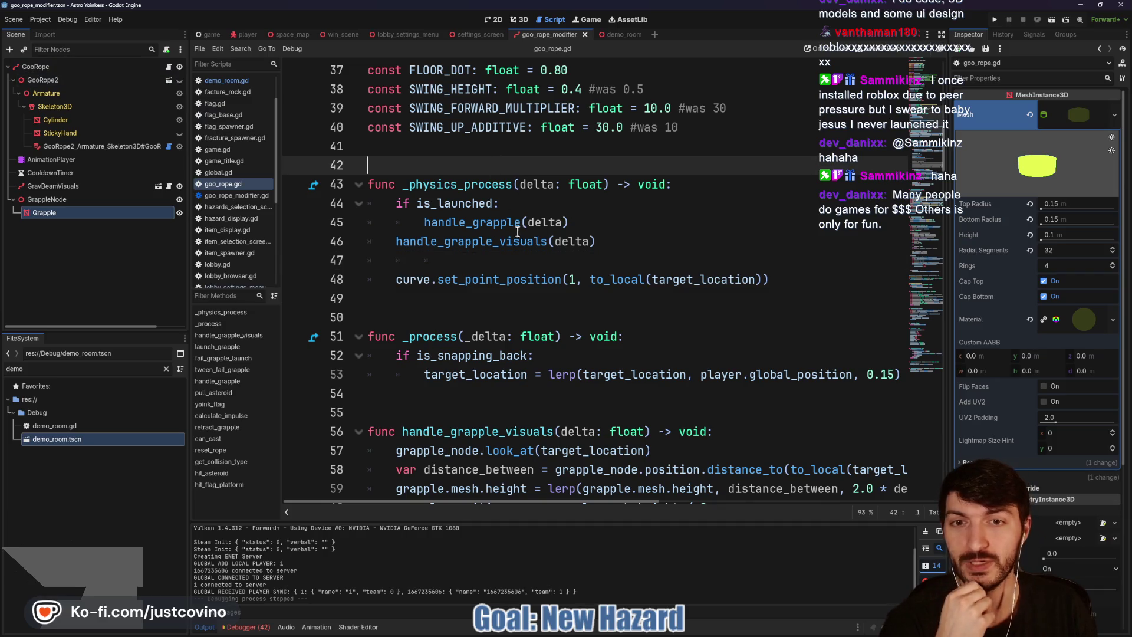
left_click(465, 259)
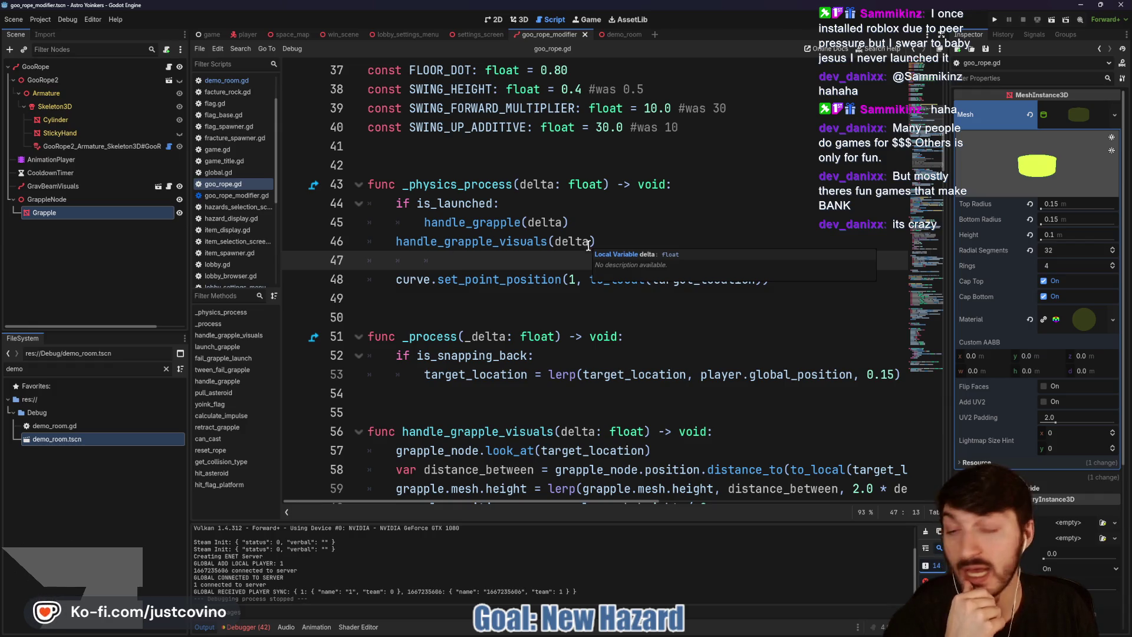
Step: Scroll through goo_rope.gd, checking handle_grapple_visuals' look_at line and blank lines 61–62
scroll(483, 262, "down", 2)
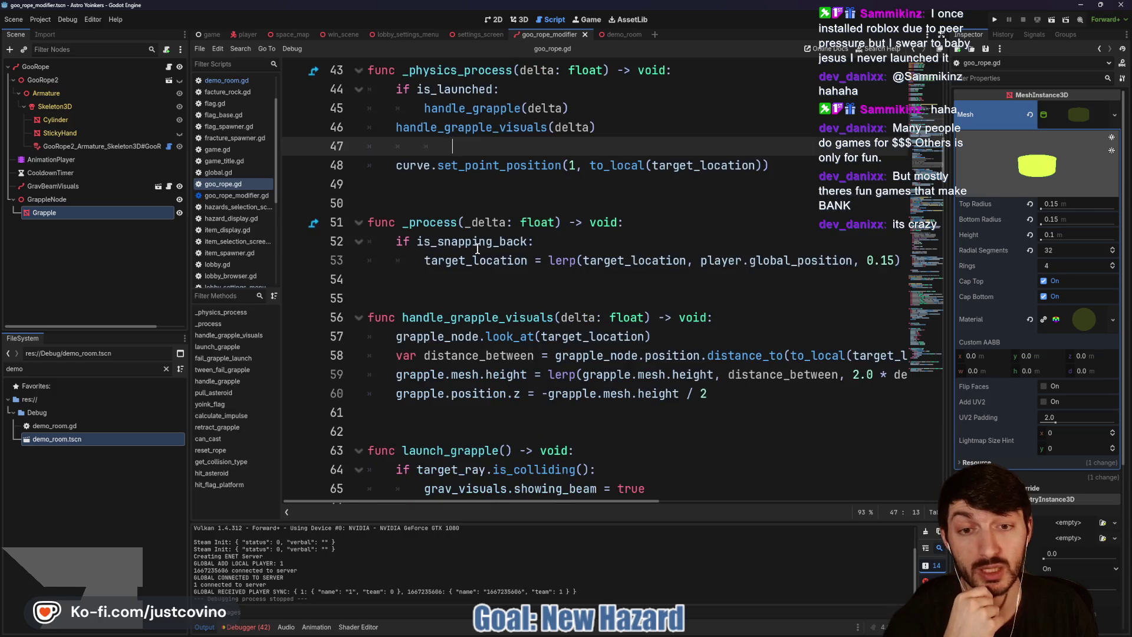
scroll(470, 265, "down", 1)
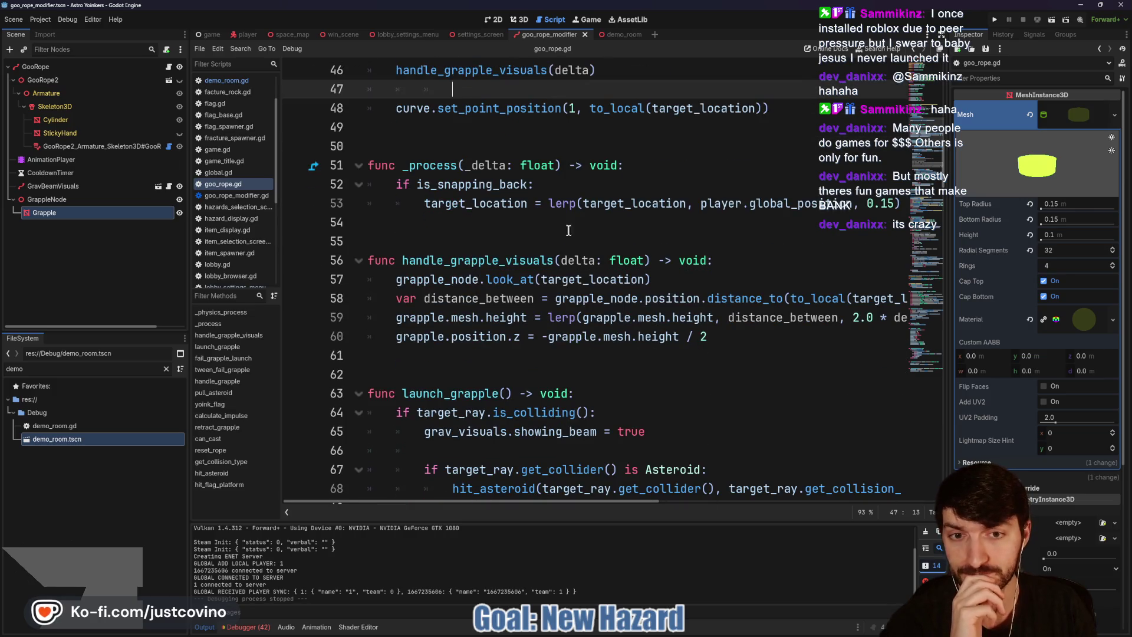
left_click(694, 274)
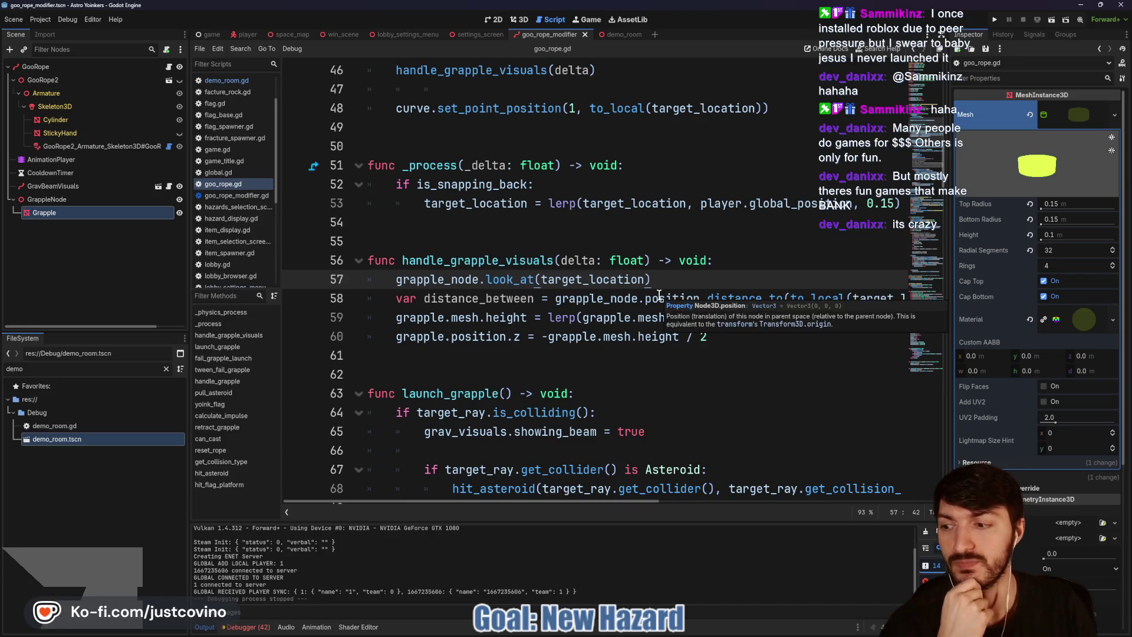
scroll(688, 283, "down", 1)
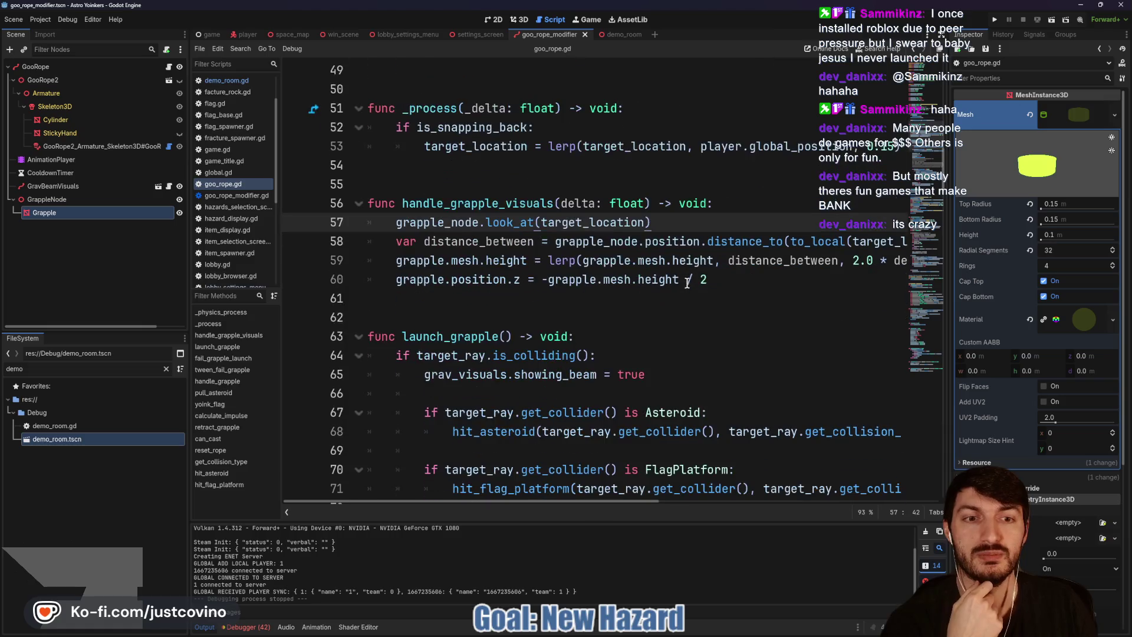
left_click(553, 302)
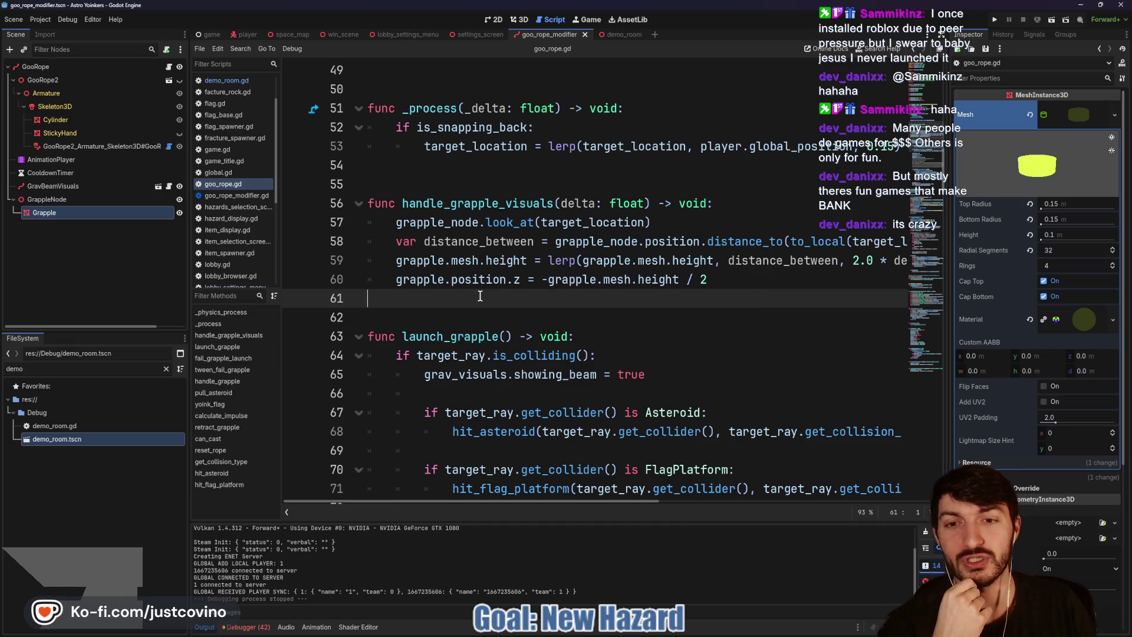
scroll(469, 291, "down", 1)
left_click(455, 253)
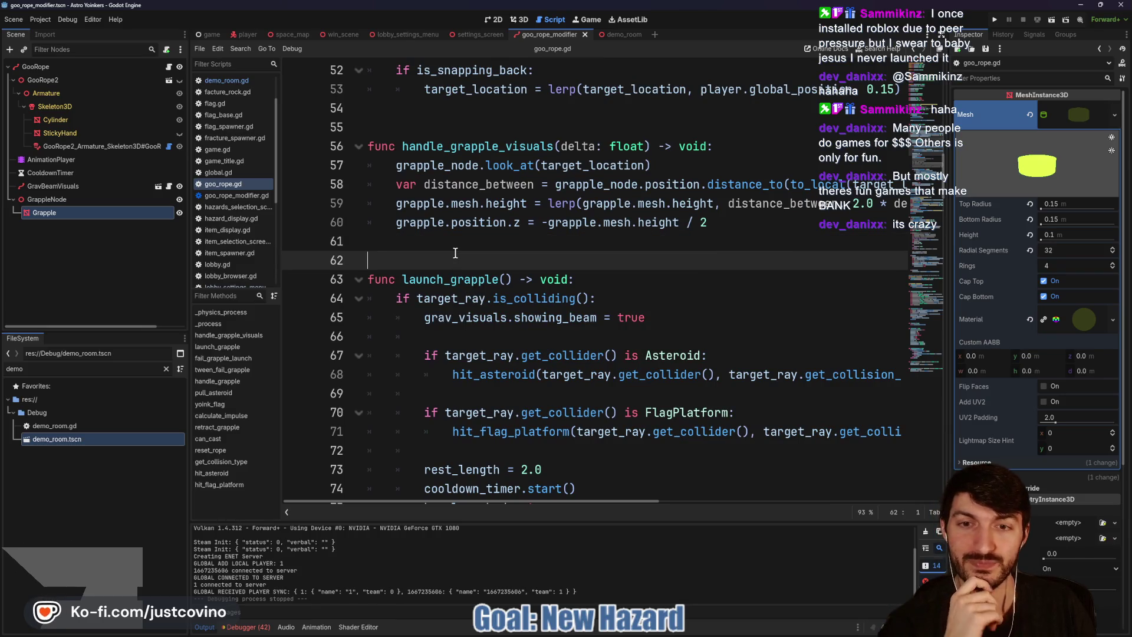
left_click(451, 246)
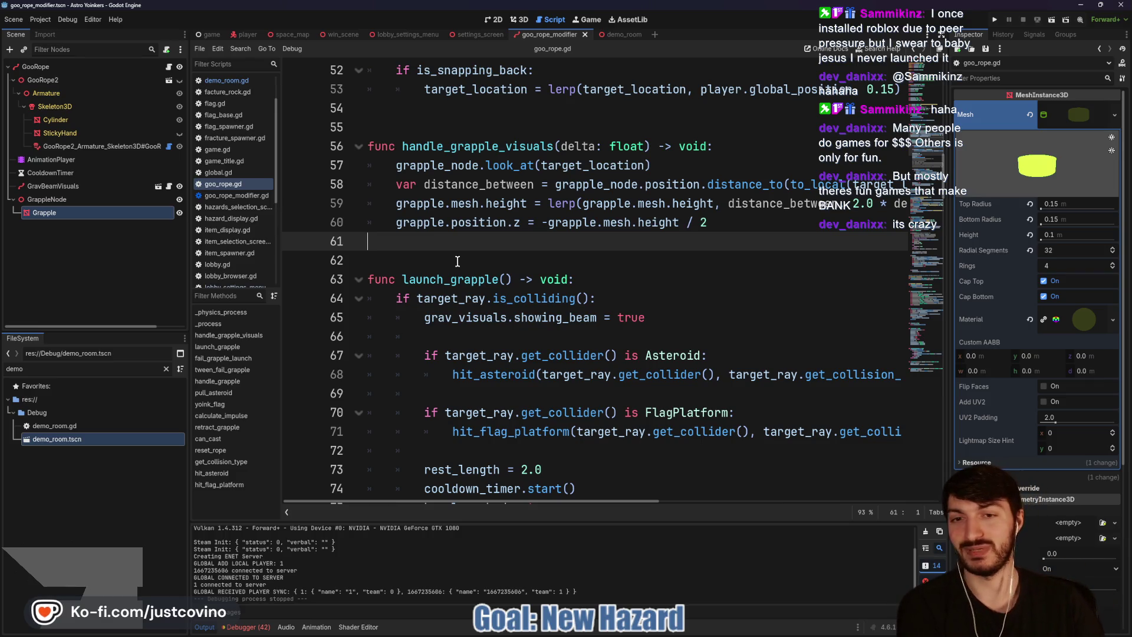
Step: Jump from the tween_fail_grapple() call to its definition at line 121
scroll(458, 254, "down", 1)
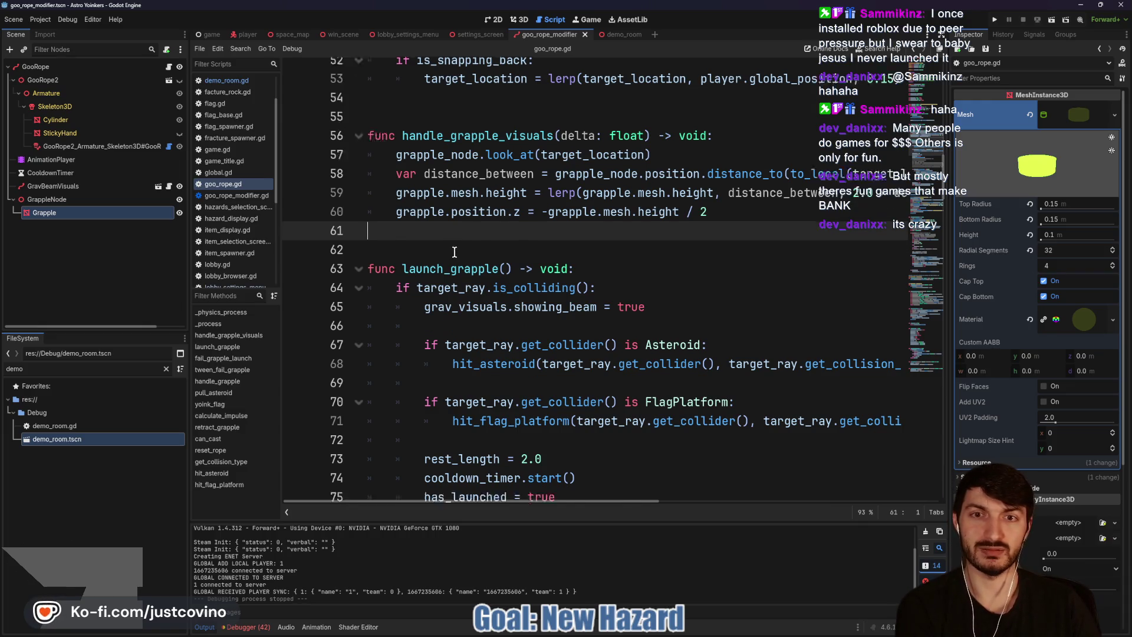
scroll(528, 234, "down", 1)
scroll(501, 222, "down", 5)
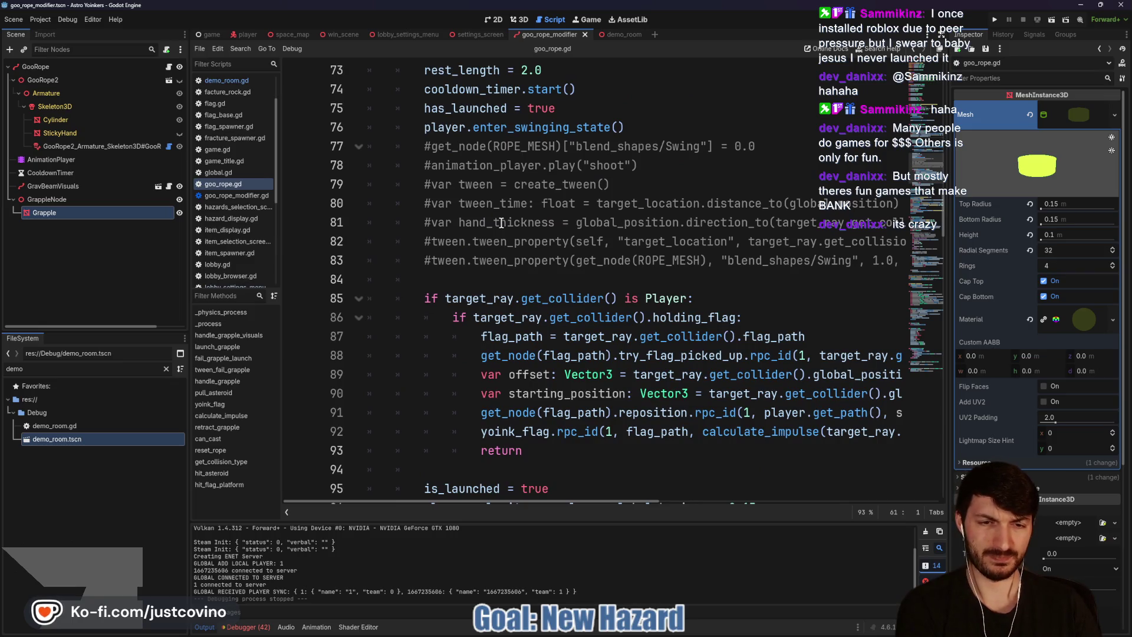
scroll(543, 251, "down", 5)
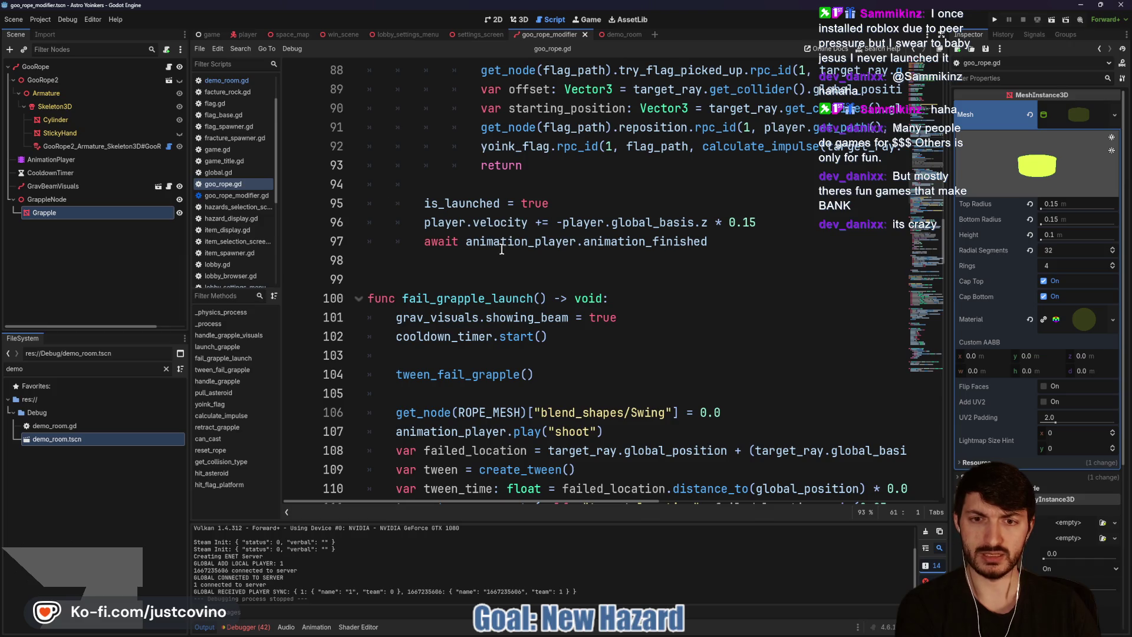
scroll(501, 250, "down", 1)
left_click(474, 320, "ctrl")
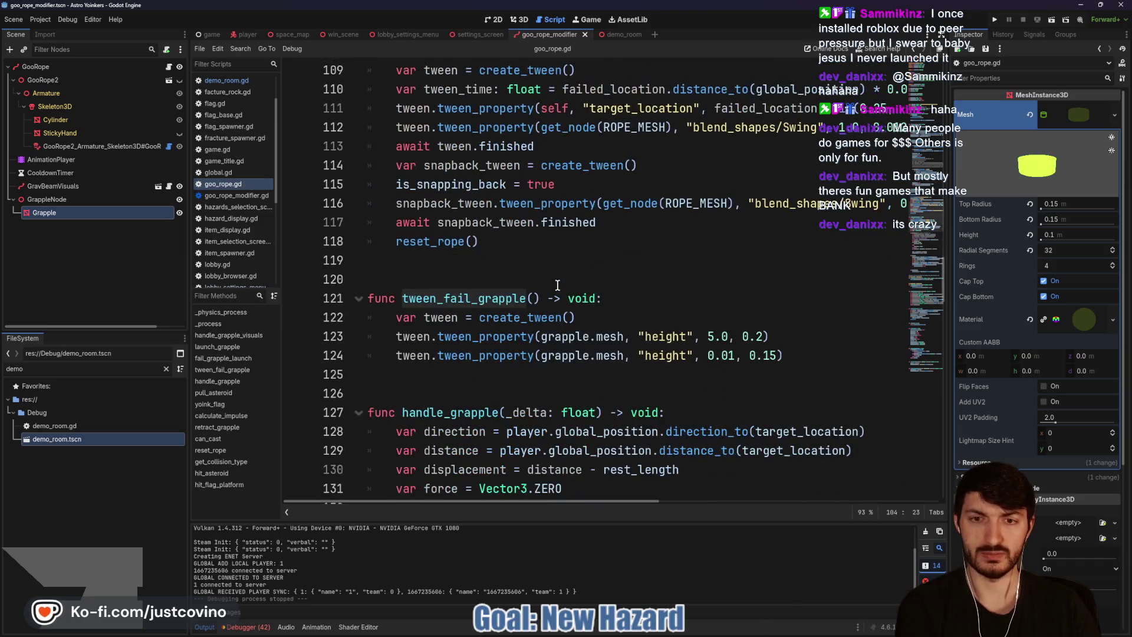
Step: Change the failed-grapple height from 5.0 to 12.0, save goo_rope.gd, and open GravBeamVisuals' script
left_click(713, 336)
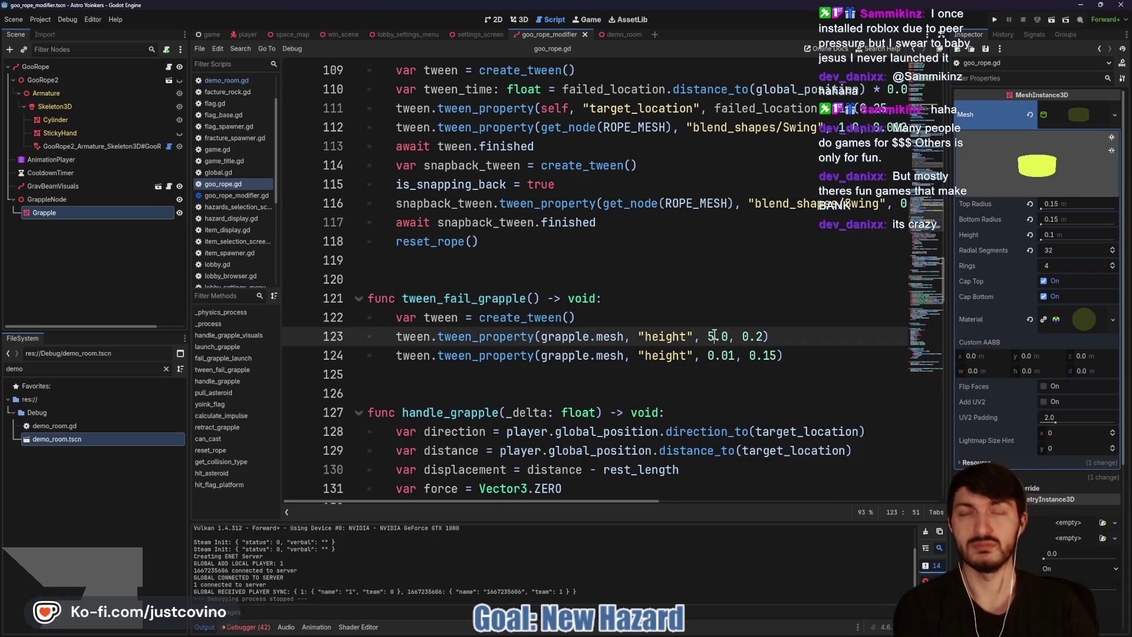
key("BackSpace")
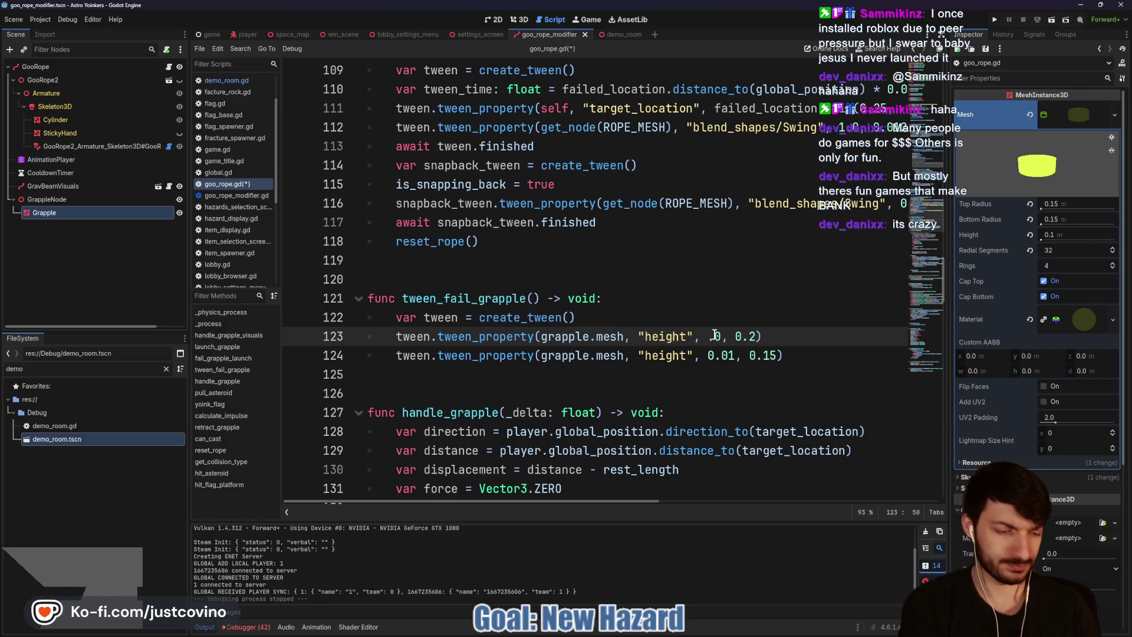
type("12")
left_click(671, 321)
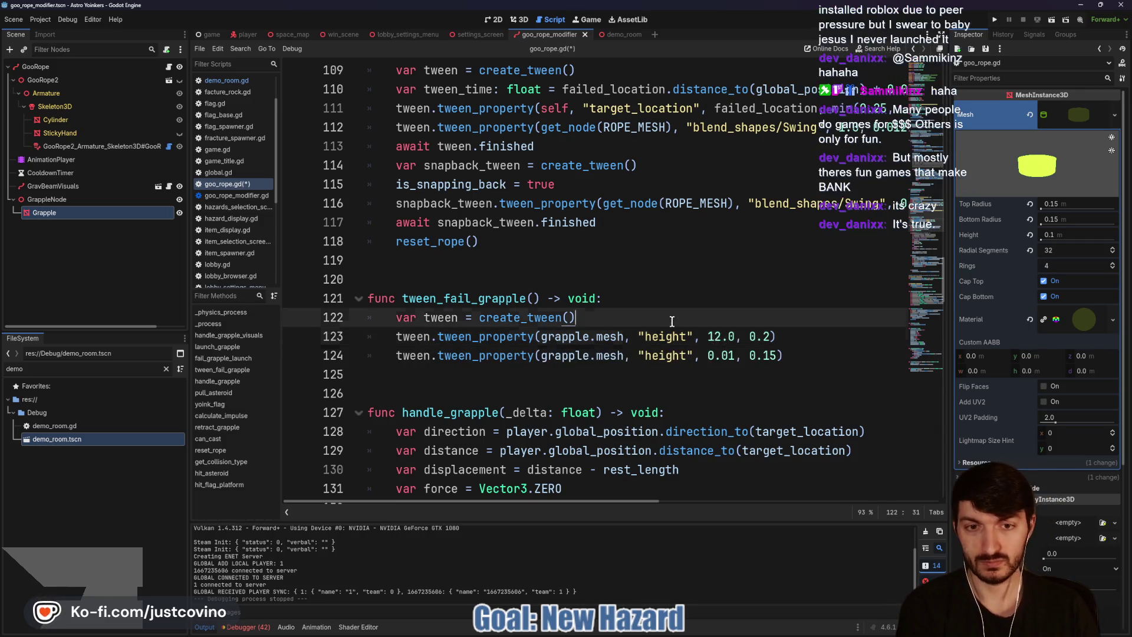
key("ctrl+s")
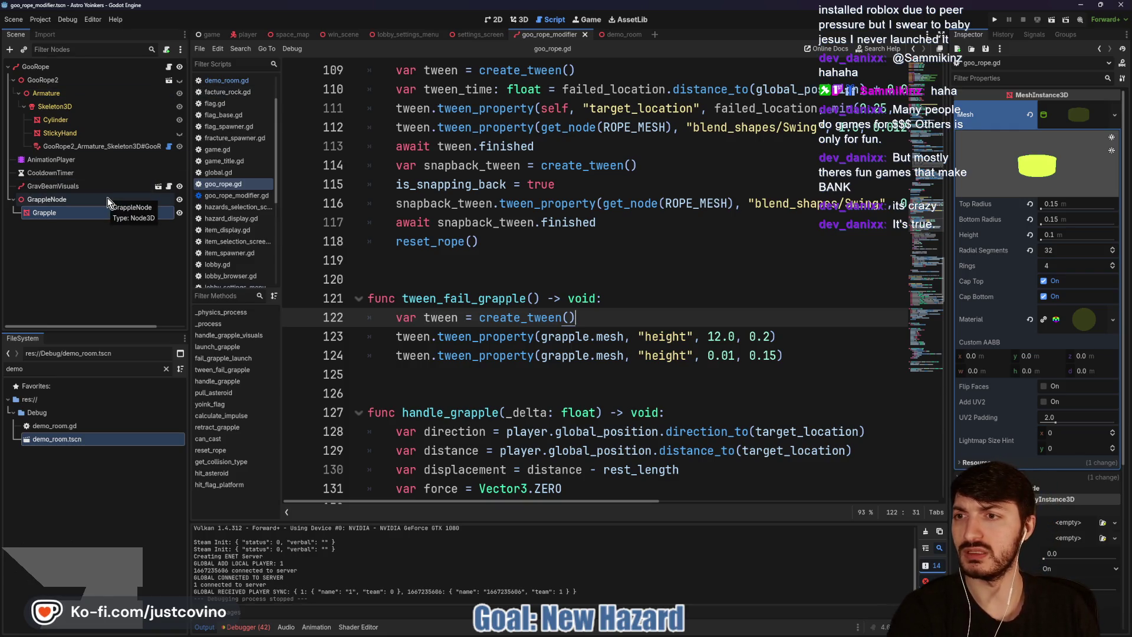
left_click(160, 186)
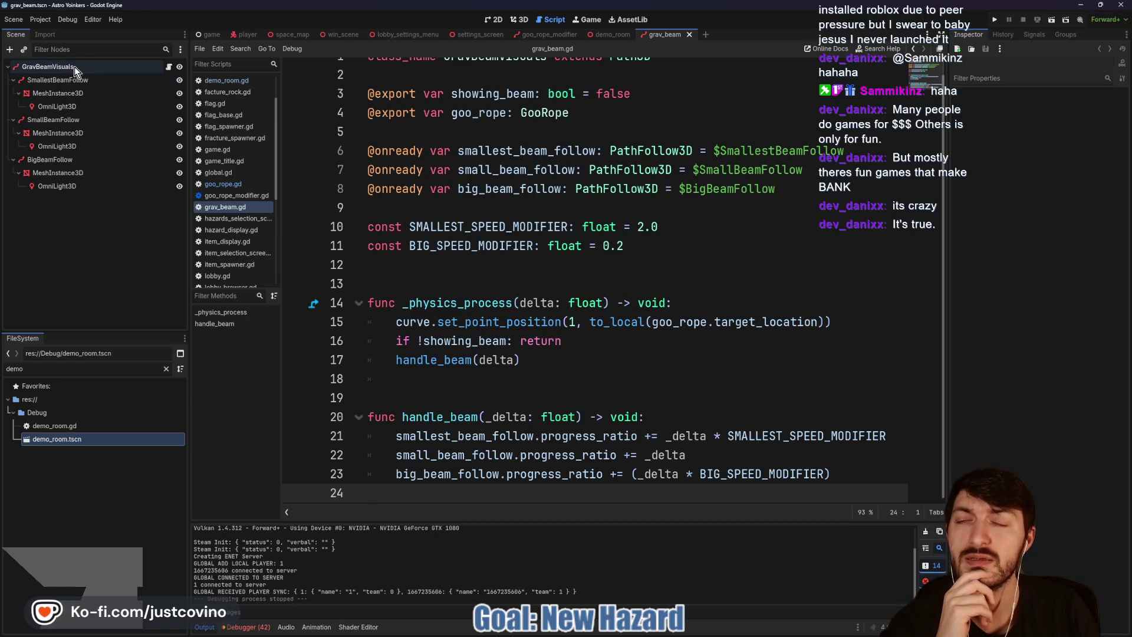
Step: In the 3D view, set the smallest beam's TorusMesh rings to 12
left_click(494, 20)
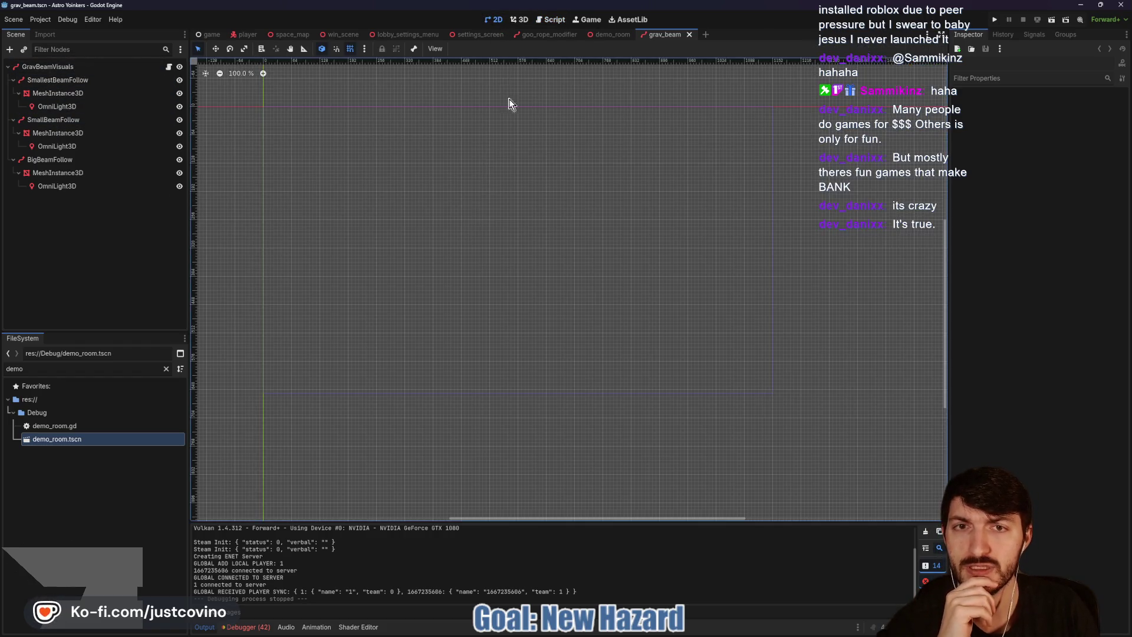
left_click(518, 20)
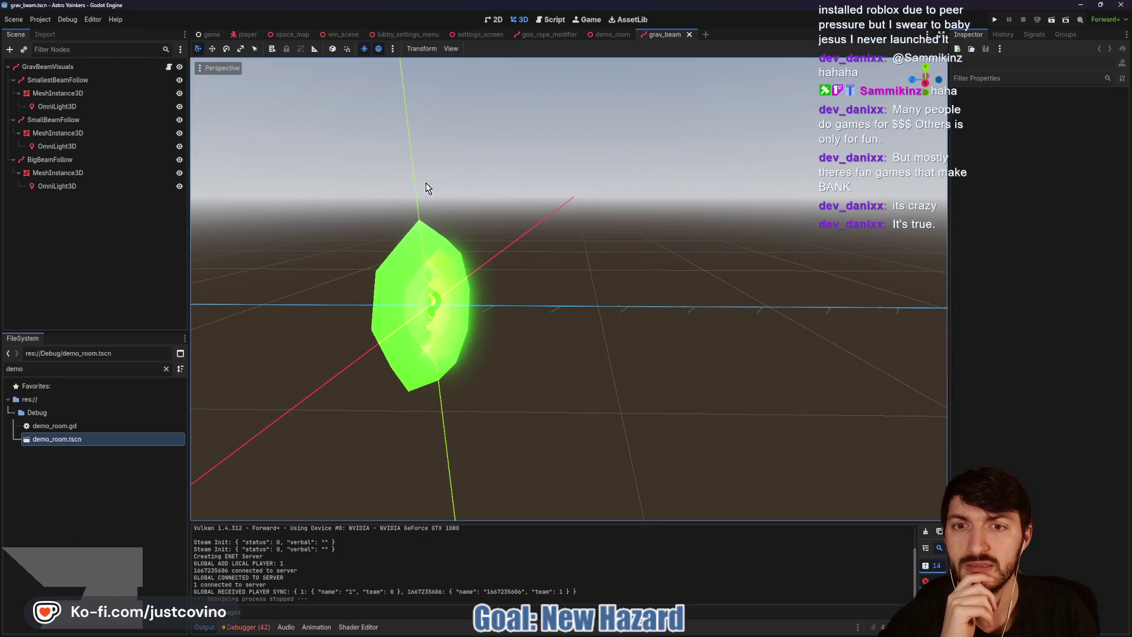
left_click(57, 93)
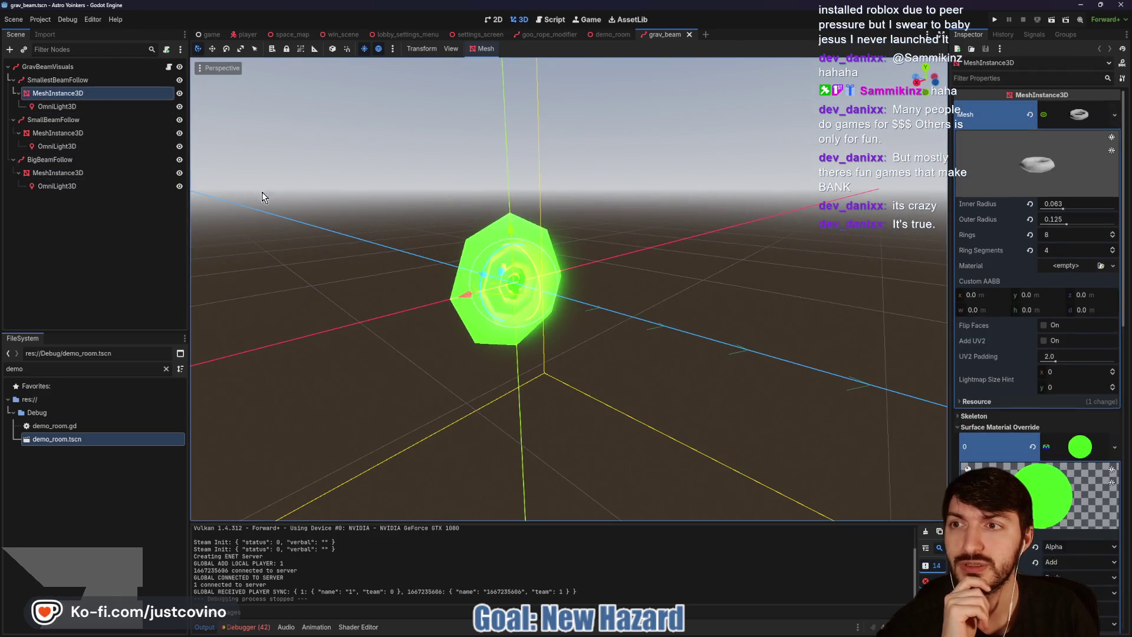
left_click(1057, 236)
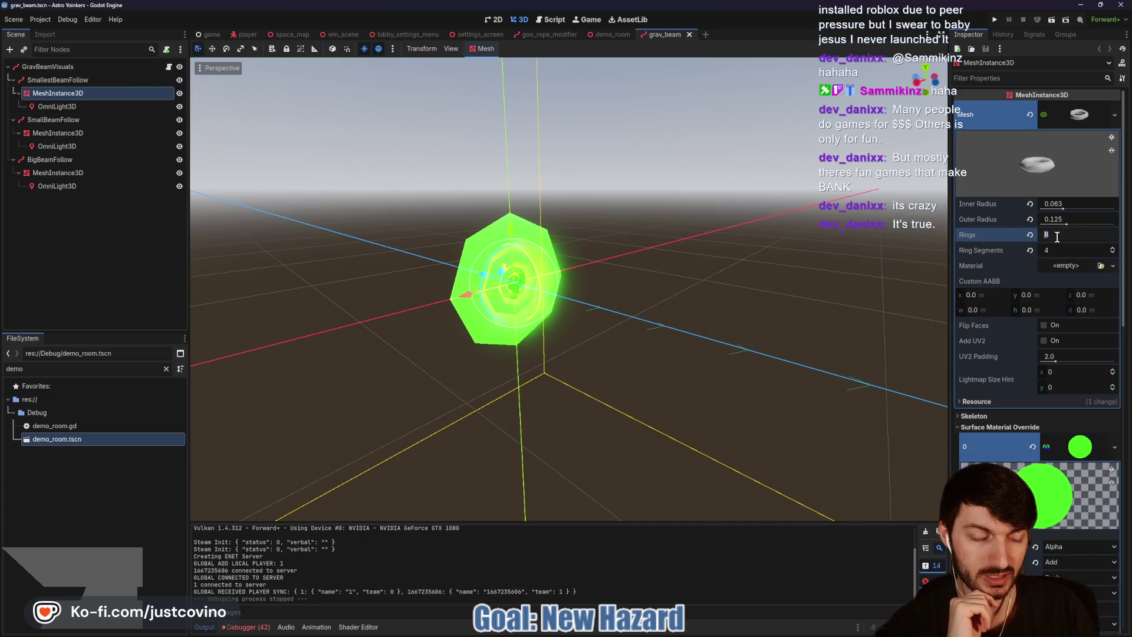
key("Return")
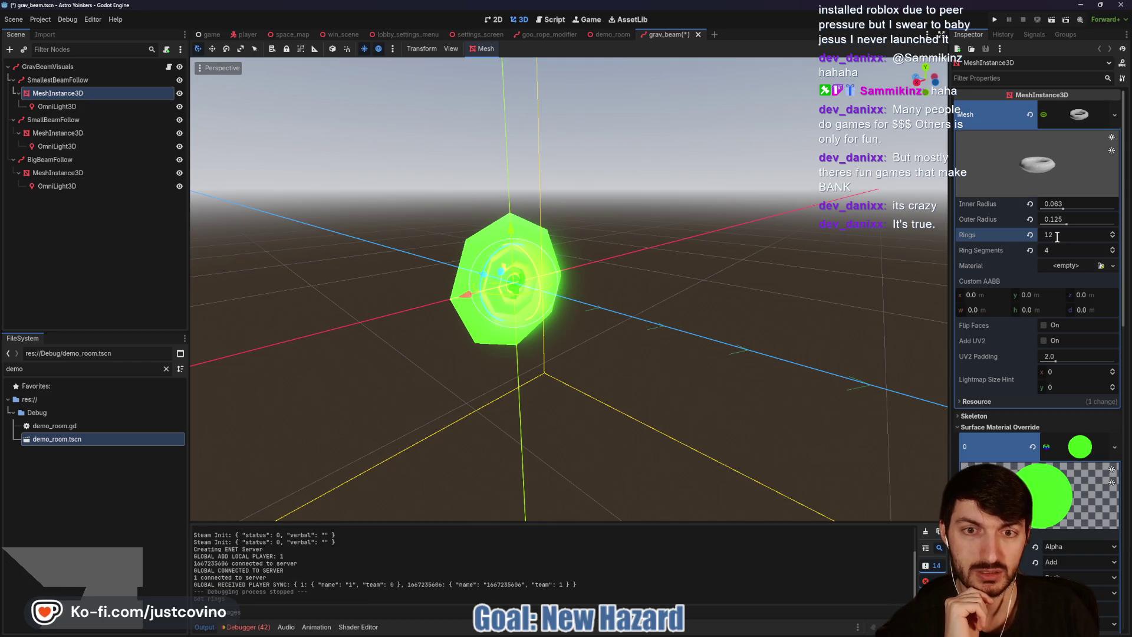
Step: Give the small and big beam torus meshes 12 rings too, then save the scene
left_click(82, 134)
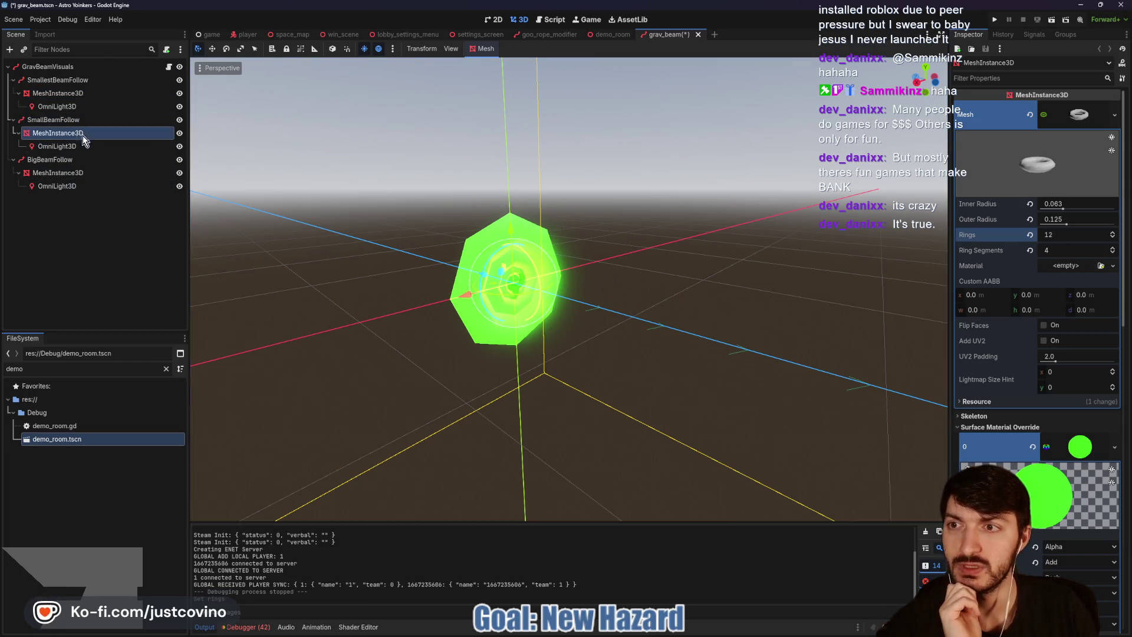
left_click(1078, 114)
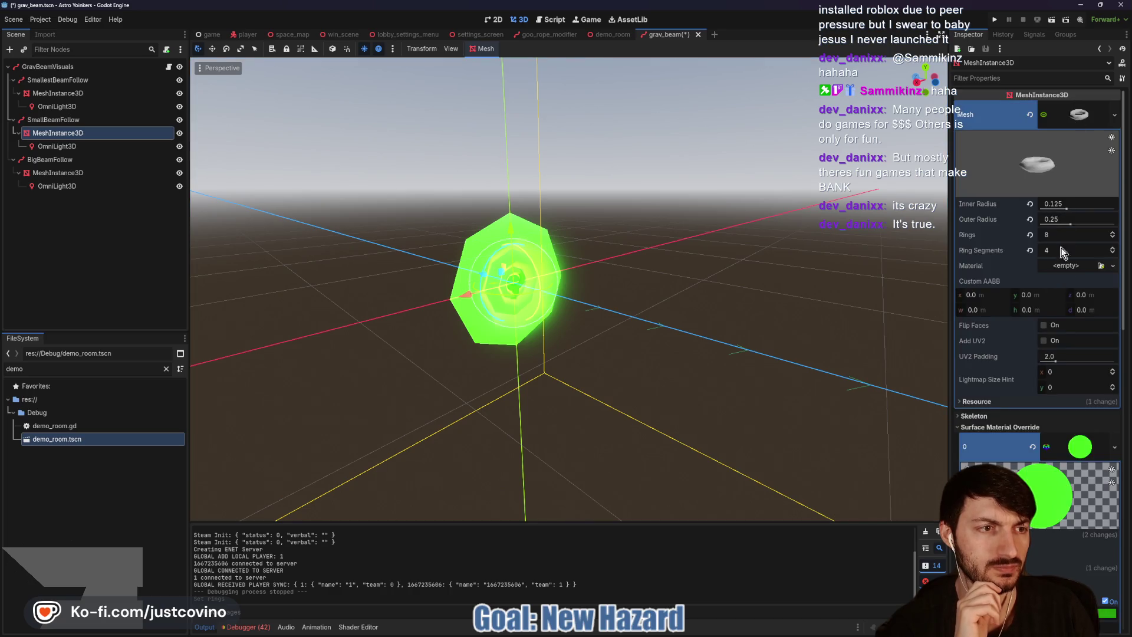
left_click(1061, 234)
type("12")
key("Return")
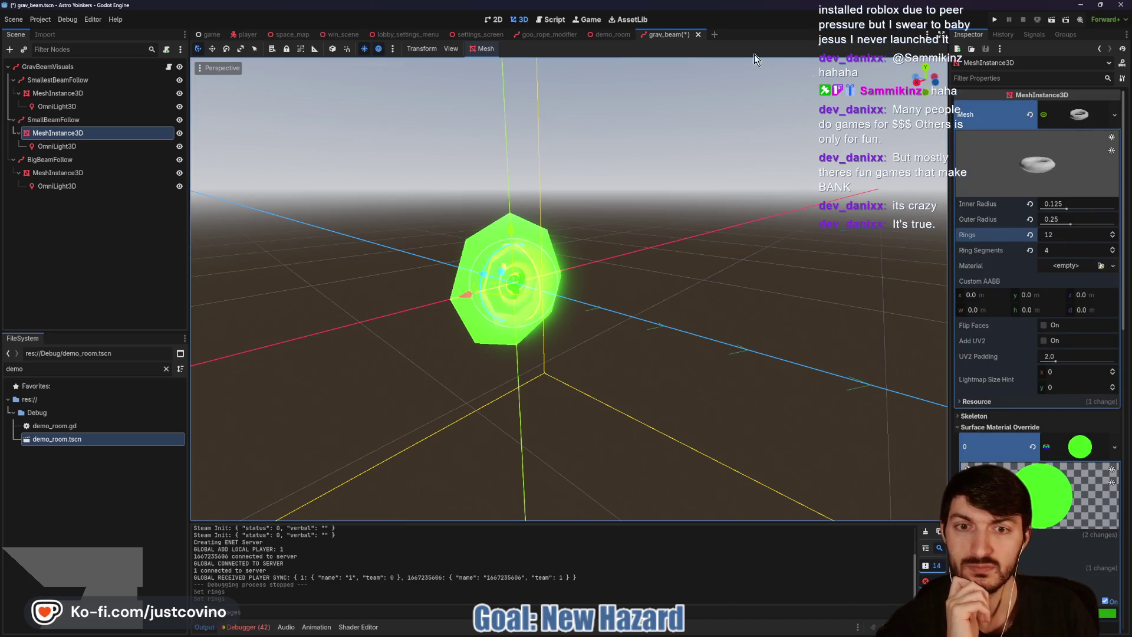
left_click(73, 172)
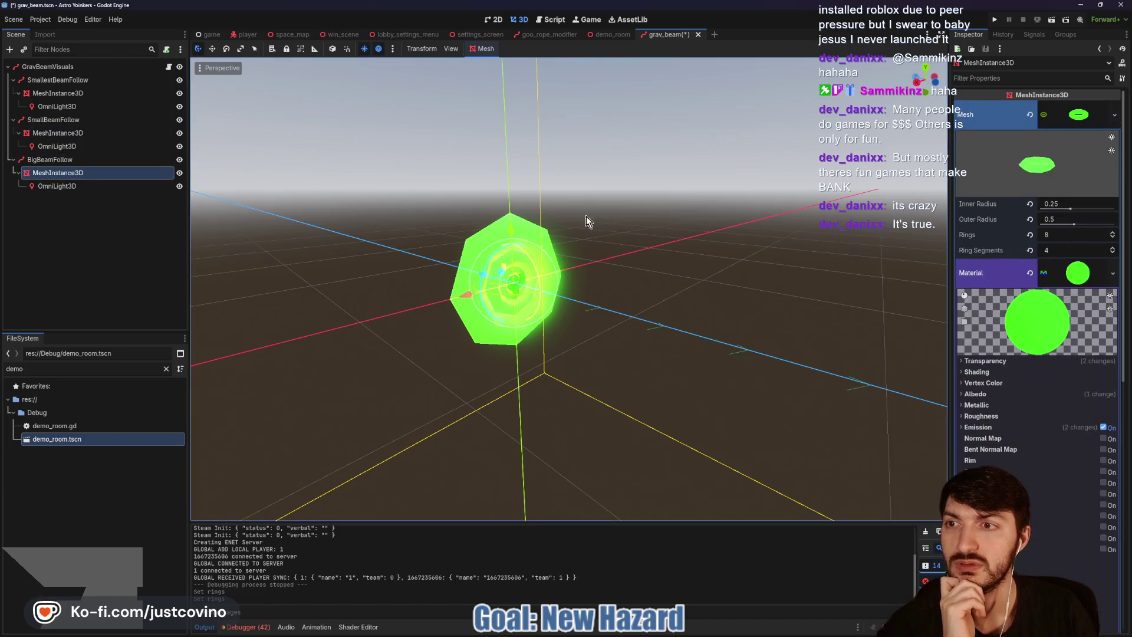
left_click(1058, 235)
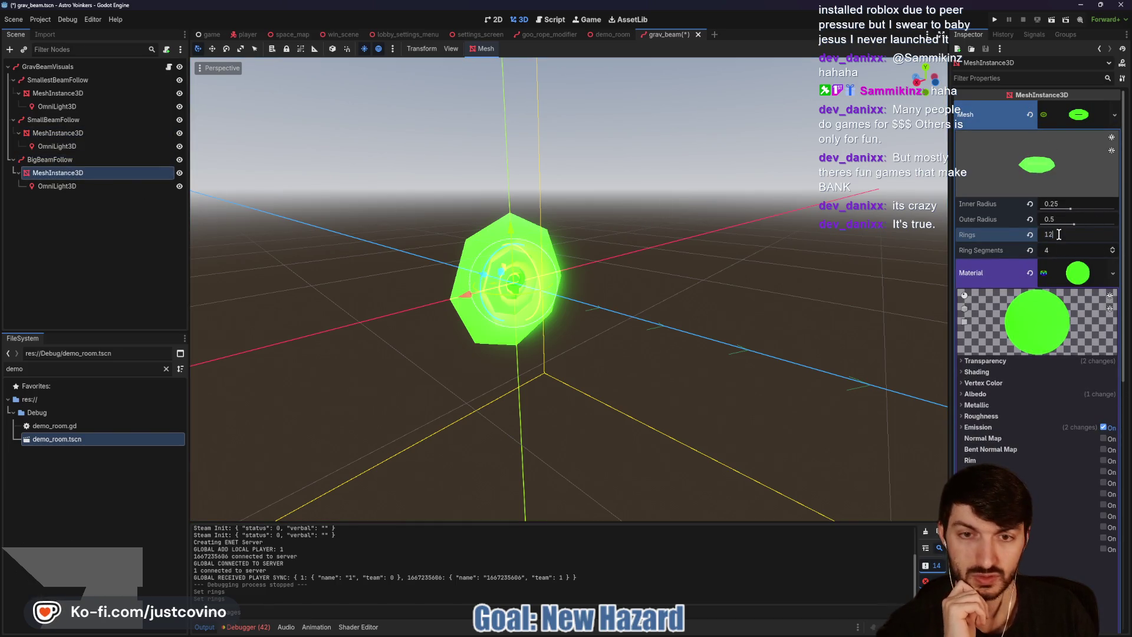
key("Return")
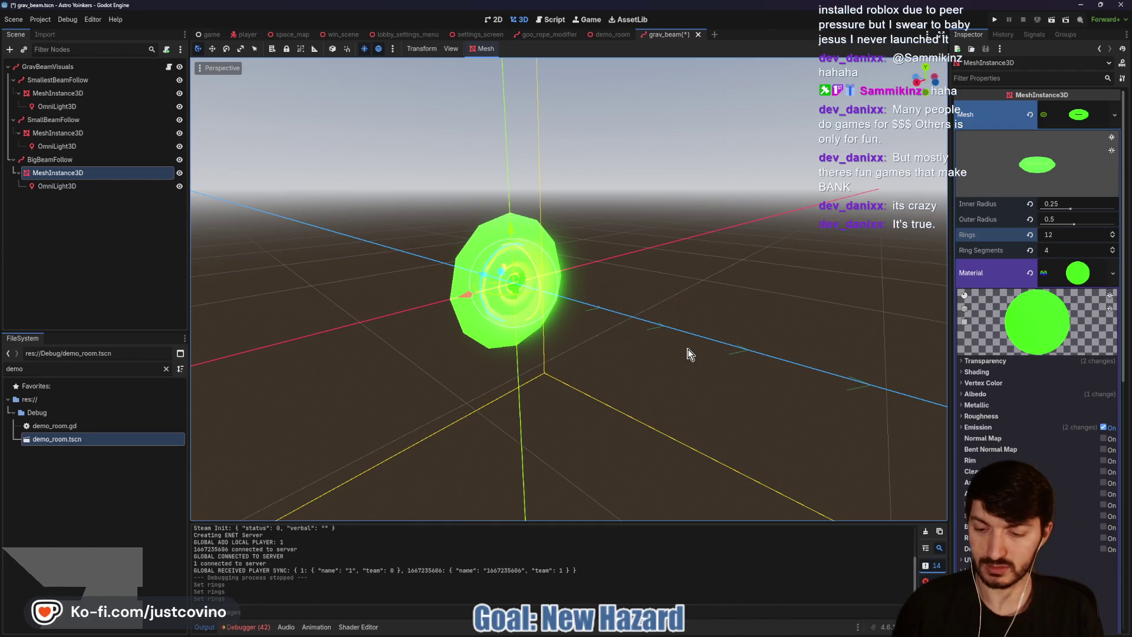
key("ctrl+s")
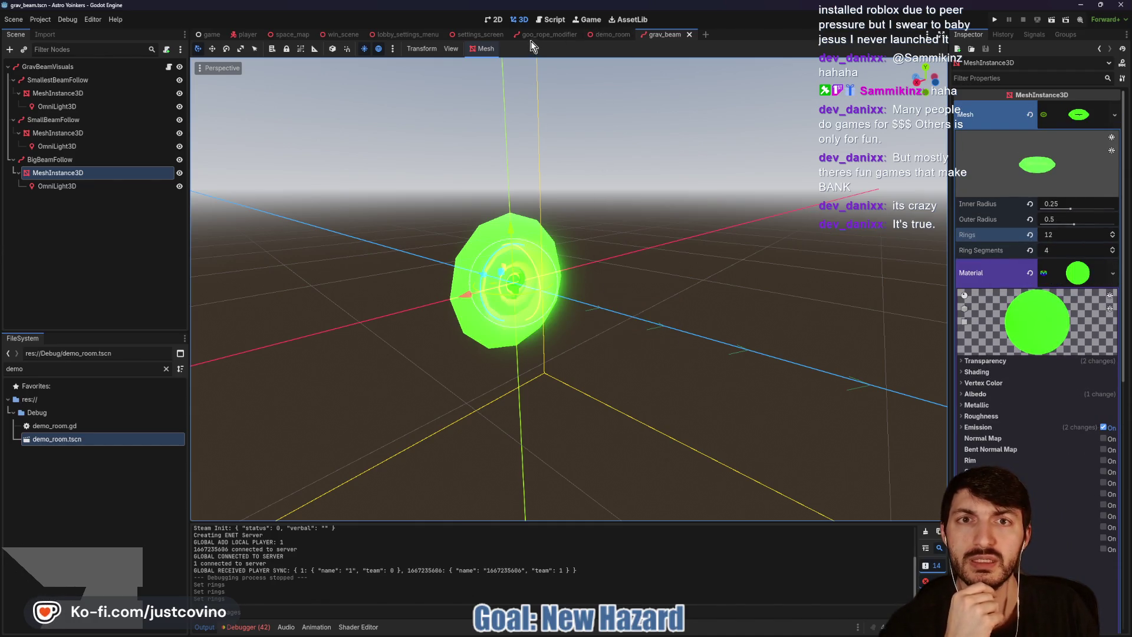
left_click(534, 36)
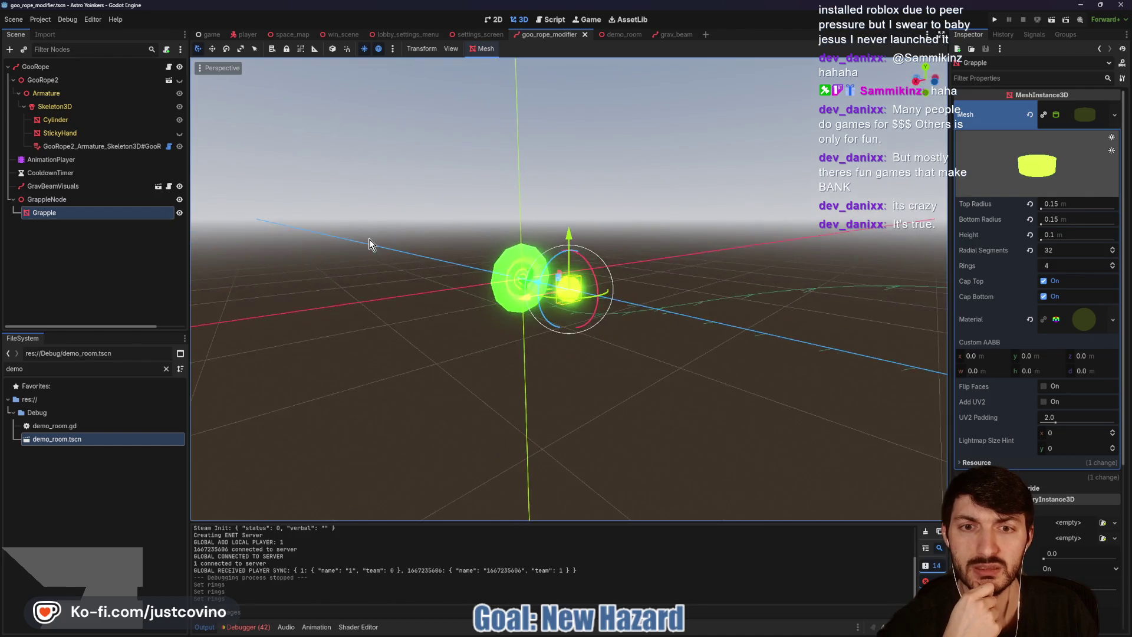
Step: Orbit around the Grapple mesh, then open the player scene with goo_rope.gd in the script editor
mouse_move(369, 243)
left_mouse_down()
mouse_move(318, 232)
mouse_move(427, 245)
mouse_move(323, 230)
left_mouse_up()
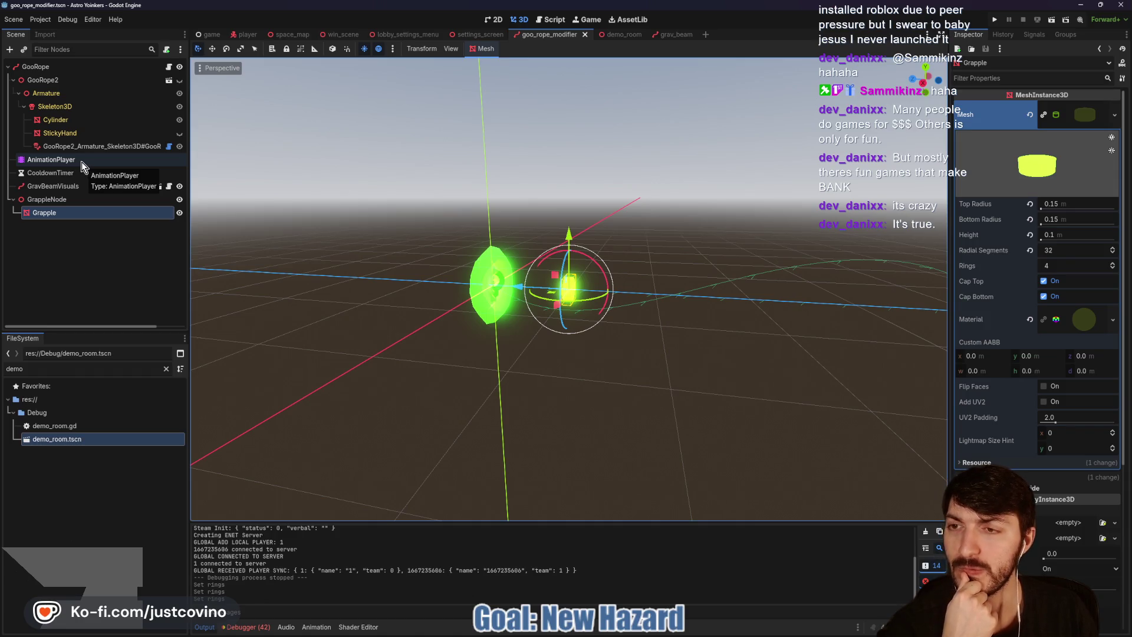
left_click(169, 67)
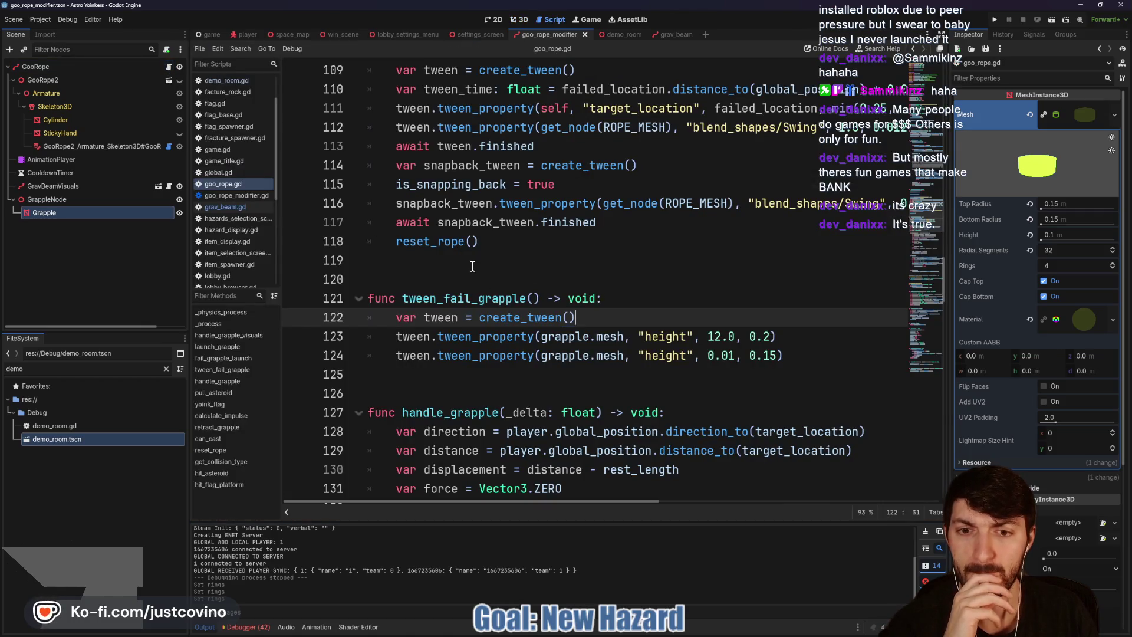
left_click(245, 34)
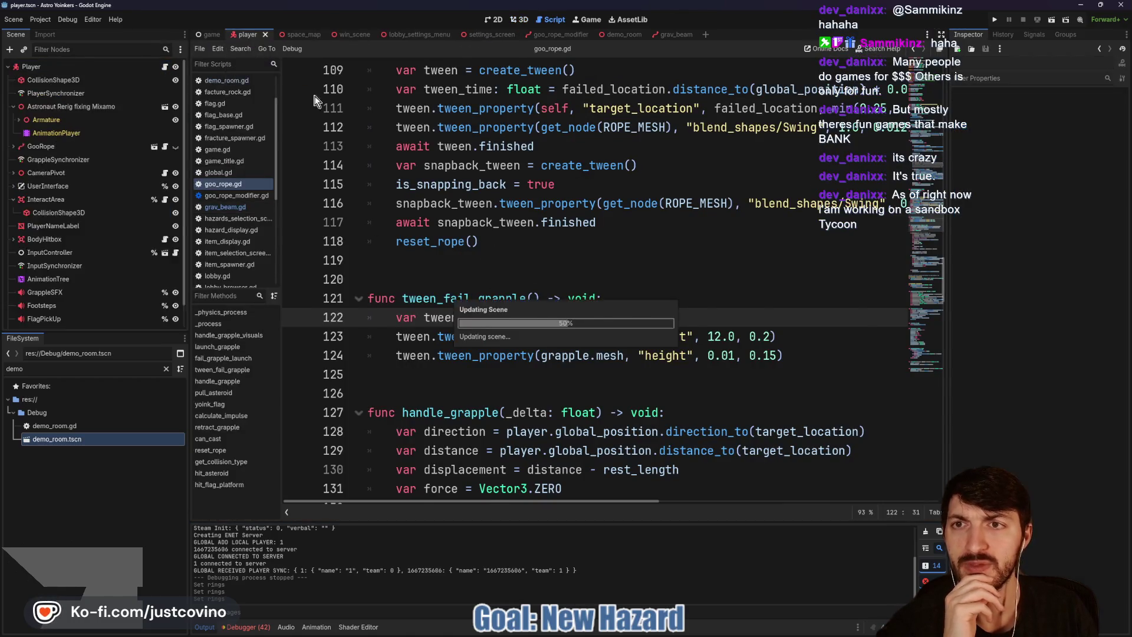
Step: Begin adding a Grapple property to GrappleSynchronizer's replication, then cancel and switch to demo_room
left_click(69, 139)
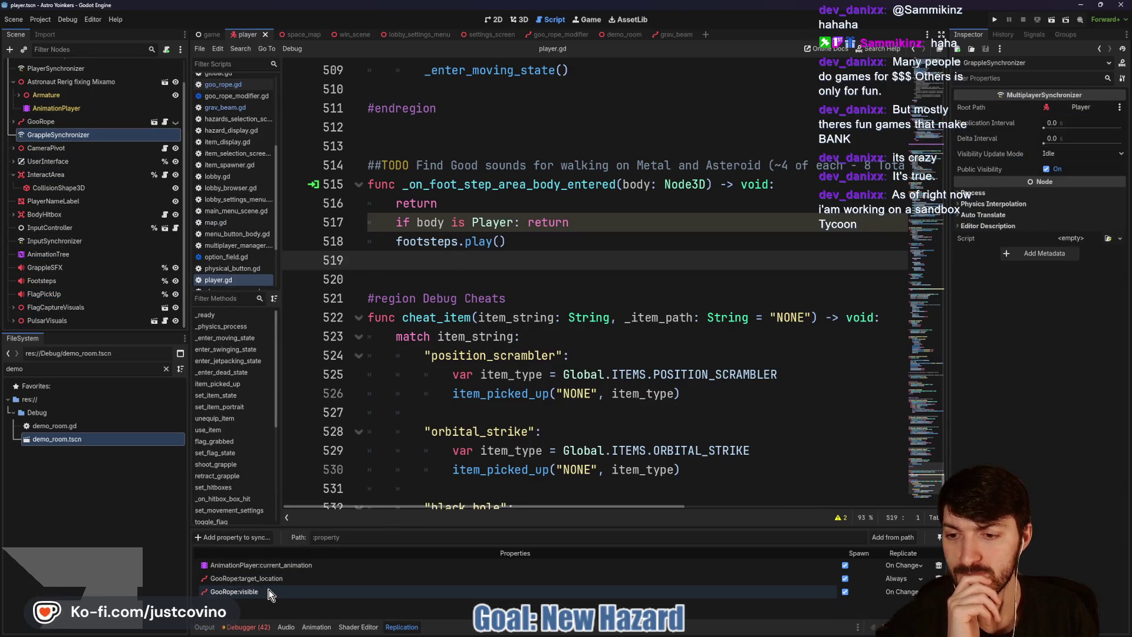
left_click(249, 538)
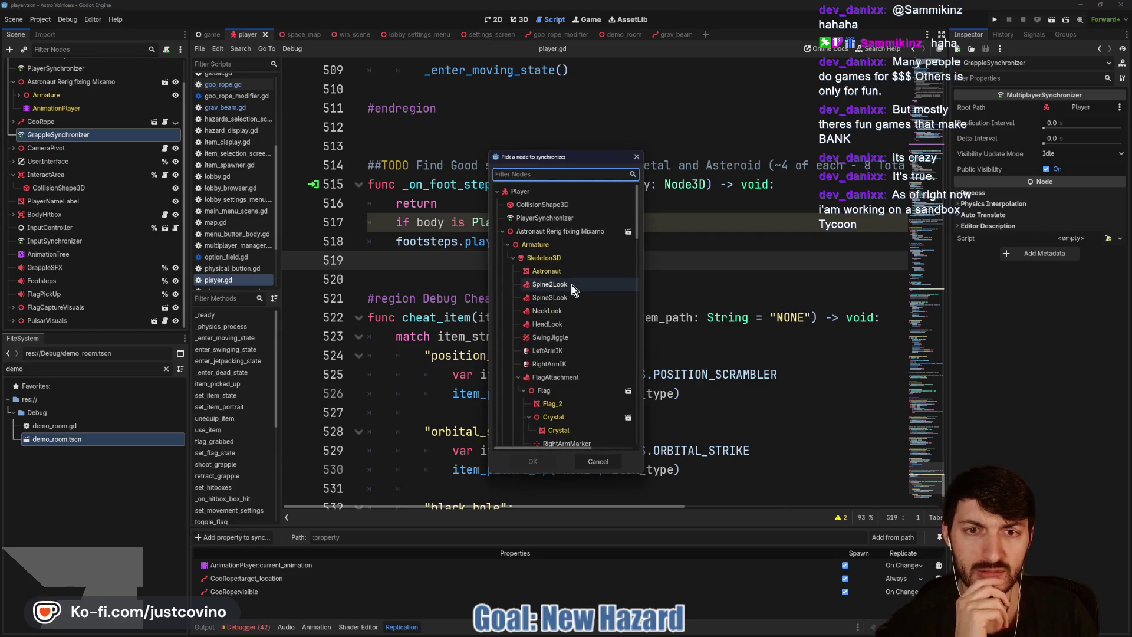
scroll(572, 284, "down", 5)
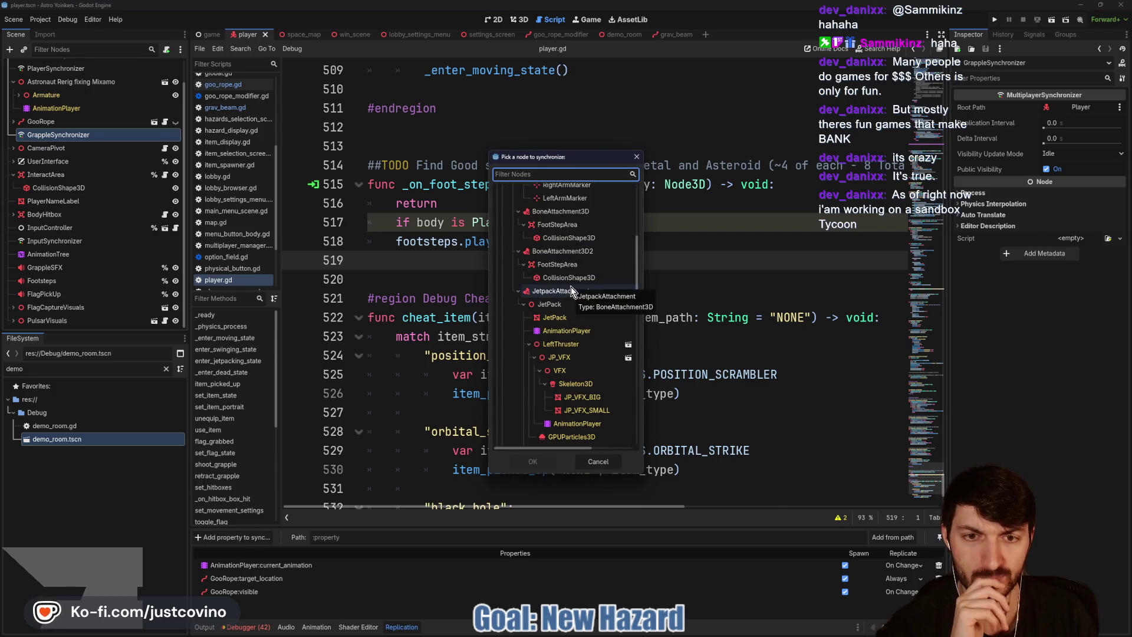
scroll(571, 286, "down", 5)
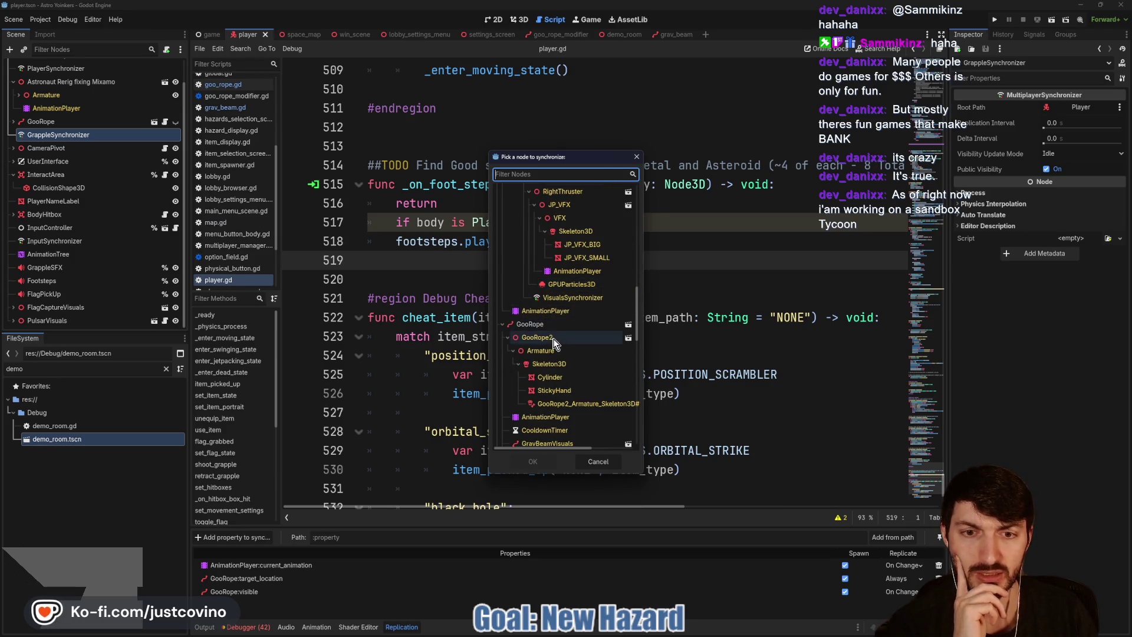
scroll(561, 355, "down", 2)
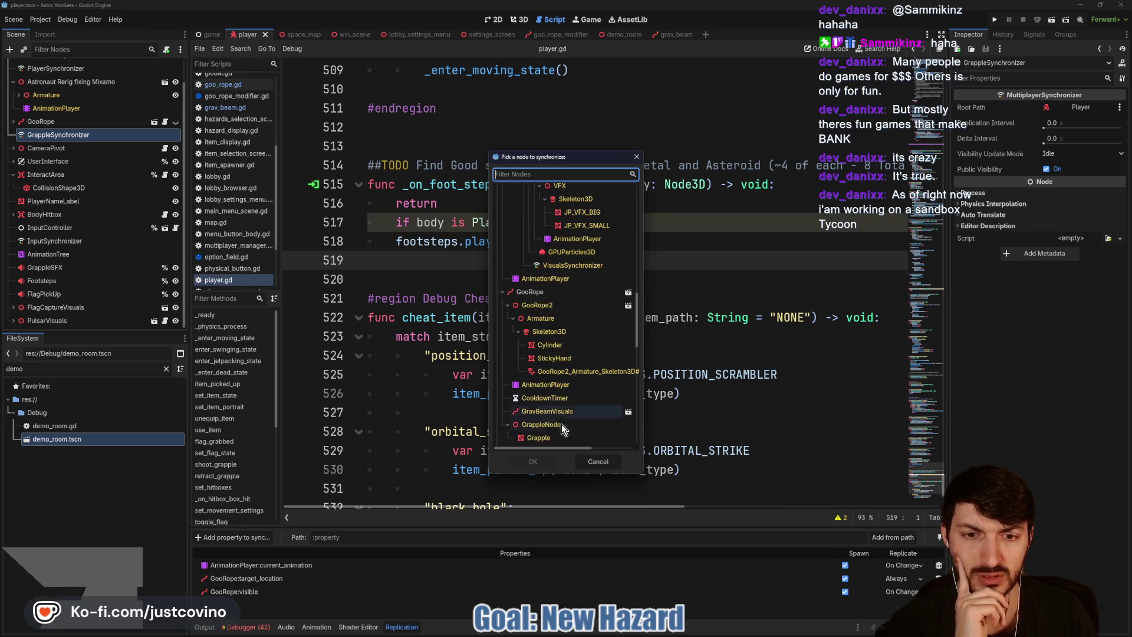
left_click(553, 439)
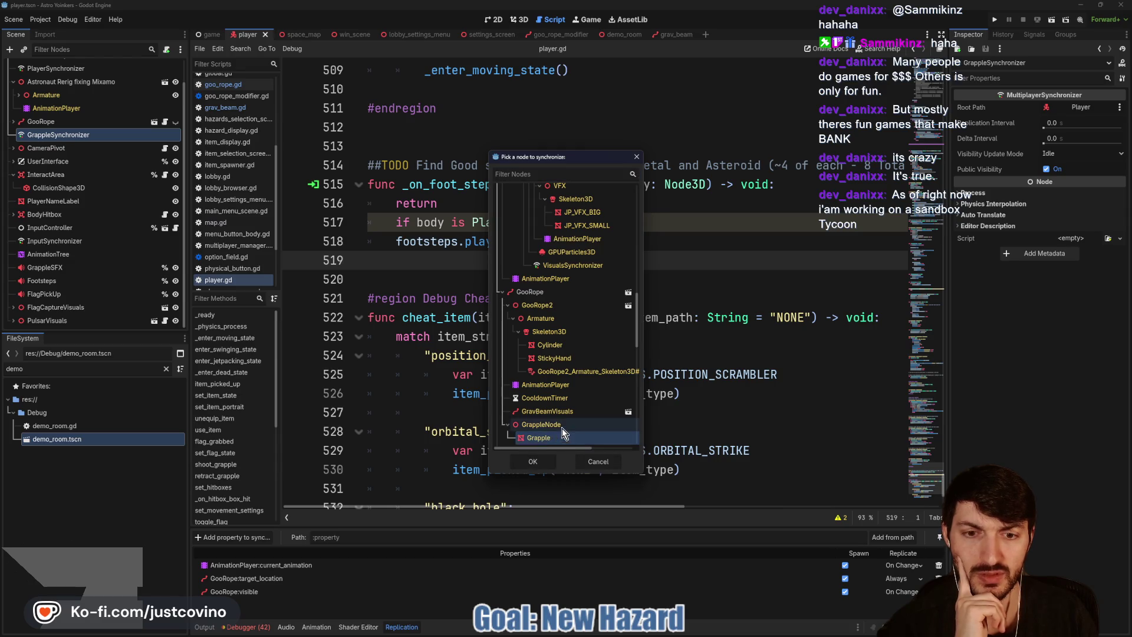
scroll(559, 419, "down", 1)
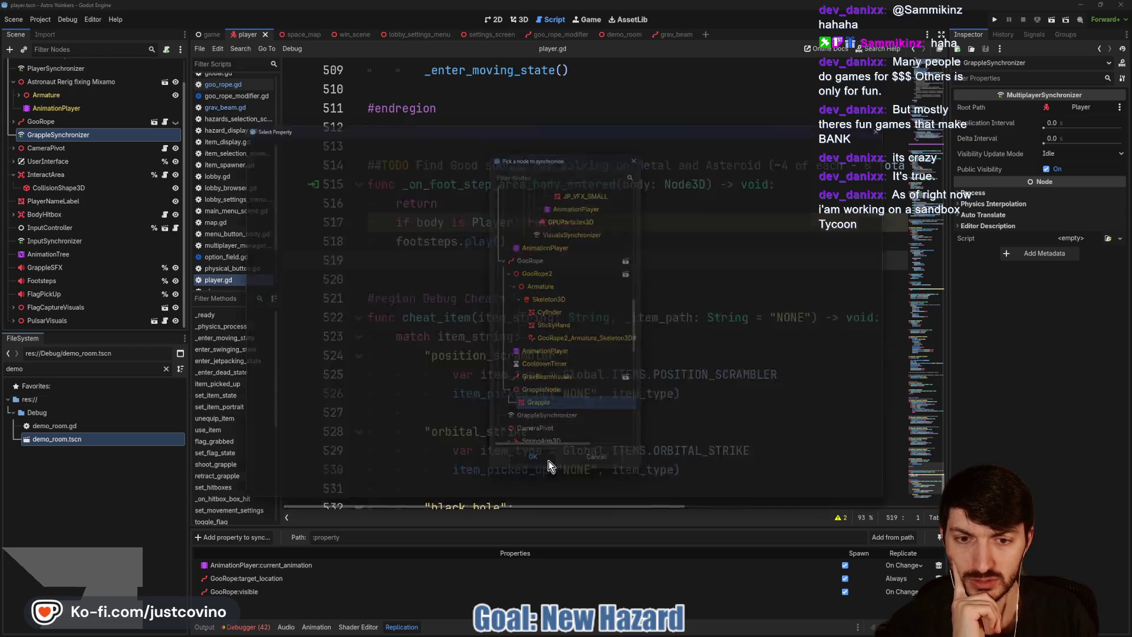
left_click(548, 461)
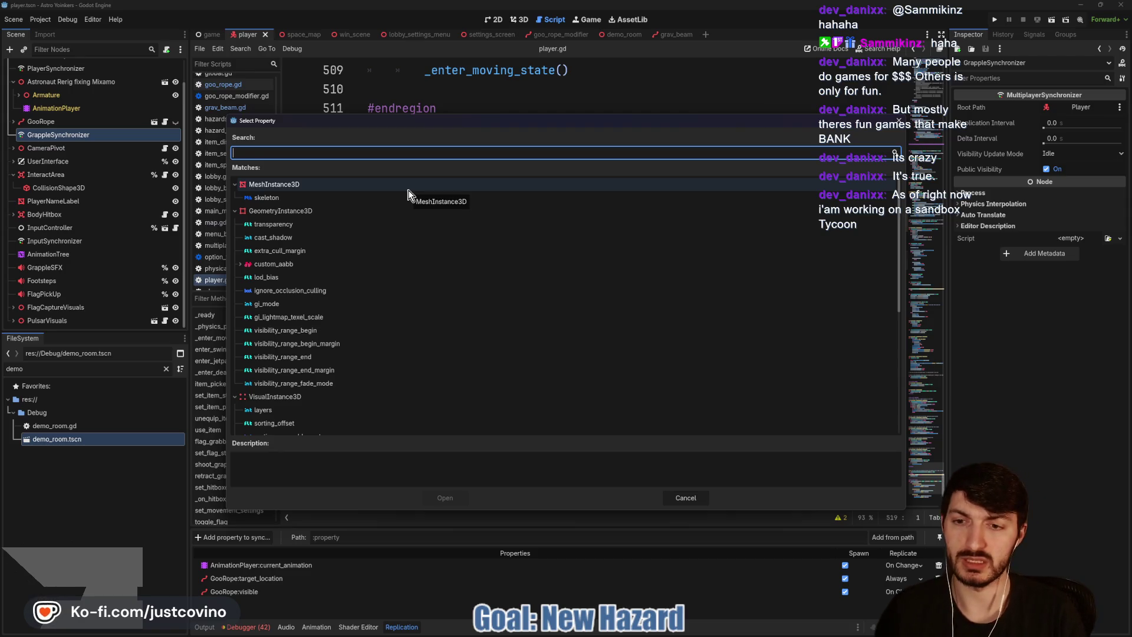
type("hel")
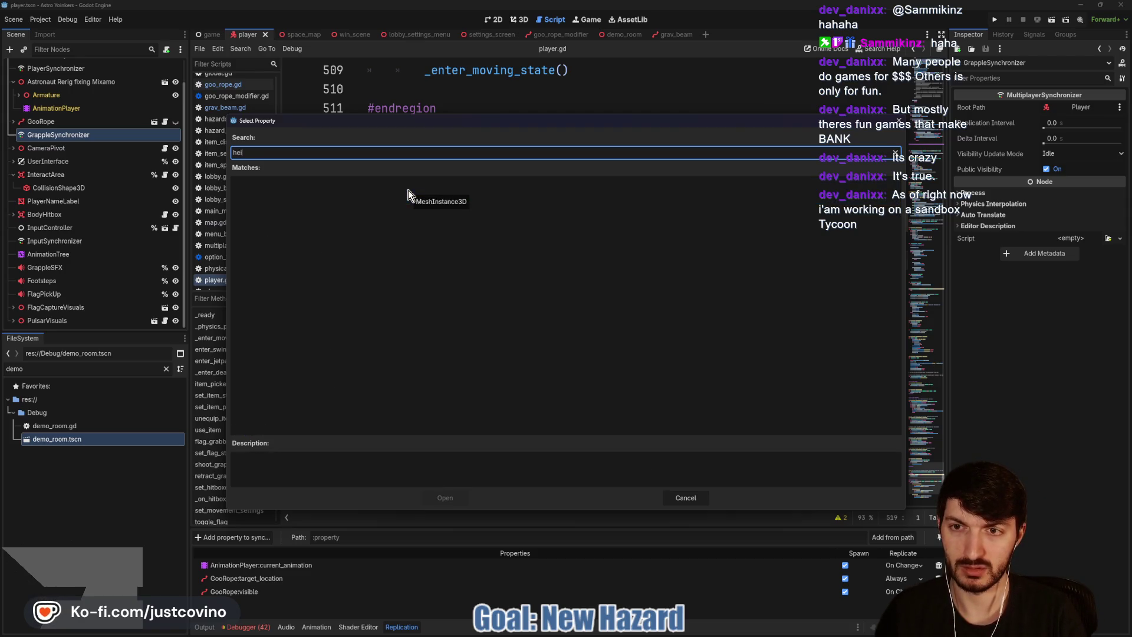
left_click(684, 497)
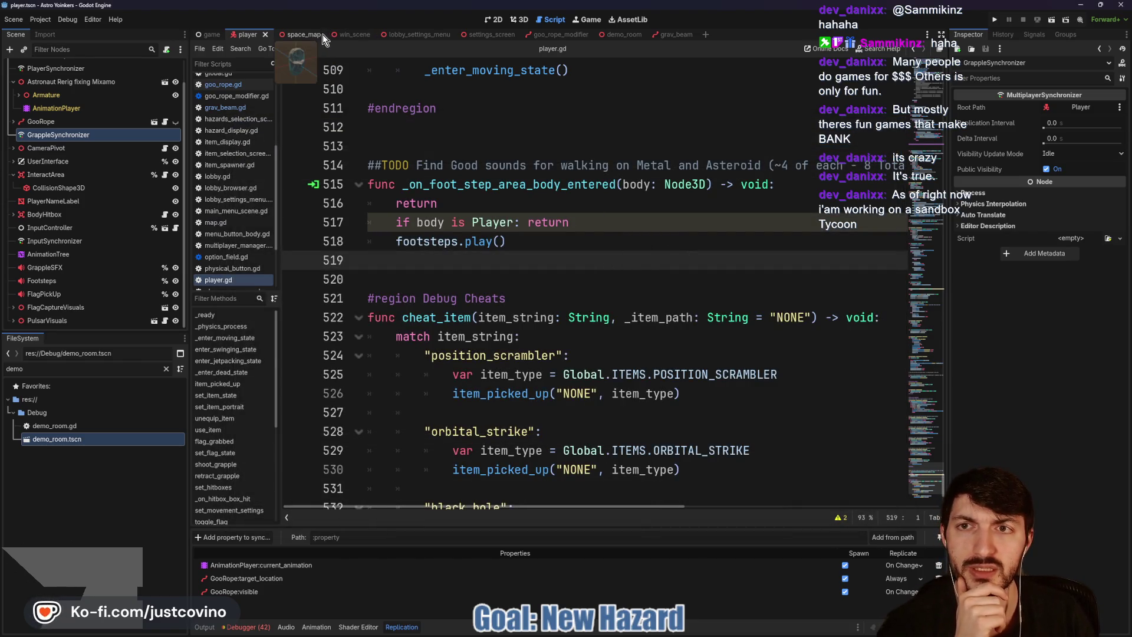
left_click(618, 37)
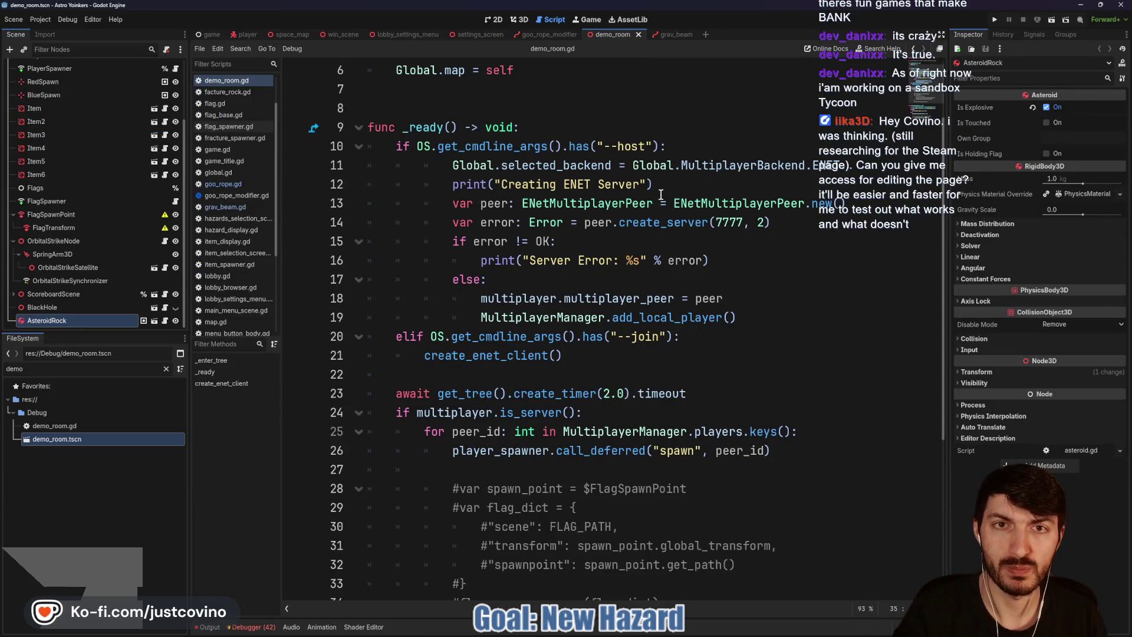
Step: Run the demo_room scene with F6 as a two-window multiplayer playtest
key("F6")
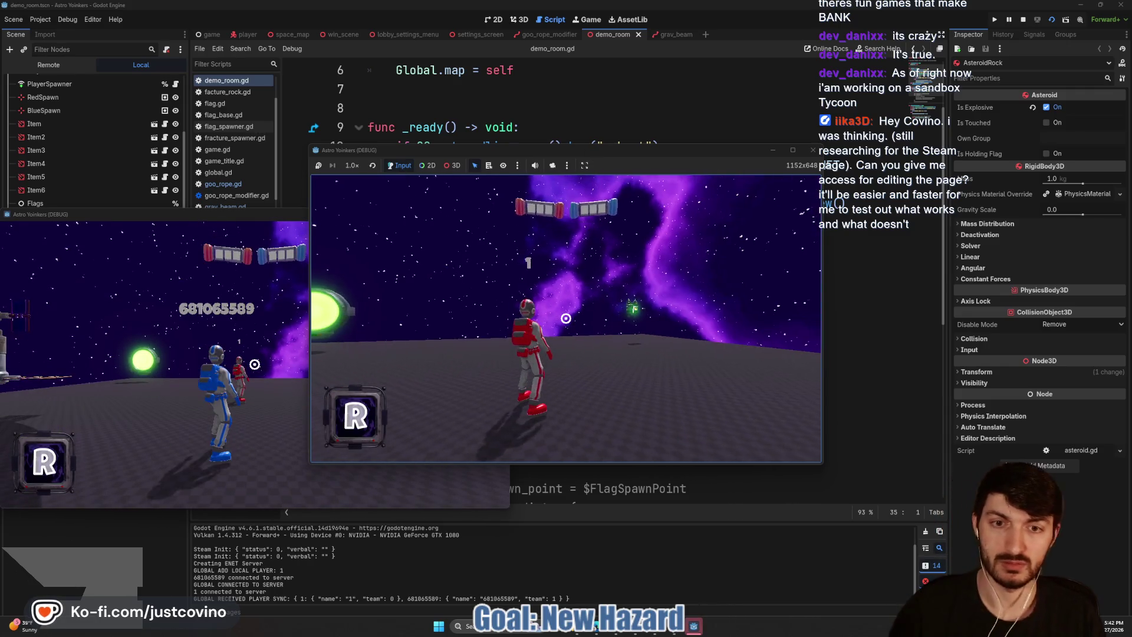
Step: Run the red player forward and fire the grav beam toward the crosshair
key("super")
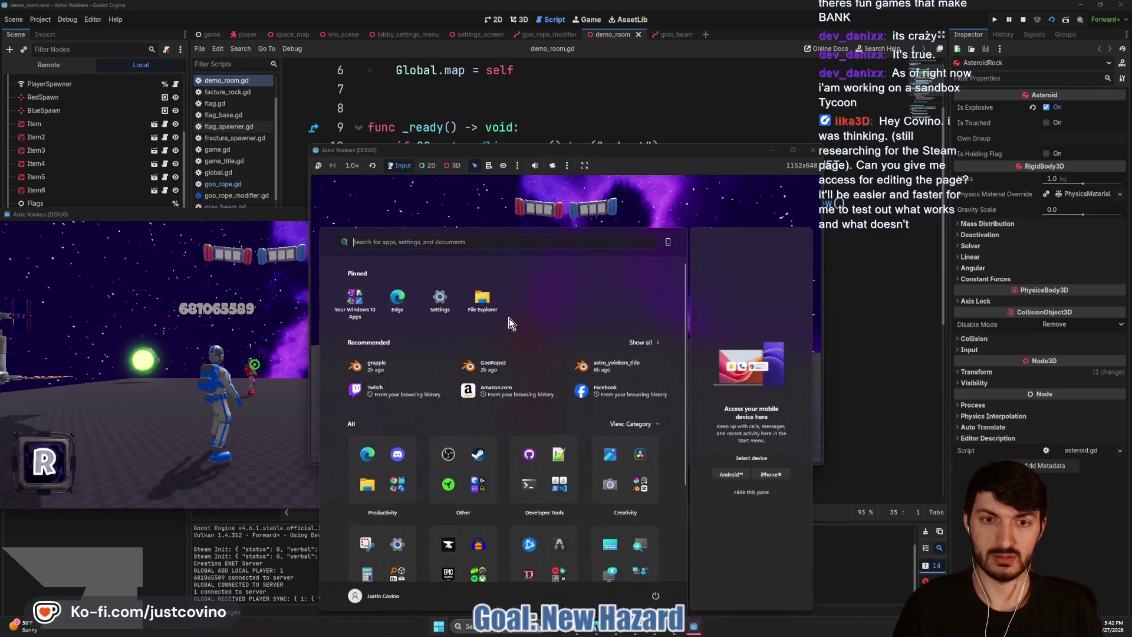
key("Escape")
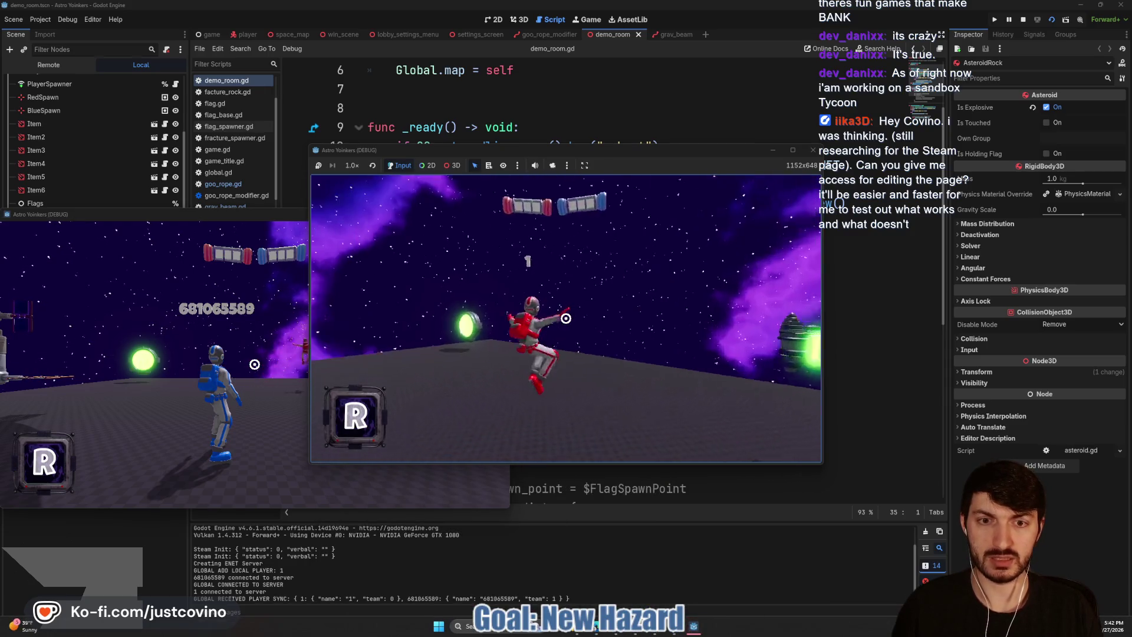
key("w")
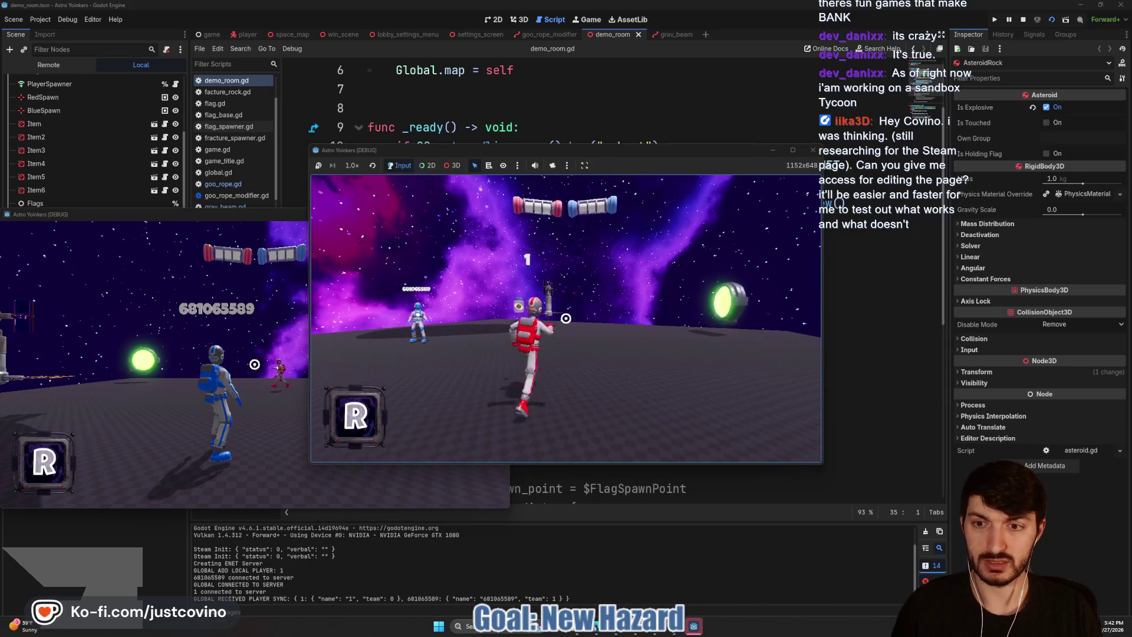
key("w")
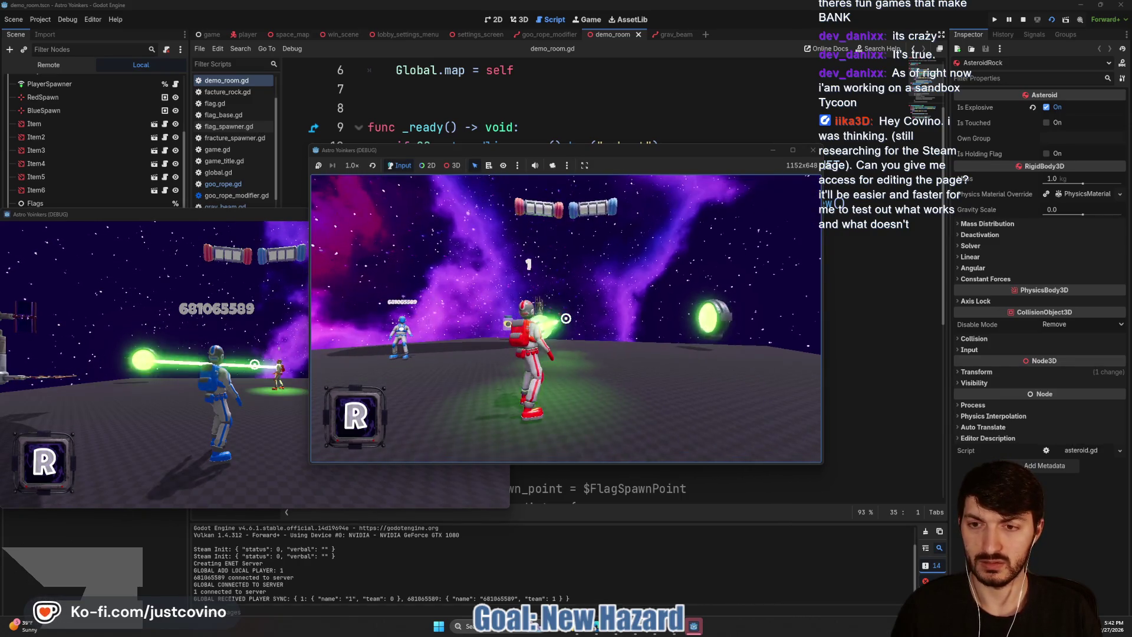
left_click(565, 319)
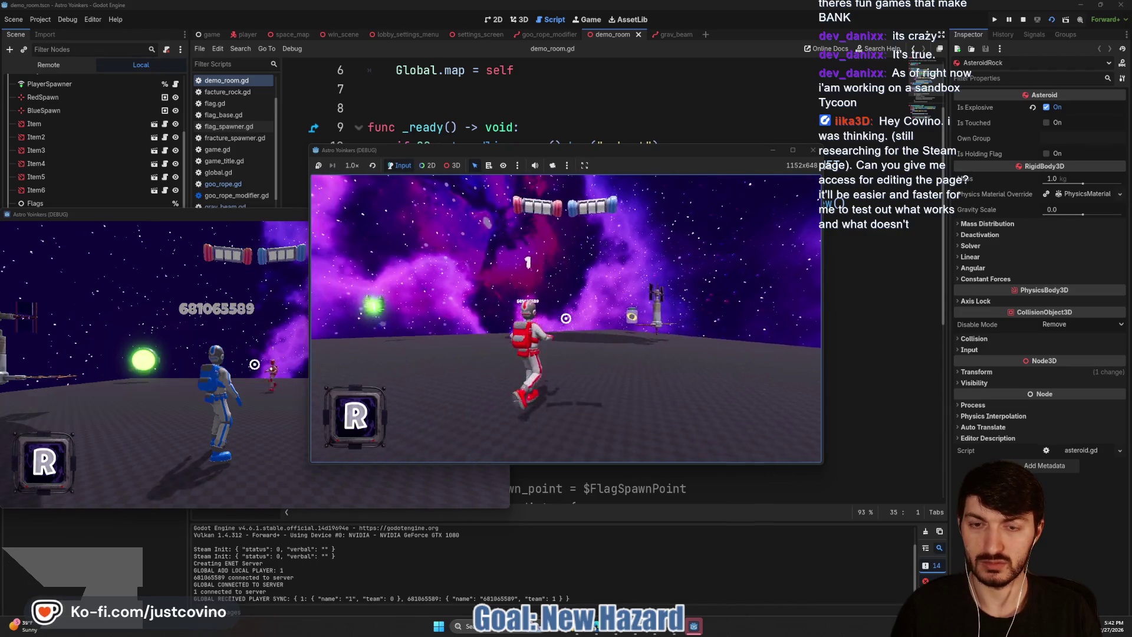
key("w")
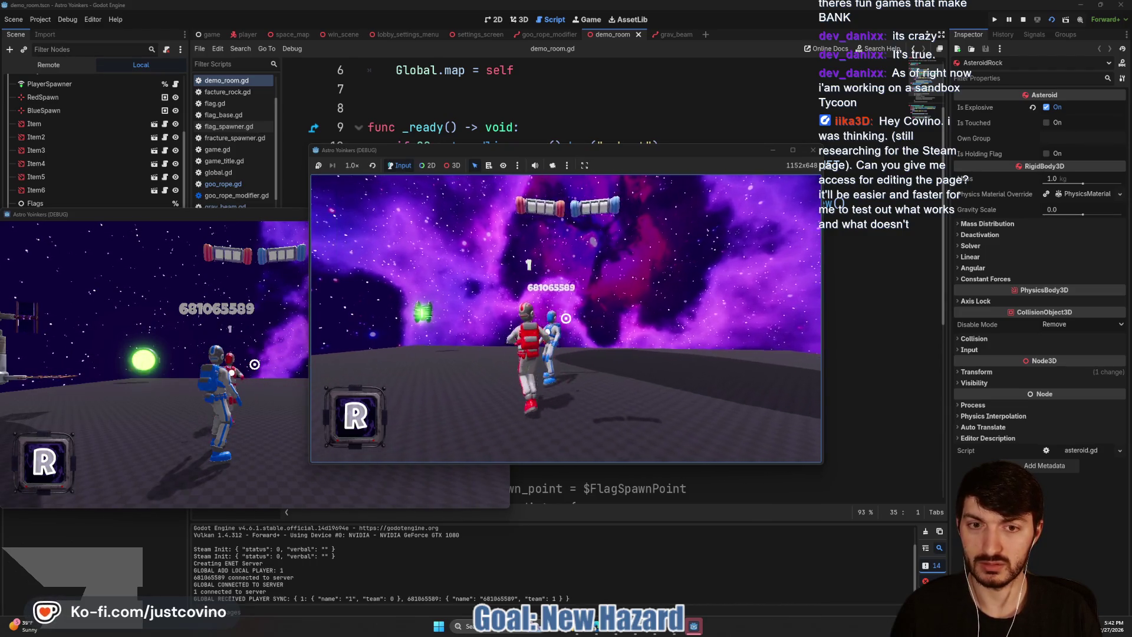
Step: Fire repeated beam bursts at the other player to check syncing, then stop the playtest
left_click(566, 319)
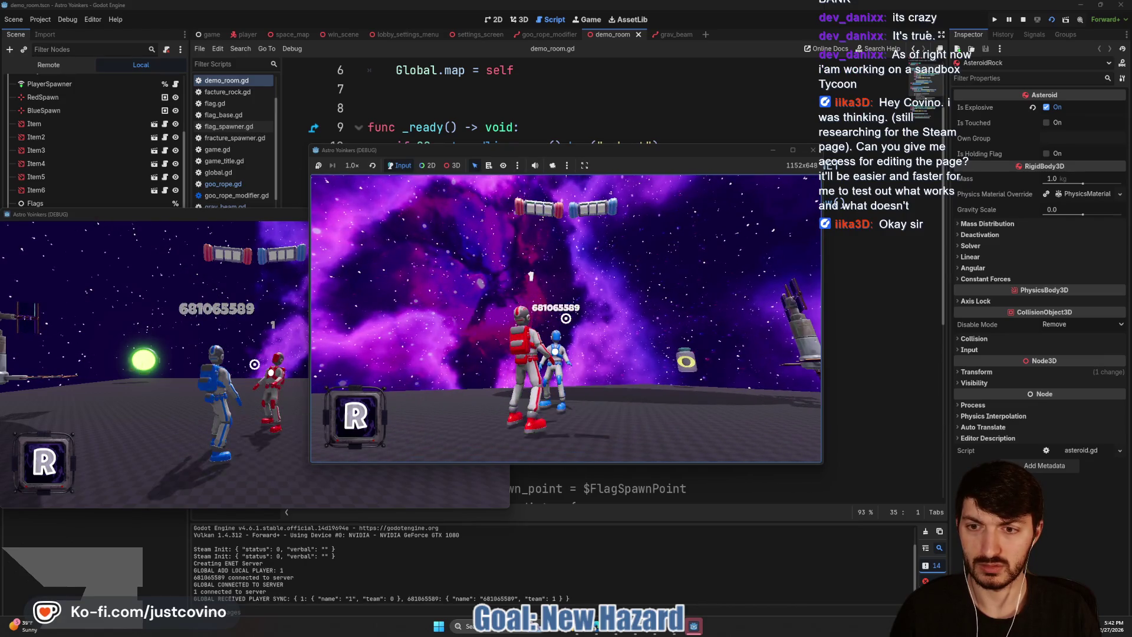
left_click(565, 318)
left_click(566, 319)
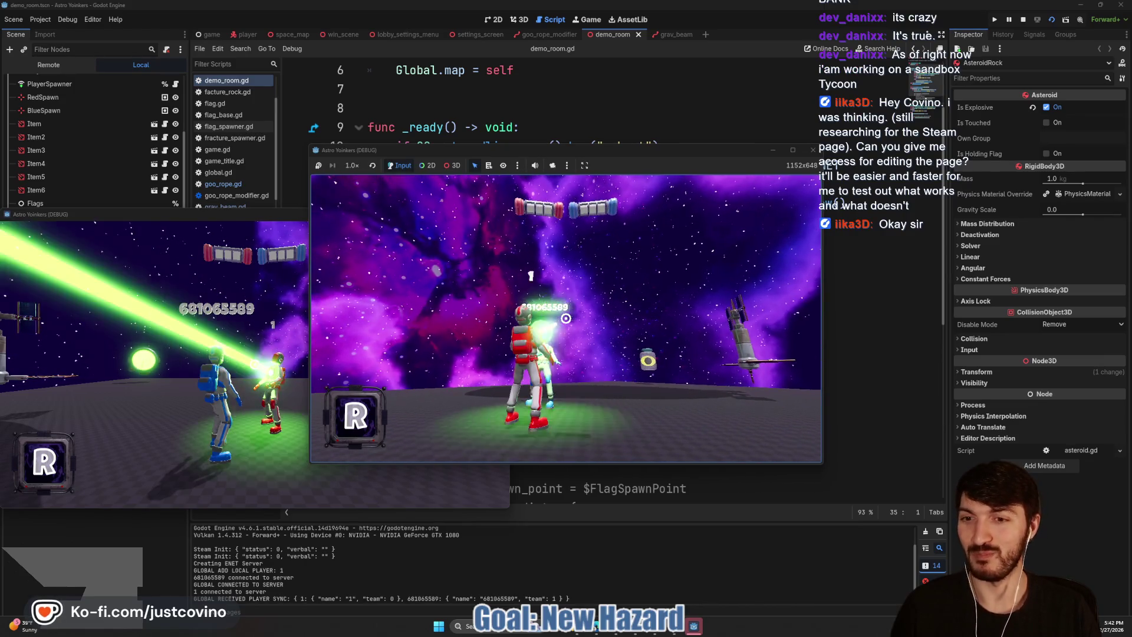
left_click(565, 319)
left_click(565, 318)
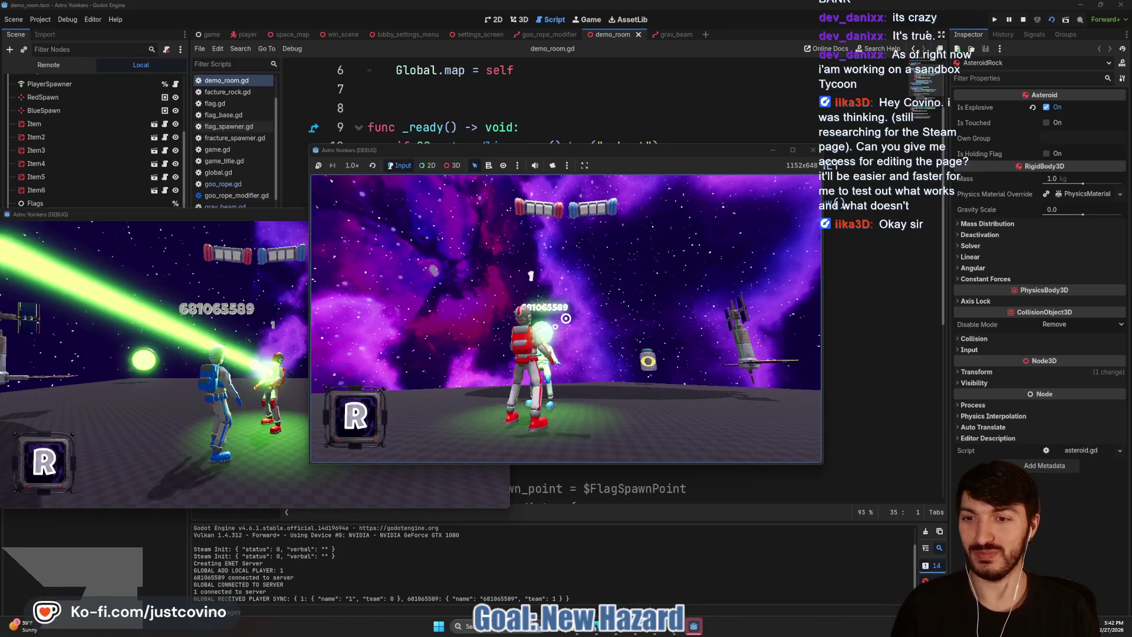
left_click(565, 318)
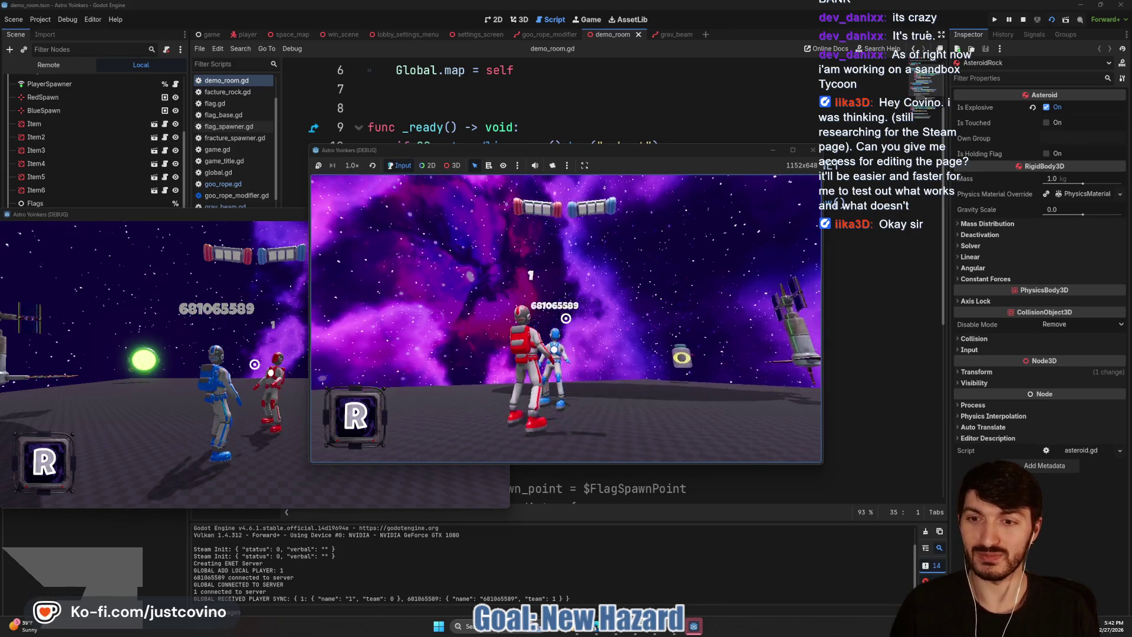
left_click(565, 318)
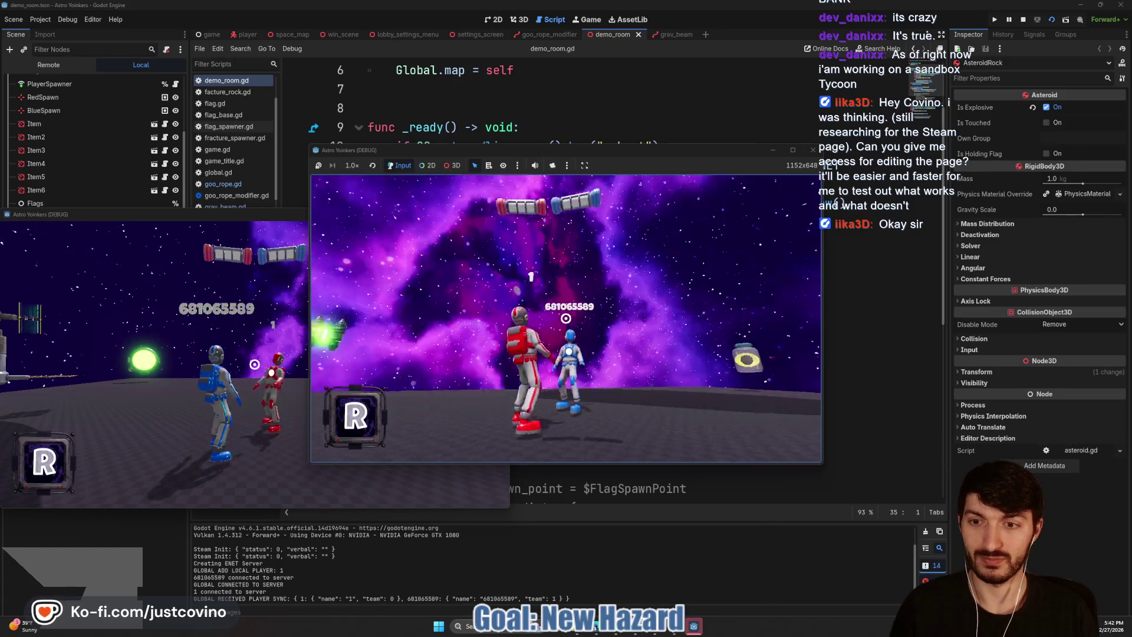
left_click(565, 318)
left_click(566, 318)
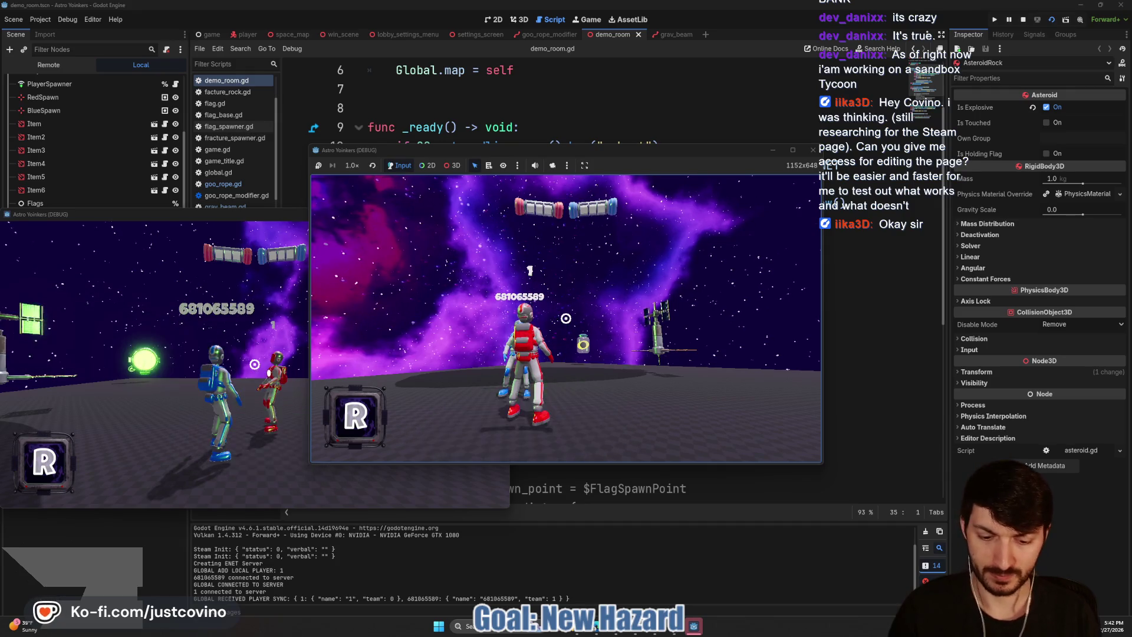
key("F8")
left_click(666, 34)
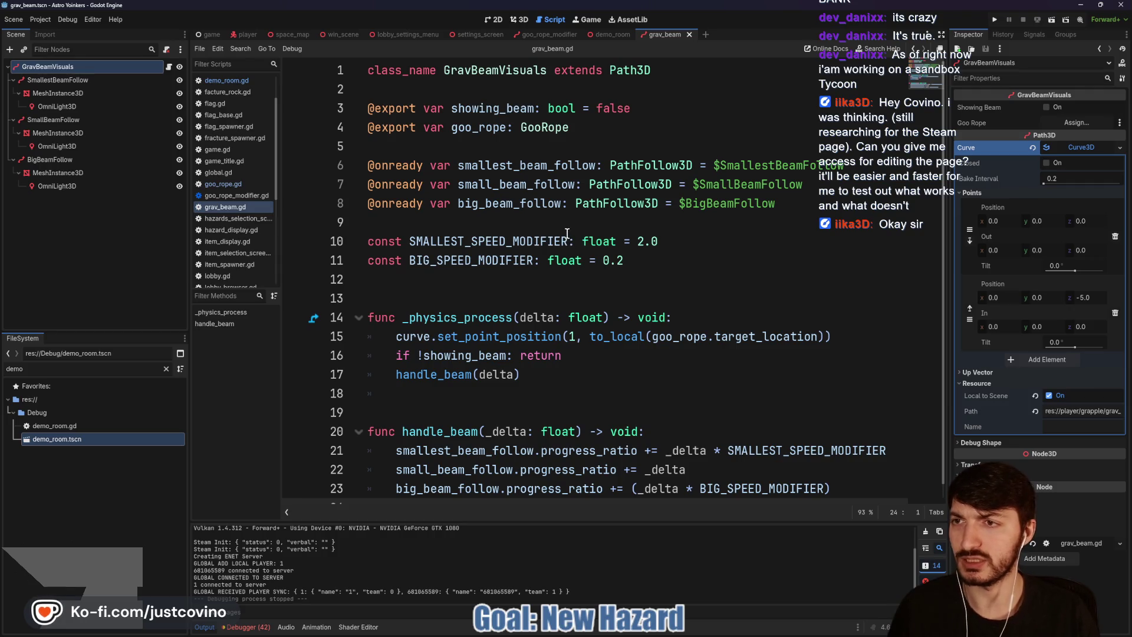
Step: Add a MultiplayerSynchronizer under GravBeamVisuals and inspect the SmallestBeamFollow torus mesh
key("ctrl+a")
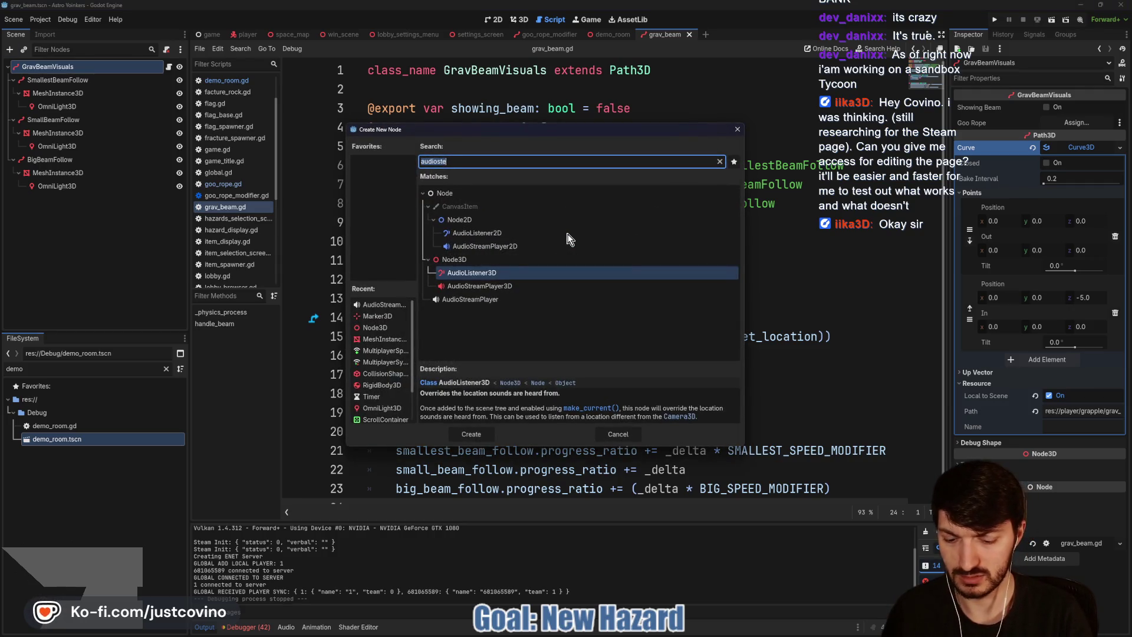
type("synch")
key("Return")
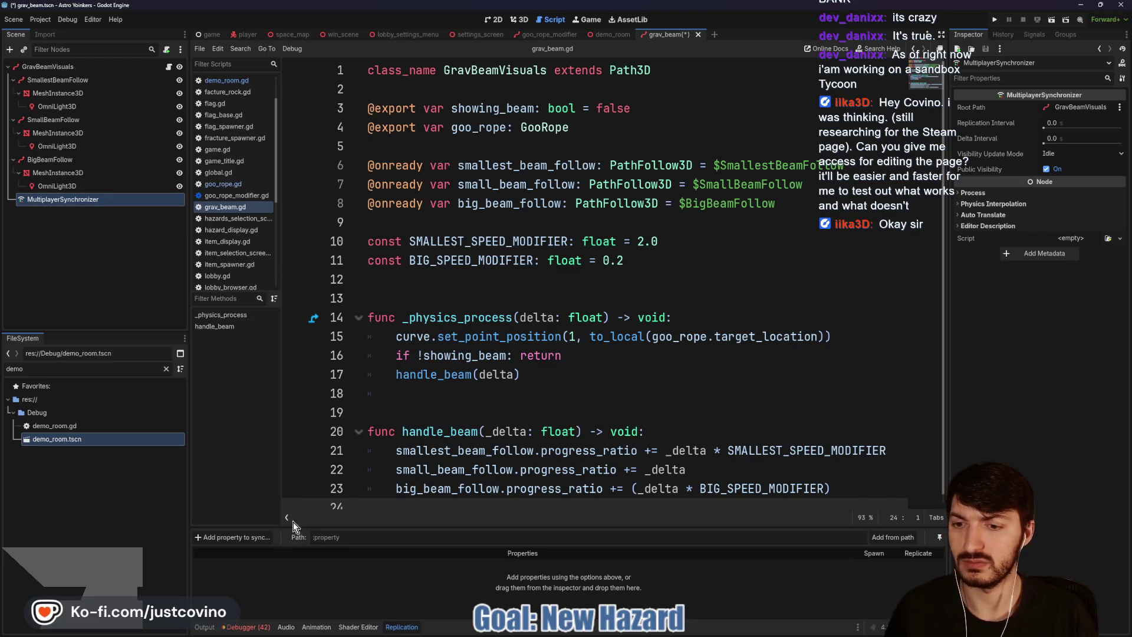
left_click(233, 537)
left_click(554, 299)
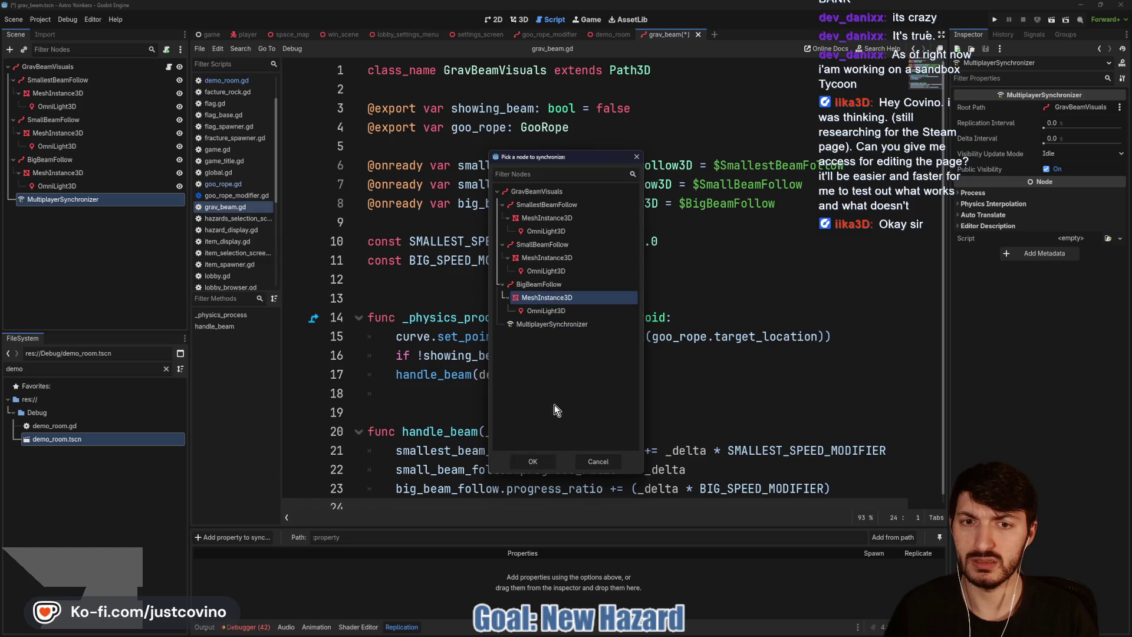
left_click(566, 219)
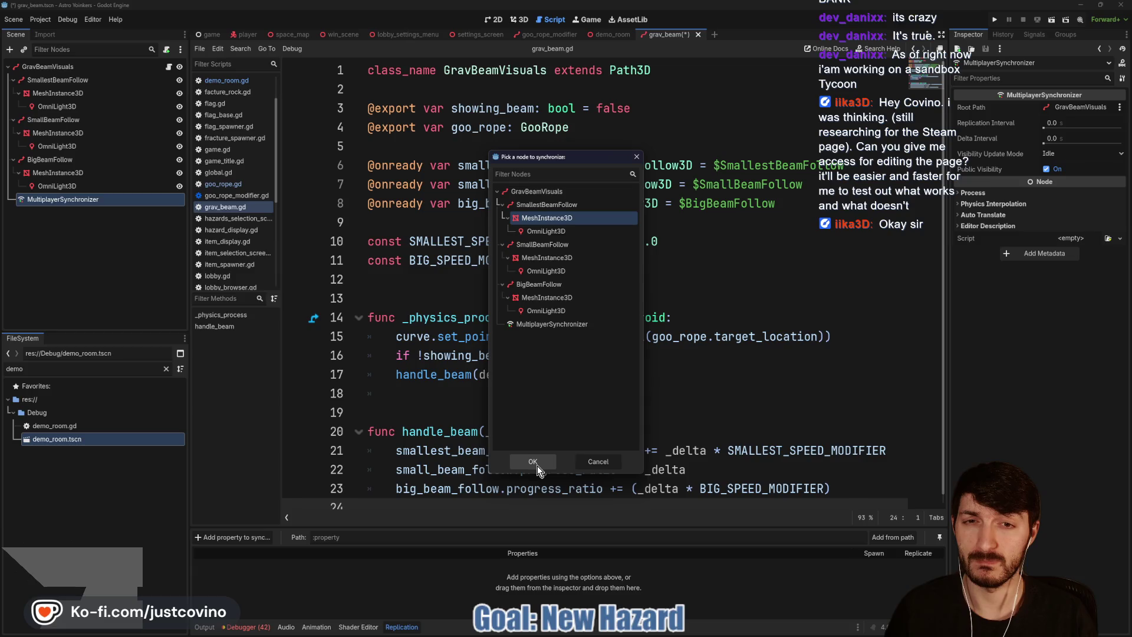
left_click(606, 466)
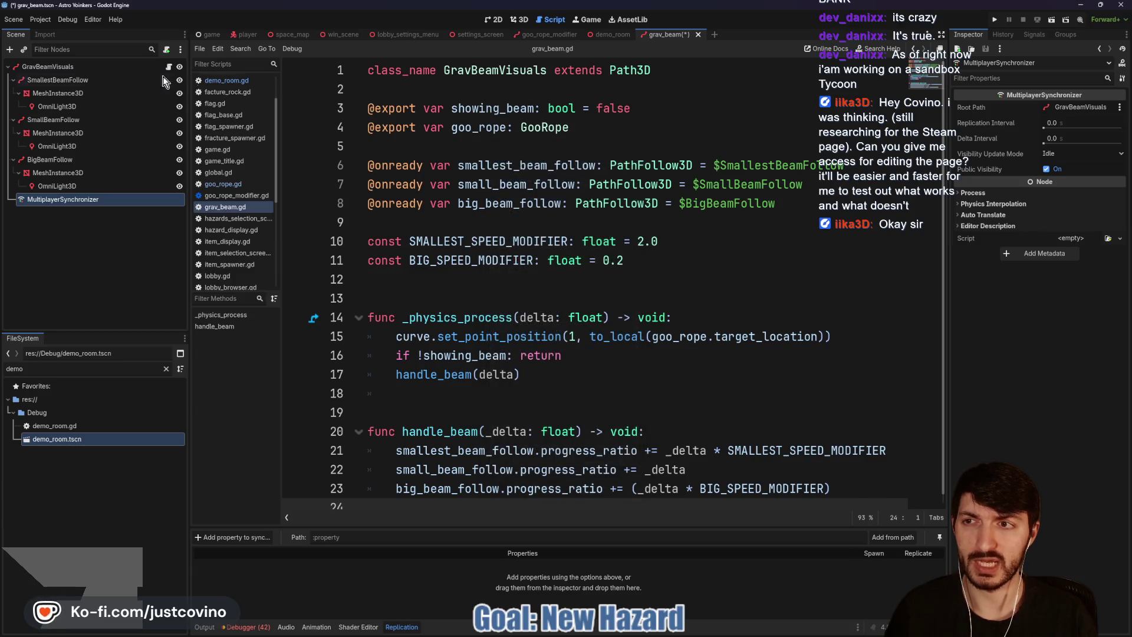
left_click(58, 80)
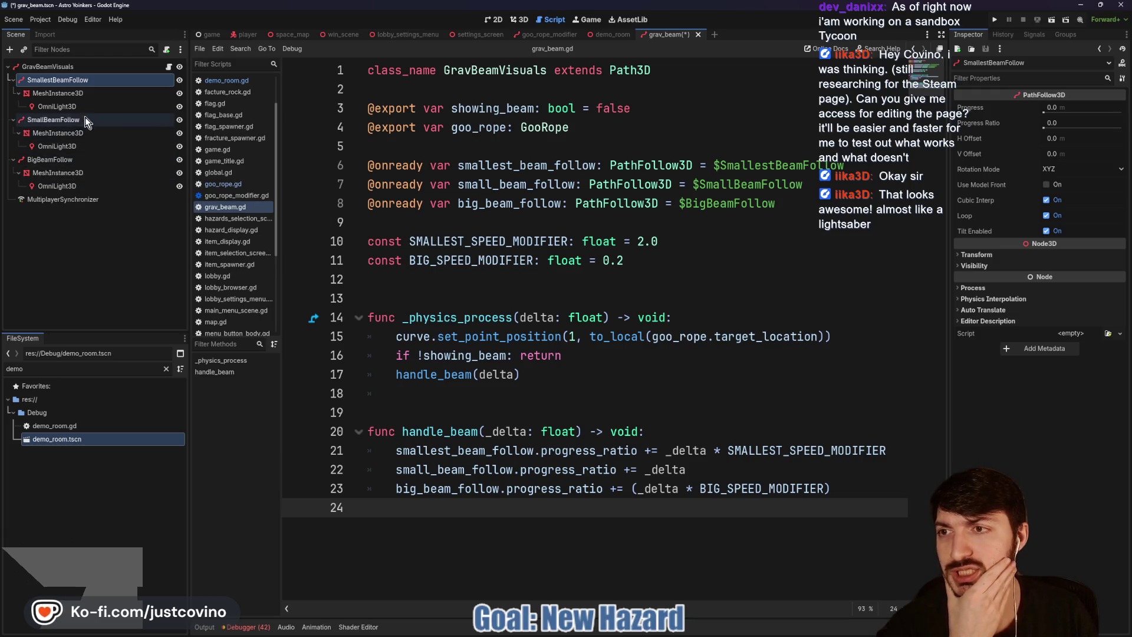
left_click(61, 93)
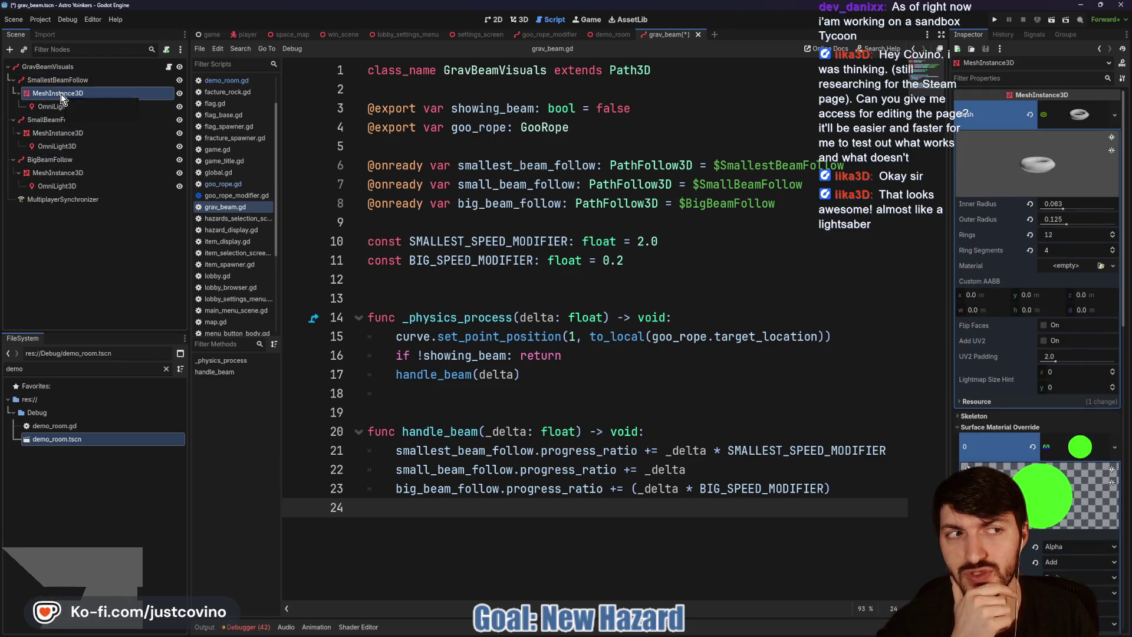
Step: Replicate the SmallestBeamFollow mesh's position On Change in the synchronizer
left_click(88, 199)
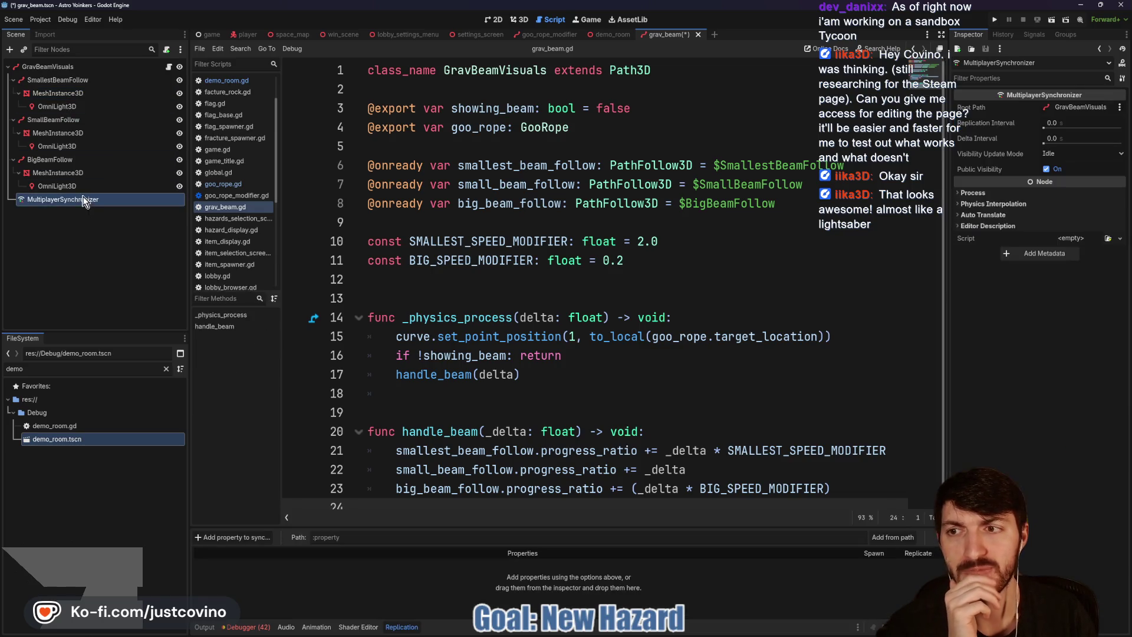
left_click(234, 537)
left_click(547, 218)
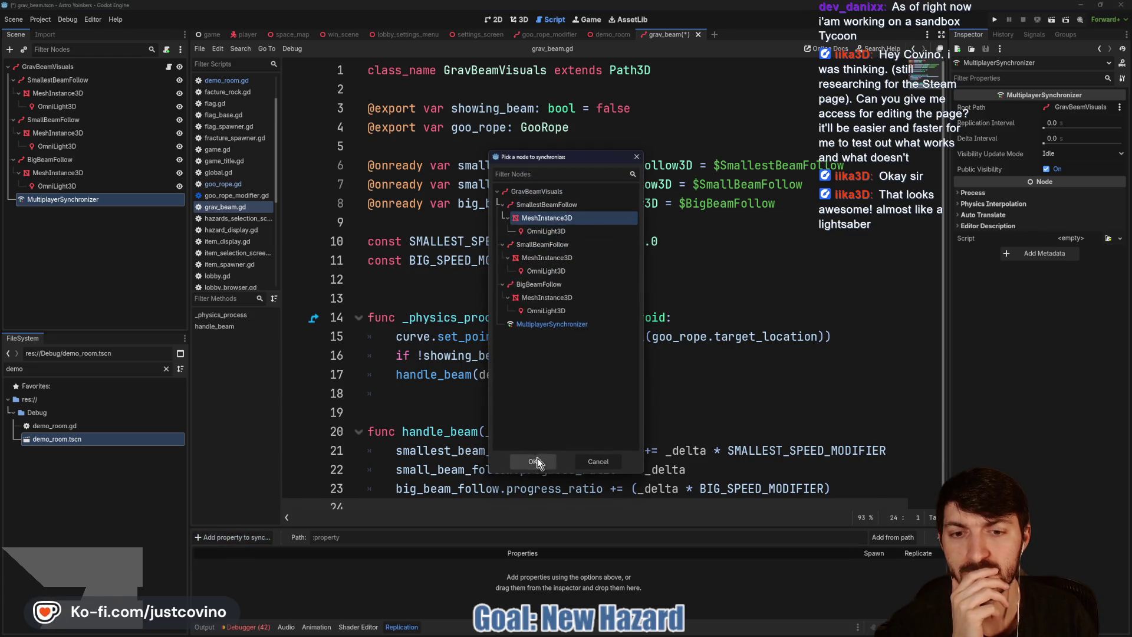
double_click(551, 219)
type("position")
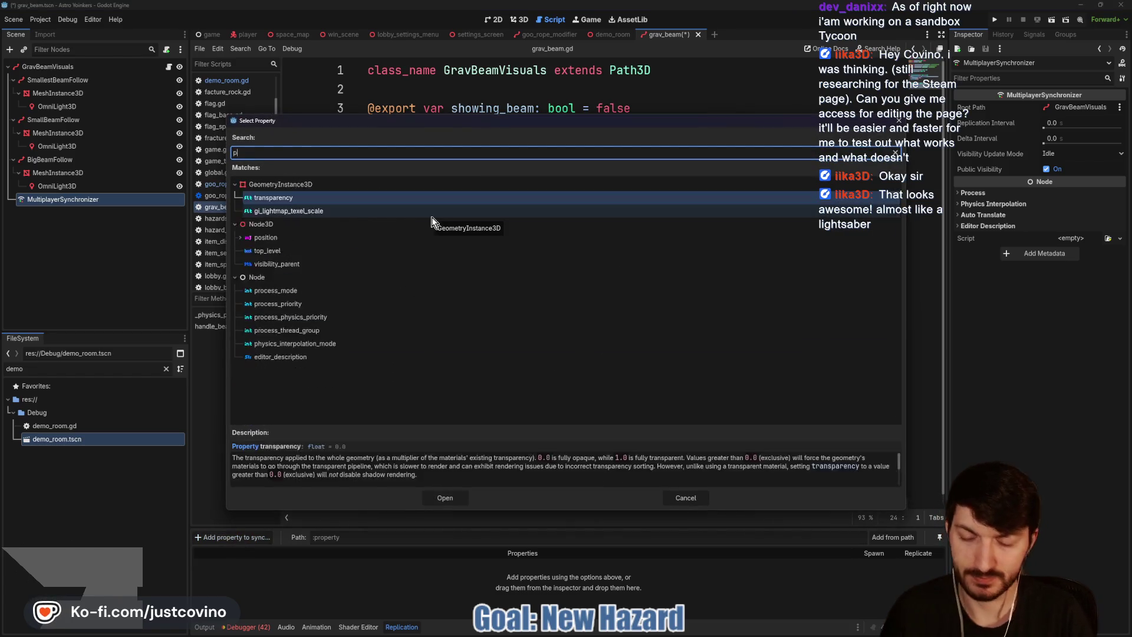
key("Return")
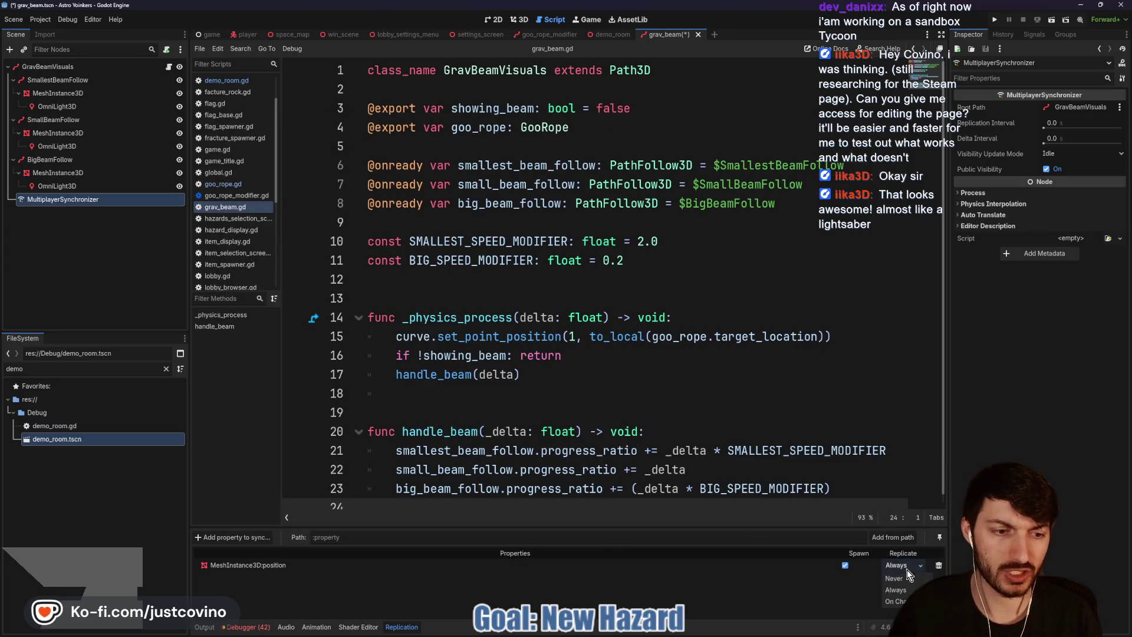
left_click(906, 566)
left_click(900, 600)
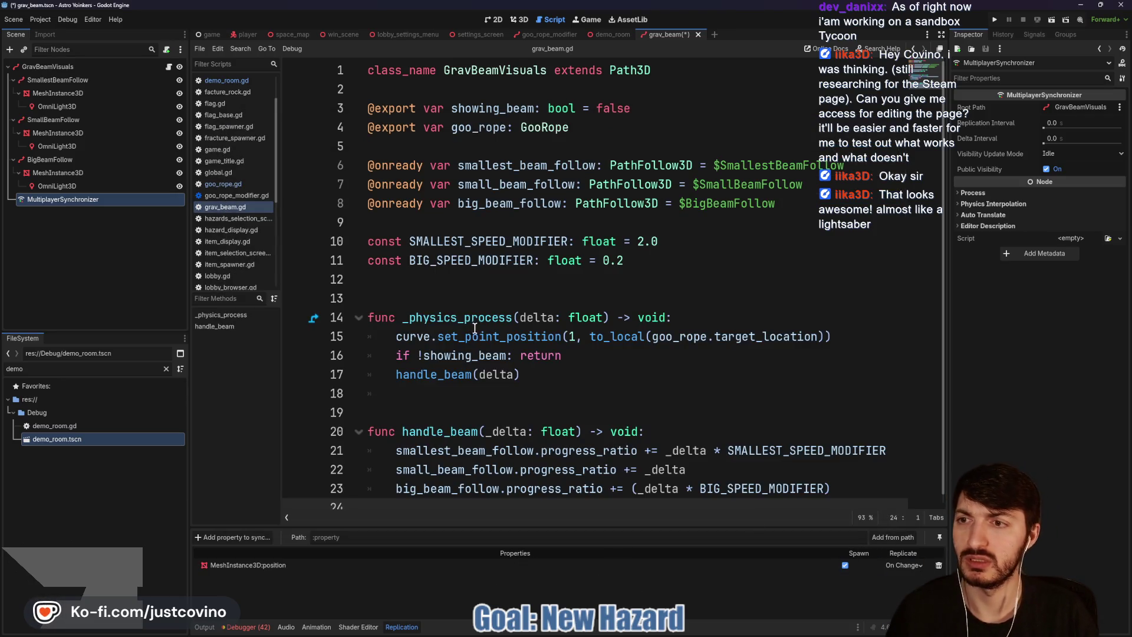
Step: Replicate the SmallBeamFollow mesh's position On Change as well
left_click(233, 537)
left_click(553, 263)
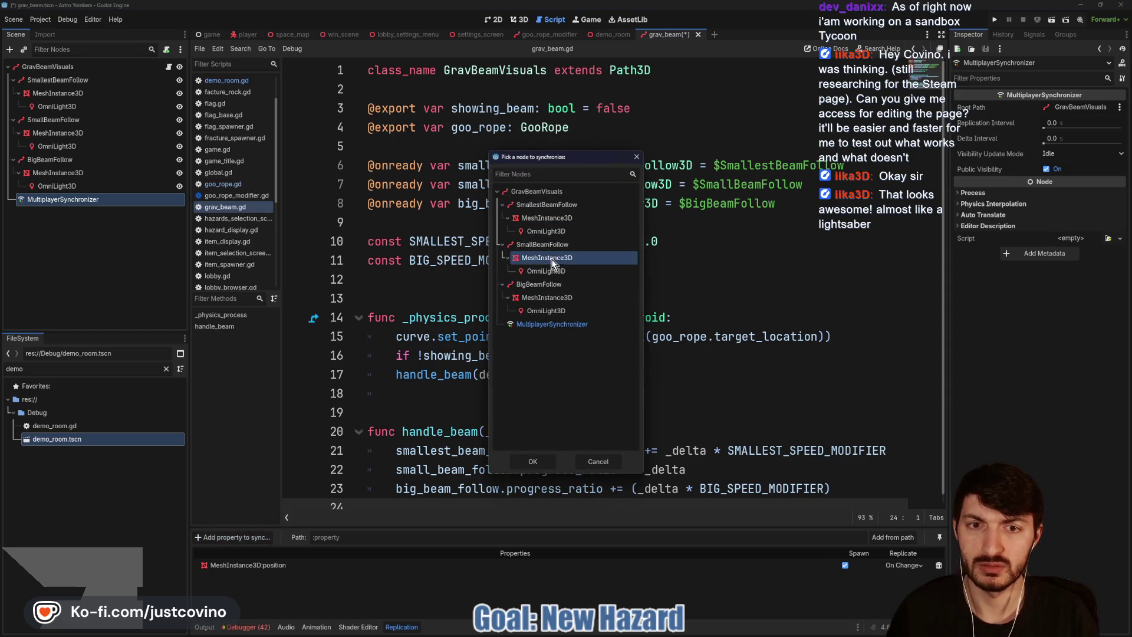
left_click(534, 463)
type("position")
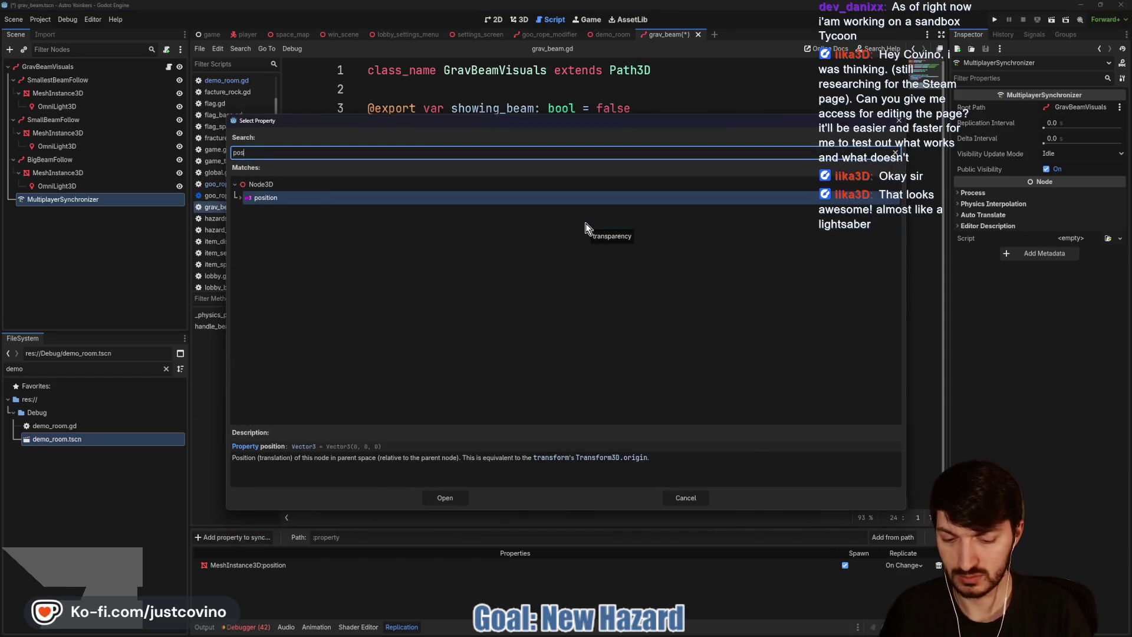
key("Return")
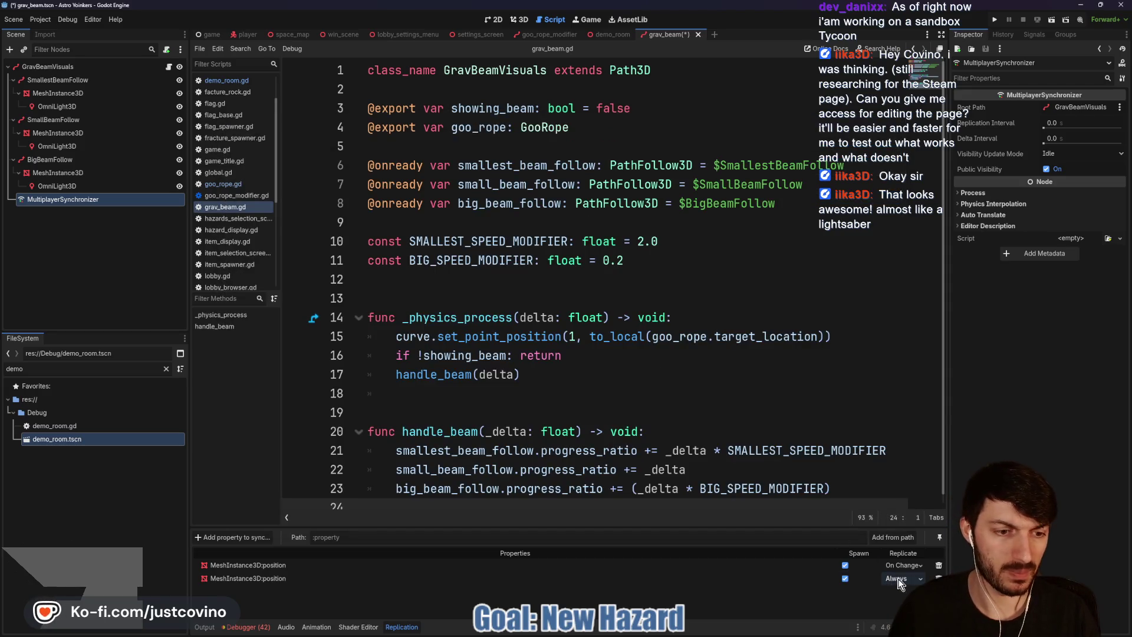
left_click(890, 614)
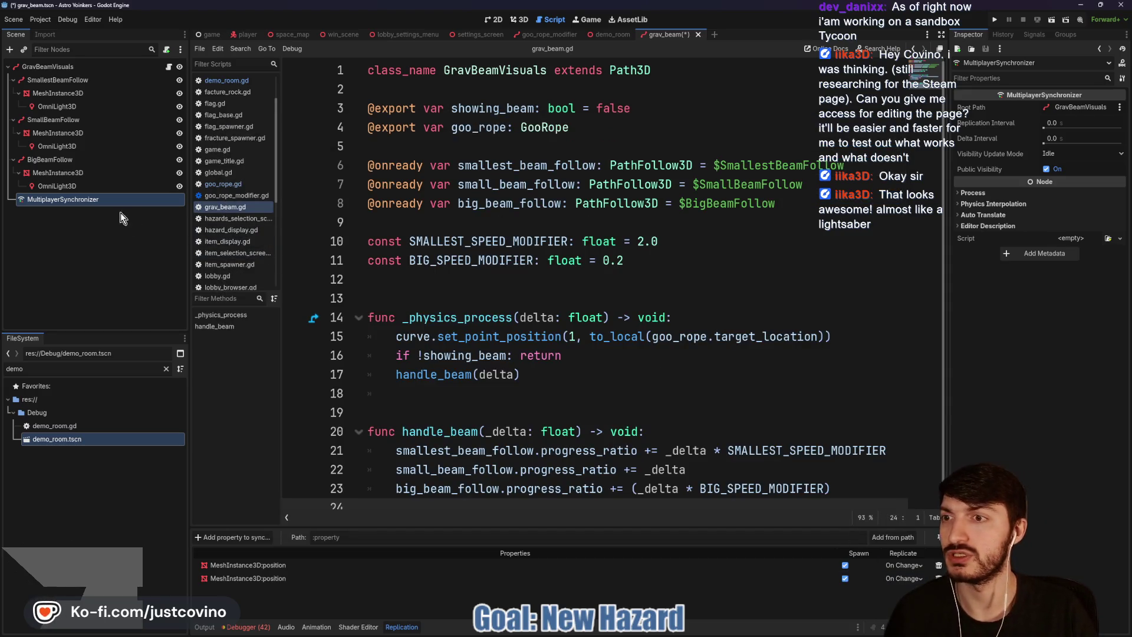
Step: Replicate the BigBeamFollow mesh's position On Change, then save the grav_beam scene
left_click(253, 537)
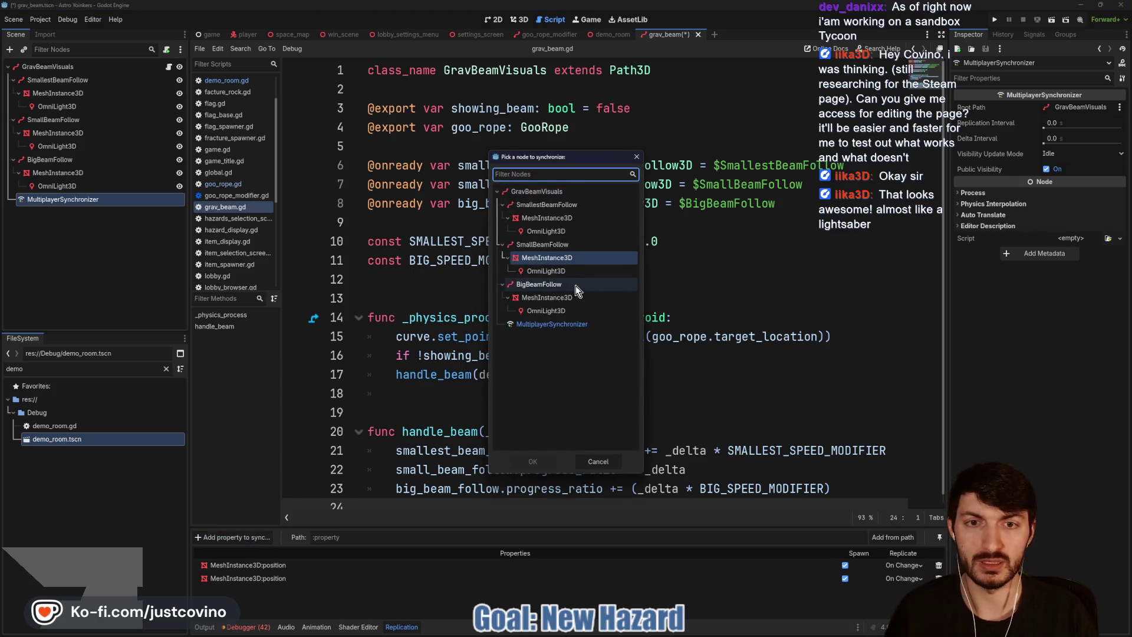
left_click(560, 300)
left_click(532, 461)
type("positio")
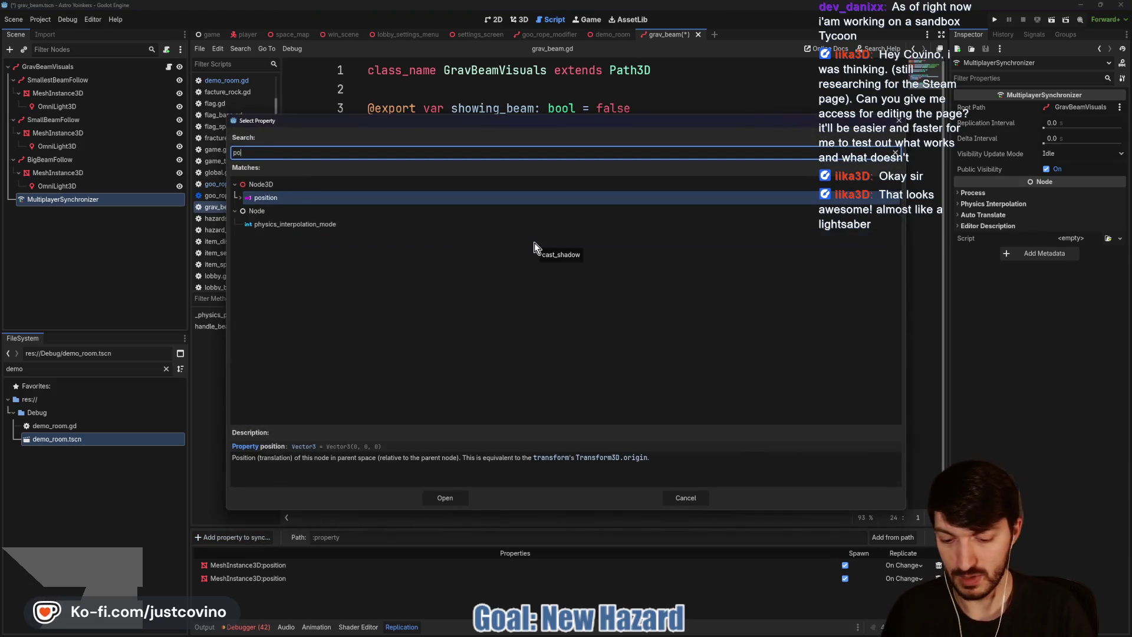
key("Return")
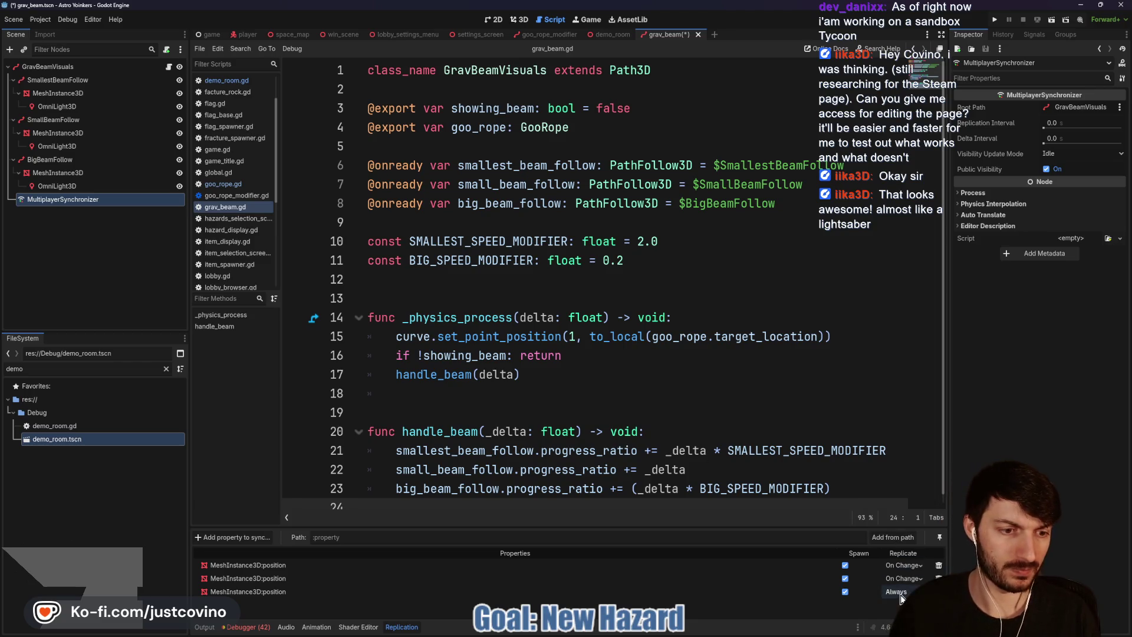
left_click(896, 591)
left_click(893, 627)
left_click(719, 374)
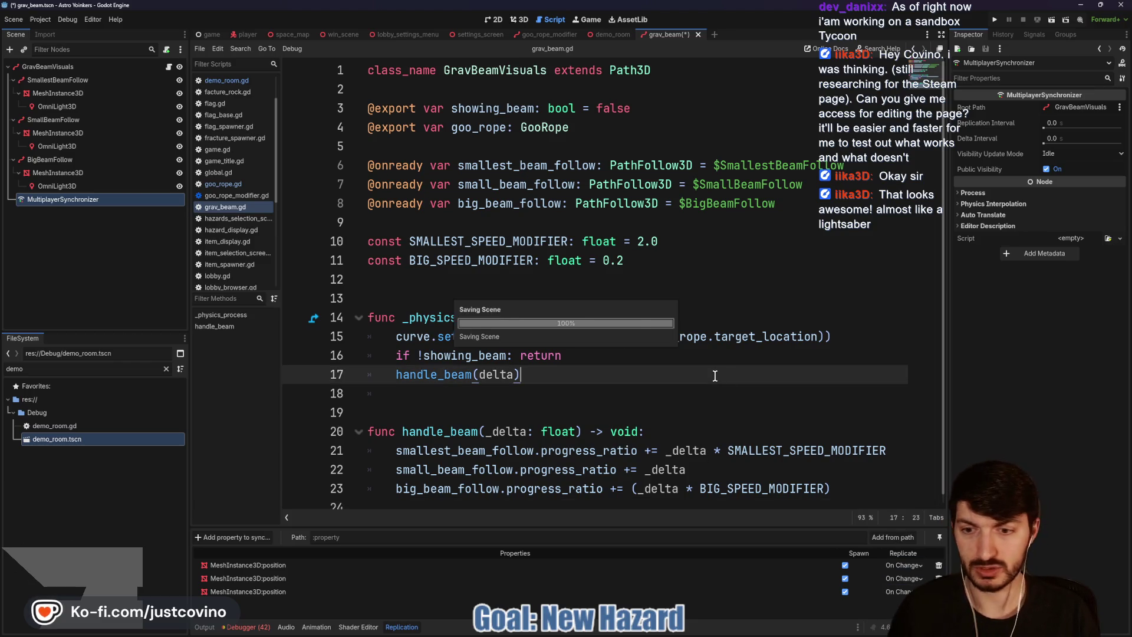
key("ctrl+s")
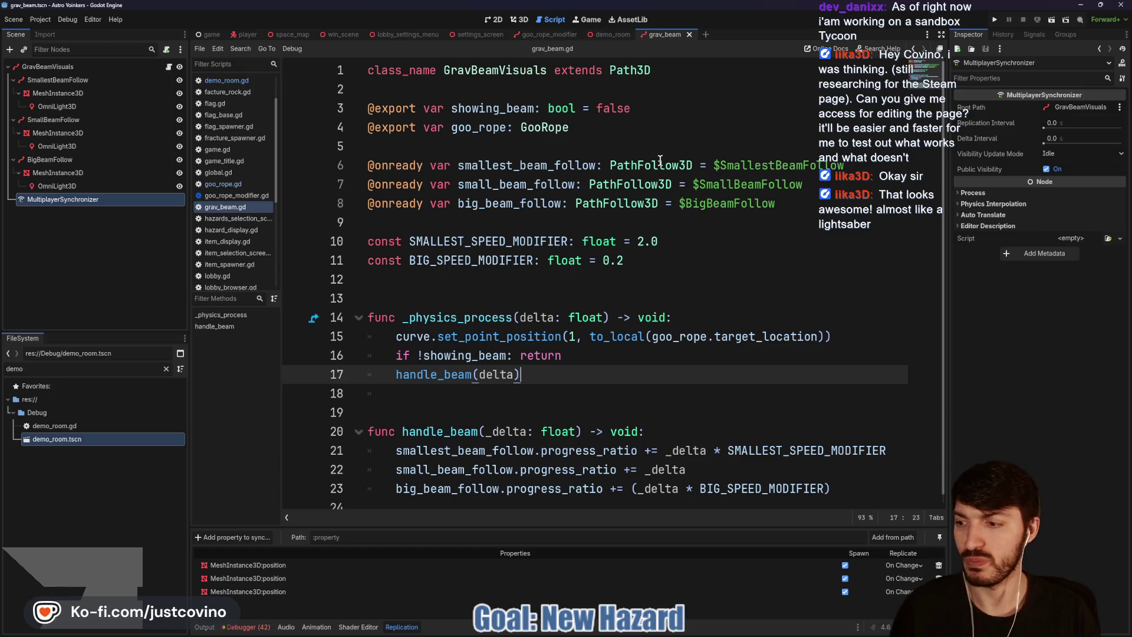
mouse_move(656, 156)
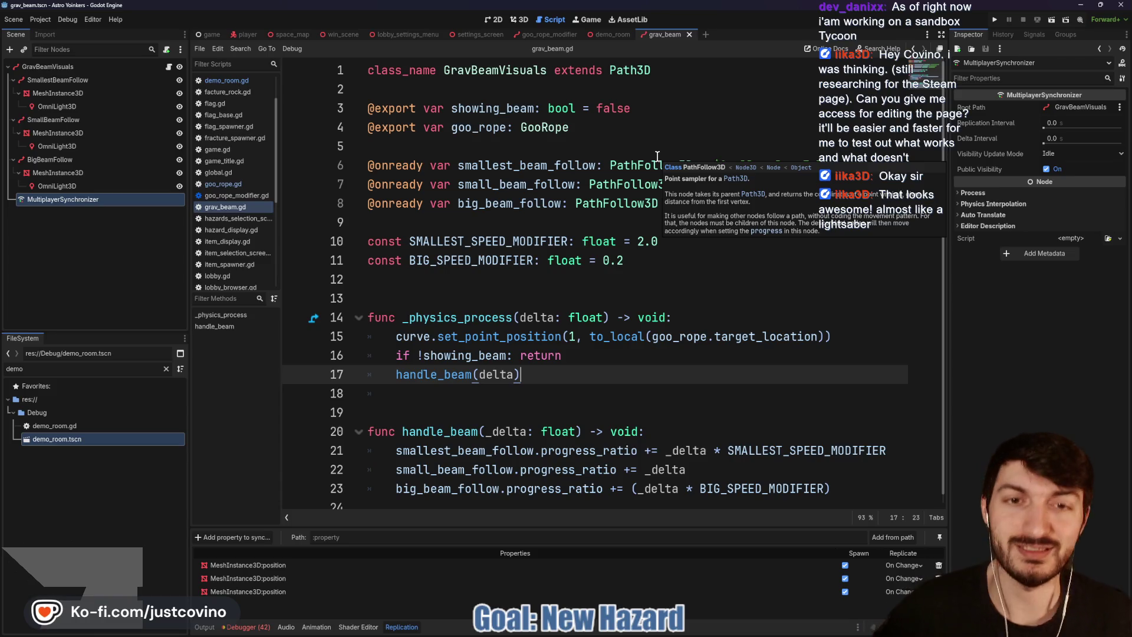
left_click(612, 34)
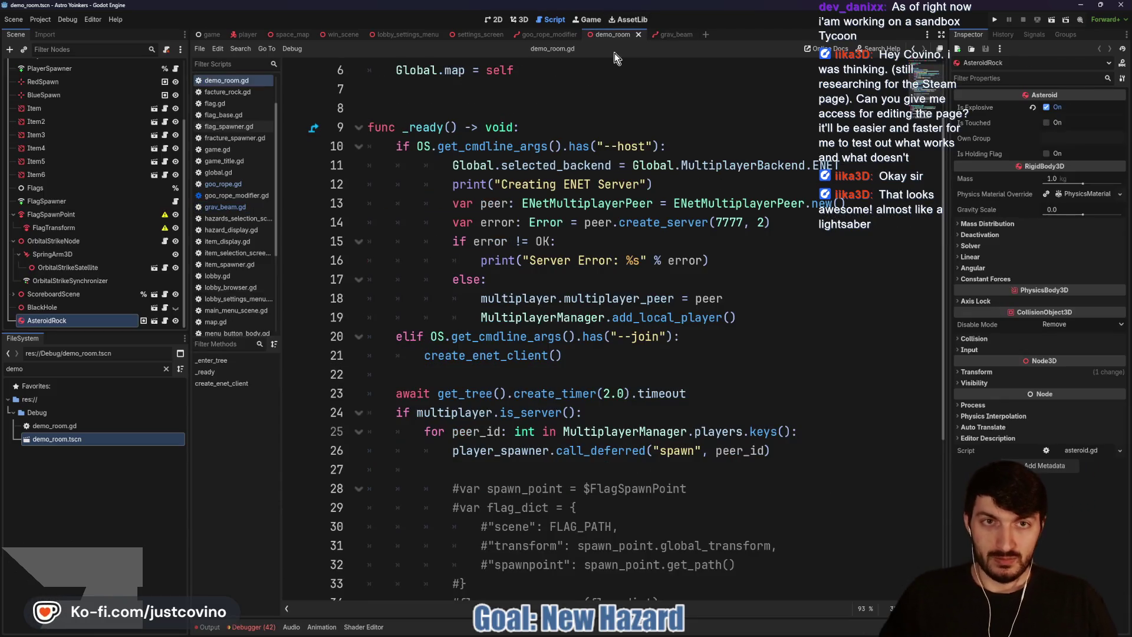
Step: Run the two-window playtest, fire the grav beam several times to check both windows, then stop
key("F6")
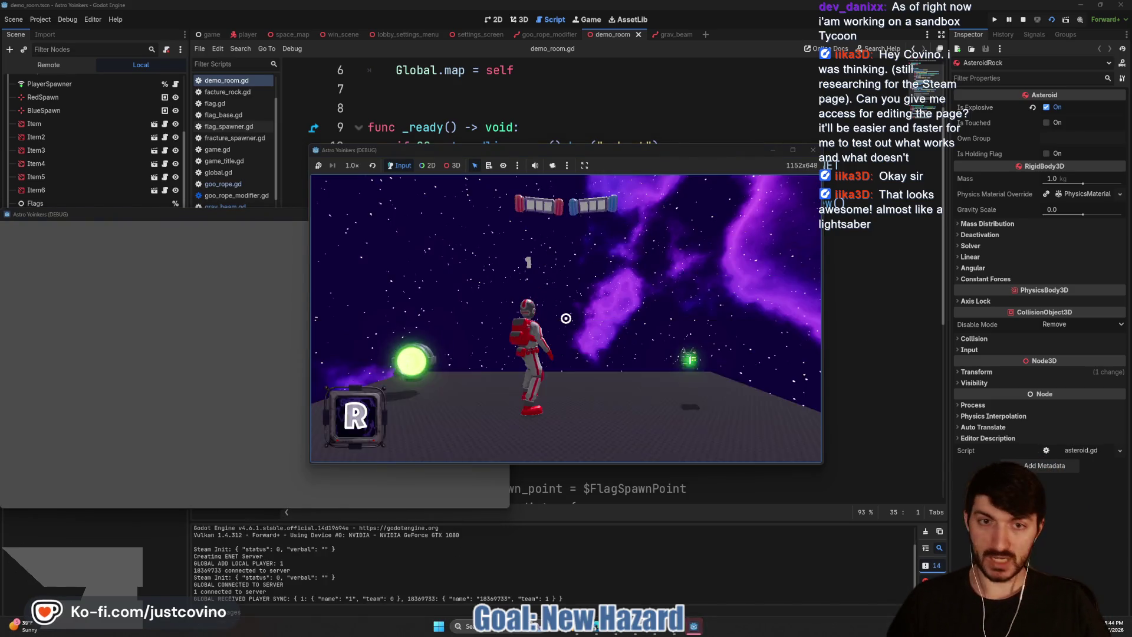
left_click(565, 318)
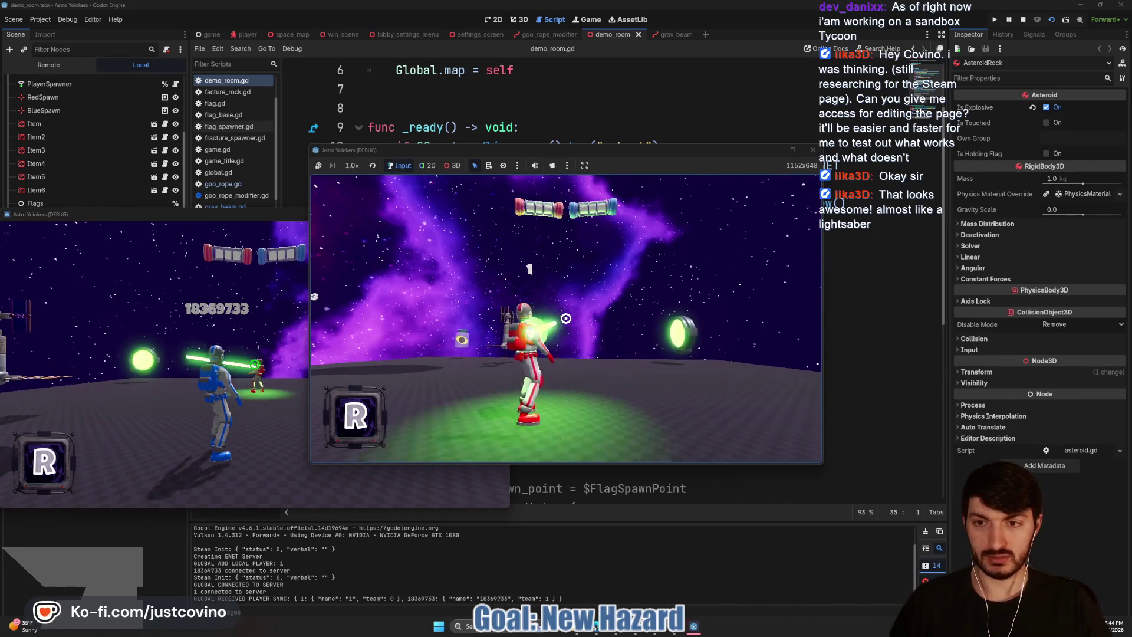
left_click(565, 319)
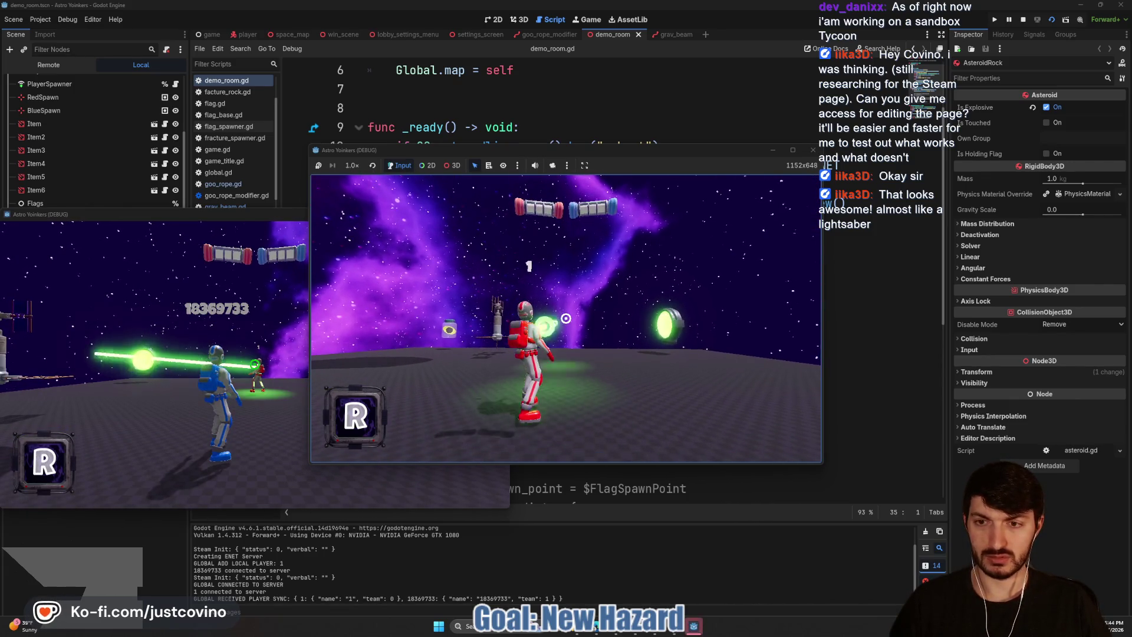
left_click(566, 319)
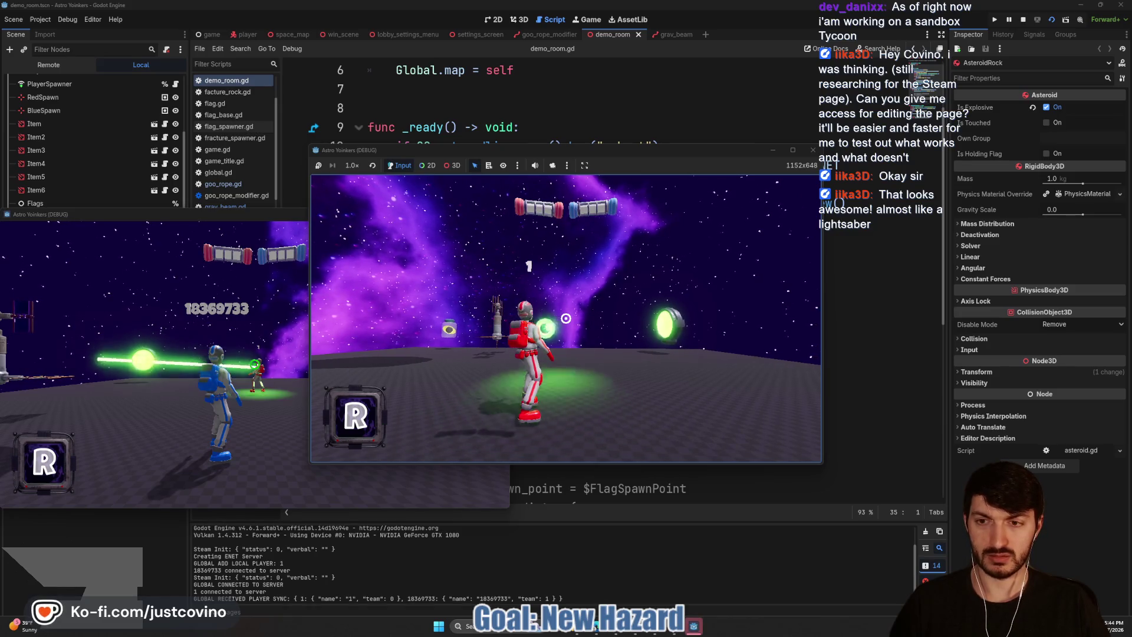
left_click(565, 318)
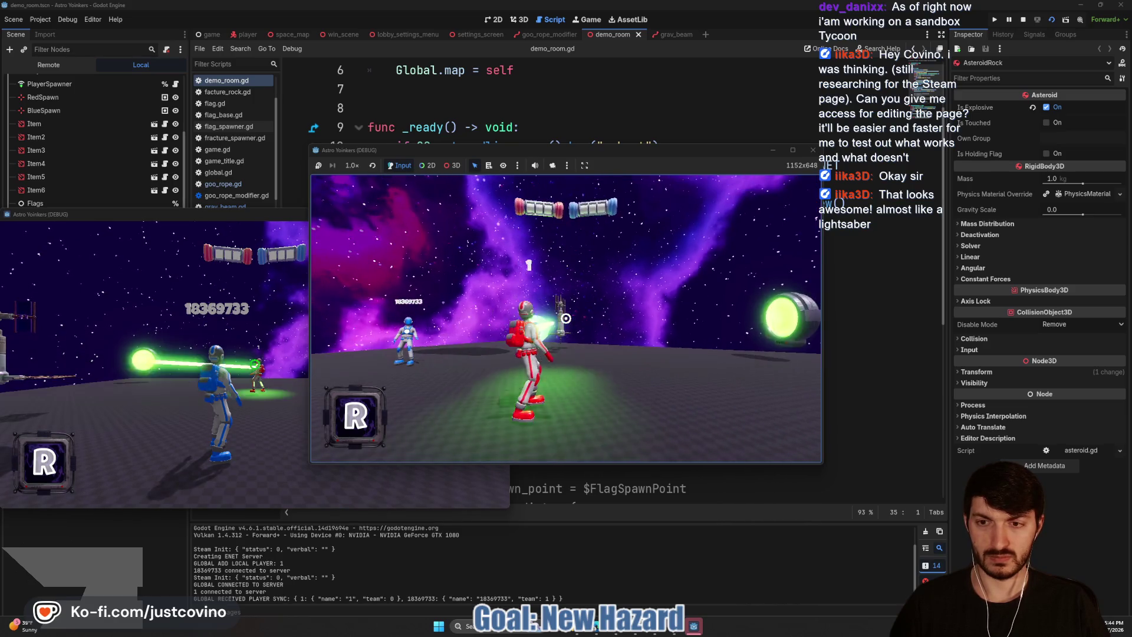
key("F8")
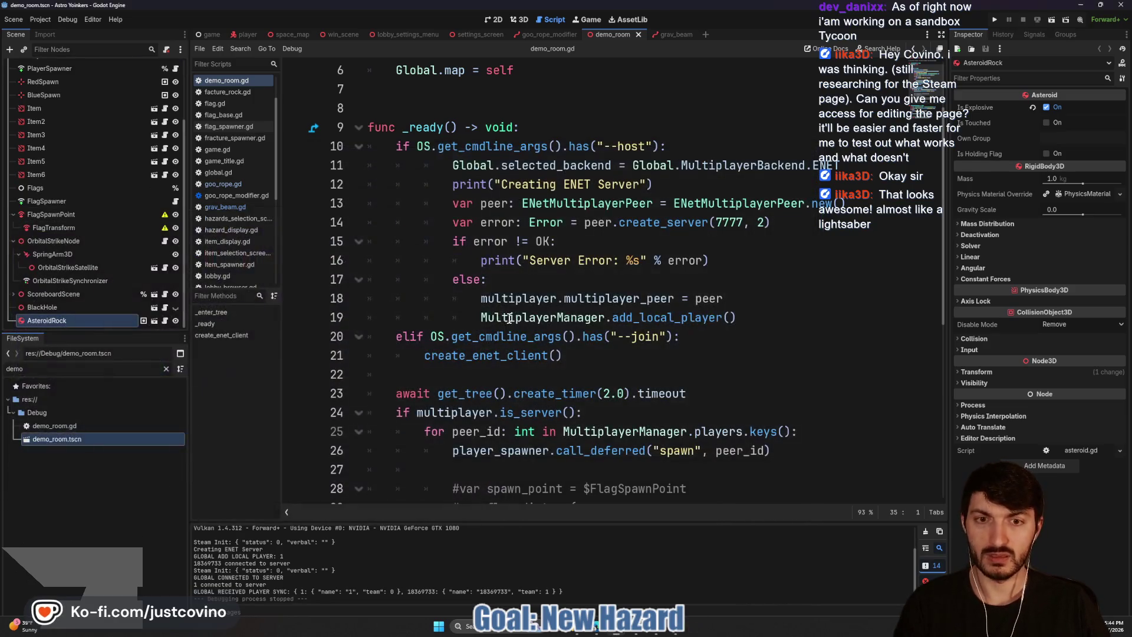
Step: Open grav_beam.gd from GravBeamVisuals in the goo_rope_modifier scene and place the caret on line 18
mouse_move(588, 289)
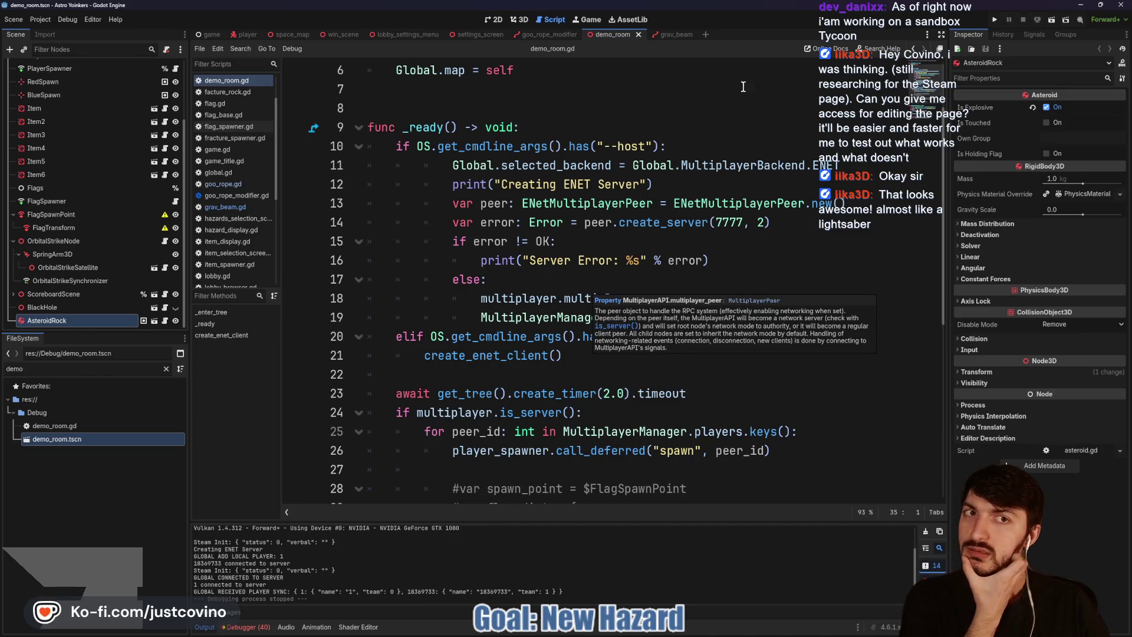
left_click(673, 35)
left_click(76, 68)
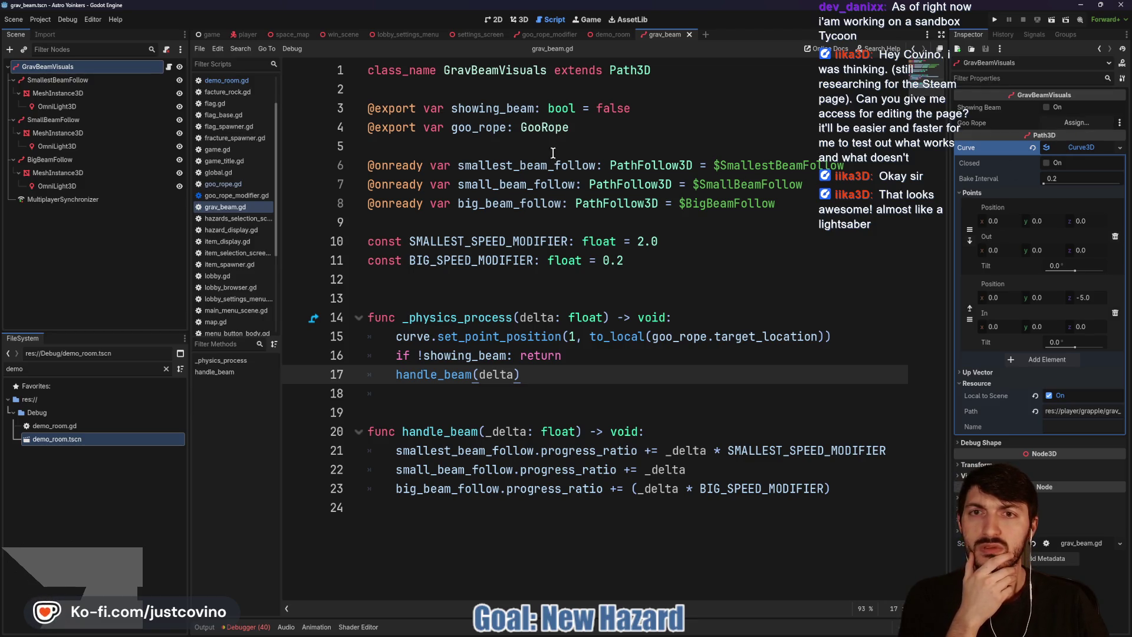
left_click(613, 36)
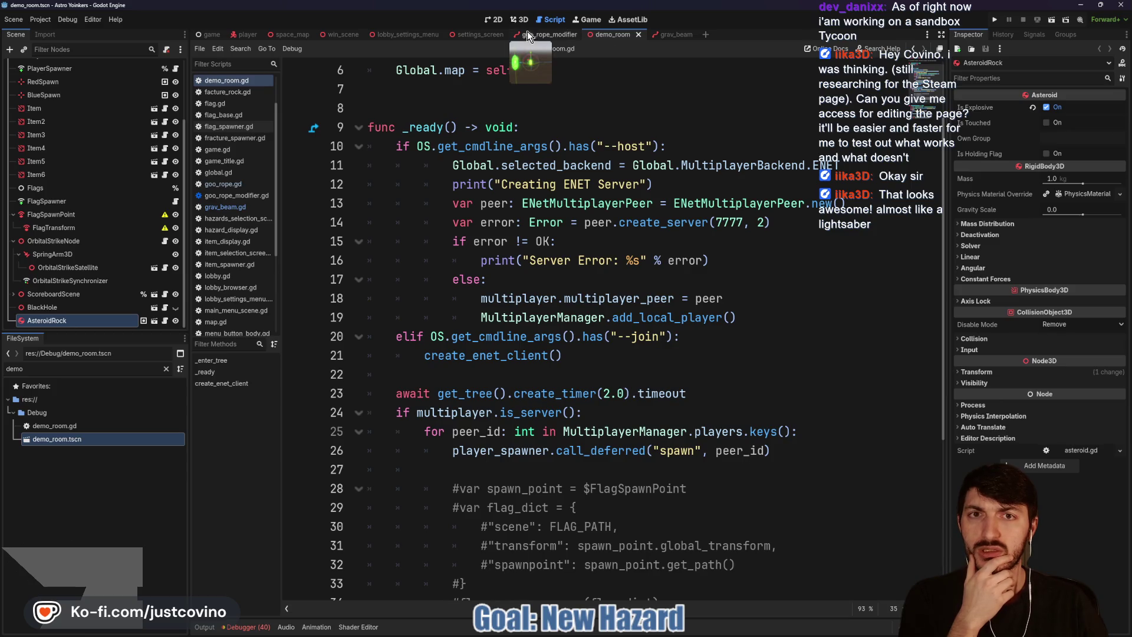
left_click(536, 35)
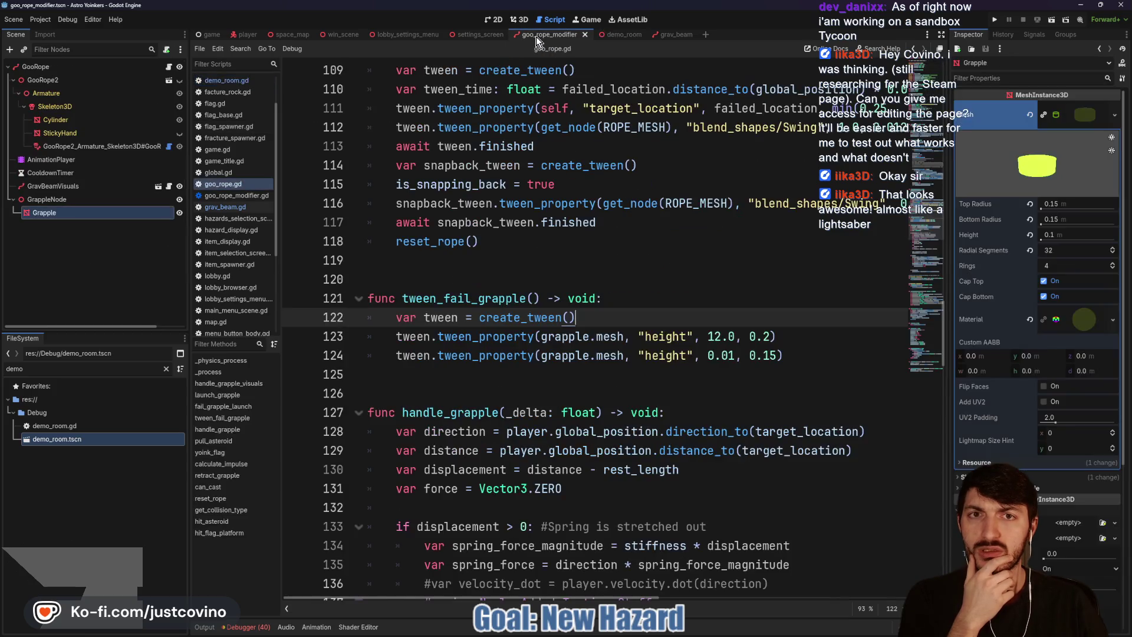
left_click(55, 188)
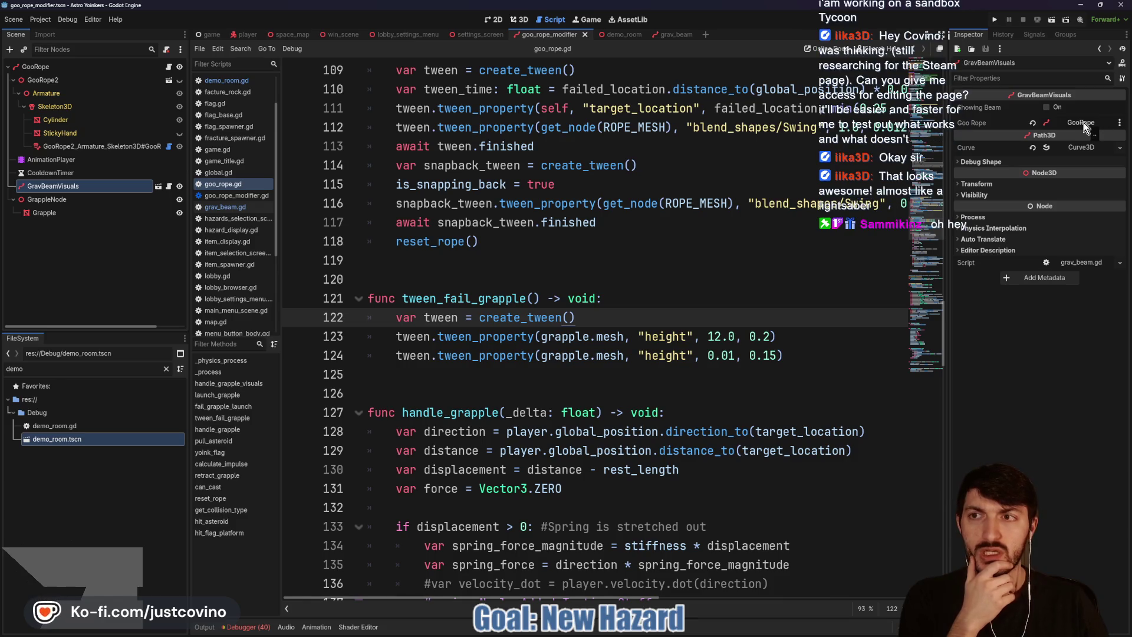
left_click(169, 186)
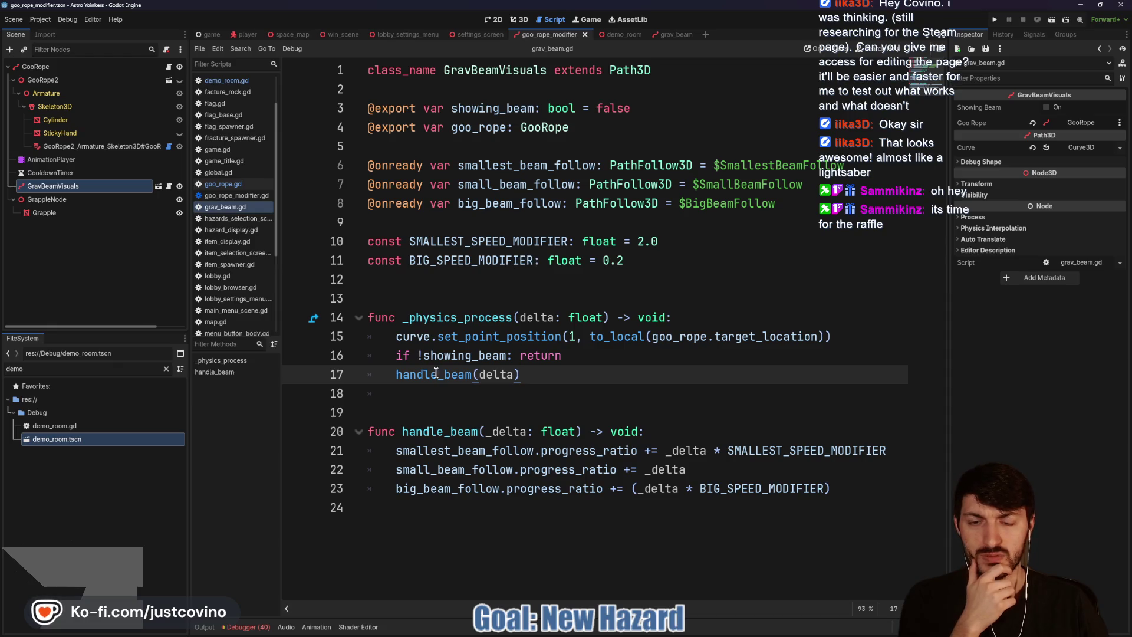
mouse_move(428, 375)
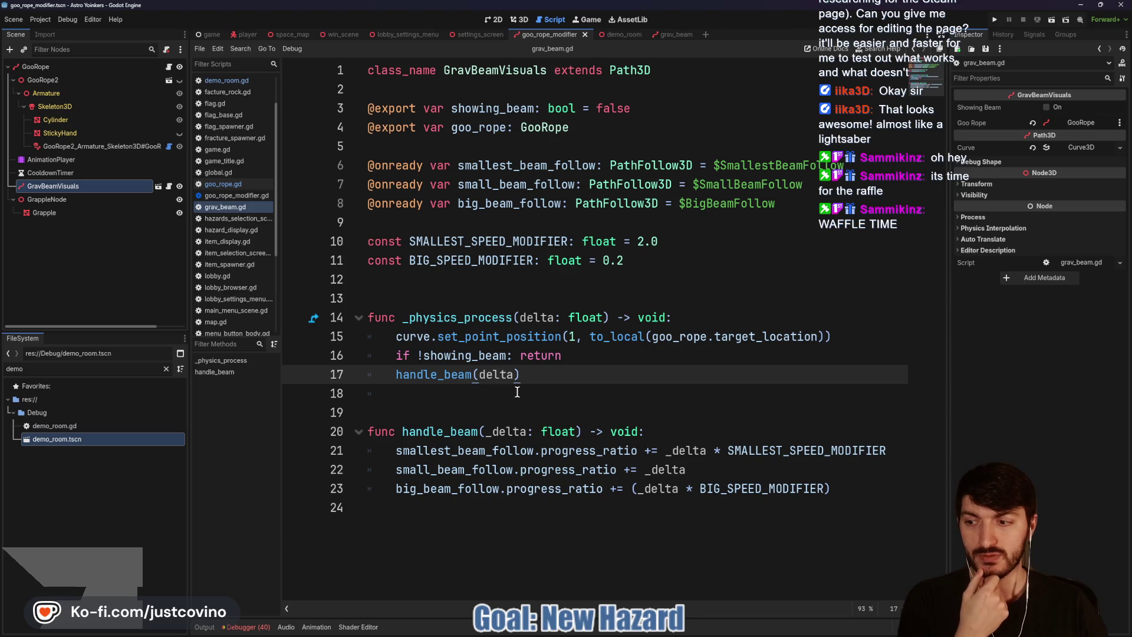
mouse_move(599, 633)
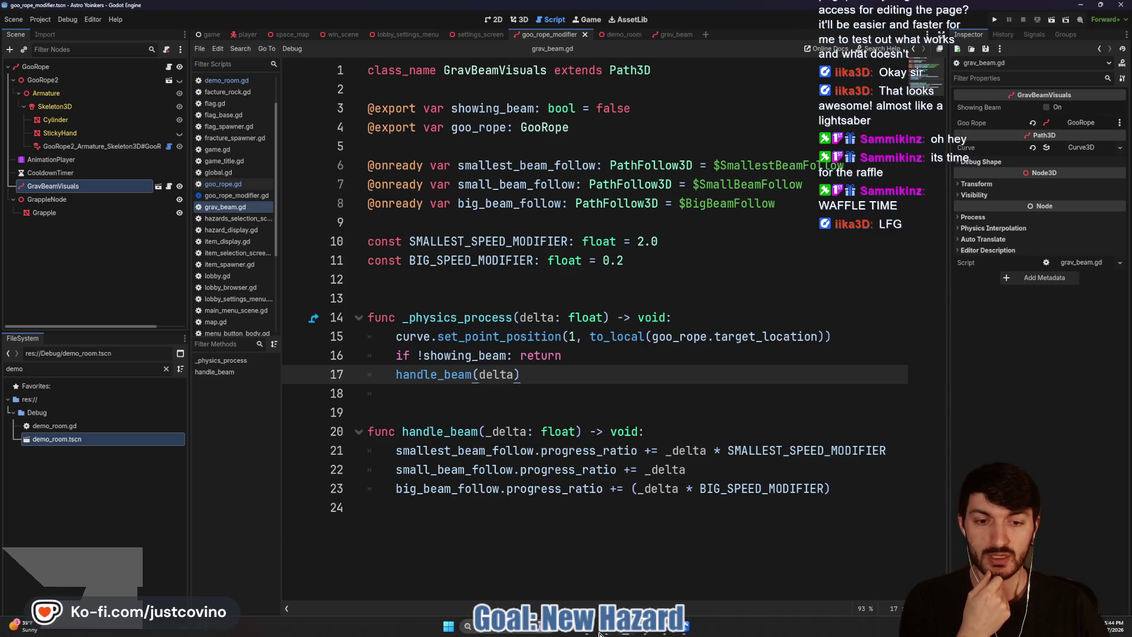
left_click(482, 397)
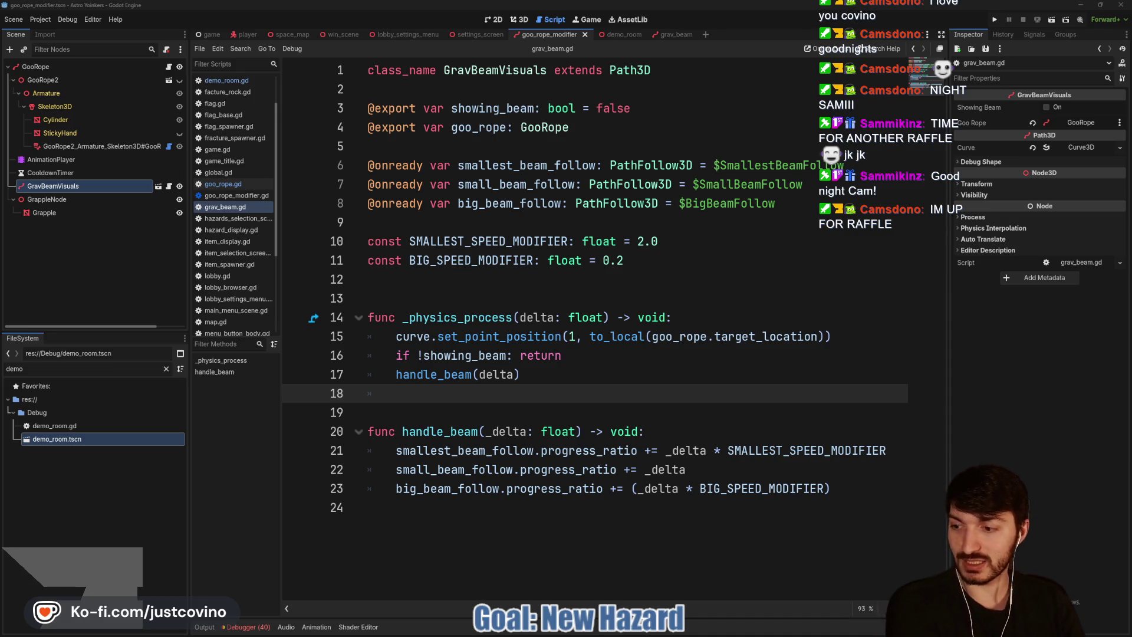
mouse_move(483, 321)
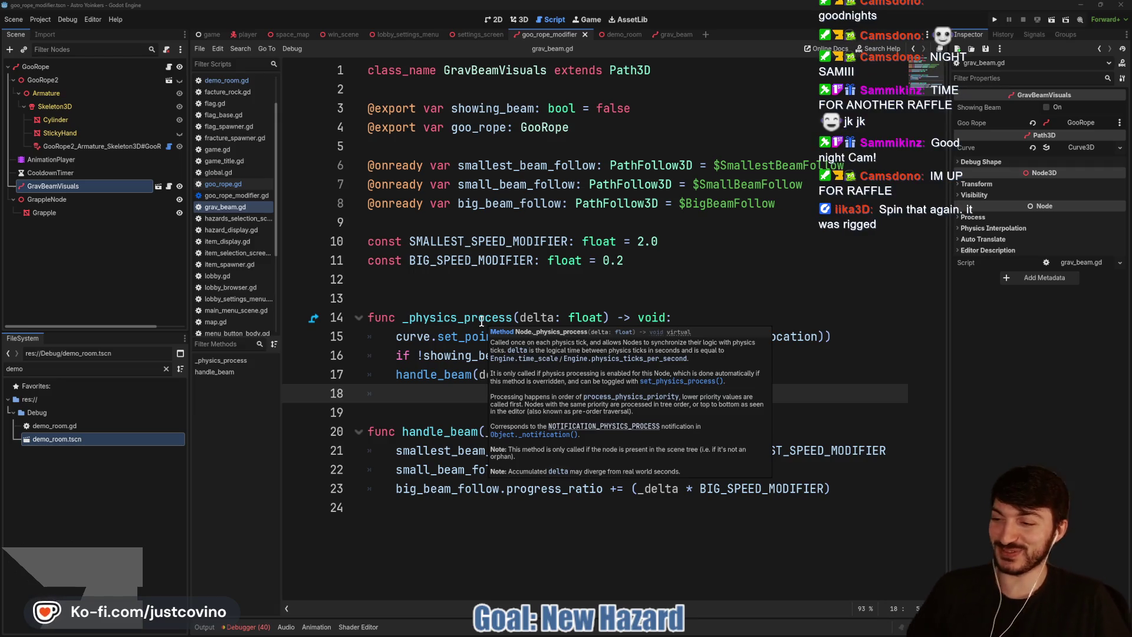
left_click(651, 325)
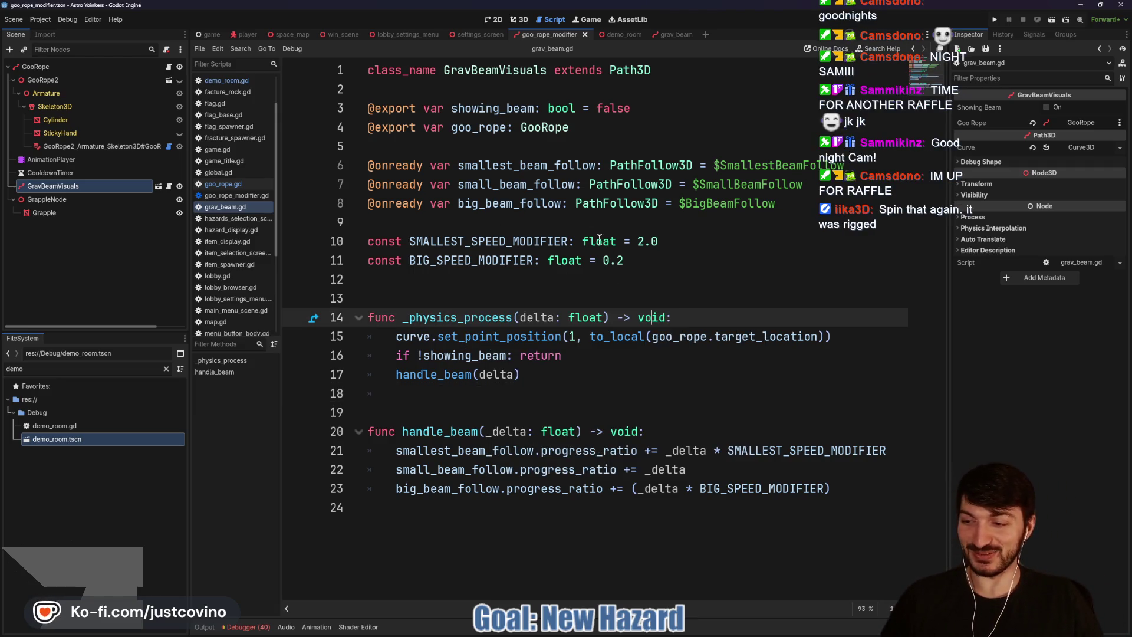